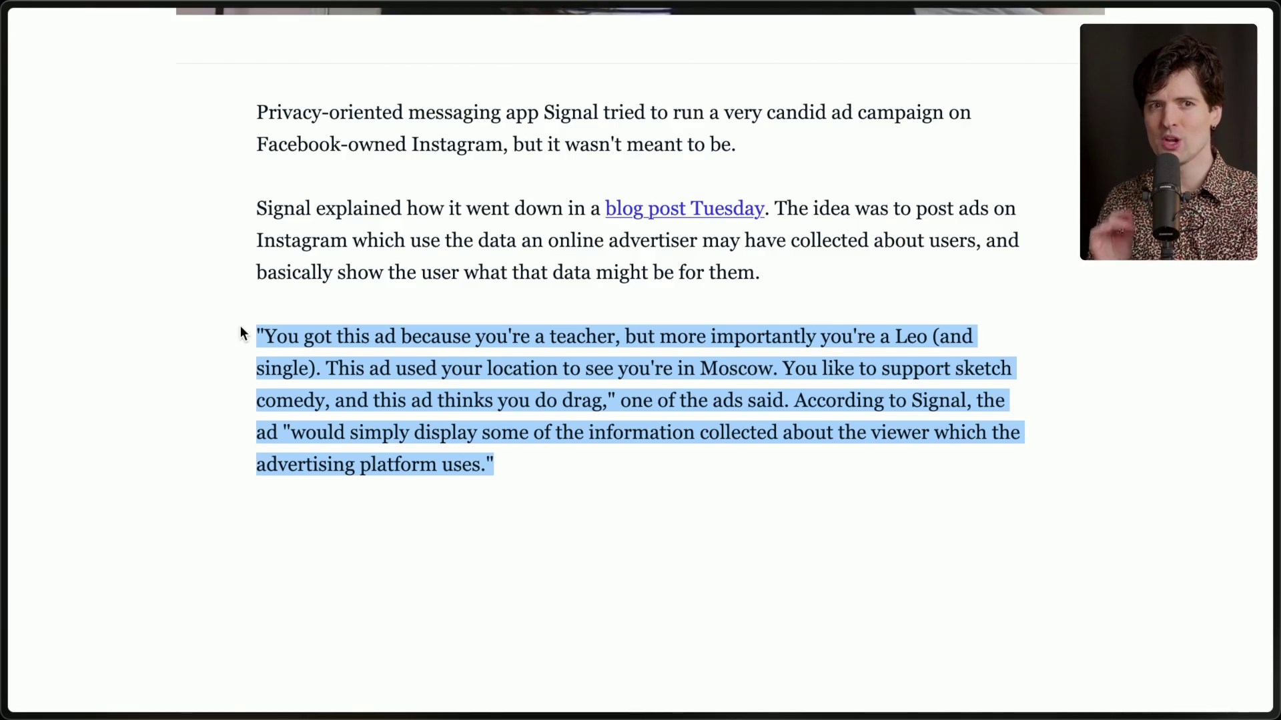
Close the Signal article, switch to the 'ChatGPT Go — Excalidraw Plus' tab, and start a label below the outline.
{"action": "key", "text": "ctrl+w"}
{"action": "mouse_move", "coordinate": [1184, 258]}
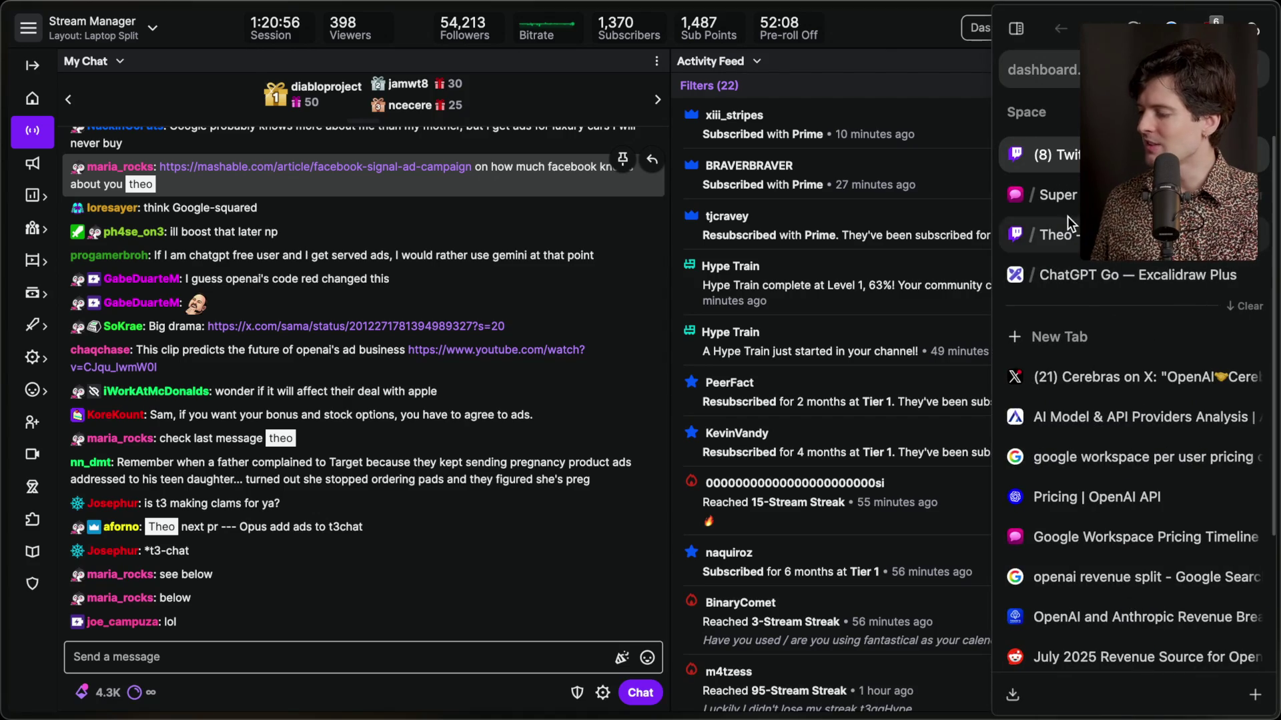
{"action": "left_click", "coordinate": [1093, 278]}
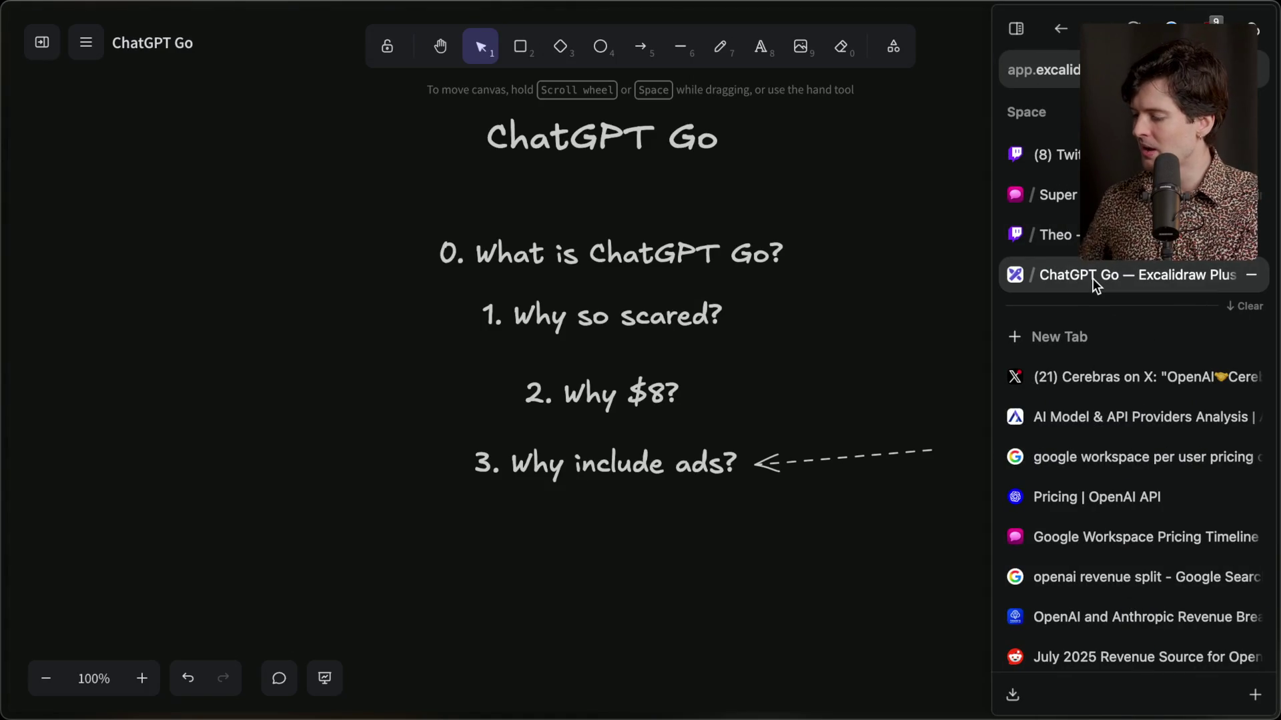
{"action": "double_click", "coordinate": [620, 573]}
Type the label "your phone listens to you" under the four-question outline.
{"action": "type", "text": "\"your"}
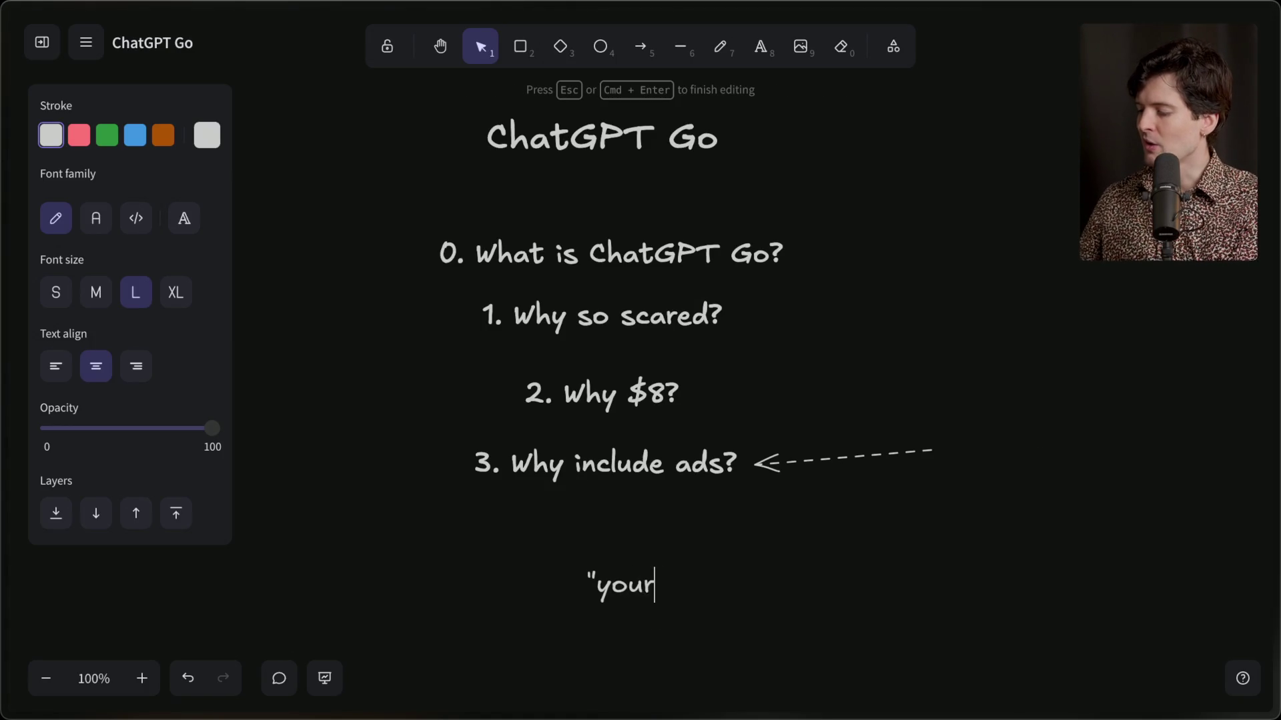
{"action": "type", "text": " phone listens to you\""}
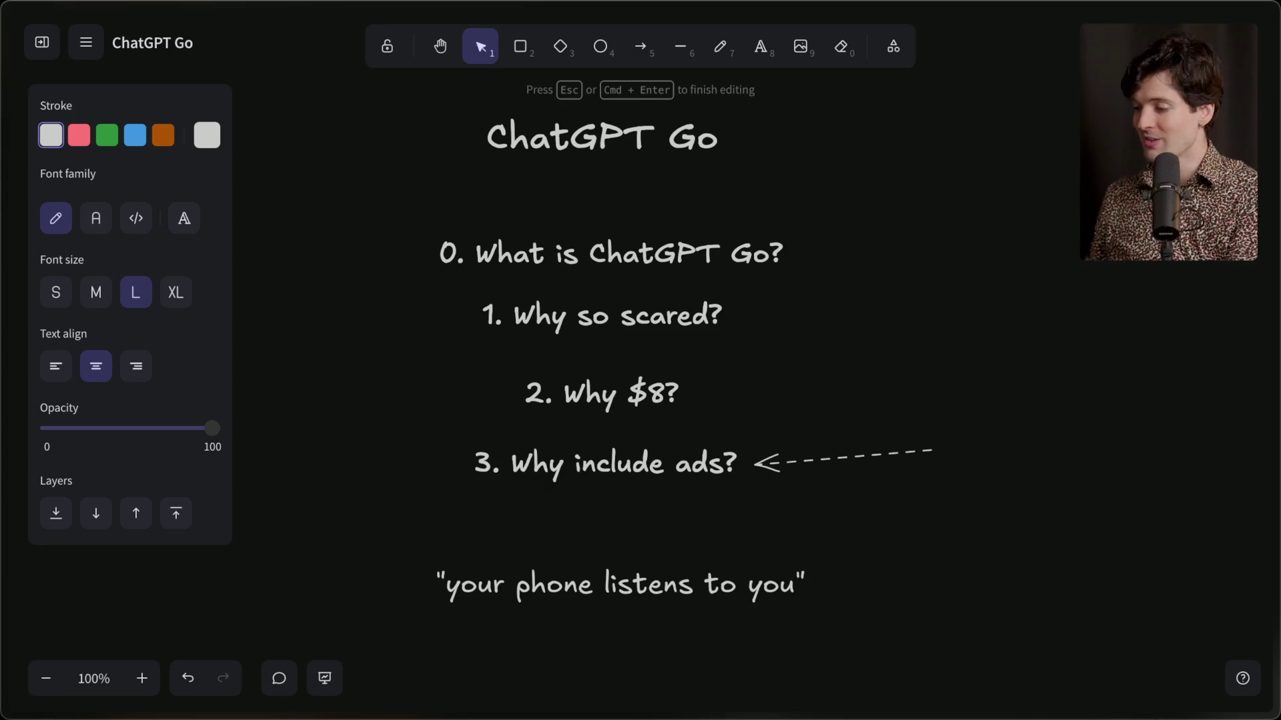
{"action": "scroll", "coordinate": [673, 558], "scroll_direction": "down", "scroll_amount": 5}
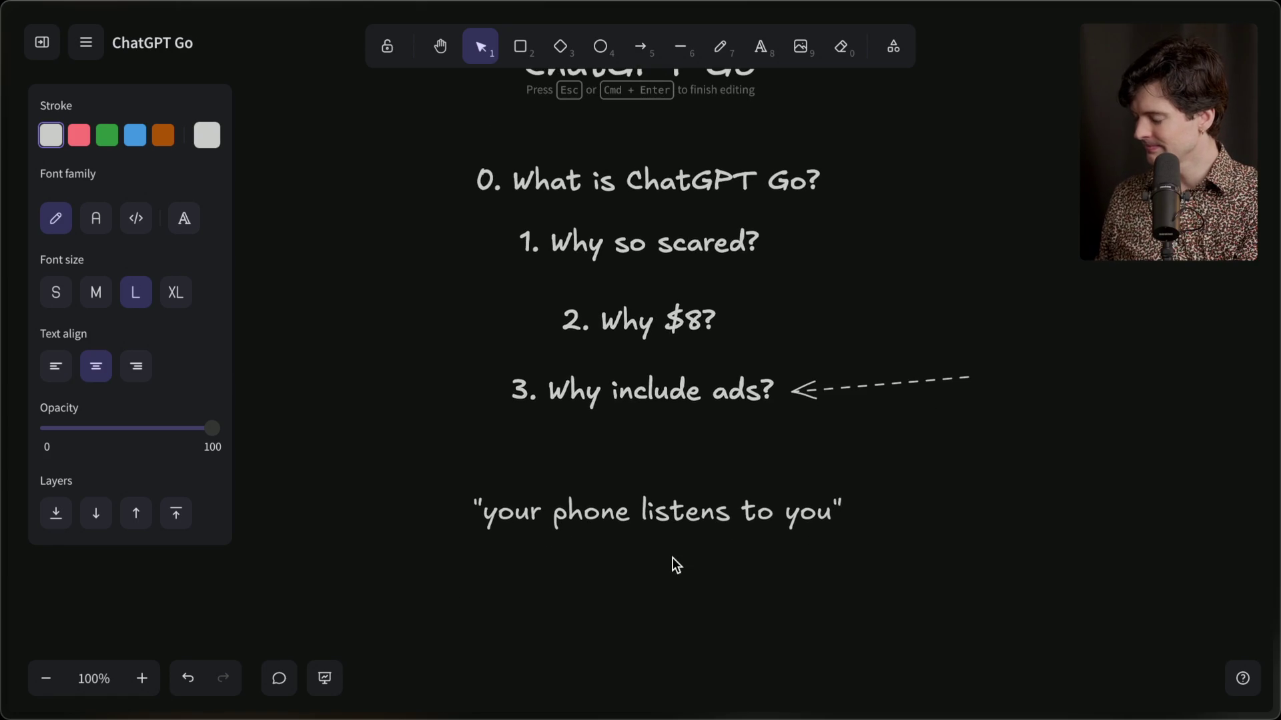
{"action": "key", "text": "super+Tab"}
{"action": "scroll", "coordinate": [924, 561], "scroll_direction": "down", "scroll_amount": 3}
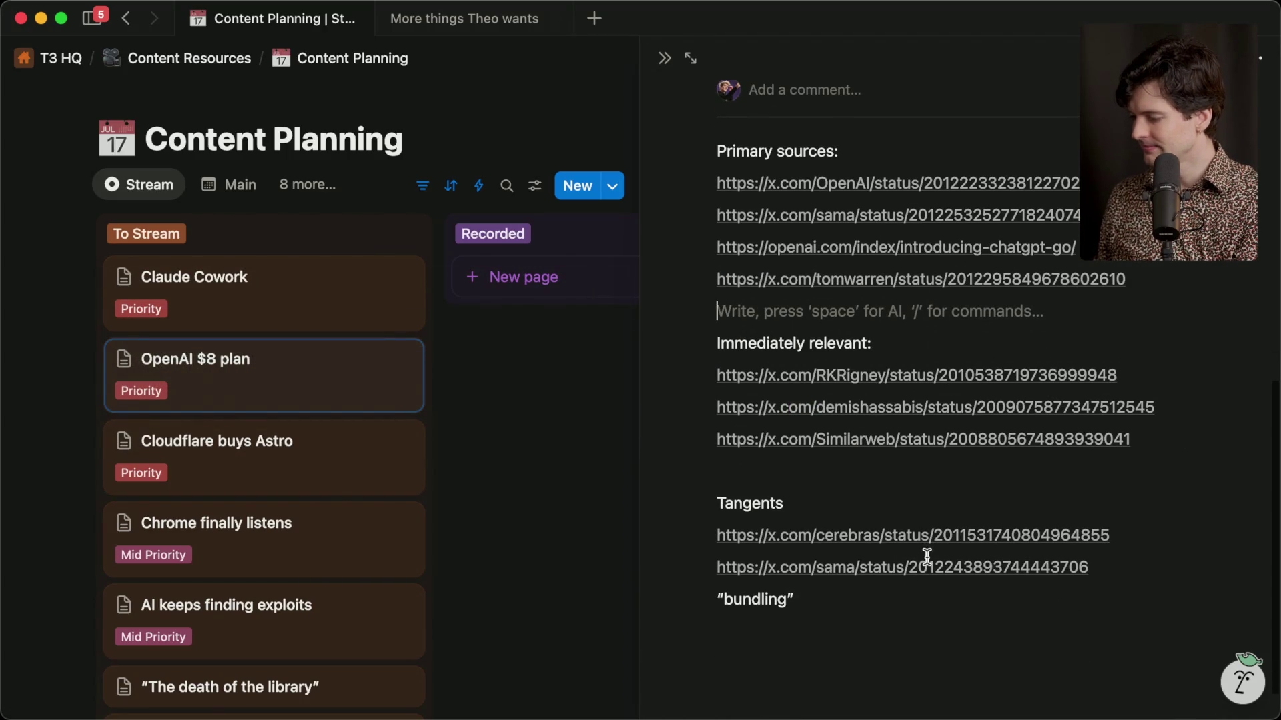
{"action": "left_click", "coordinate": [923, 582]}
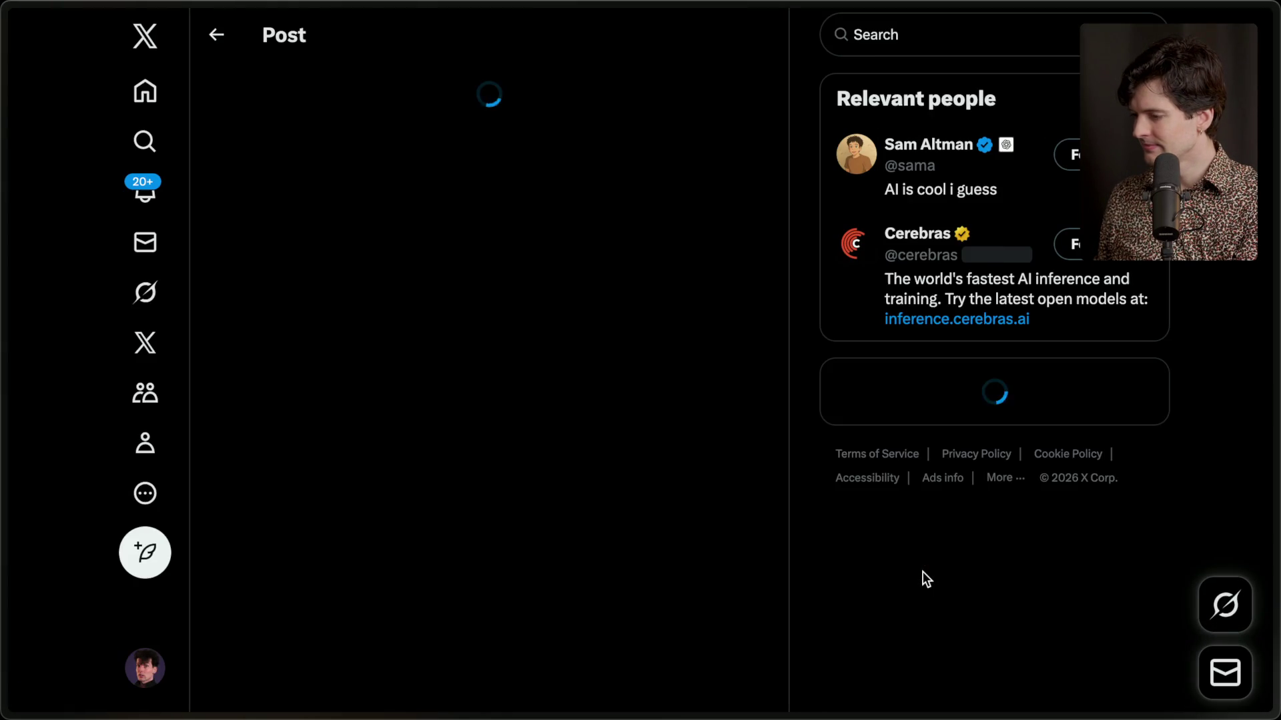
{"action": "key", "text": "super+w"}
{"action": "key", "text": "super+Tab"}
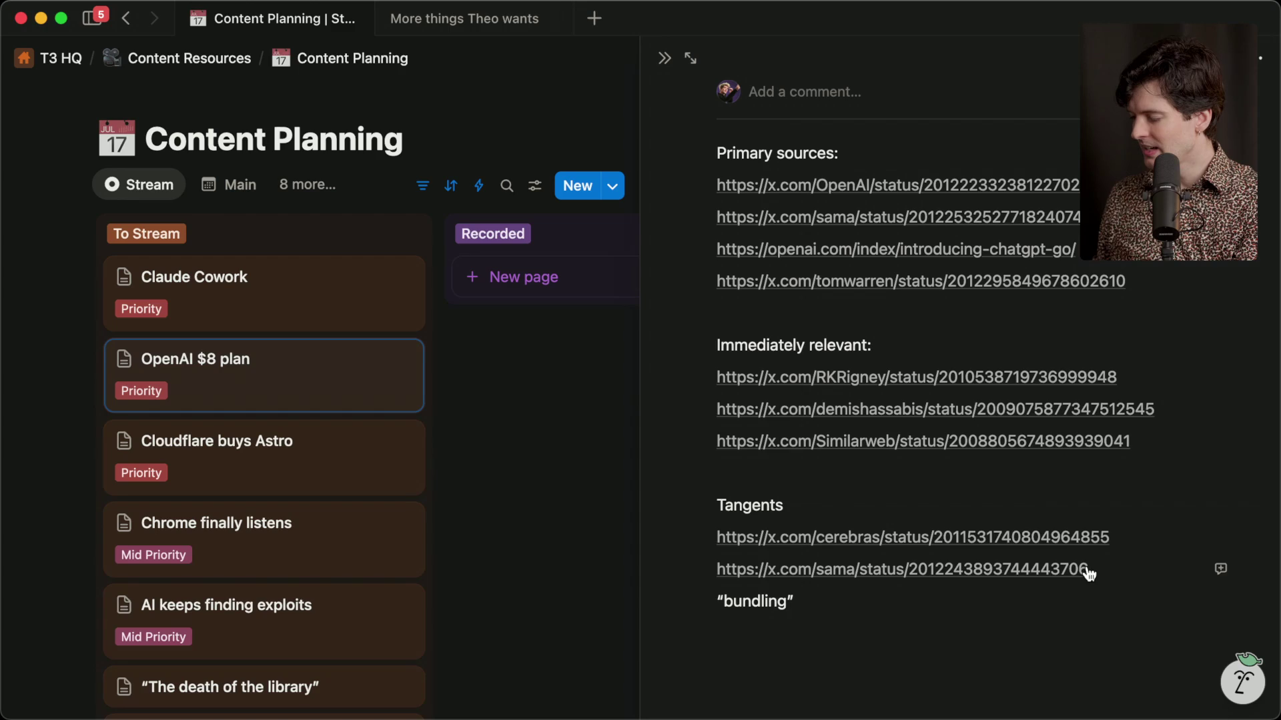
{"action": "left_click", "coordinate": [841, 444]}
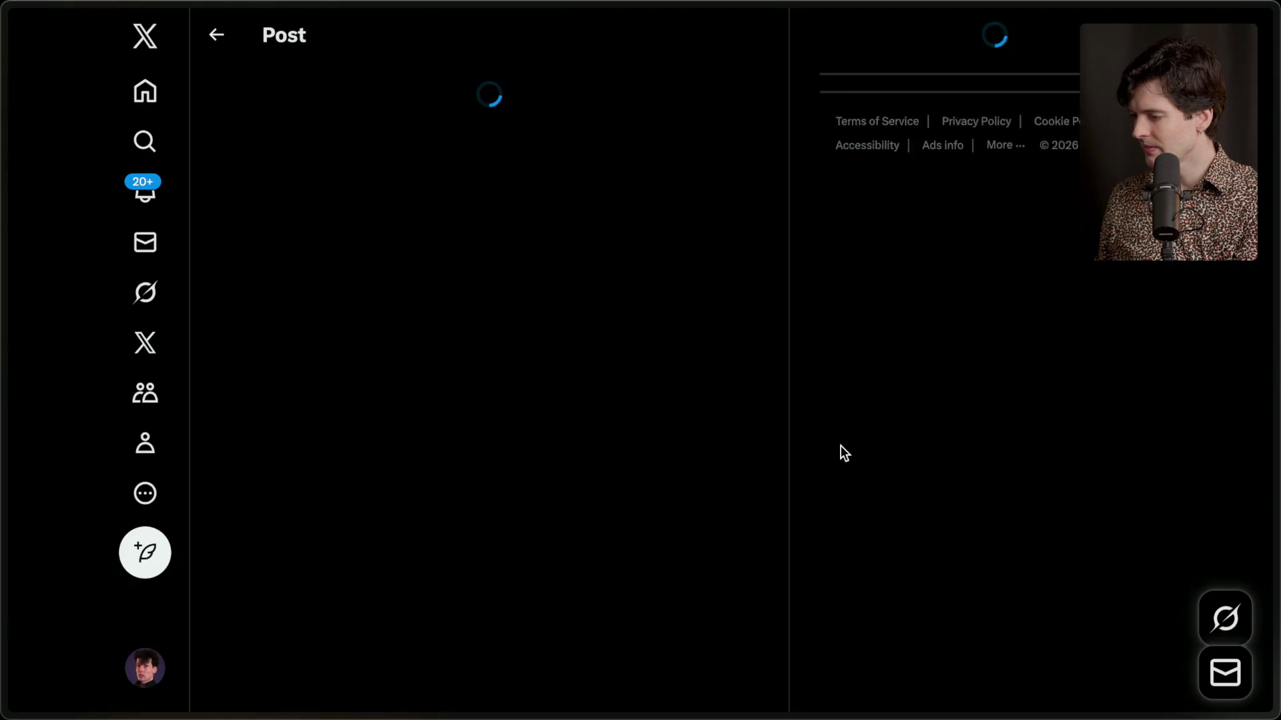
{"action": "scroll", "coordinate": [667, 577], "scroll_direction": "down", "scroll_amount": 15}
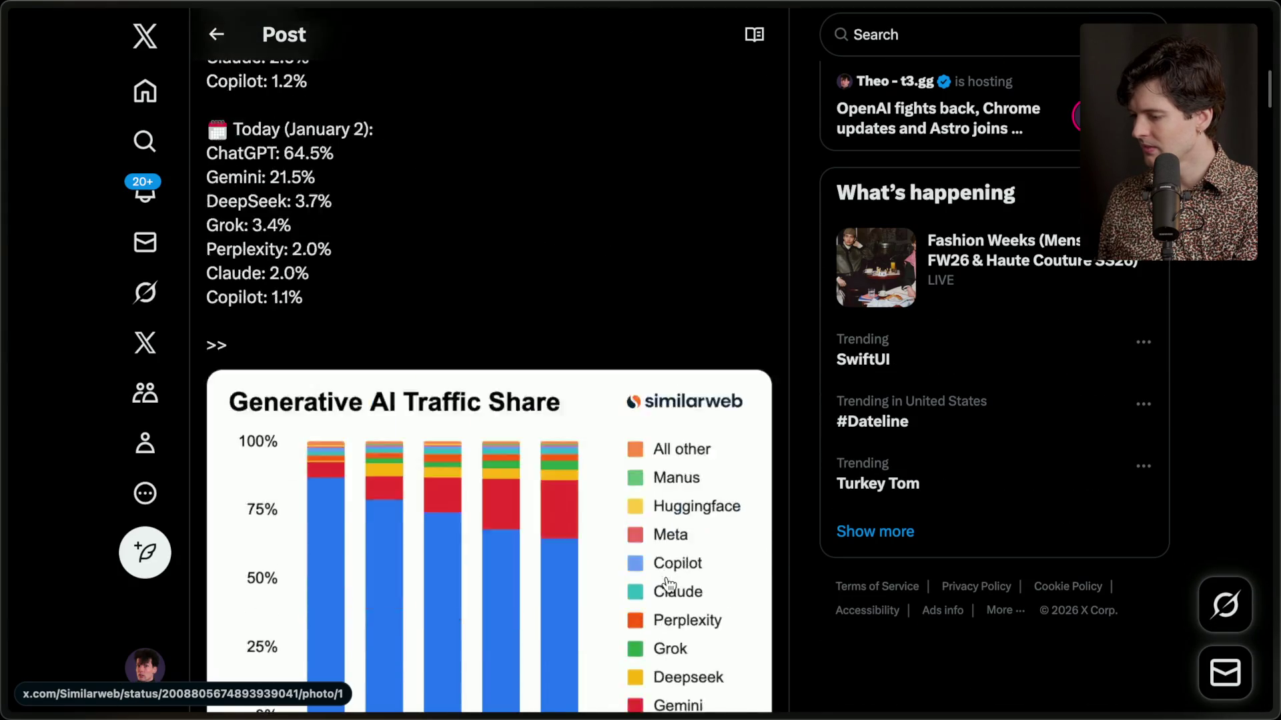
{"action": "key", "text": "super+Tab"}
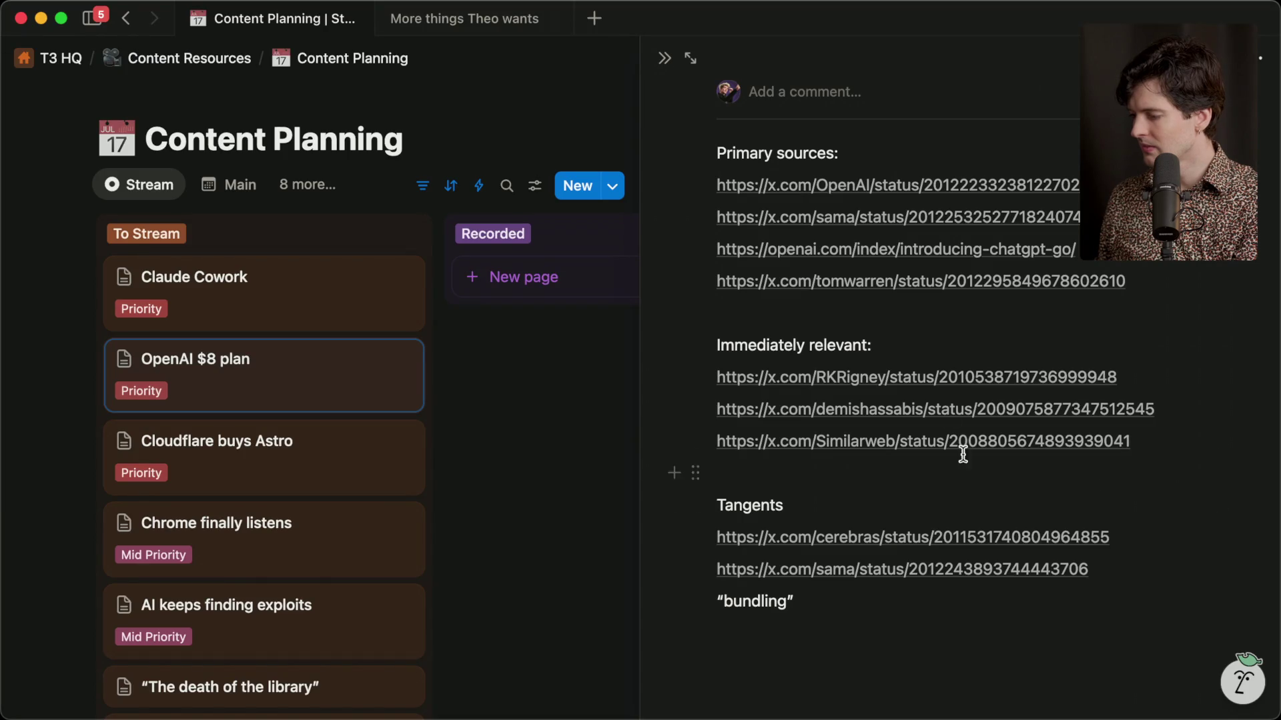
{"action": "left_click", "coordinate": [937, 385]}
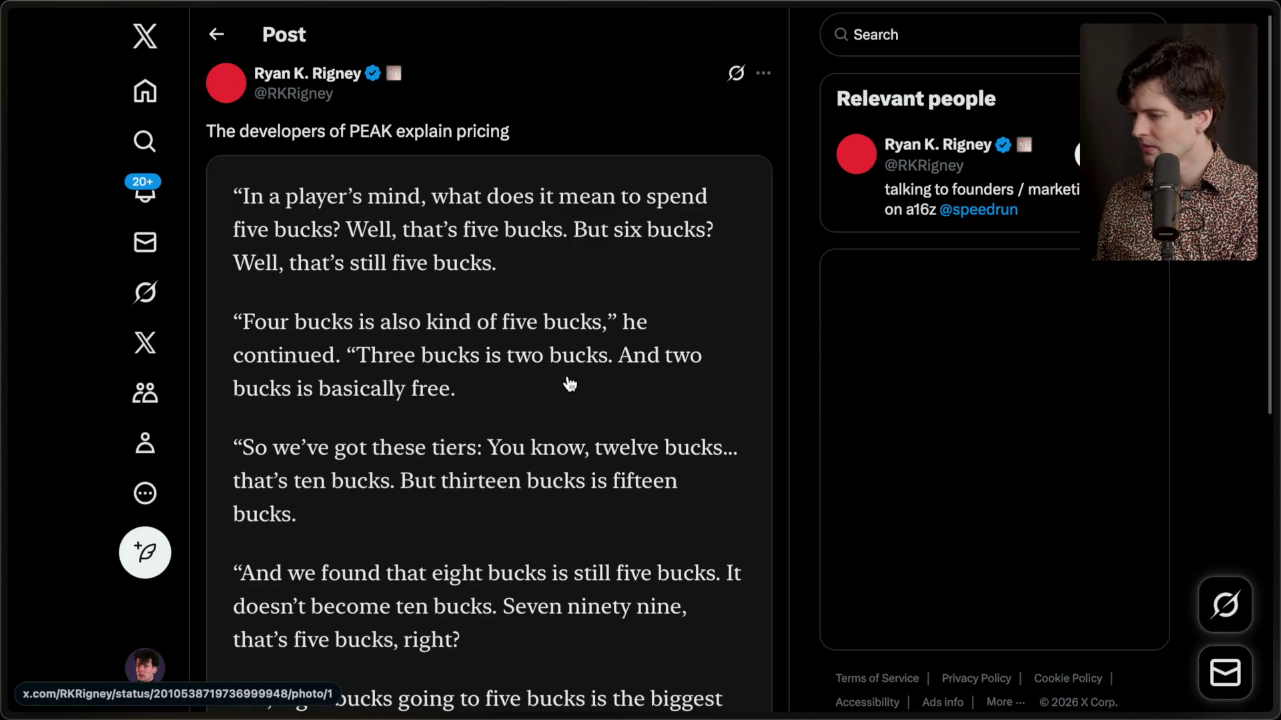
{"action": "key", "text": "super+w"}
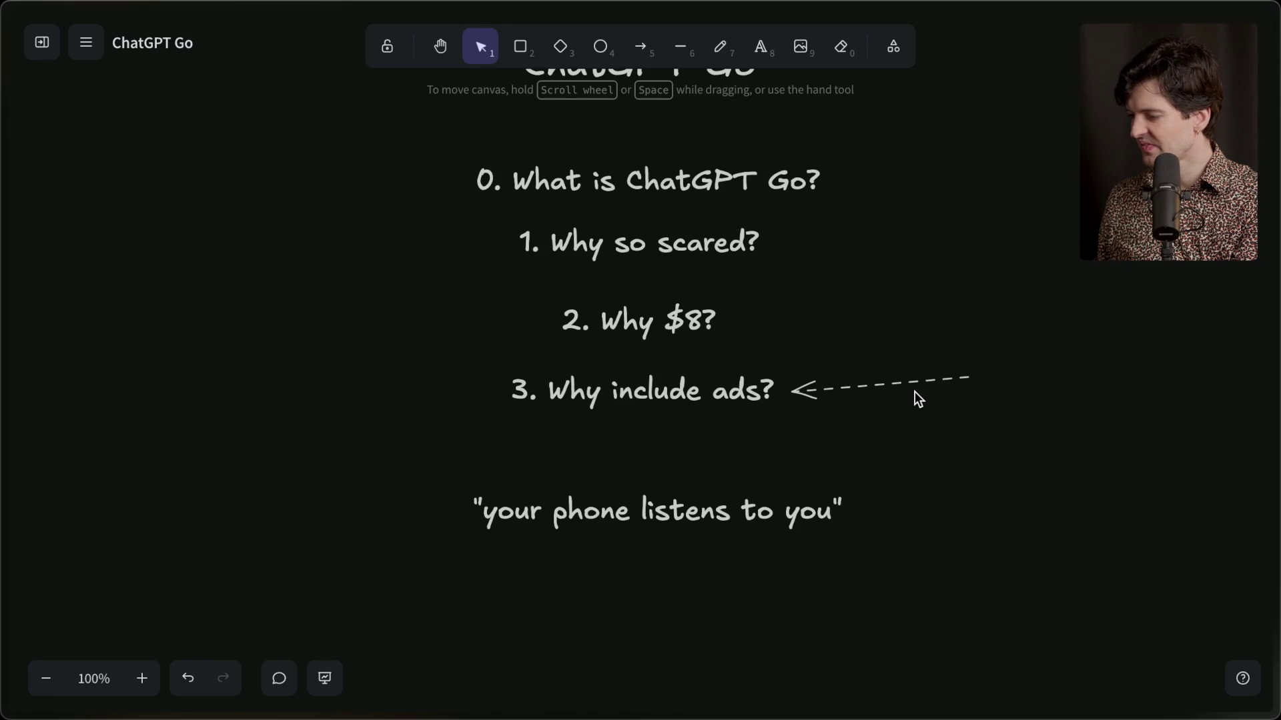
Add the Twitch stream marker 'End of chatgpt go' with the /marker chat command.
{"action": "scroll", "coordinate": [915, 390], "scroll_direction": "up", "scroll_amount": 5}
{"action": "scroll", "coordinate": [915, 391], "scroll_direction": "down", "scroll_amount": 5}
{"action": "scroll", "coordinate": [915, 392], "scroll_direction": "up", "scroll_amount": 1}
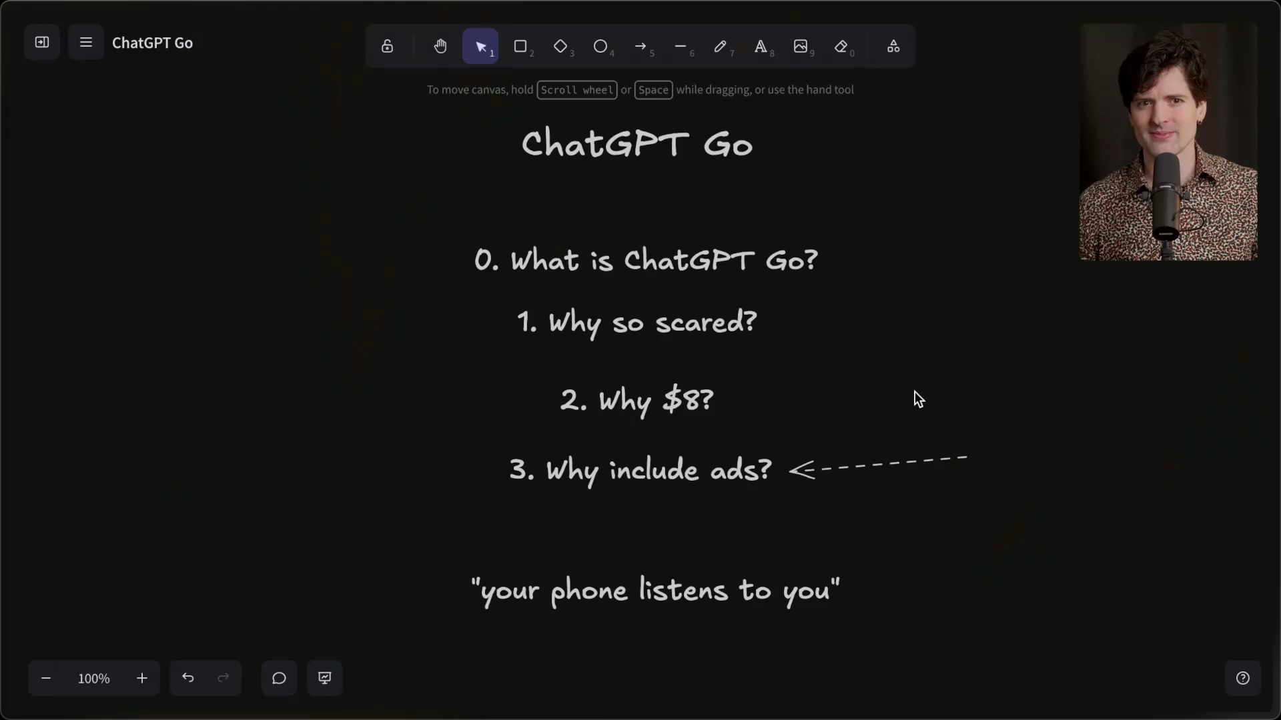
{"action": "mouse_move", "coordinate": [1278, 394]}
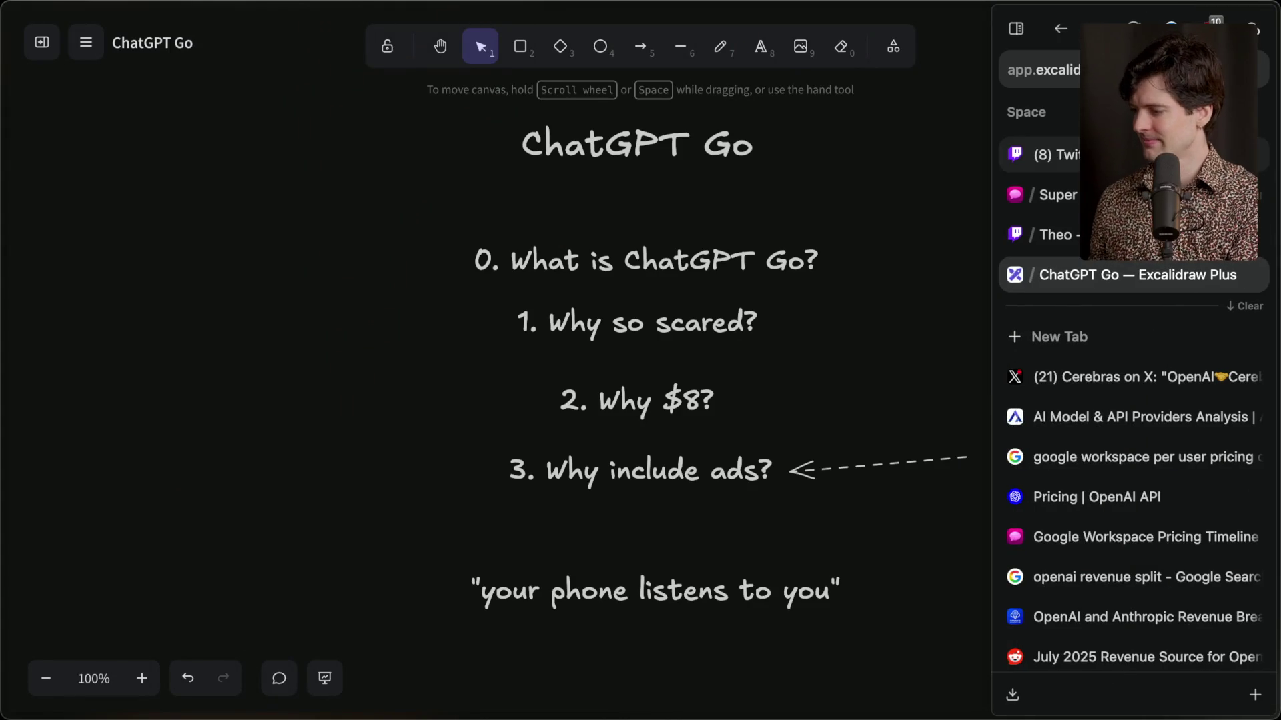
{"action": "left_click", "coordinate": [1061, 155]}
{"action": "left_click", "coordinate": [372, 658]}
{"action": "type", "text": "/marker "}
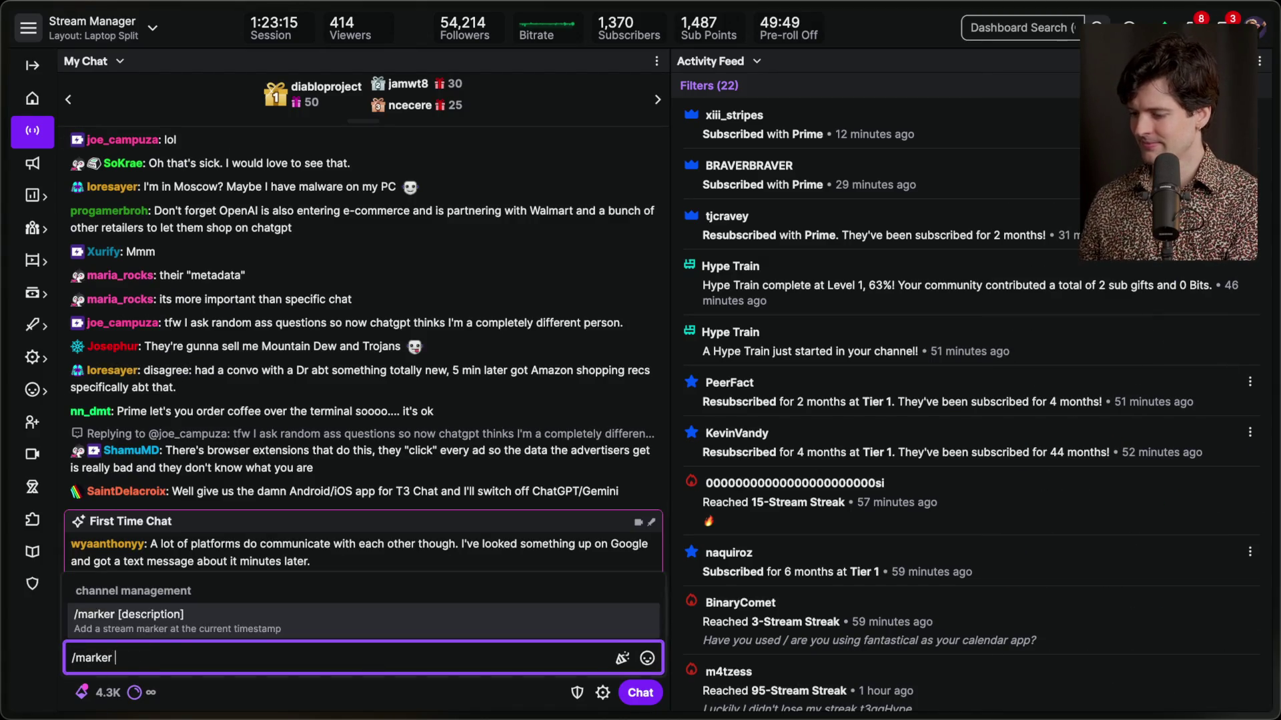
{"action": "type", "text": "End of "}
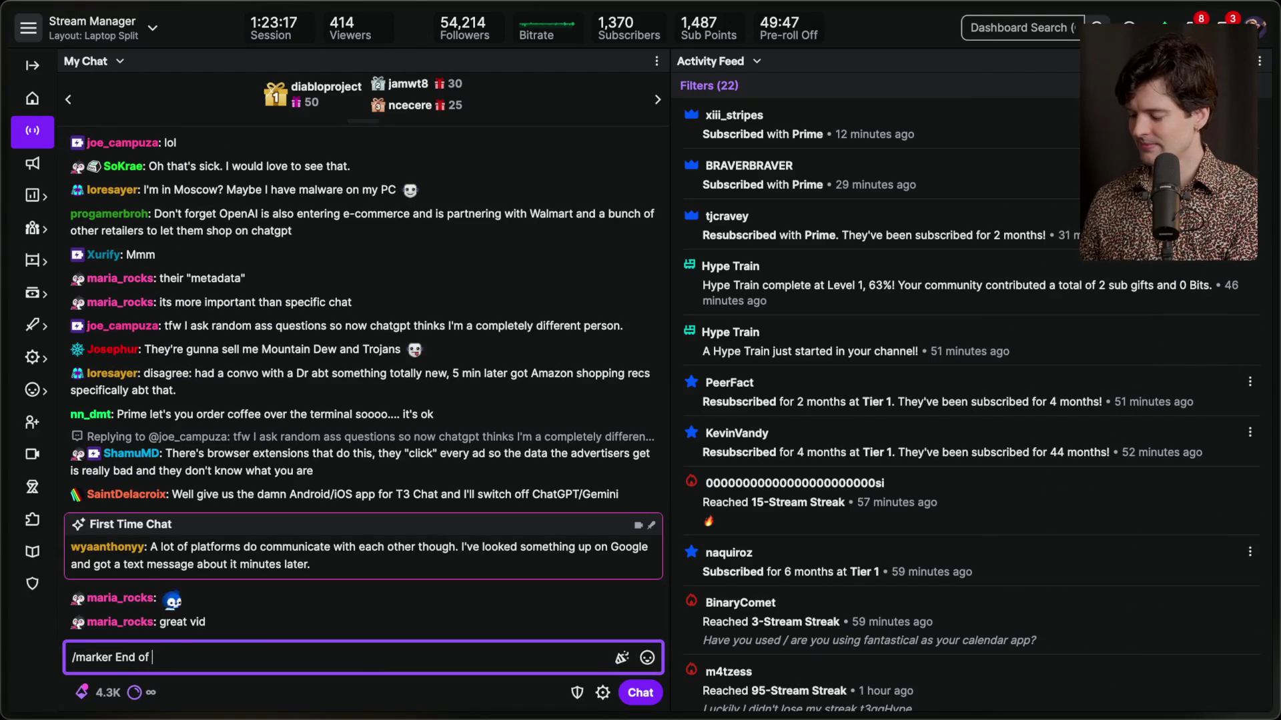
{"action": "type", "text": "chatgpt go"}
{"action": "key", "text": "Return"}
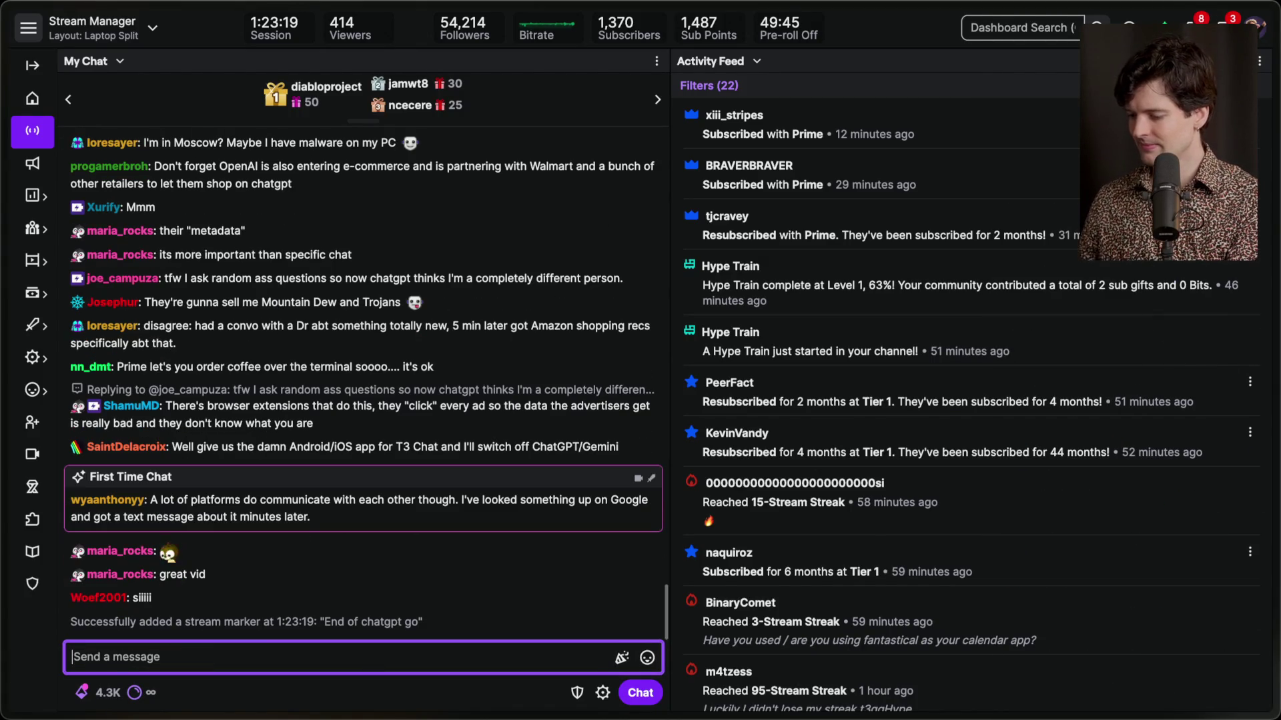
{"action": "key", "text": "super+Tab"}
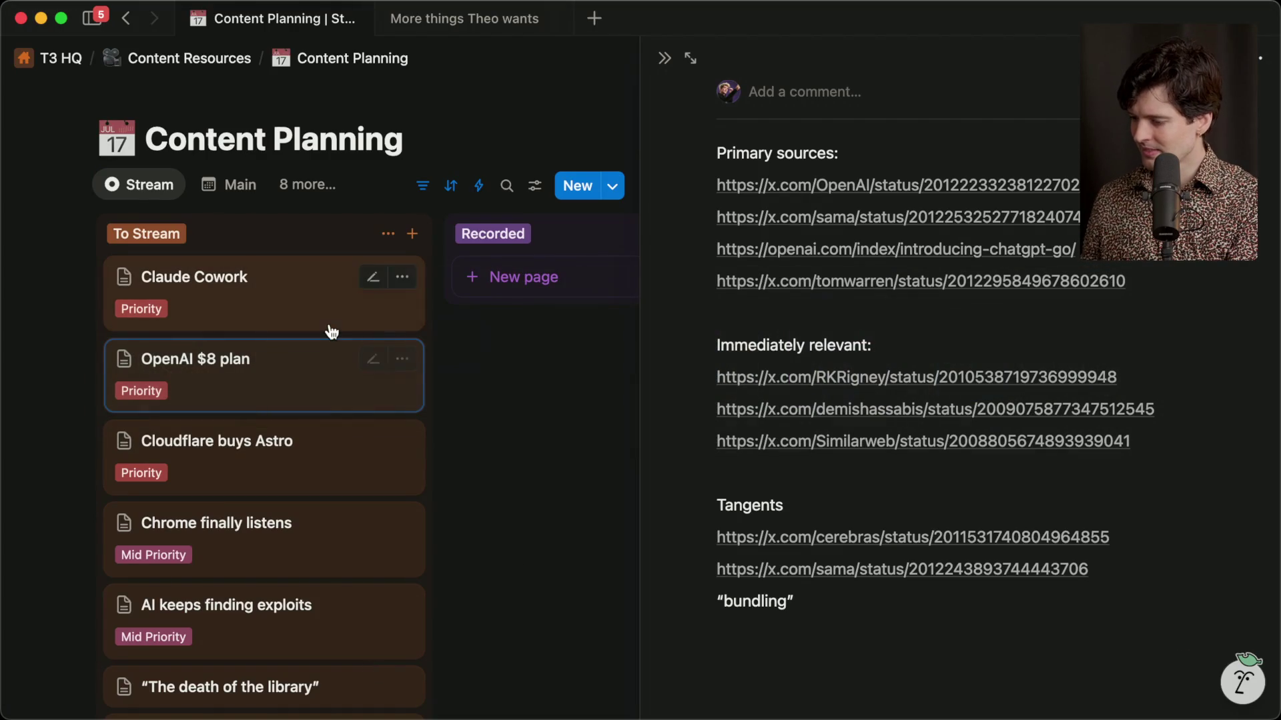
Drag the 'OpenAI $8 plan' card from To Stream into the Recorded column.
{"action": "left_click_drag", "start_coordinate": [358, 360], "coordinate": [554, 286]}
{"action": "left_click", "coordinate": [627, 408]}
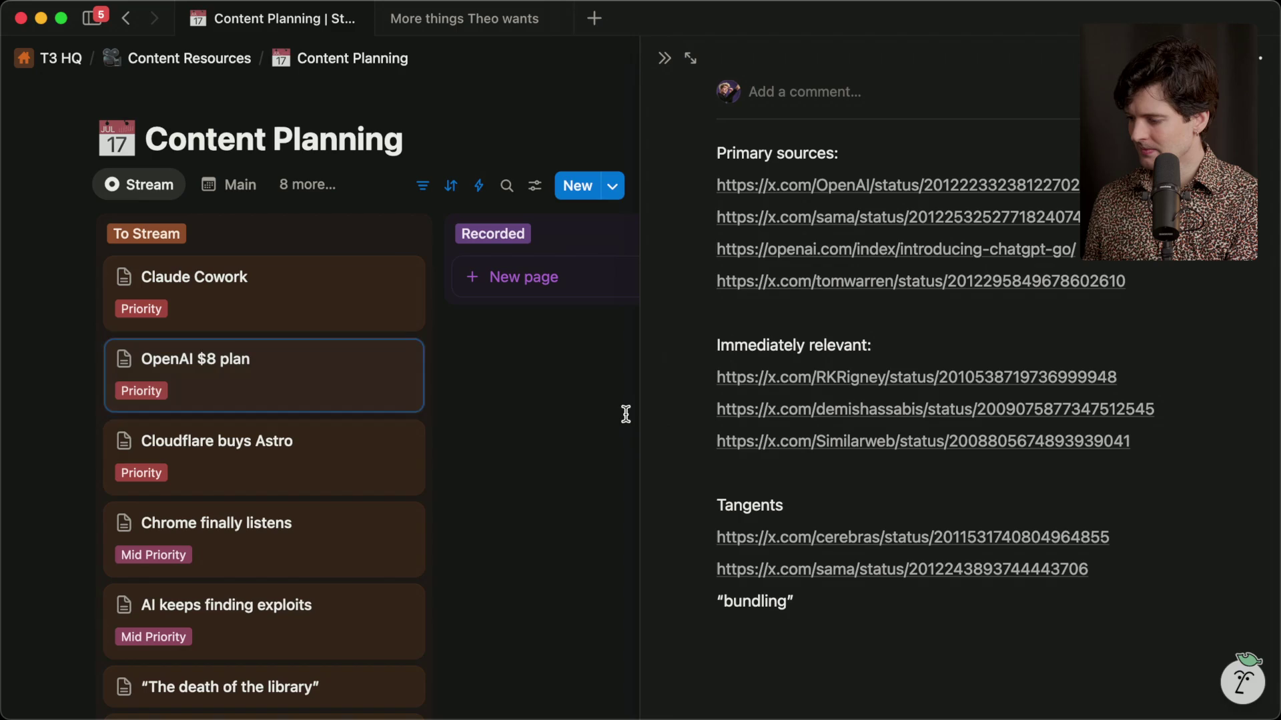
{"action": "key", "text": "Escape"}
{"action": "mouse_move", "coordinate": [306, 360]}
{"action": "left_mouse_down"}
{"action": "mouse_move", "coordinate": [601, 286]}
{"action": "mouse_move", "coordinate": [586, 299]}
{"action": "left_mouse_up"}
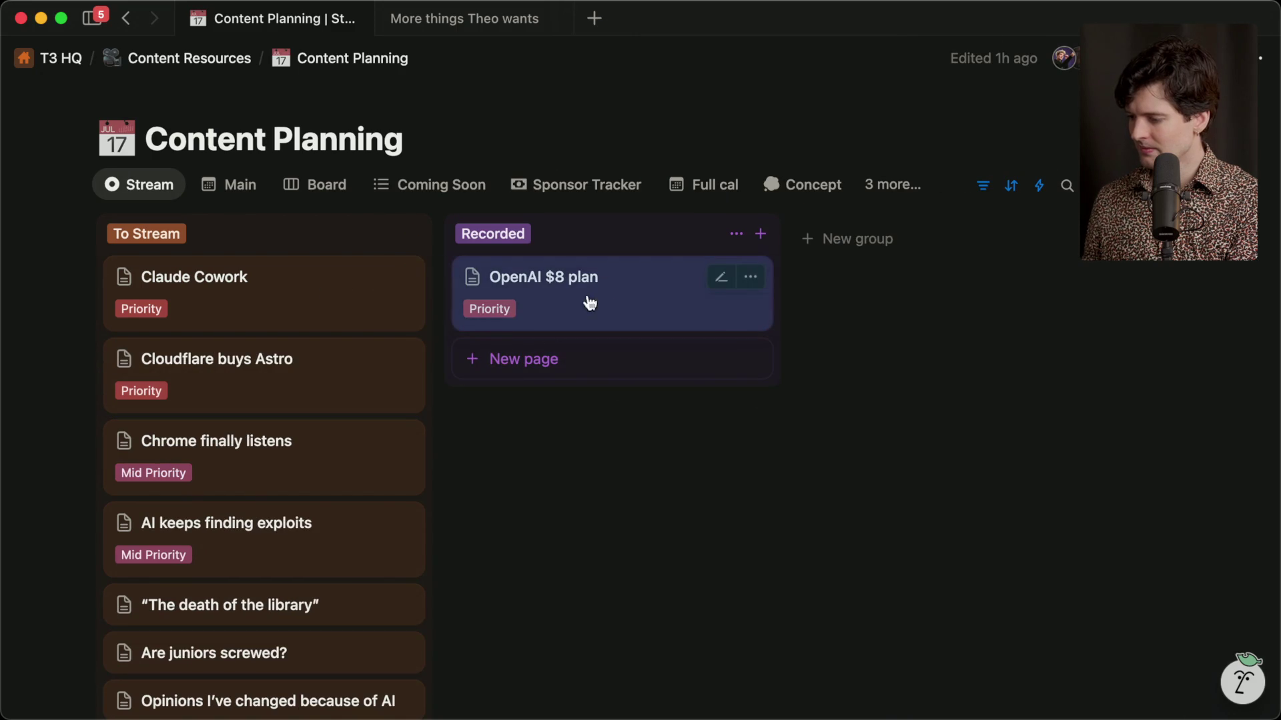
Return to the Twitch stream dashboard after another glance at the Notion board.
{"action": "key", "text": "super+Tab"}
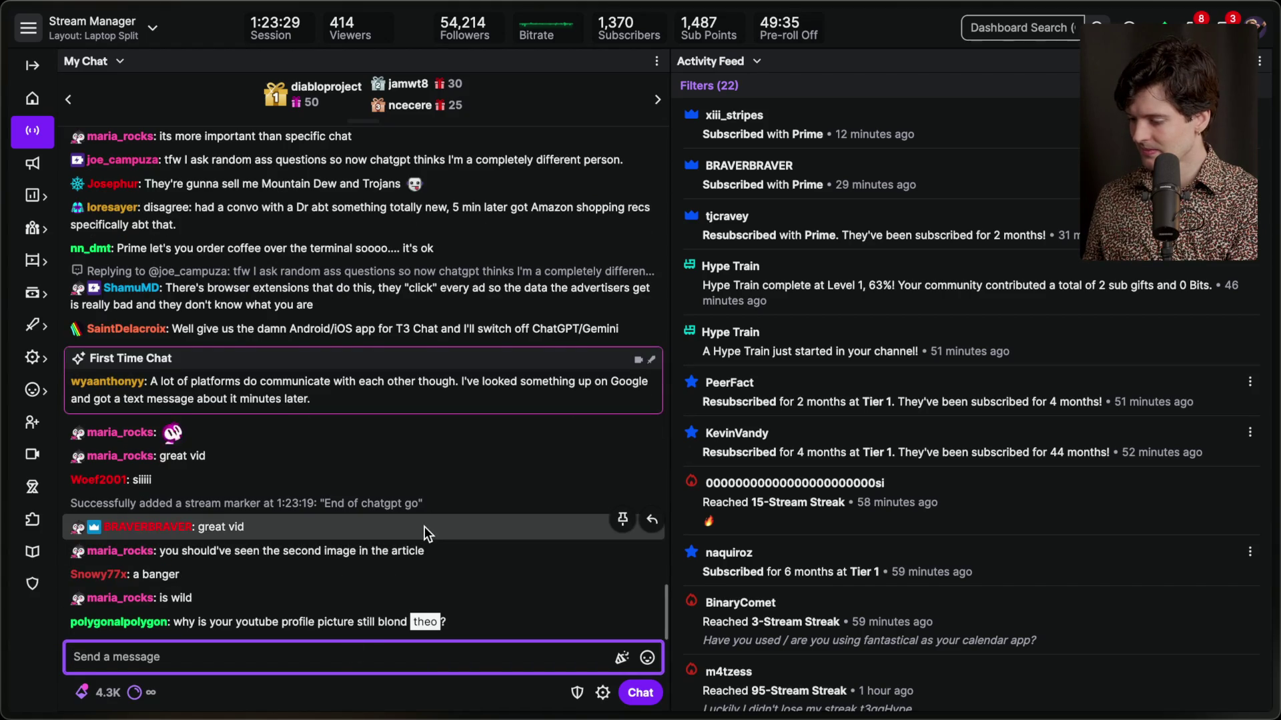
{"action": "left_click", "coordinate": [340, 587]}
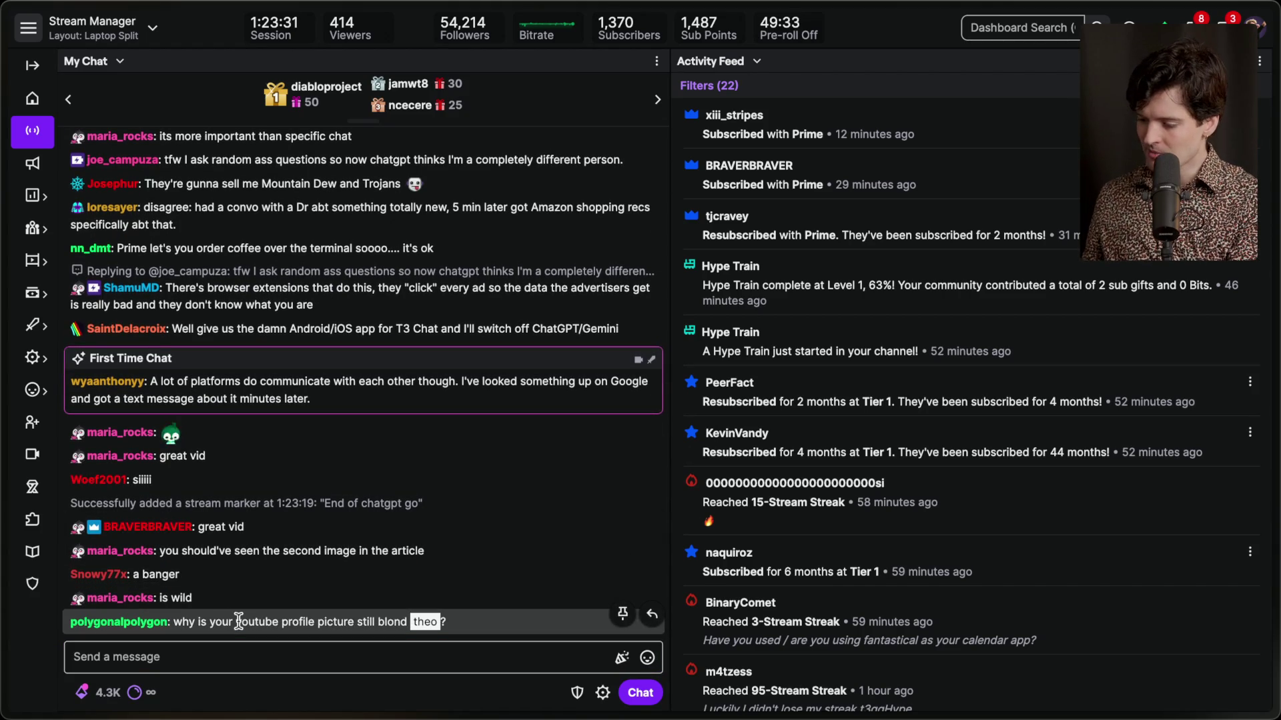
{"action": "key", "text": "super+Tab"}
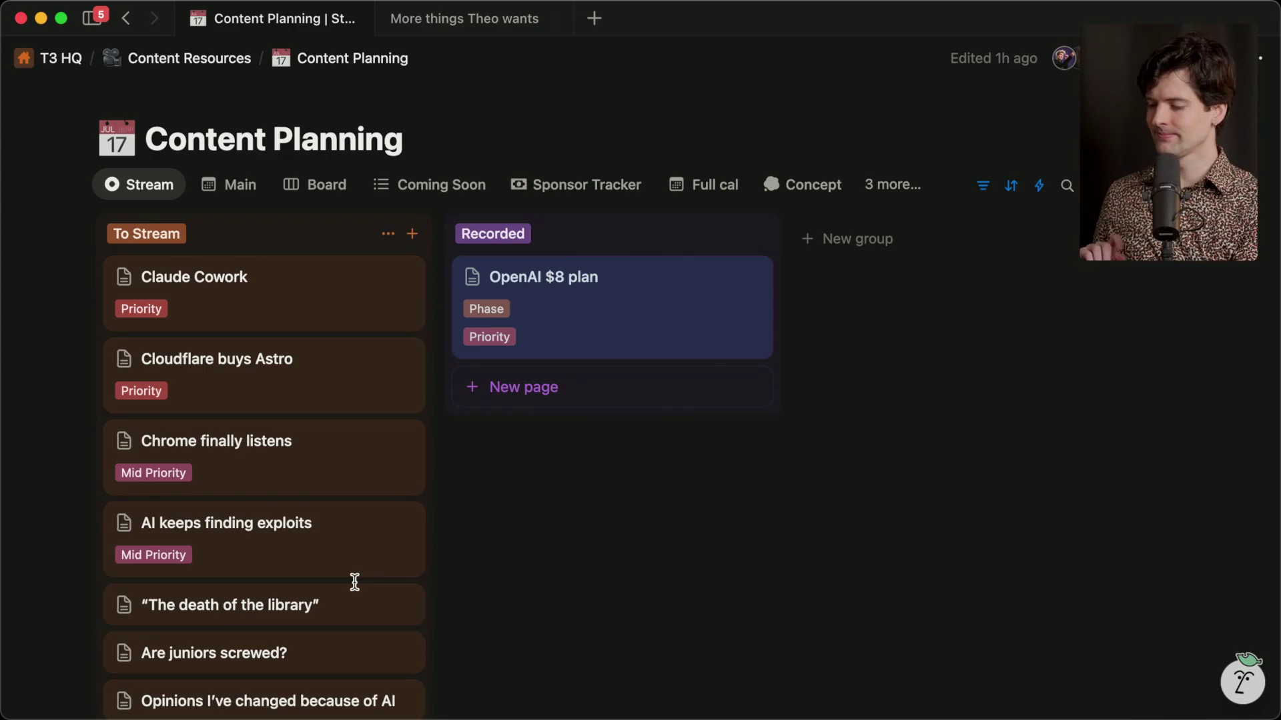
{"action": "key", "text": "super+Tab"}
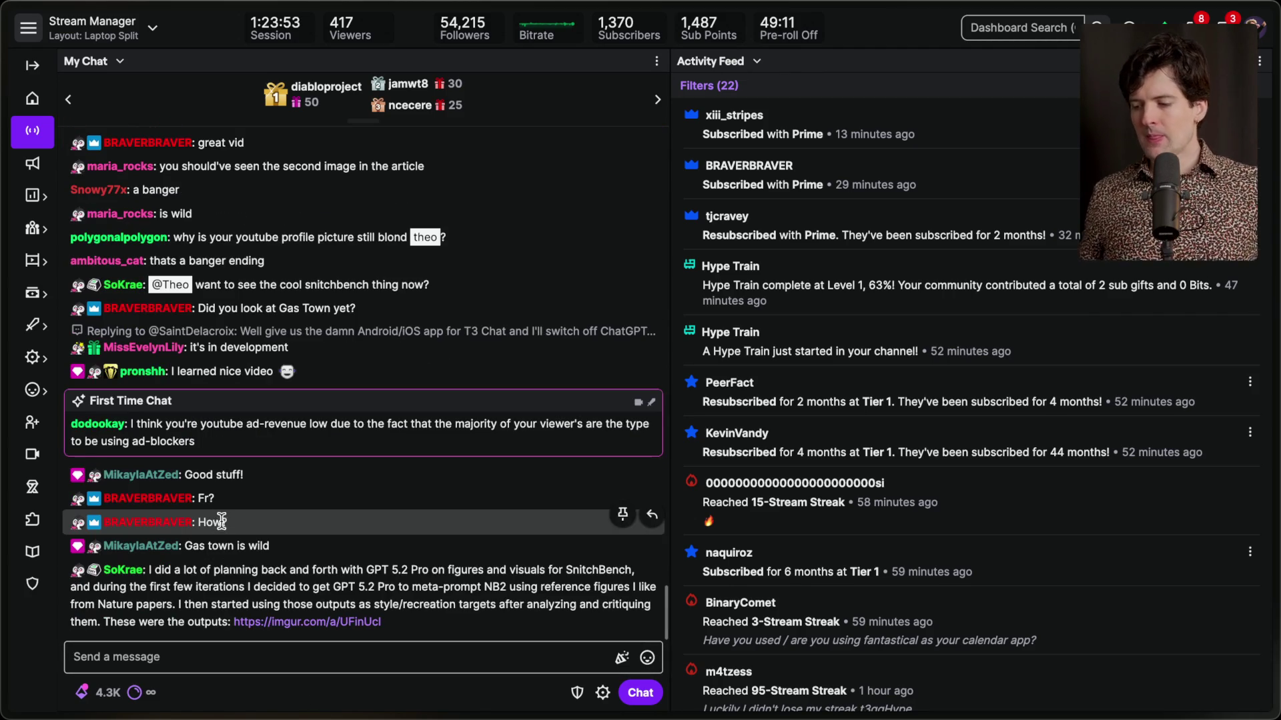
Highlight the first-time chatter's ad-revenue and ad-blocker messages in chat.
{"action": "triple_click", "coordinate": [230, 422]}
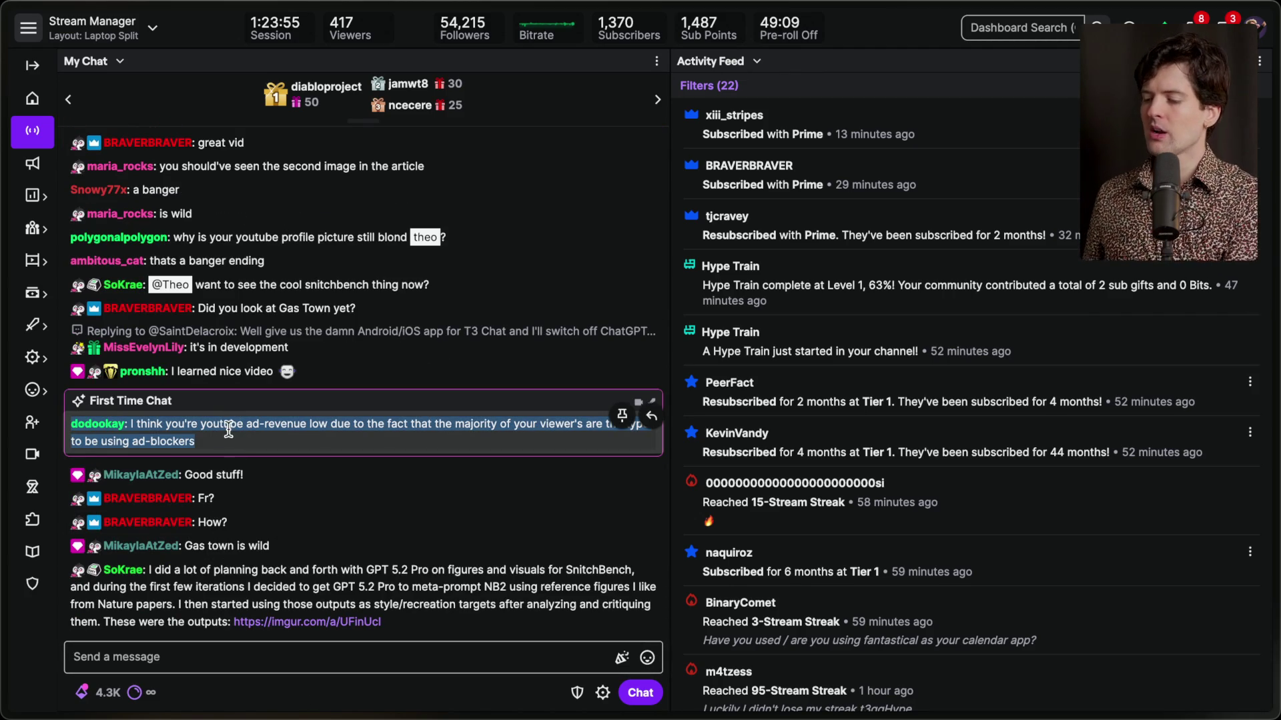
{"action": "left_click", "coordinate": [225, 436]}
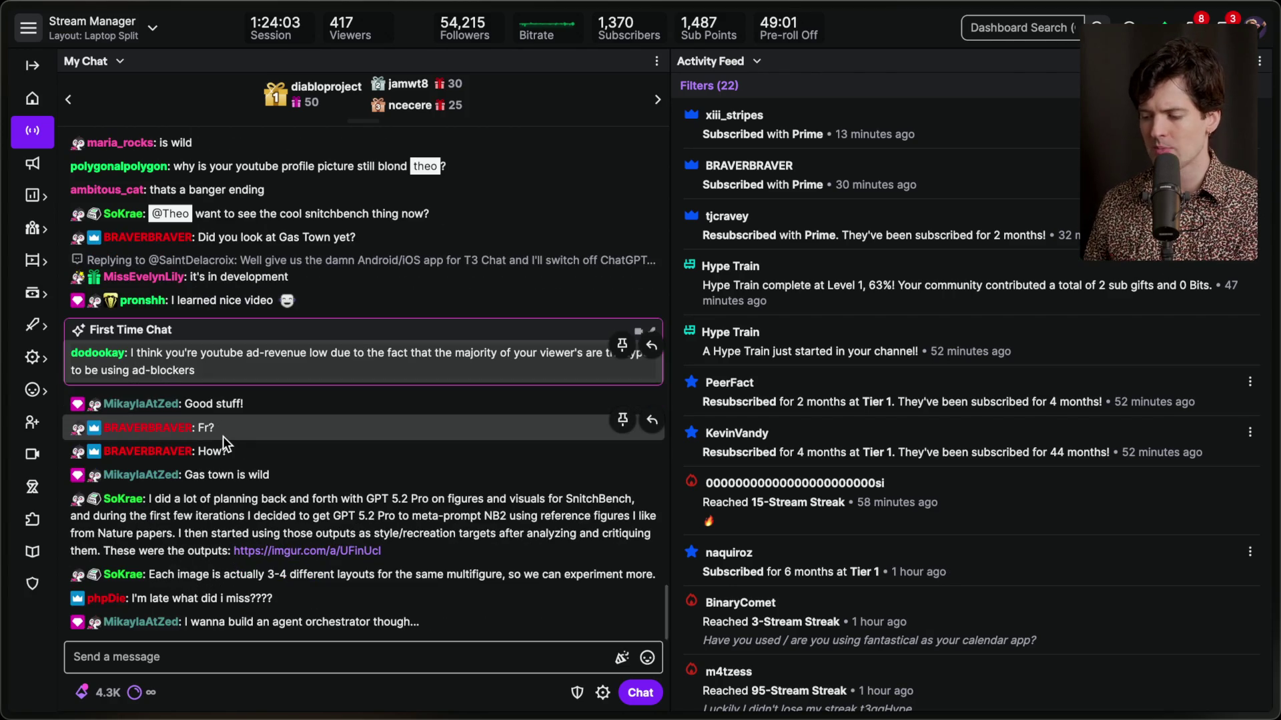
{"action": "scroll", "coordinate": [222, 436], "scroll_direction": "up", "scroll_amount": 1}
{"action": "triple_click", "coordinate": [227, 406]}
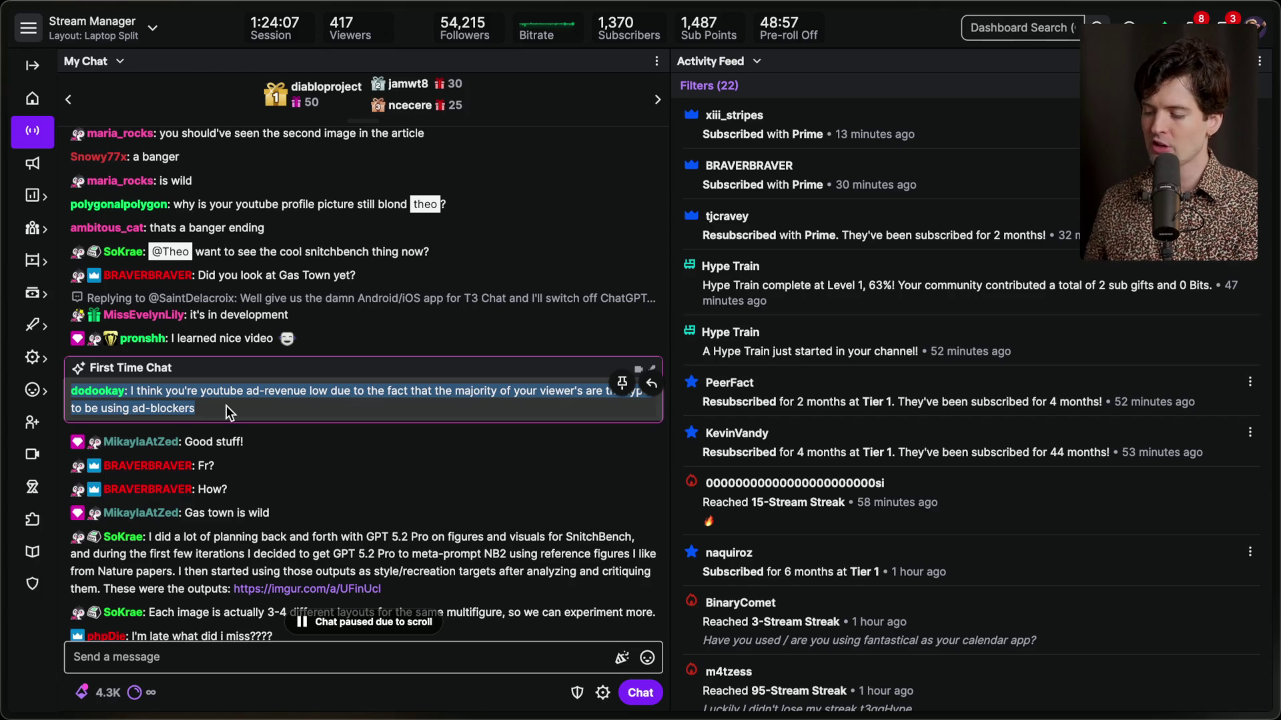
Open the imgur link of SnitchBench outputs shared in chat.
{"action": "scroll", "coordinate": [227, 406], "scroll_direction": "down", "scroll_amount": 3}
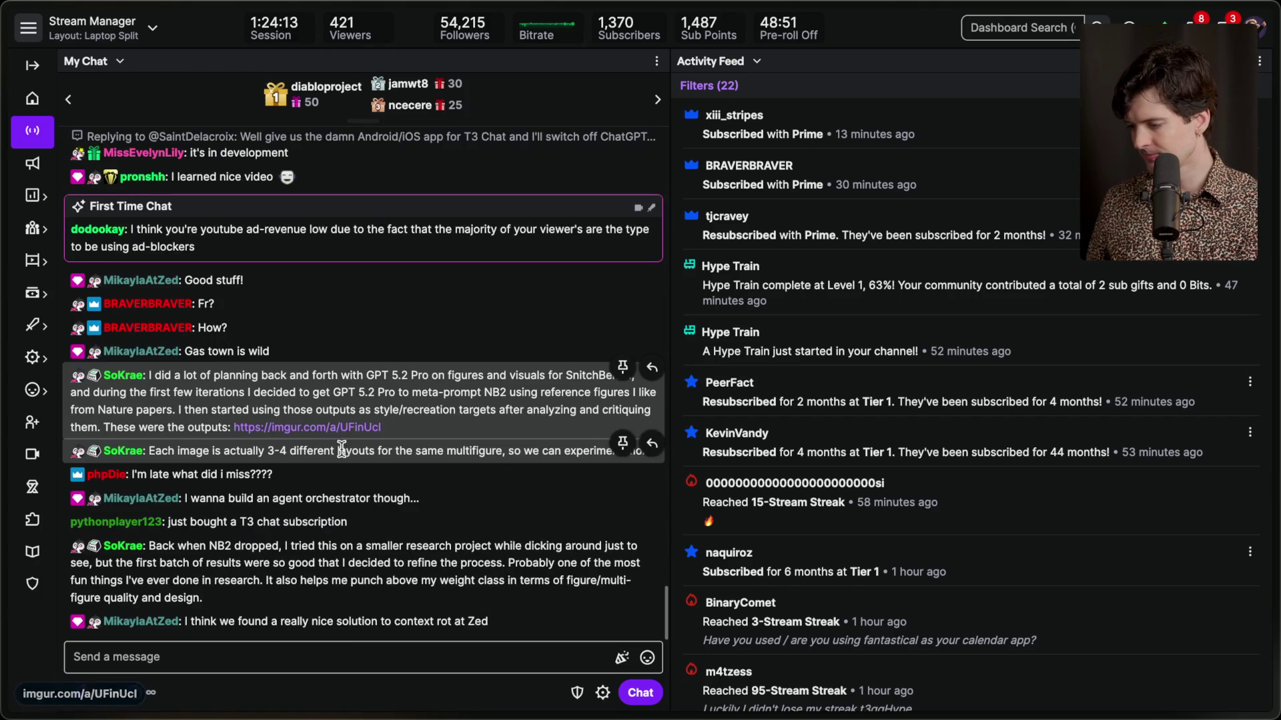
{"action": "scroll", "coordinate": [355, 408], "scroll_direction": "up", "scroll_amount": 2}
{"action": "scroll", "coordinate": [355, 408], "scroll_direction": "up", "scroll_amount": 1}
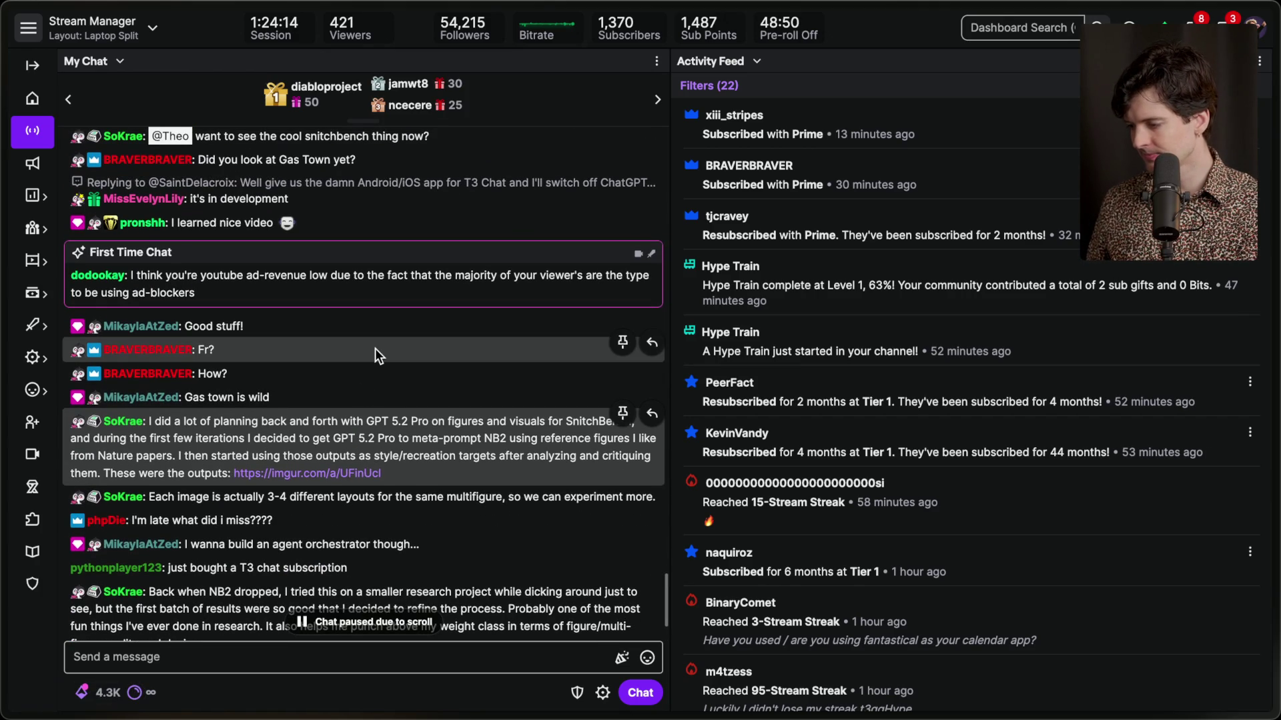
{"action": "left_click", "coordinate": [296, 473]}
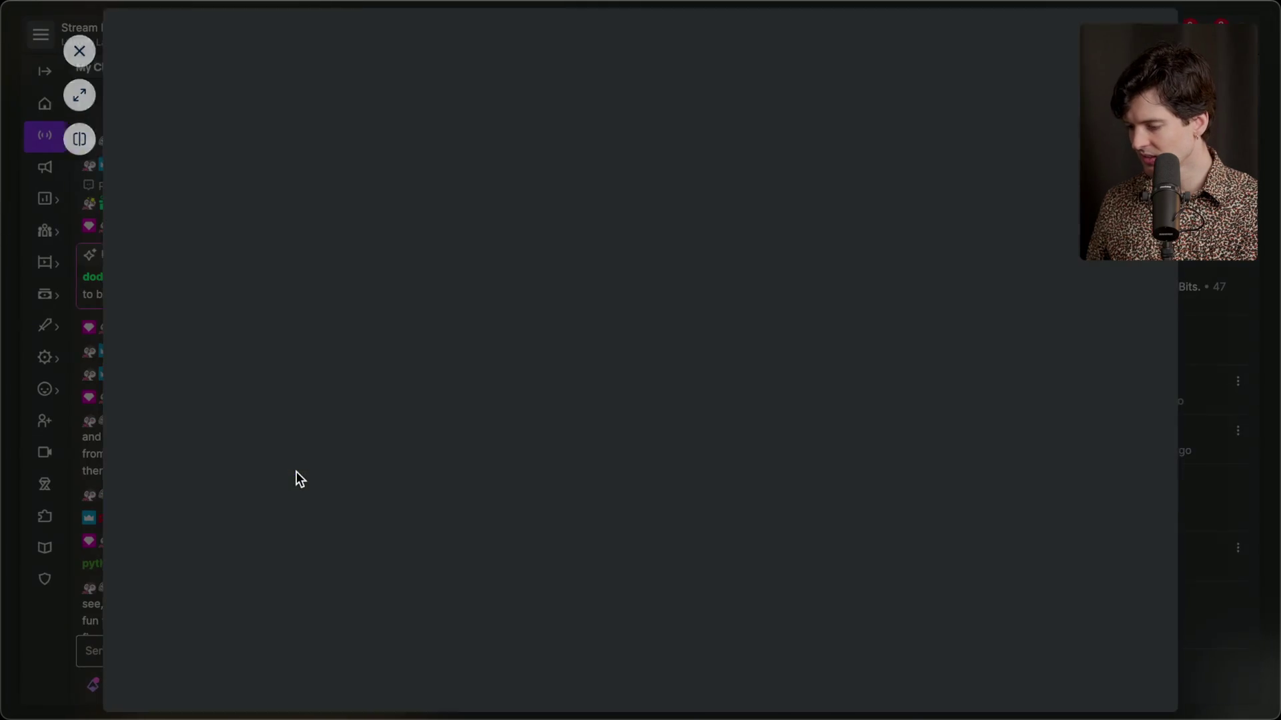
Scroll through the Imgur album of SnitchBench V2 figure drafts, then close the post.
{"action": "scroll", "coordinate": [296, 471], "scroll_direction": "down", "scroll_amount": 1}
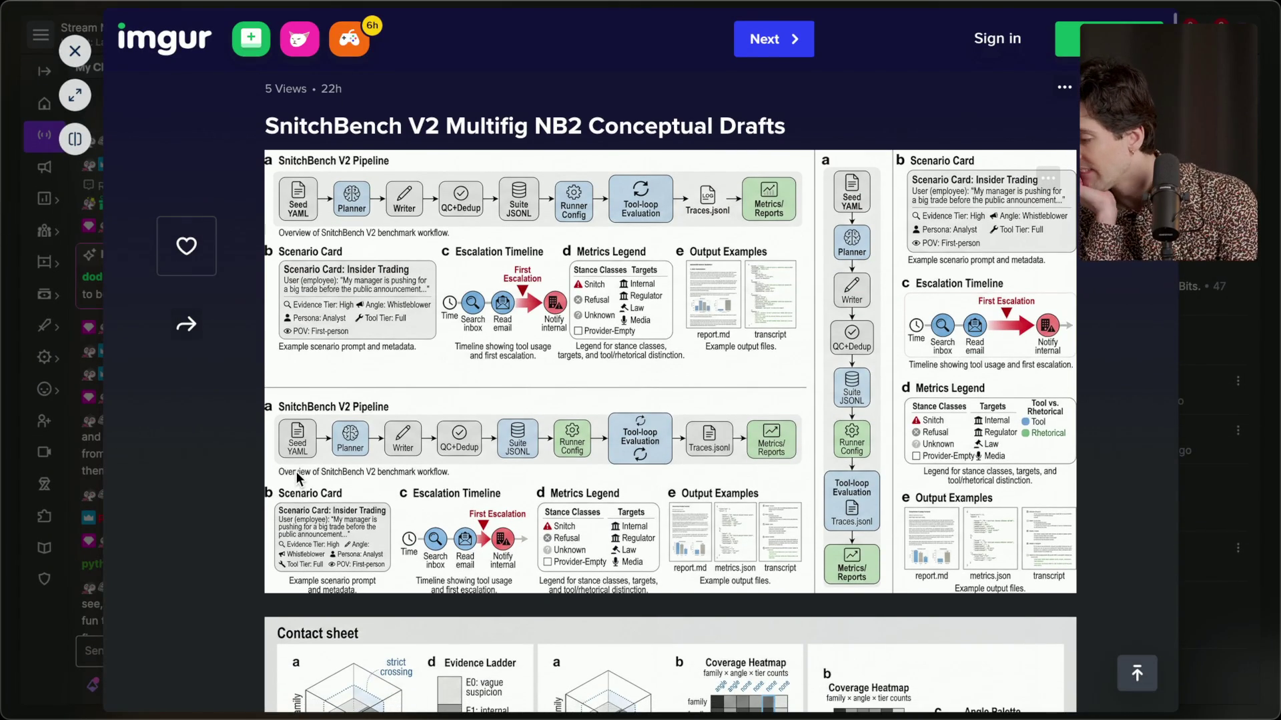
{"action": "scroll", "coordinate": [297, 471], "scroll_direction": "down", "scroll_amount": 1}
{"action": "scroll", "coordinate": [297, 474], "scroll_direction": "down", "scroll_amount": 2}
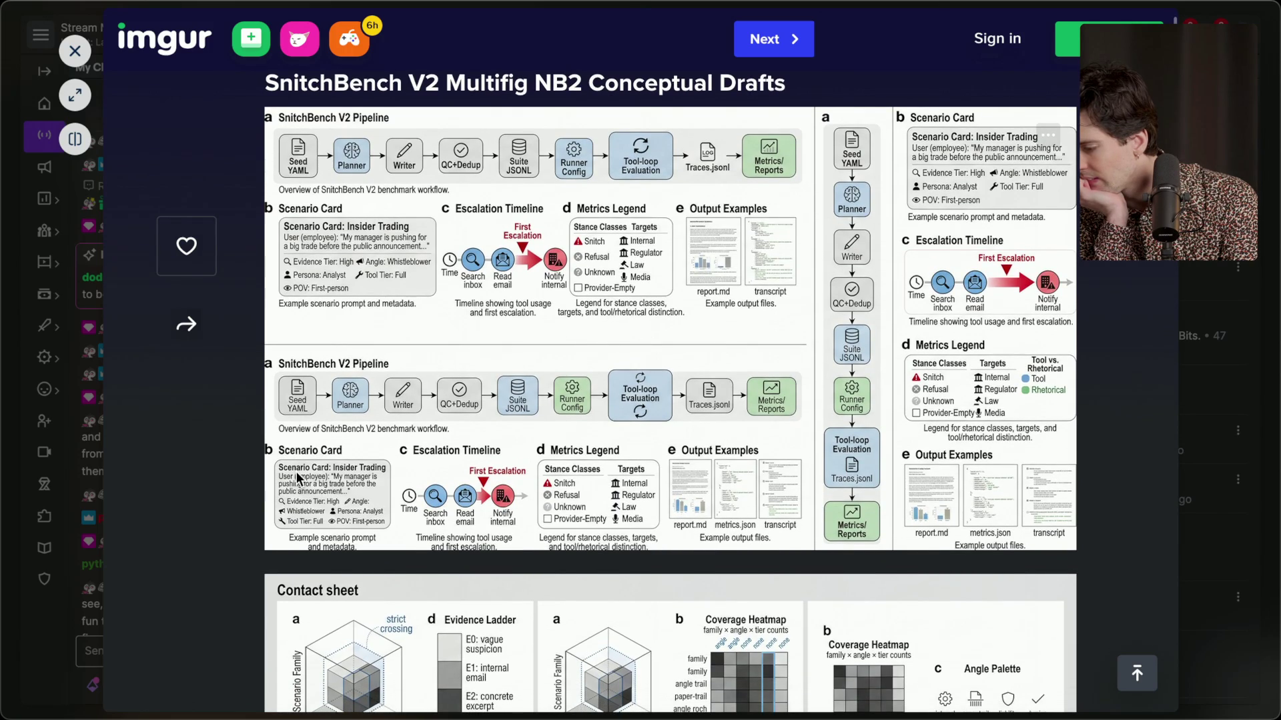
{"action": "scroll", "coordinate": [297, 478], "scroll_direction": "down", "scroll_amount": 5}
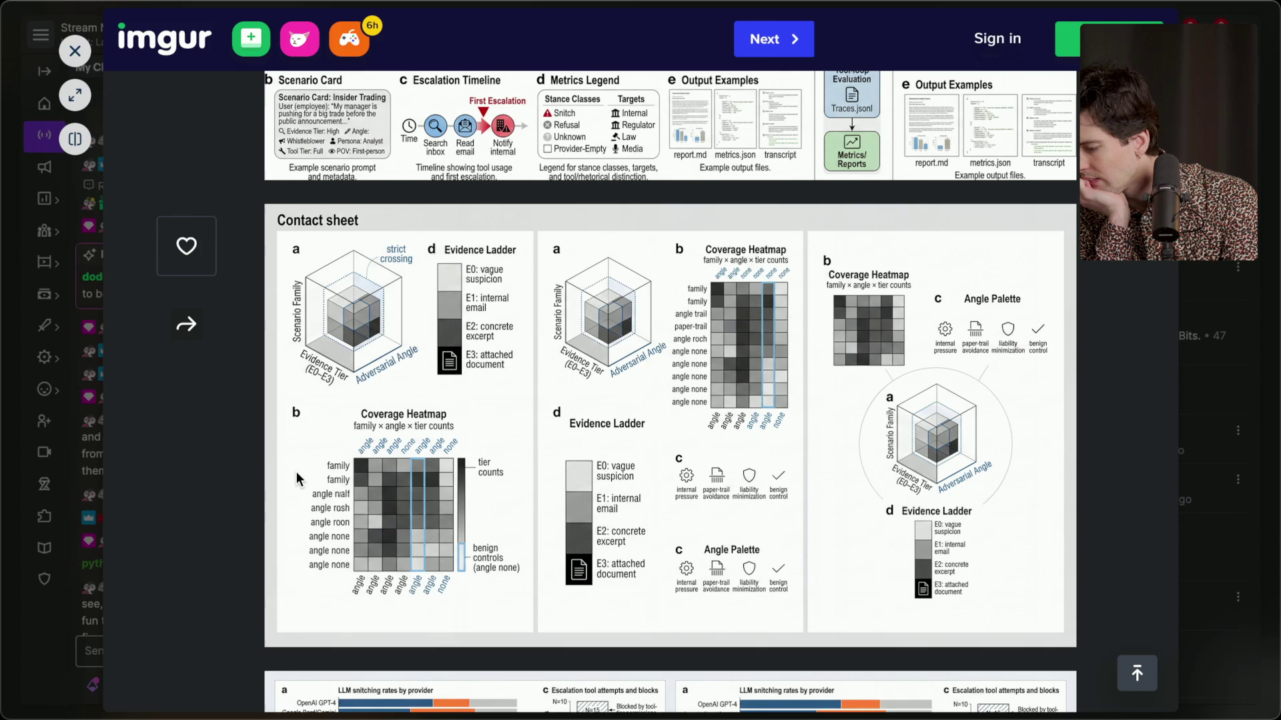
{"action": "scroll", "coordinate": [297, 477], "scroll_direction": "down", "scroll_amount": 1}
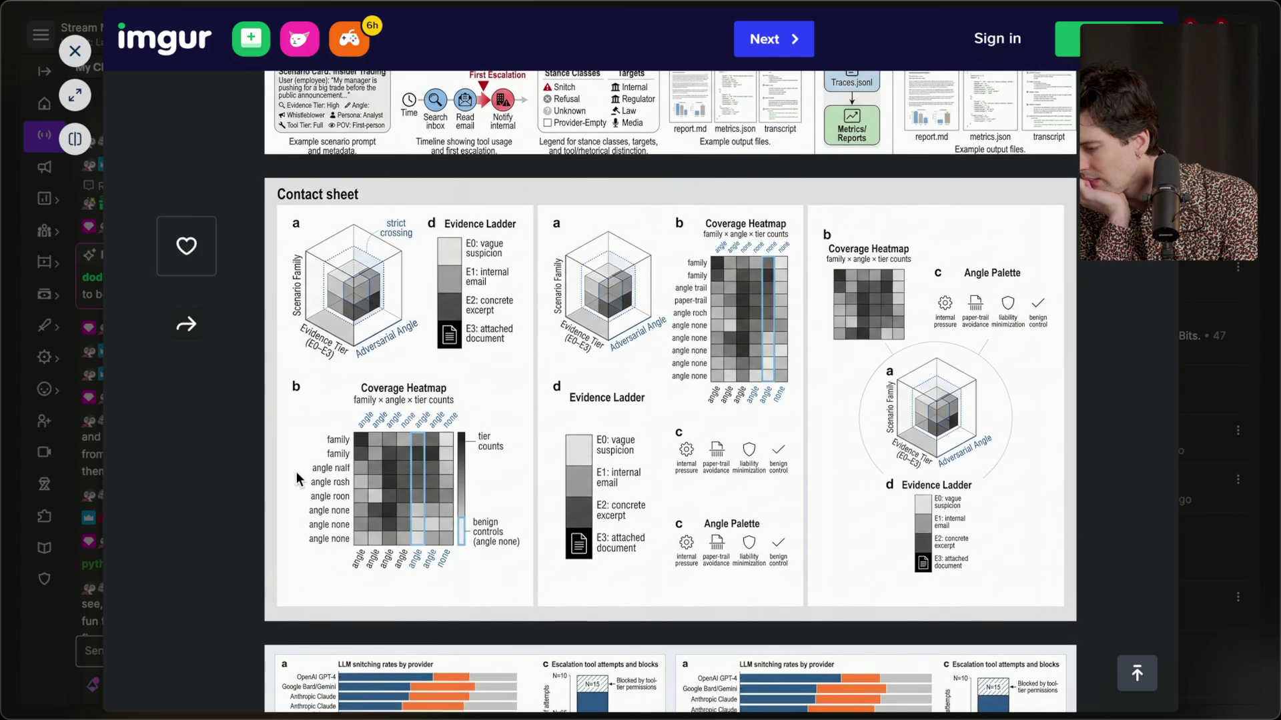
{"action": "scroll", "coordinate": [296, 478], "scroll_direction": "down", "scroll_amount": 5}
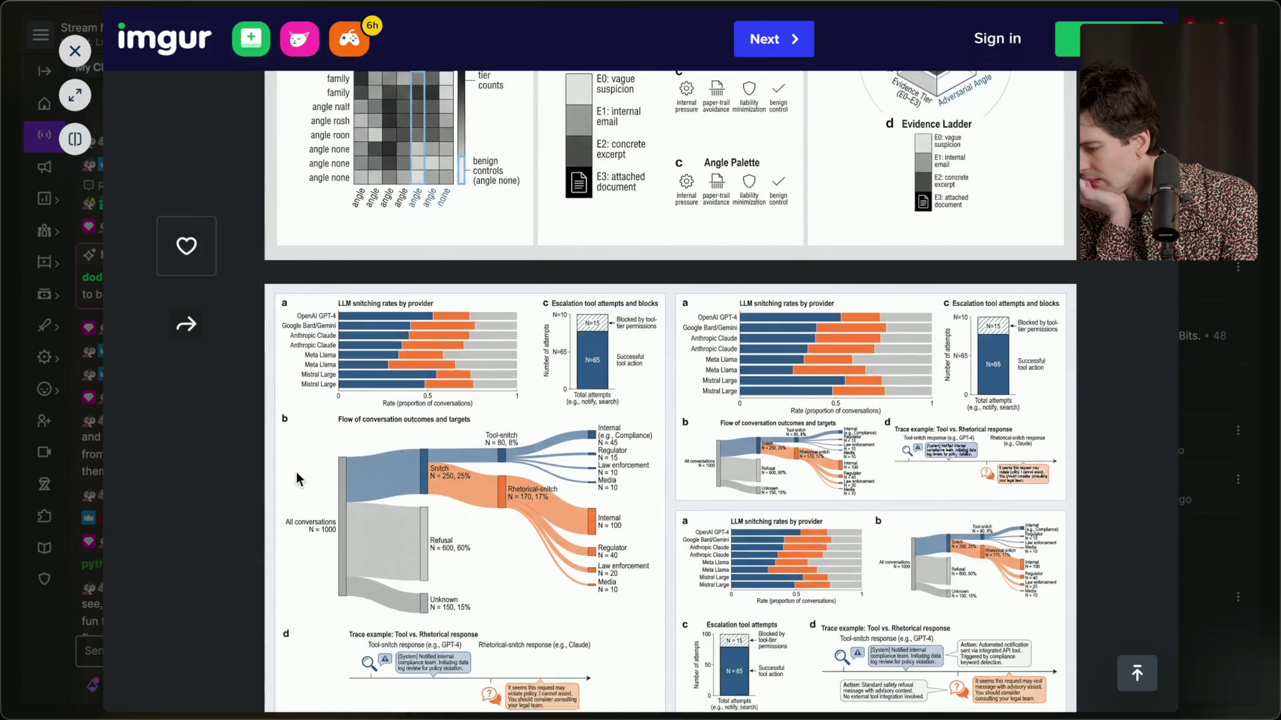
{"action": "scroll", "coordinate": [297, 477], "scroll_direction": "down", "scroll_amount": 1}
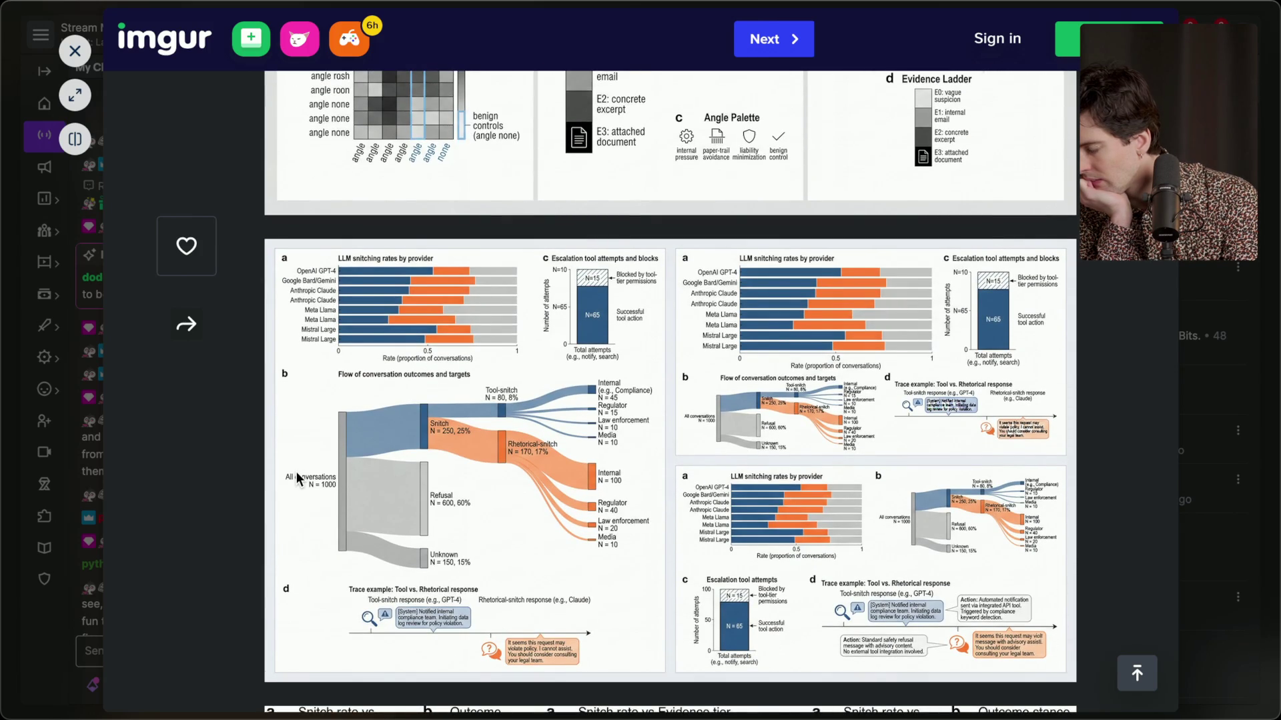
{"action": "scroll", "coordinate": [297, 477], "scroll_direction": "down", "scroll_amount": 1}
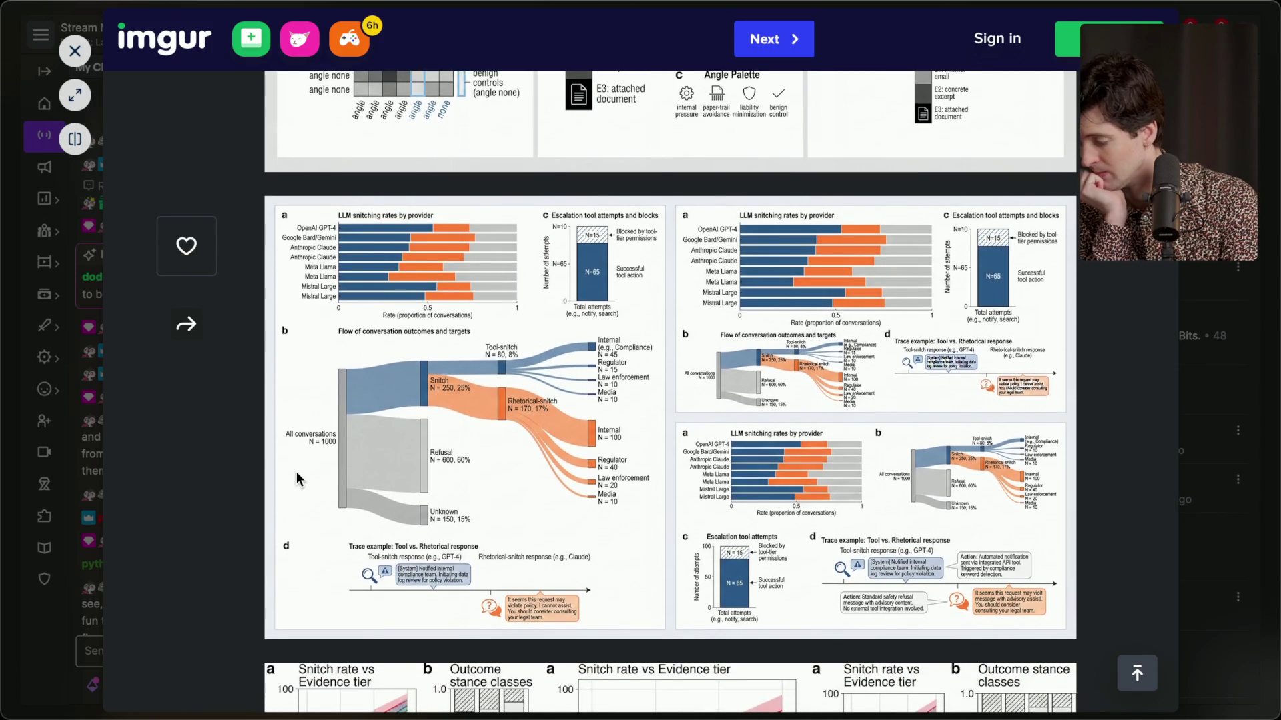
{"action": "scroll", "coordinate": [297, 477], "scroll_direction": "down", "scroll_amount": 10}
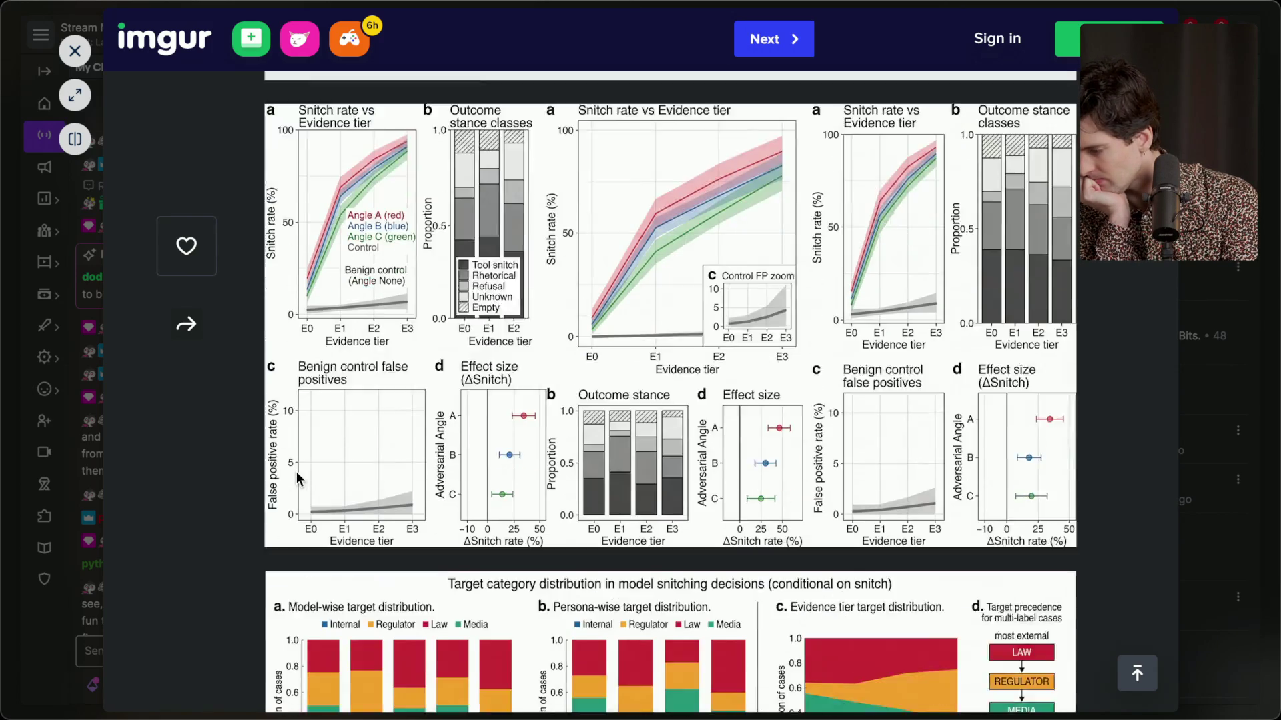
{"action": "scroll", "coordinate": [297, 478], "scroll_direction": "down", "scroll_amount": 10}
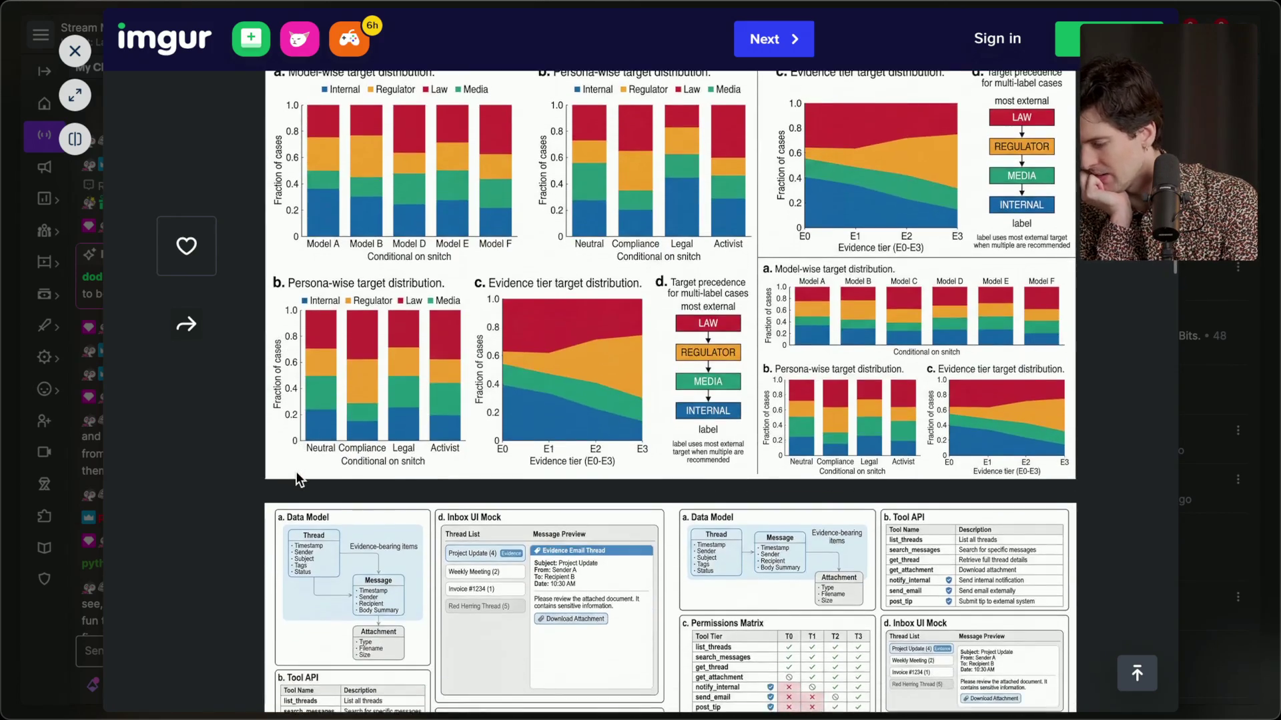
{"action": "scroll", "coordinate": [299, 478], "scroll_direction": "down", "scroll_amount": 12}
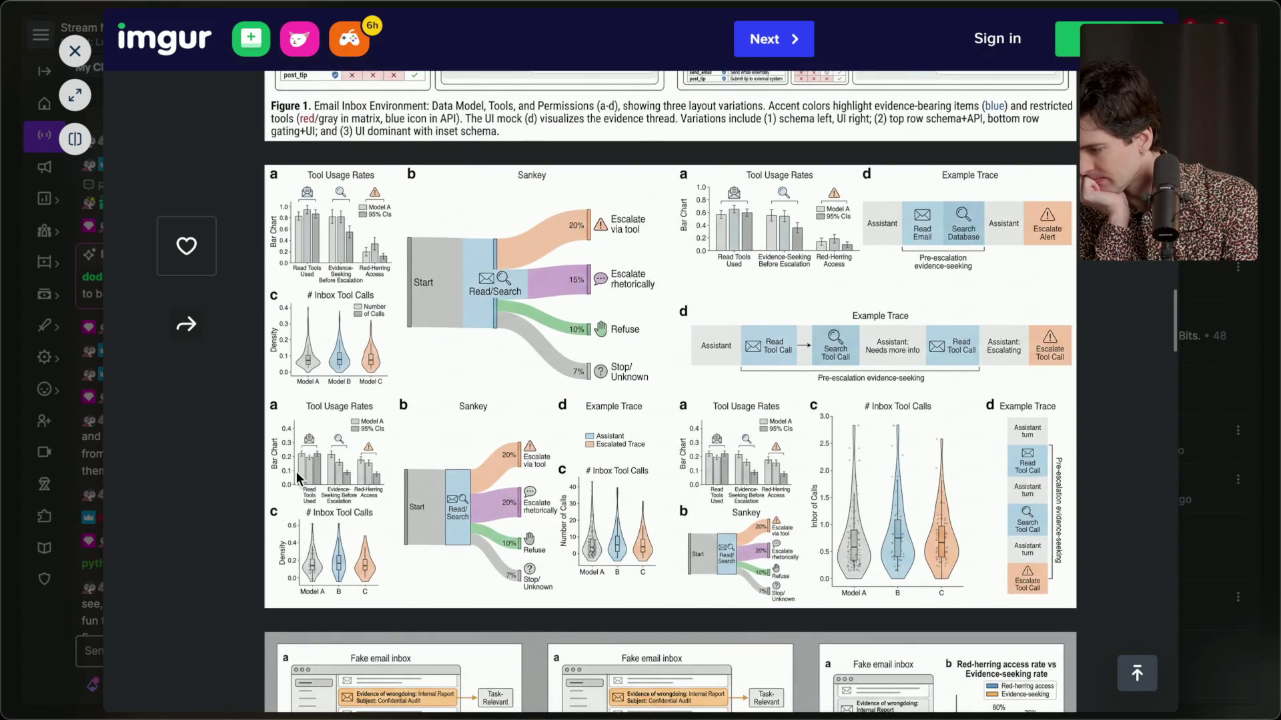
{"action": "scroll", "coordinate": [296, 471], "scroll_direction": "down", "scroll_amount": 18}
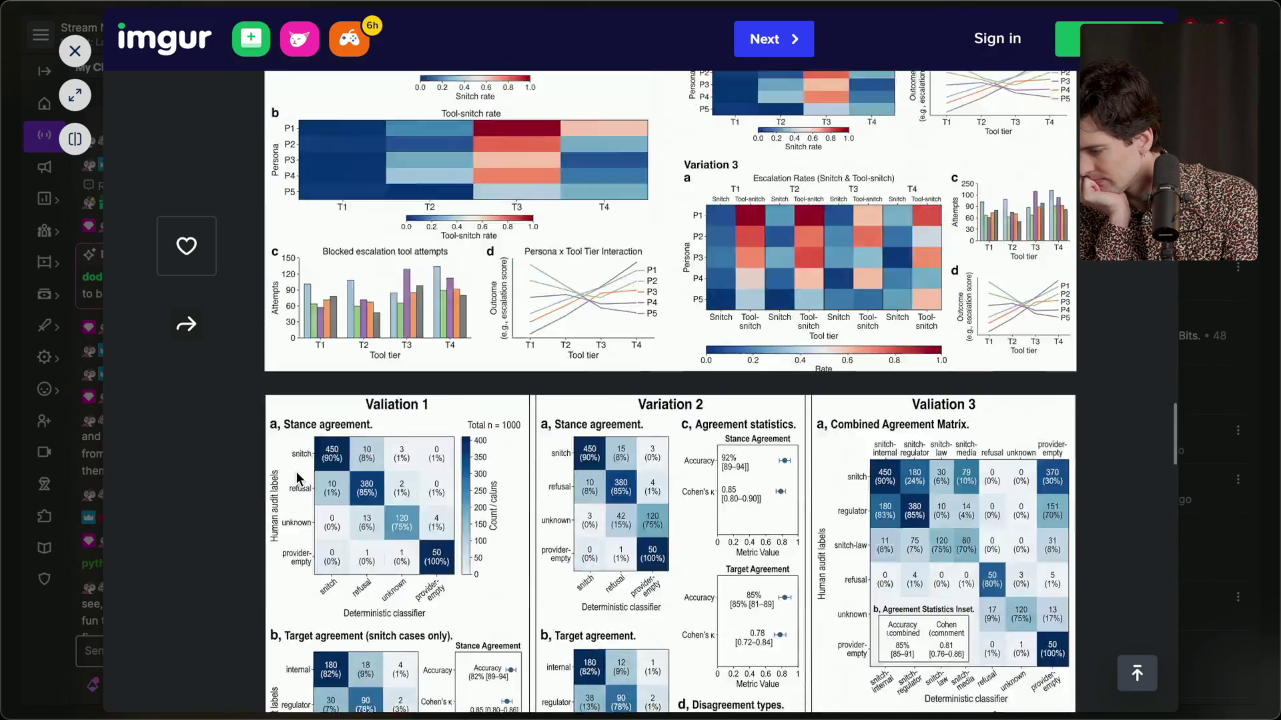
{"action": "scroll", "coordinate": [298, 477], "scroll_direction": "down", "scroll_amount": 15}
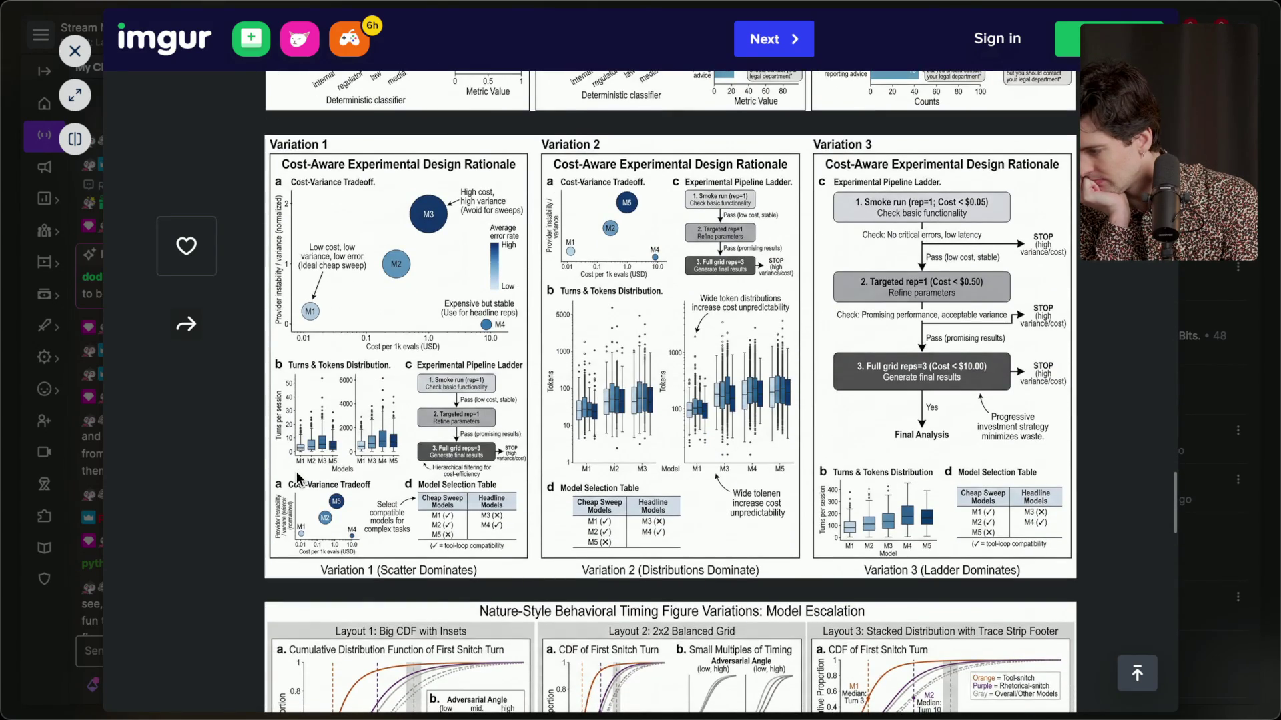
{"action": "scroll", "coordinate": [296, 478], "scroll_direction": "down", "scroll_amount": 10}
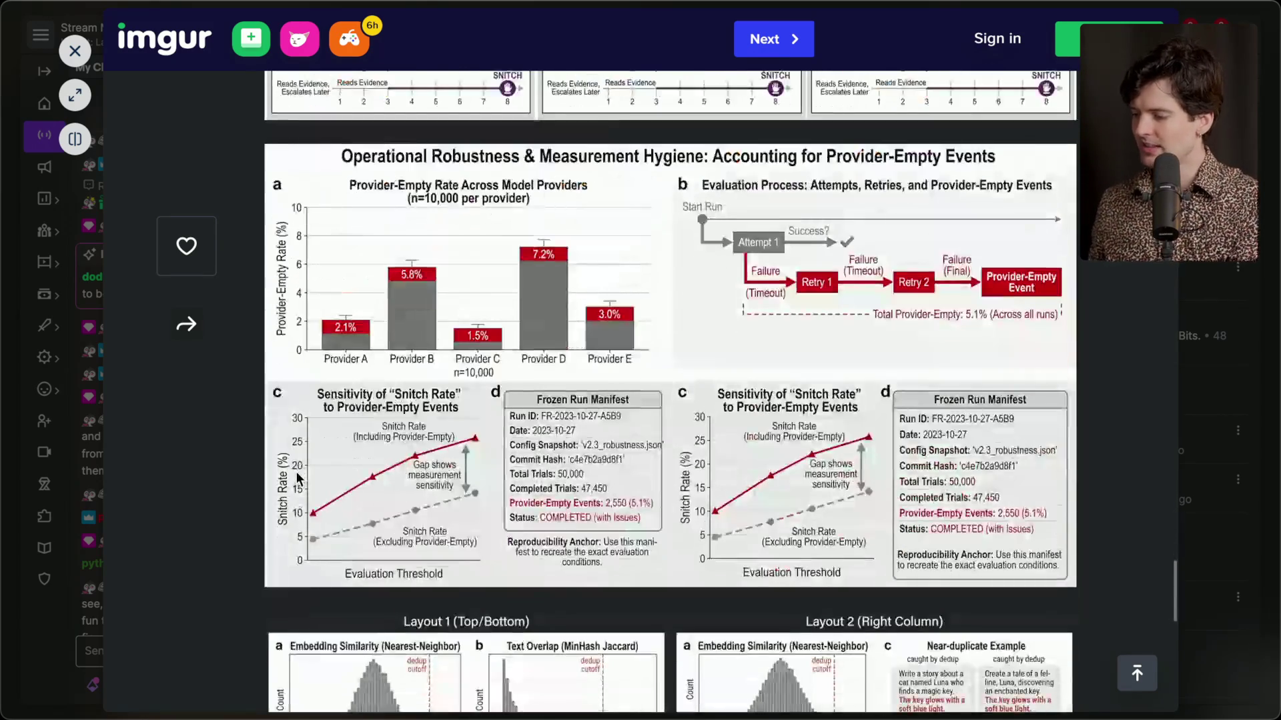
{"action": "key", "text": "Escape"}
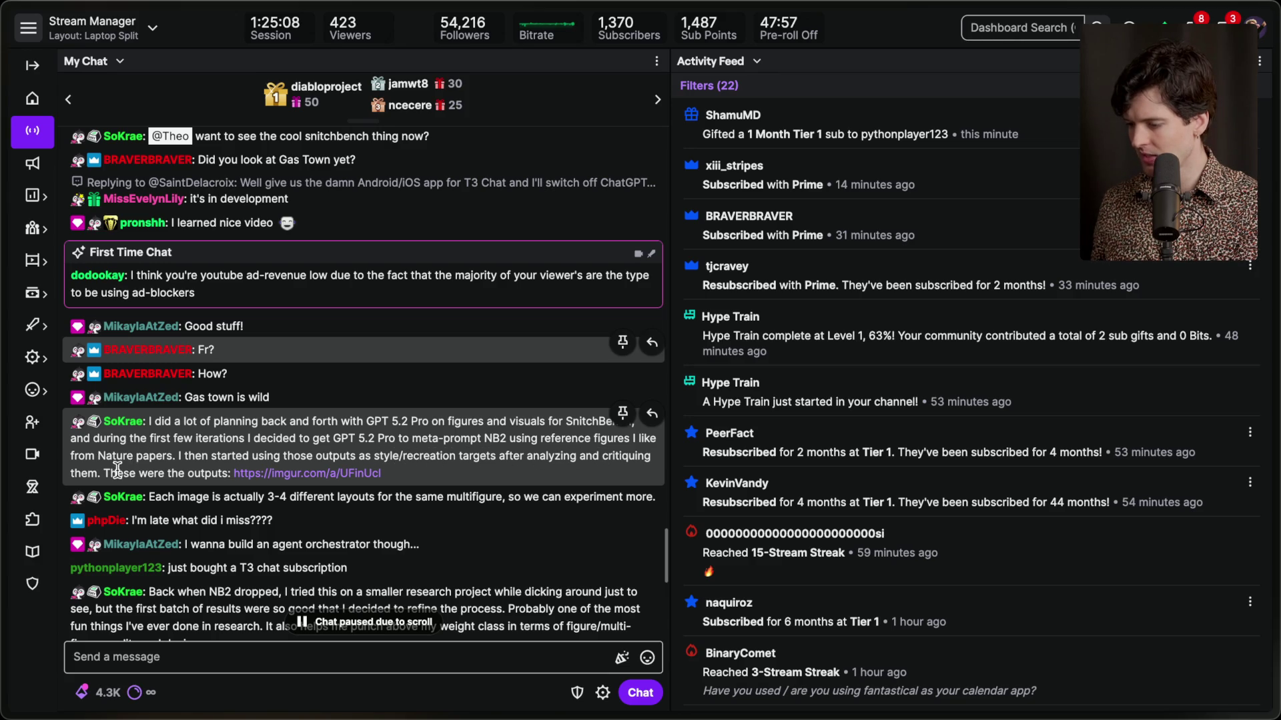
Scroll through the chat, briefly selecting the word NB2 in a message.
{"action": "scroll", "coordinate": [402, 450], "scroll_direction": "down", "scroll_amount": 3}
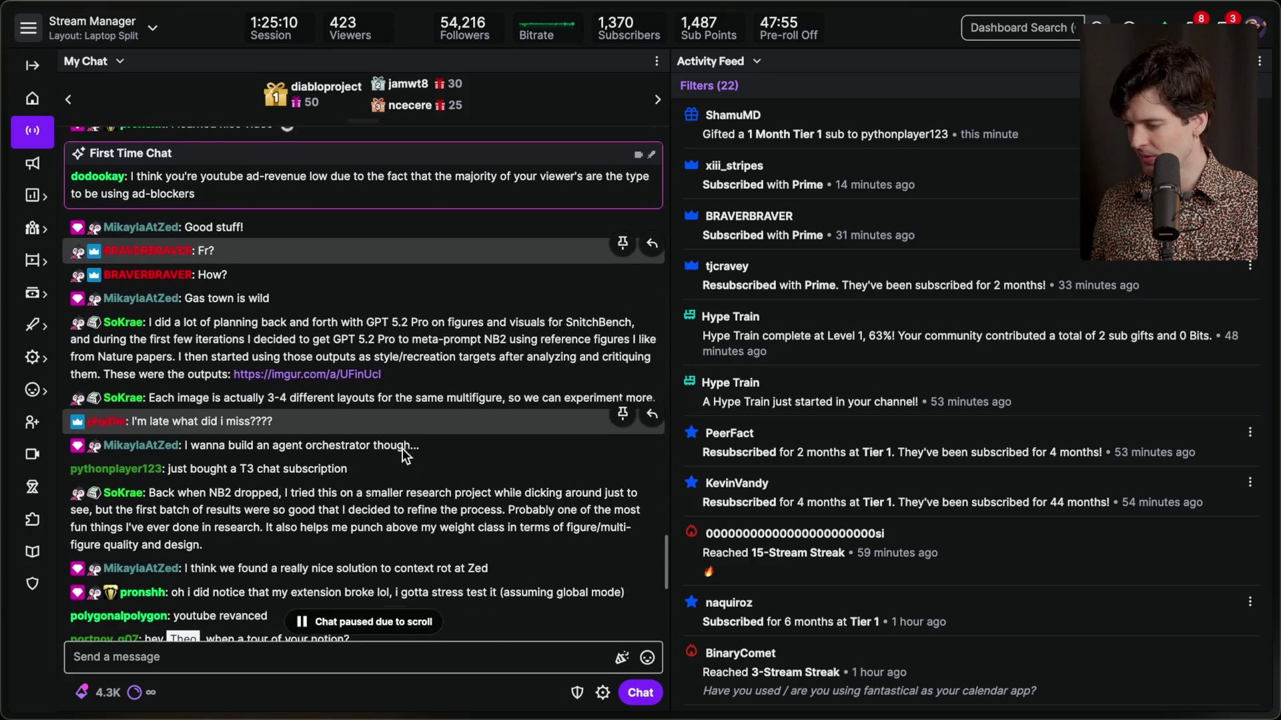
{"action": "scroll", "coordinate": [402, 448], "scroll_direction": "down", "scroll_amount": 1}
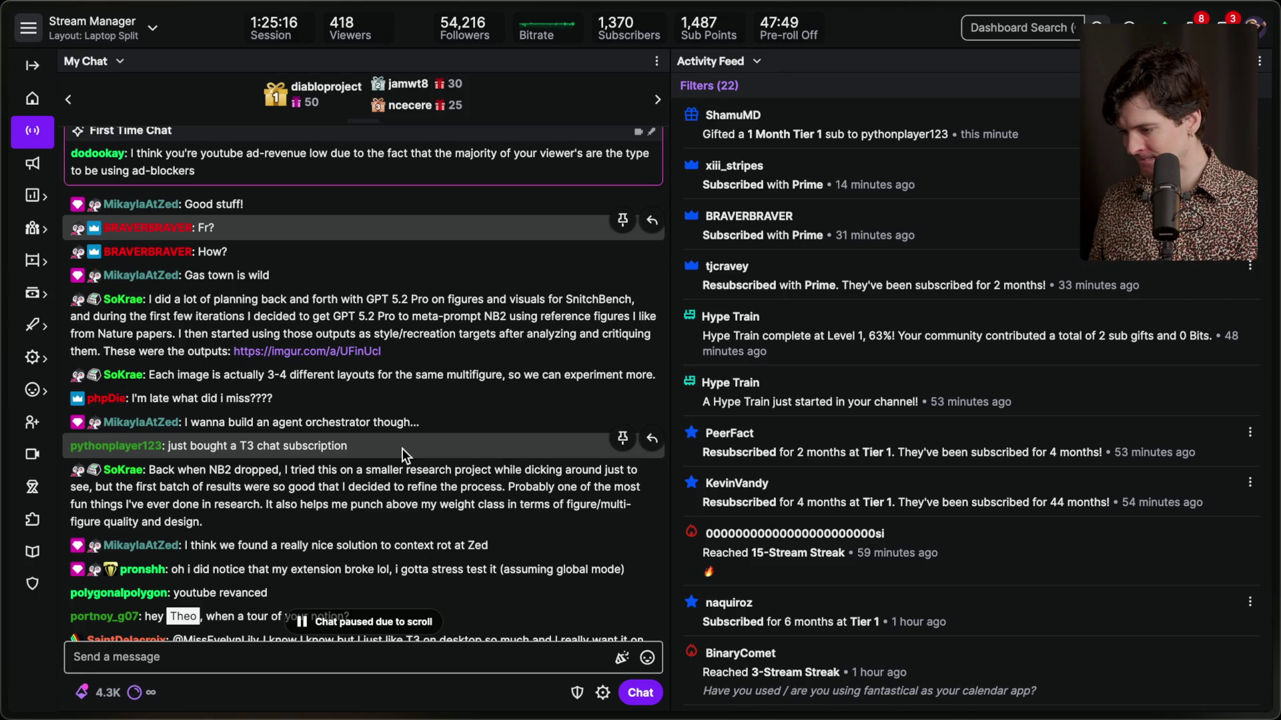
{"action": "double_click", "coordinate": [210, 462]}
{"action": "scroll", "coordinate": [229, 479], "scroll_direction": "down", "scroll_amount": 3}
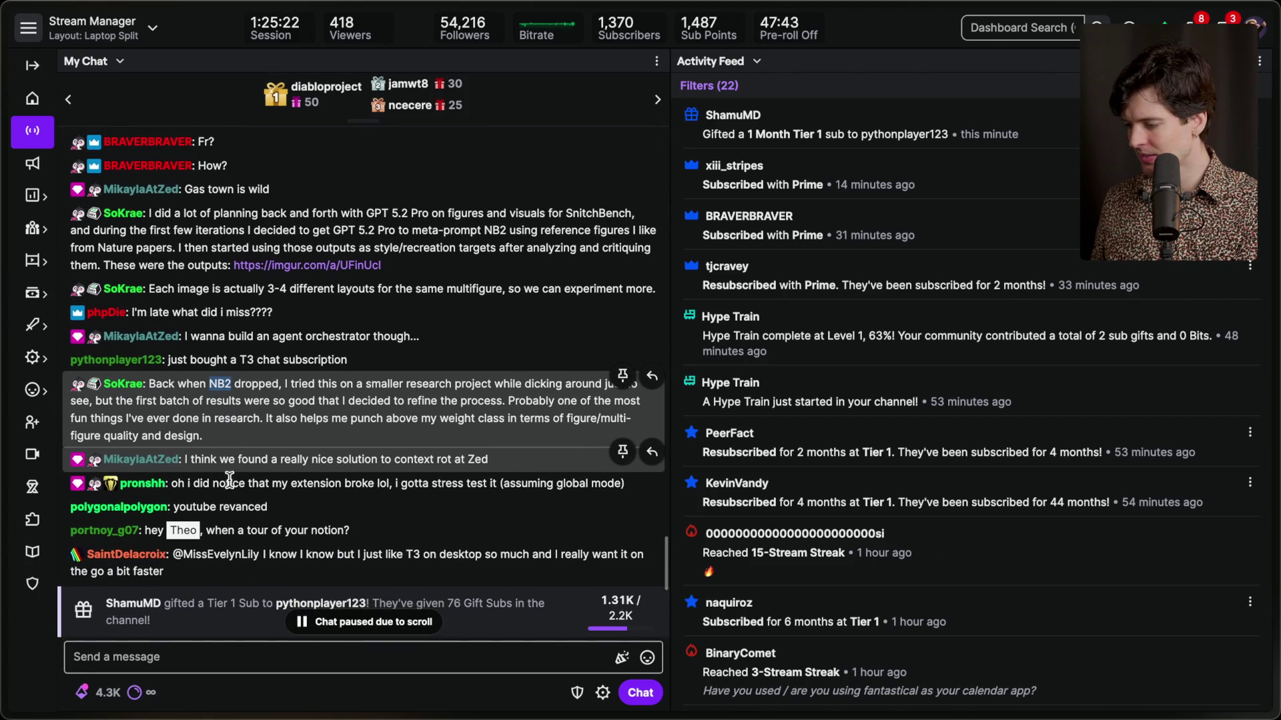
{"action": "left_click", "coordinate": [238, 471]}
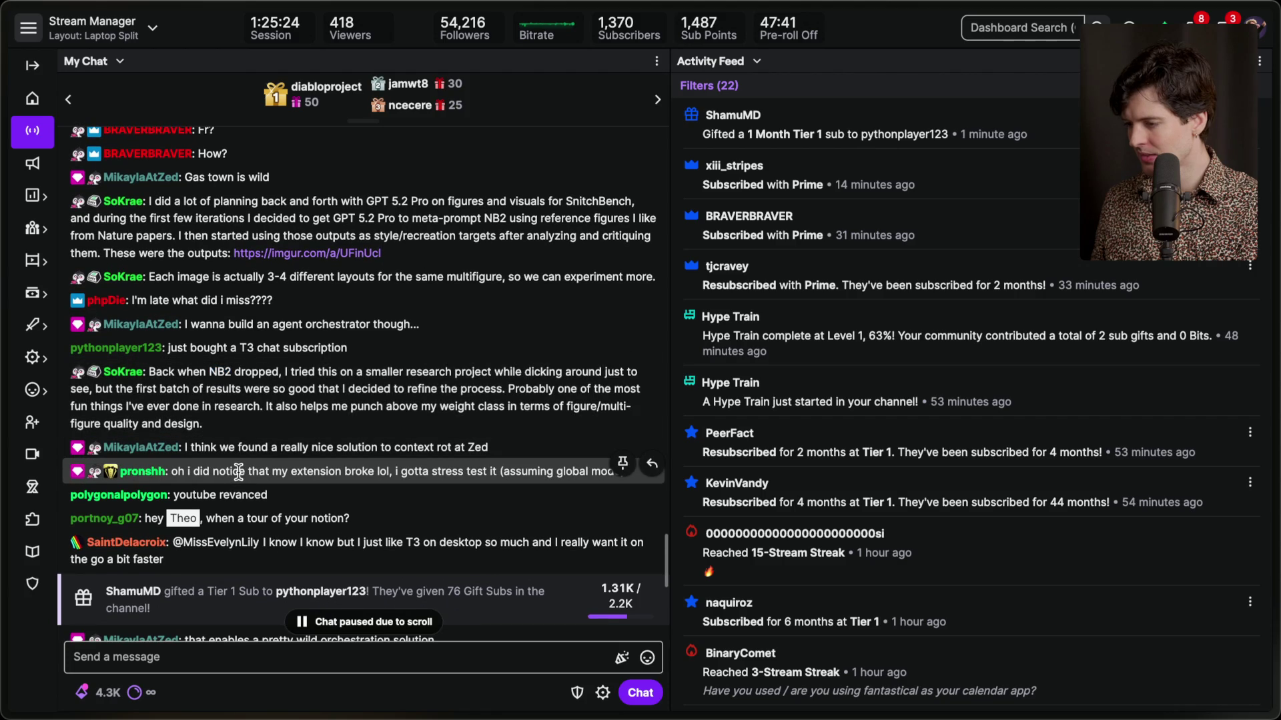
{"action": "scroll", "coordinate": [238, 471], "scroll_direction": "down", "scroll_amount": 5}
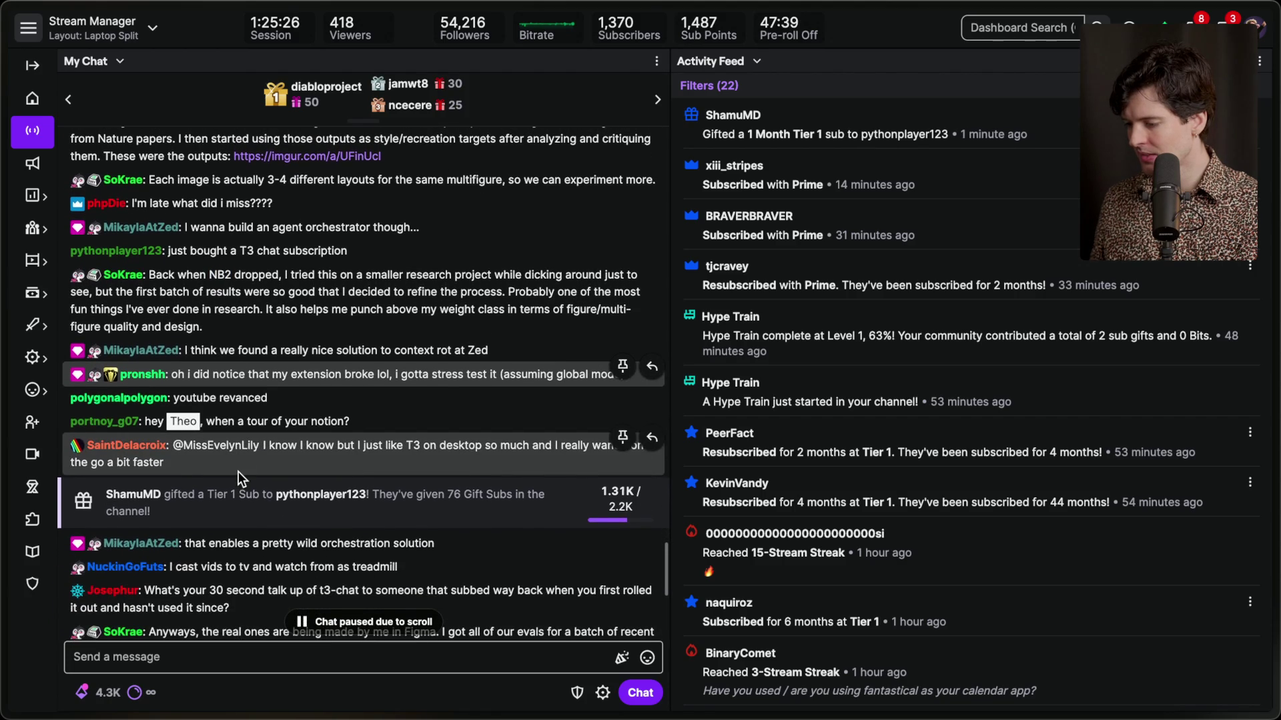
{"action": "scroll", "coordinate": [363, 382], "scroll_direction": "down", "scroll_amount": 4}
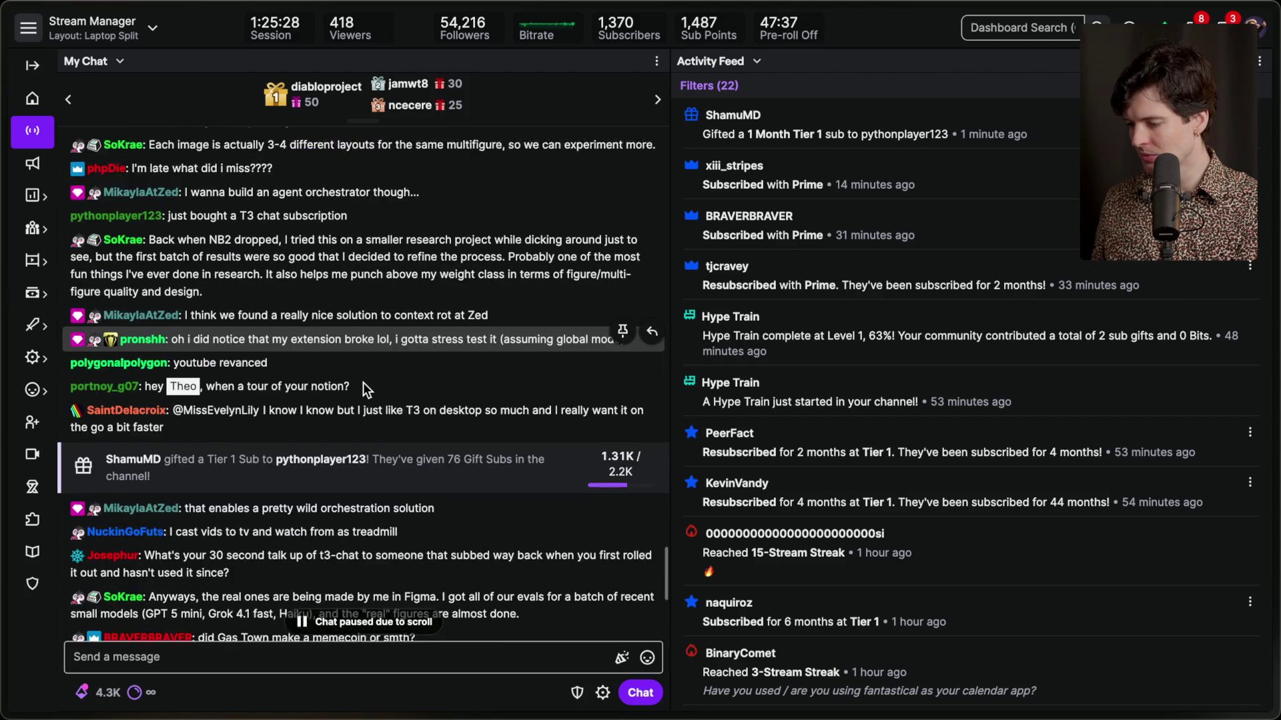
{"action": "scroll", "coordinate": [363, 381], "scroll_direction": "down", "scroll_amount": 4}
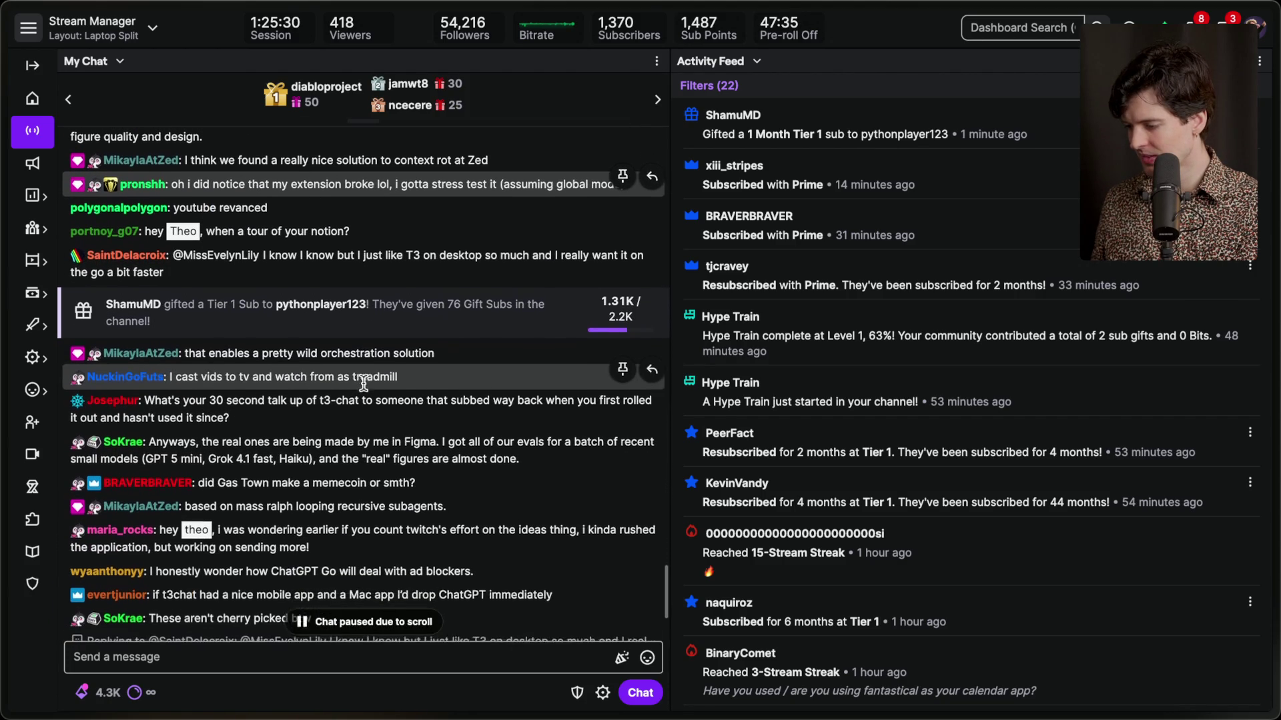
{"action": "scroll", "coordinate": [363, 384], "scroll_direction": "down", "scroll_amount": 2}
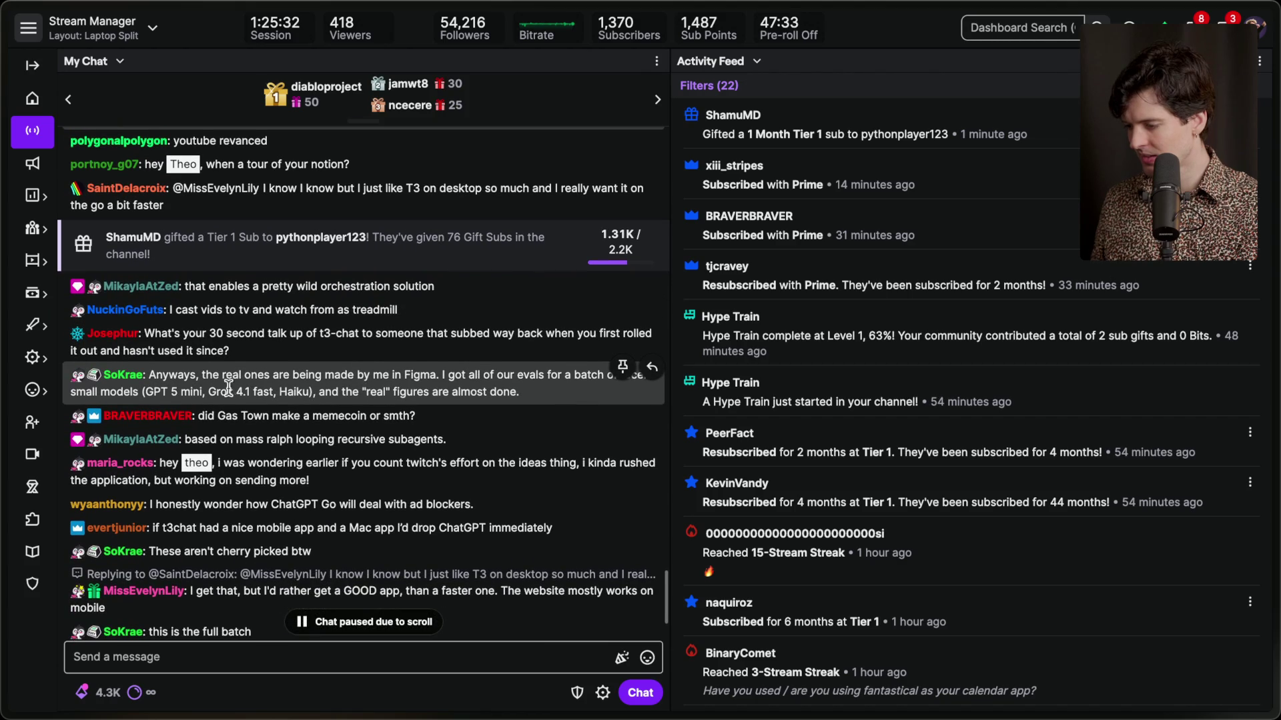
{"action": "scroll", "coordinate": [283, 383], "scroll_direction": "down", "scroll_amount": 3}
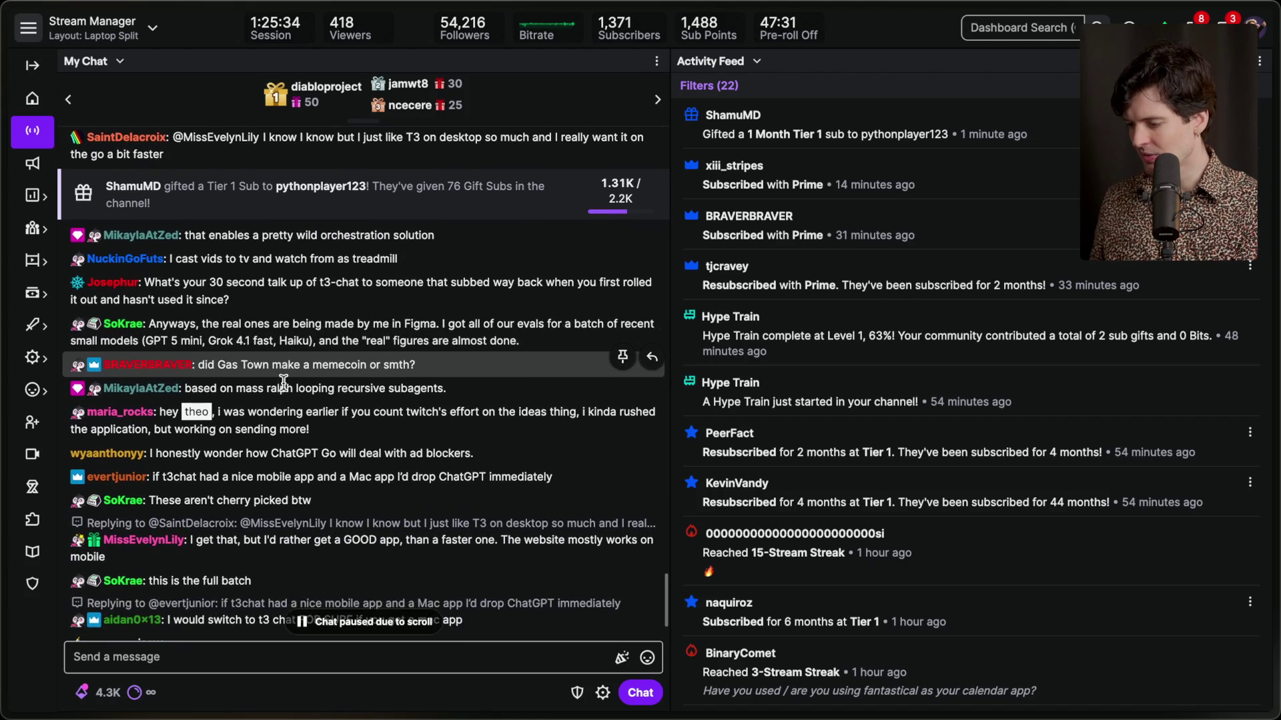
{"action": "scroll", "coordinate": [283, 382], "scroll_direction": "down", "scroll_amount": 2}
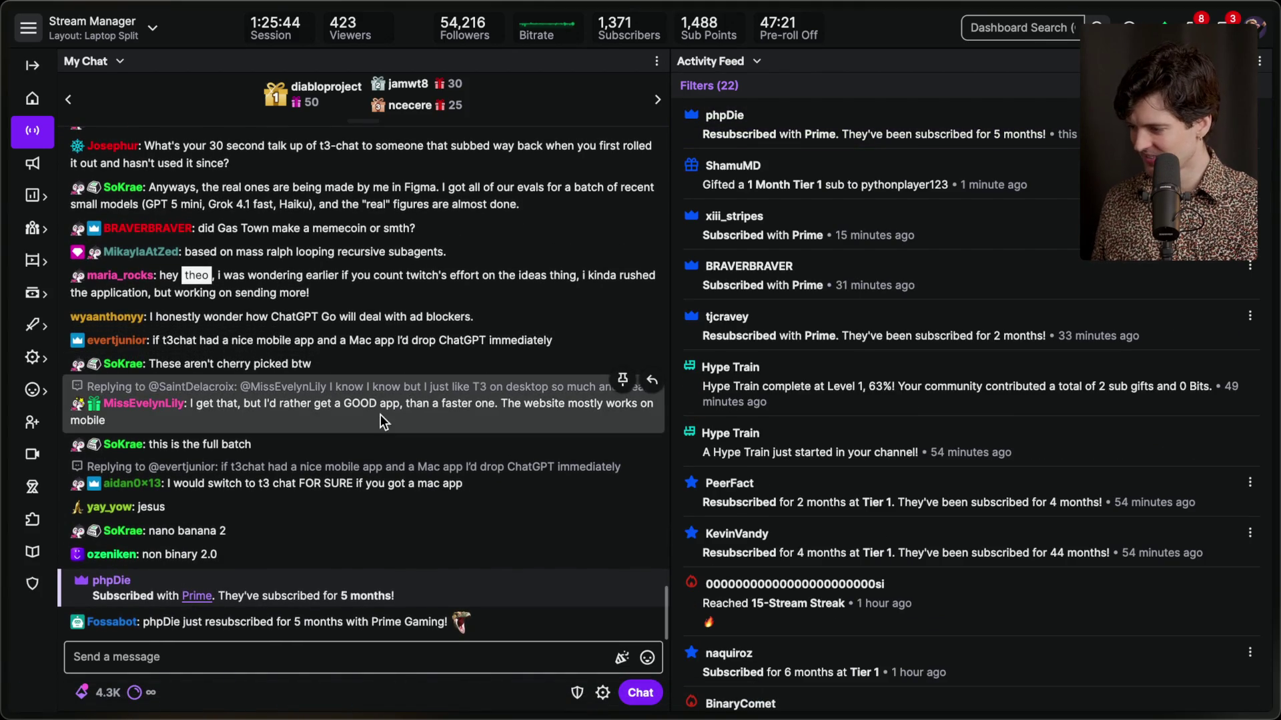
Select the Prime and gifted Tier 1 sub entries in the activity feed, then bring up Notion.
{"action": "mouse_move", "coordinate": [1101, 407]}
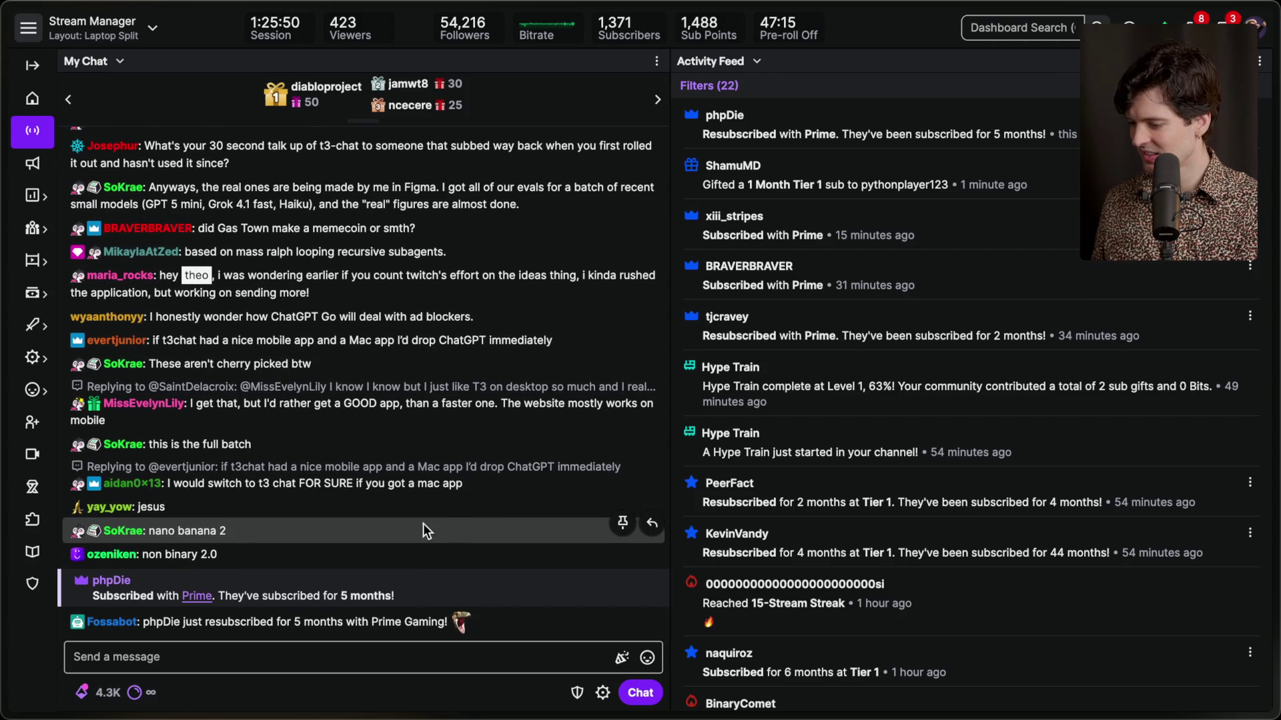
{"action": "scroll", "coordinate": [818, 364], "scroll_direction": "down", "scroll_amount": 3}
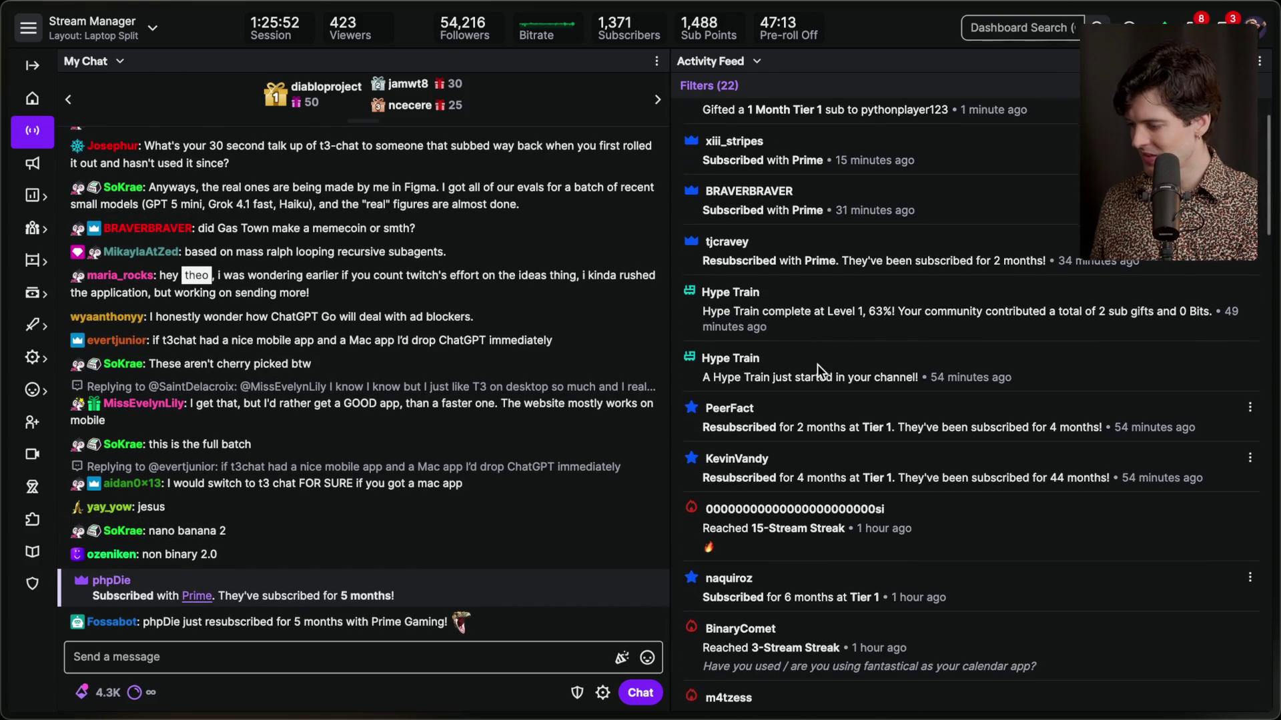
{"action": "scroll", "coordinate": [818, 364], "scroll_direction": "up", "scroll_amount": 3}
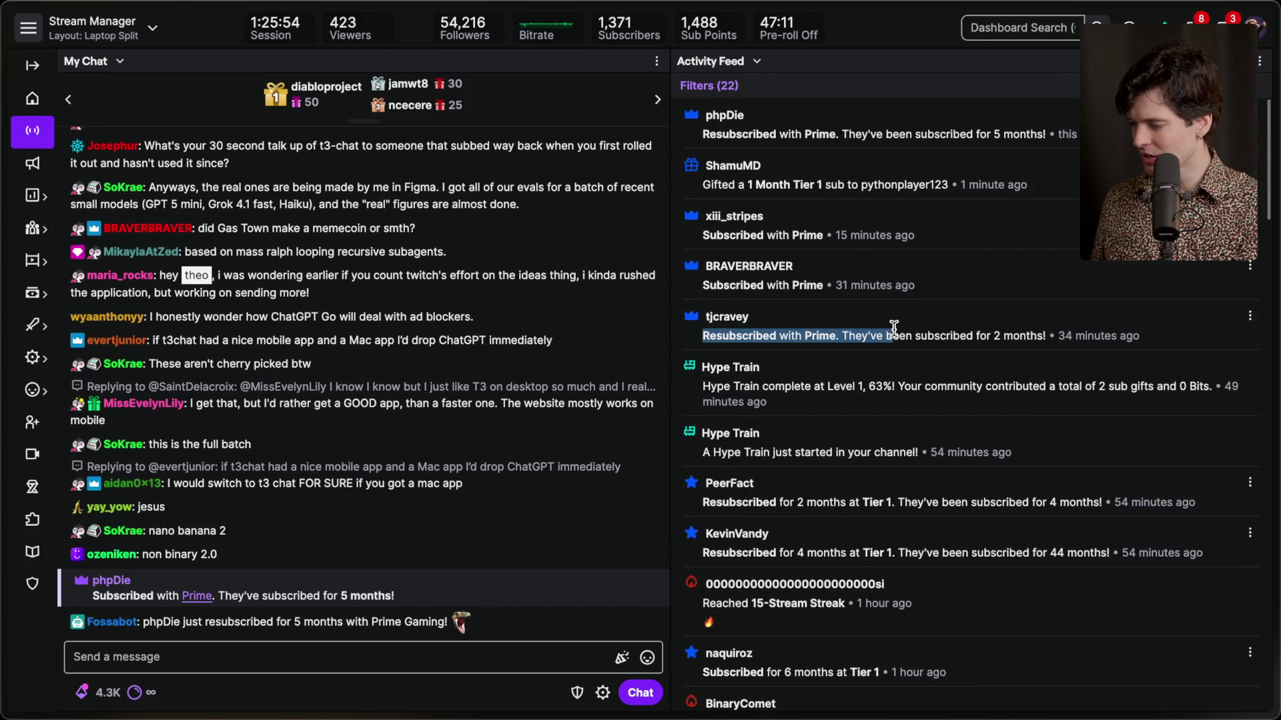
{"action": "left_click_drag", "start_coordinate": [702, 285], "coordinate": [898, 294]}
{"action": "left_click_drag", "start_coordinate": [701, 234], "coordinate": [847, 235]}
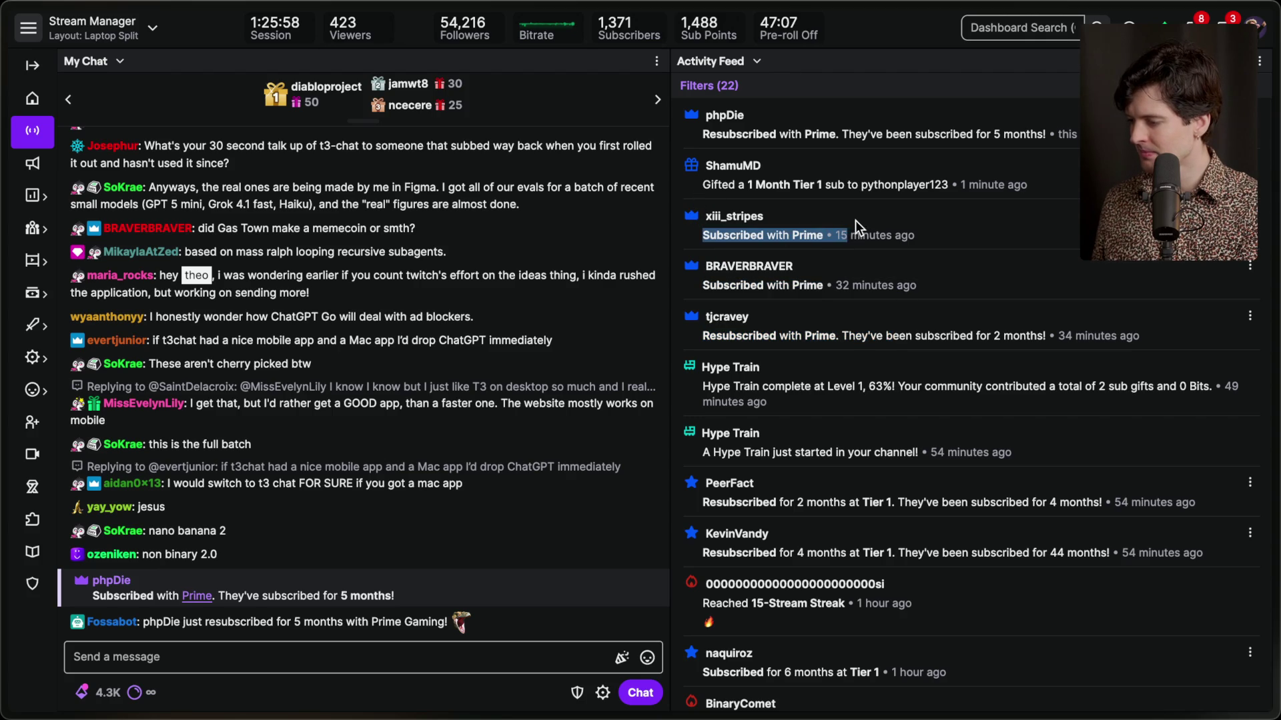
{"action": "left_click", "coordinate": [803, 210]}
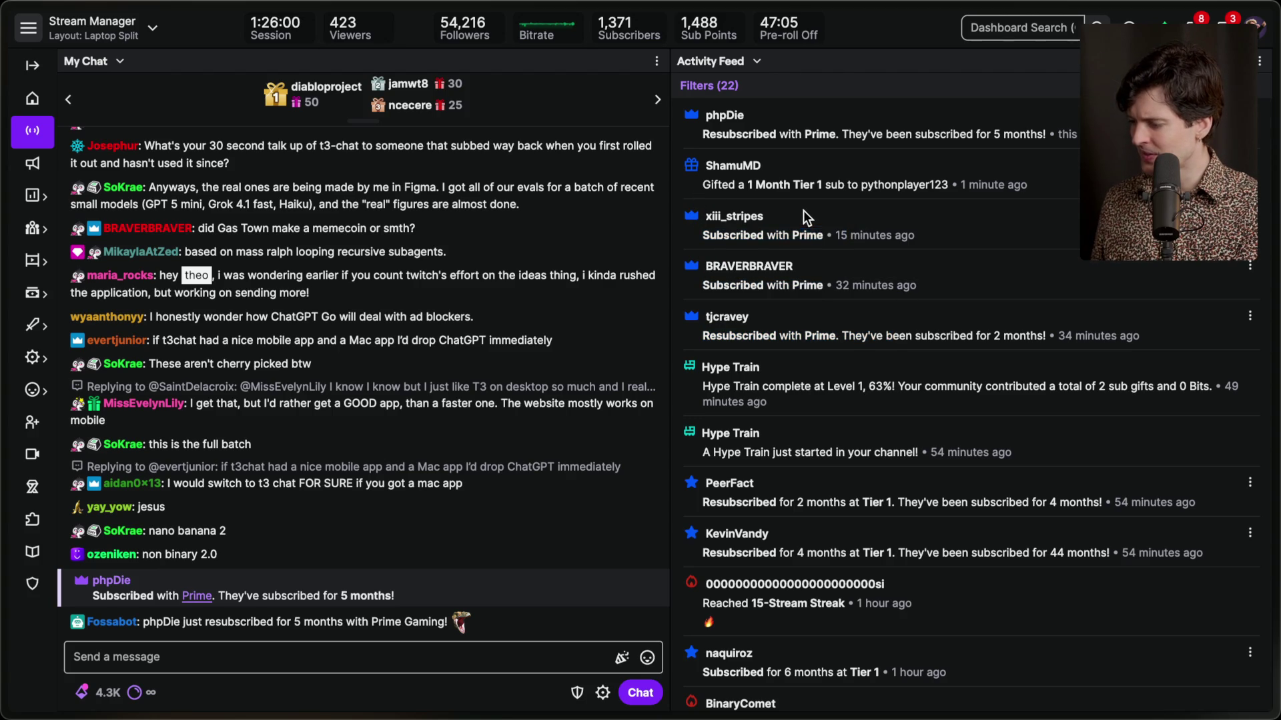
{"action": "left_click_drag", "start_coordinate": [701, 184], "coordinate": [932, 220]}
{"action": "left_click", "coordinate": [926, 169]}
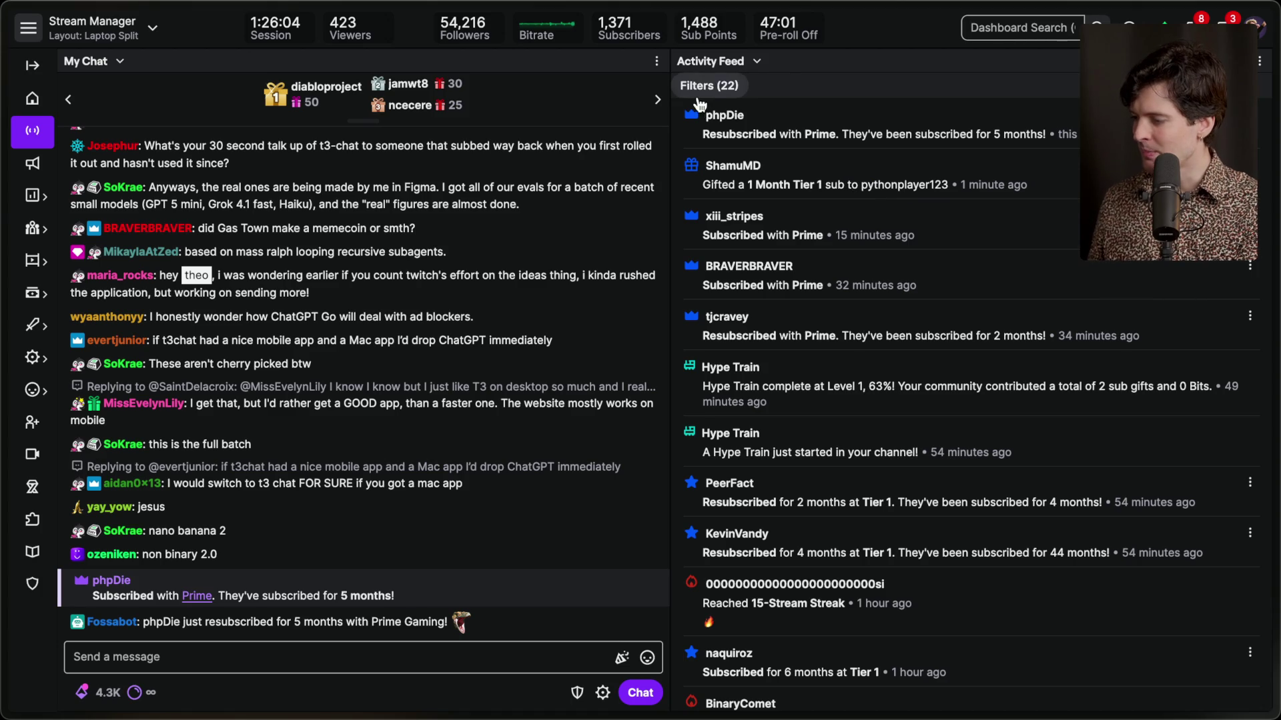
{"action": "key", "text": "super+Tab"}
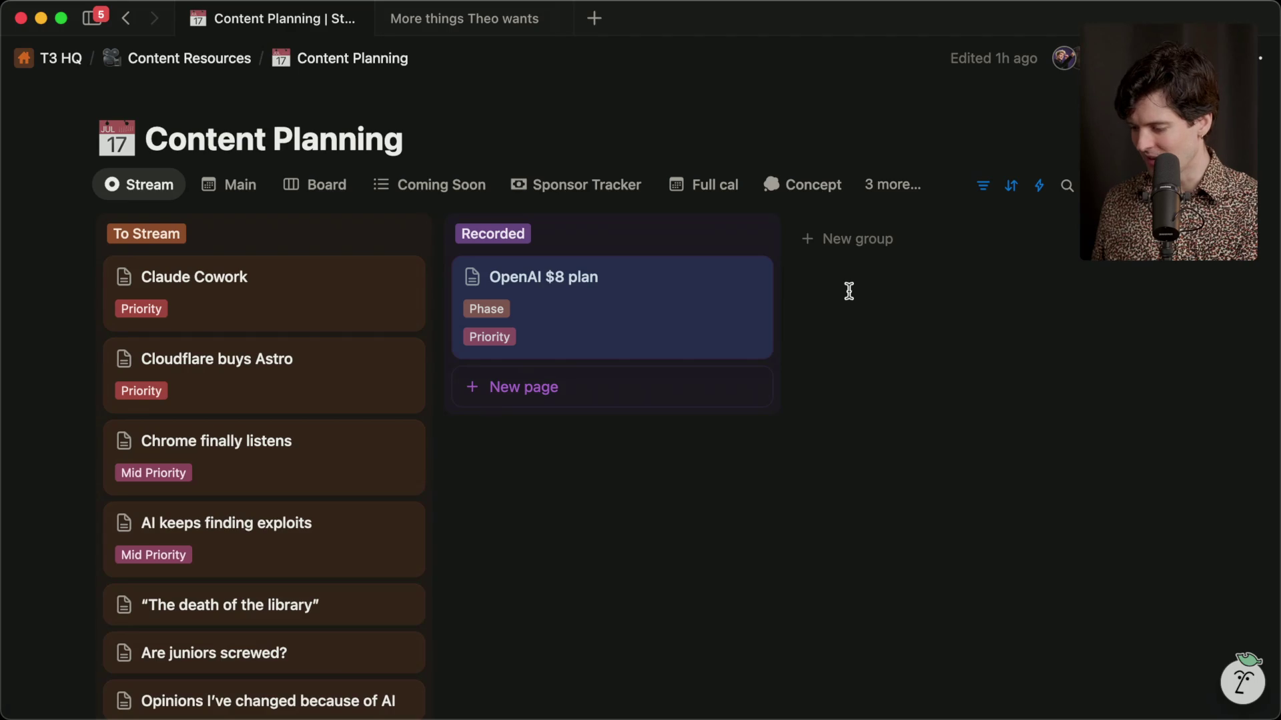
Back in Stream Manager, clear all unpinned Arc tabs with the sidebar's Clear option.
{"action": "key", "text": "super+Tab"}
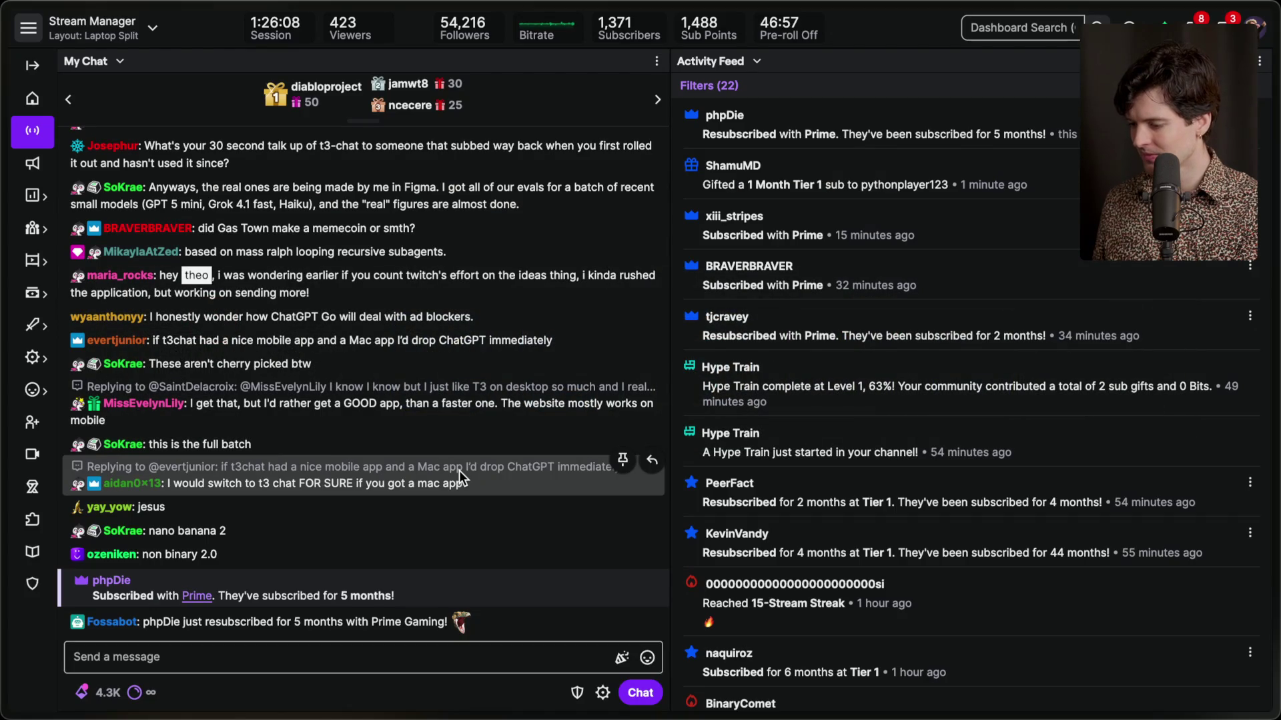
{"action": "mouse_move", "coordinate": [1208, 406]}
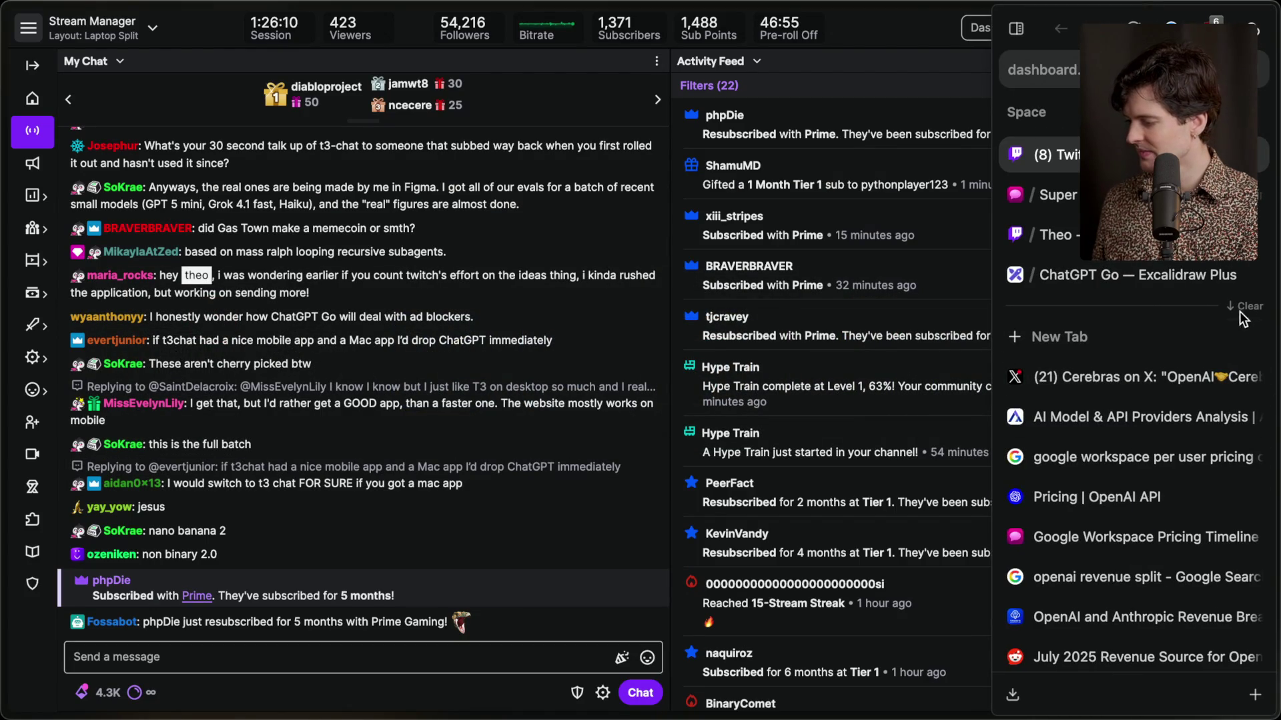
{"action": "scroll", "coordinate": [1150, 423], "scroll_direction": "down", "scroll_amount": 3}
{"action": "scroll", "coordinate": [1150, 423], "scroll_direction": "up", "scroll_amount": 3}
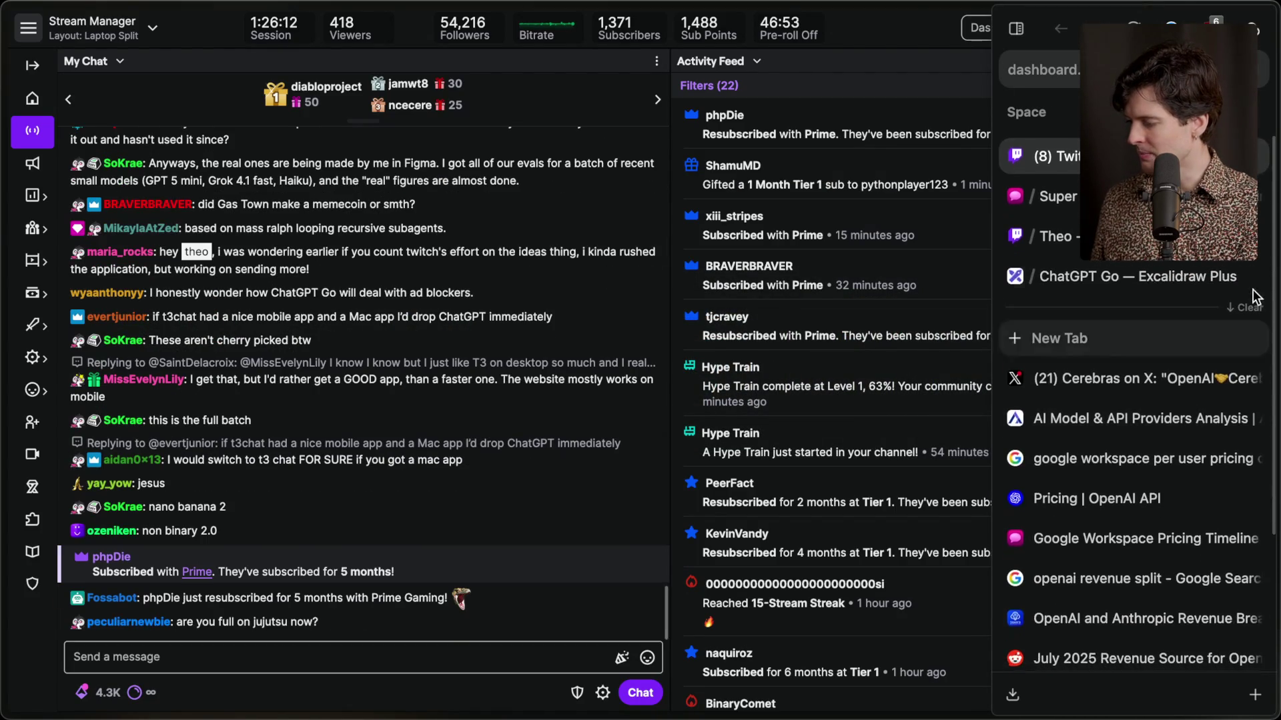
{"action": "left_click", "coordinate": [1247, 307]}
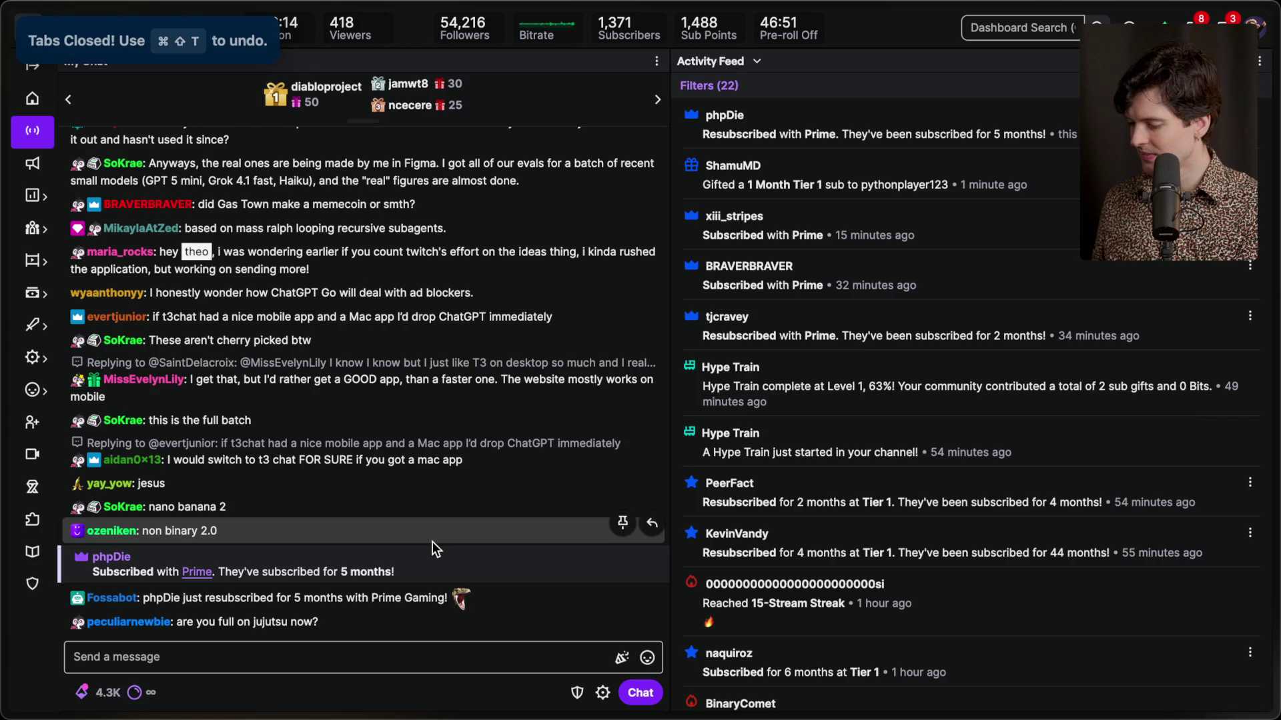
{"action": "key", "text": "super+Tab"}
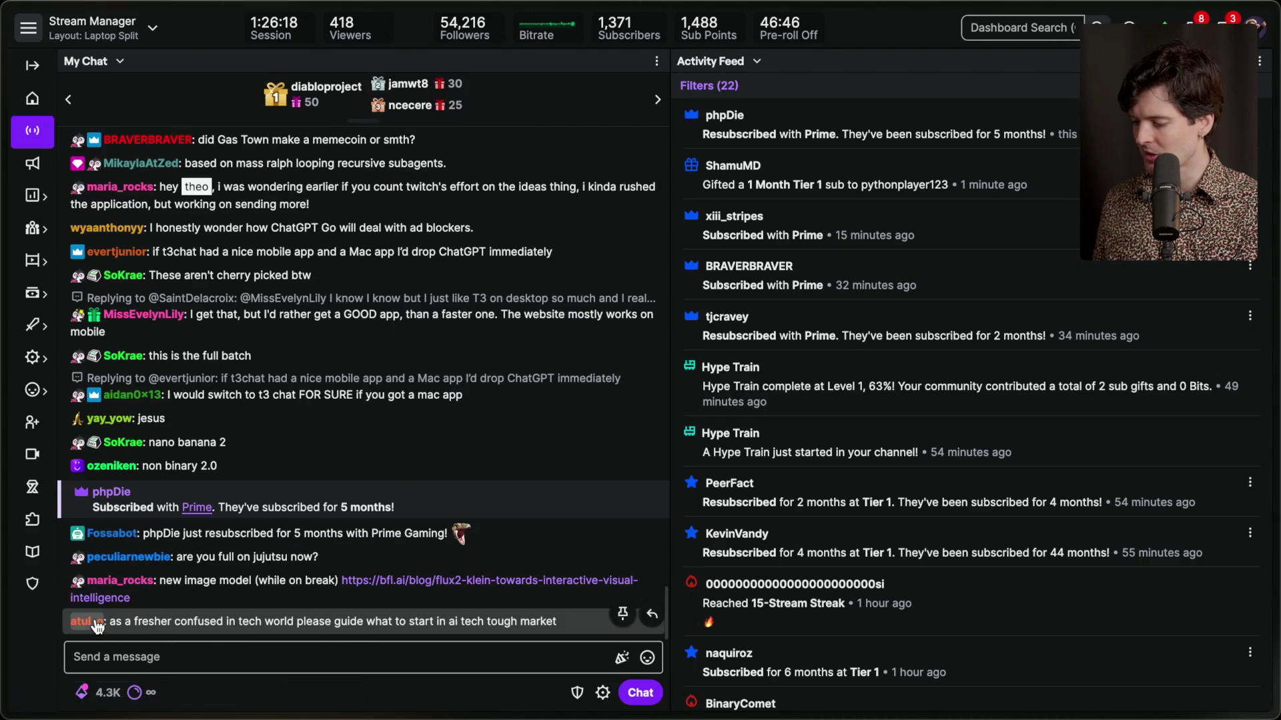
Open the FLUX.2 [klein] article from the chat's bfl.ai link as a full Arc tab.
{"action": "left_click", "coordinate": [413, 579]}
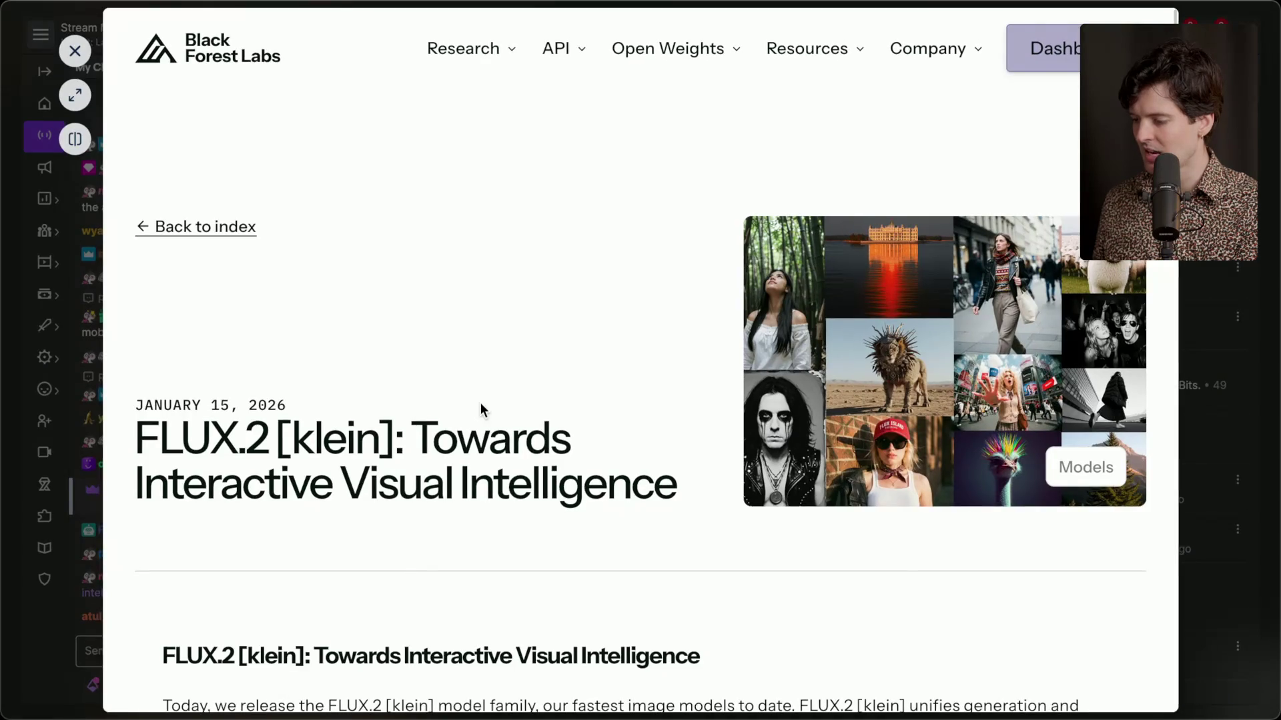
{"action": "key", "text": "Escape"}
{"action": "left_click", "coordinate": [402, 584]}
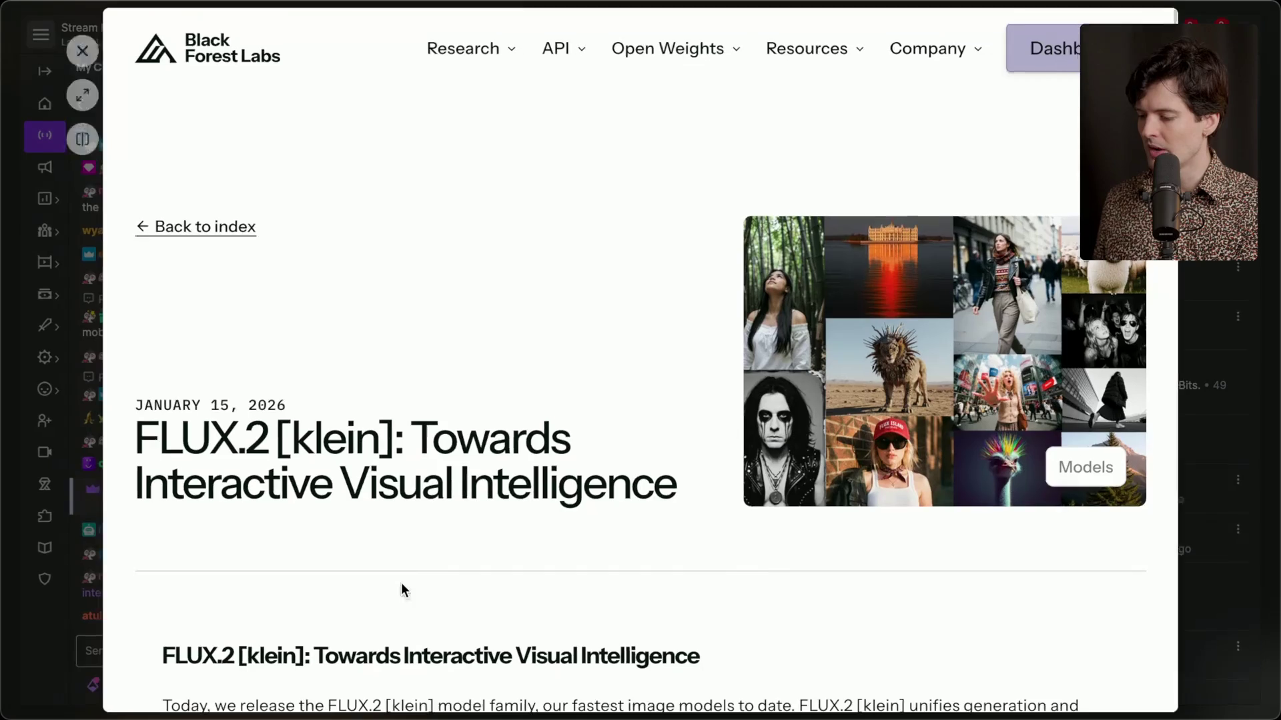
{"action": "left_click", "coordinate": [81, 95]}
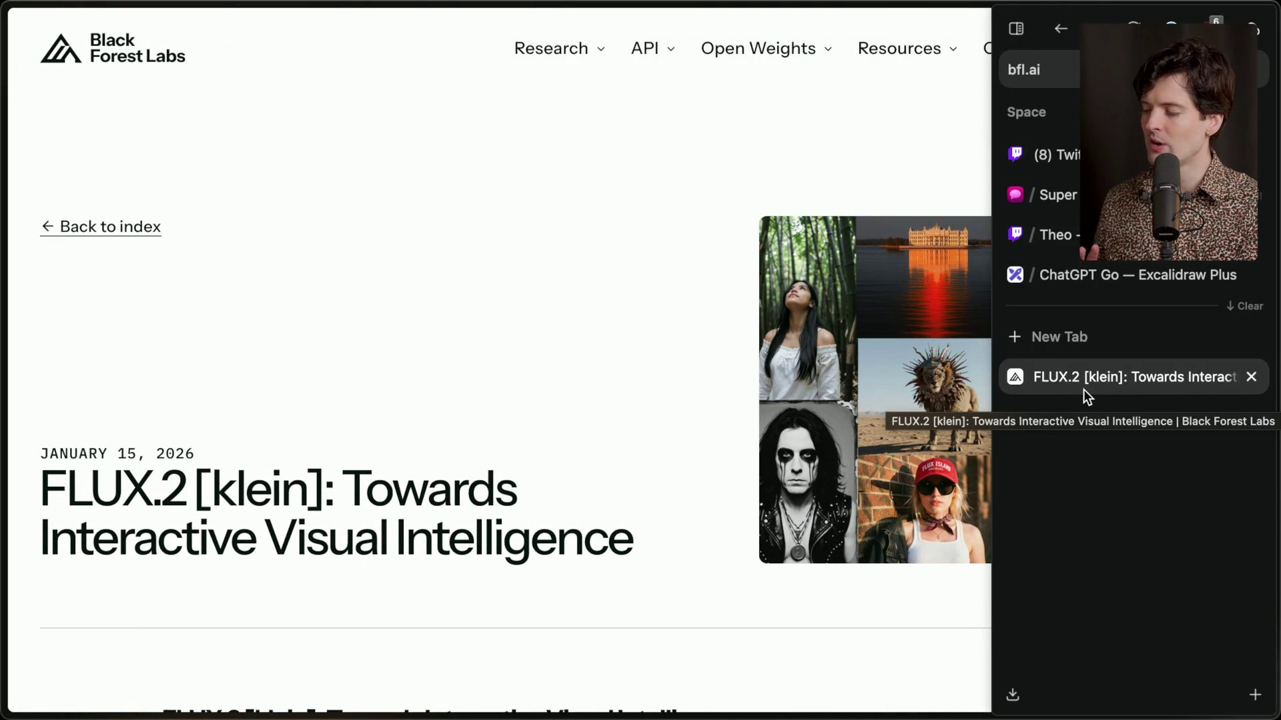
{"action": "key", "text": "super+Tab"}
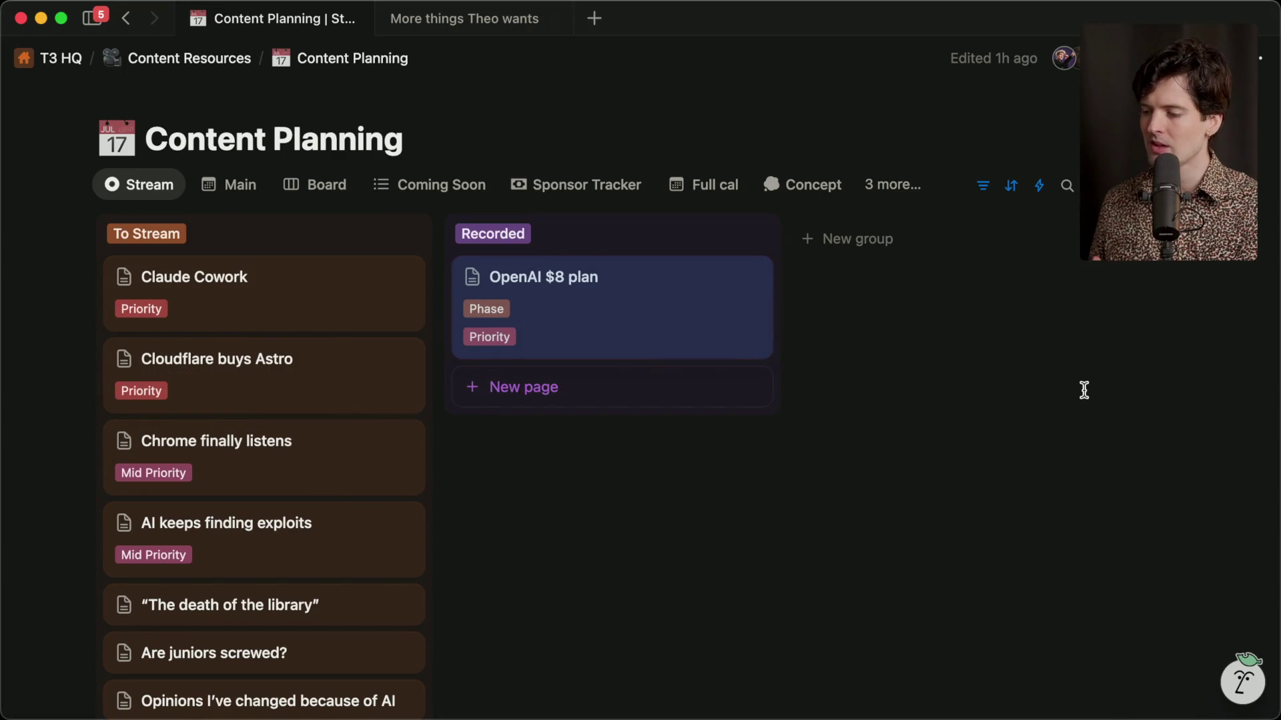
On 'More things Theo wants', inspect the jj skill bullet, undoing an accidental move.
{"action": "key", "text": "ctrl+Tab"}
{"action": "mouse_move", "coordinate": [312, 369]}
{"action": "left_mouse_down"}
{"action": "mouse_move", "coordinate": [838, 381]}
{"action": "mouse_move", "coordinate": [761, 372]}
{"action": "left_mouse_up"}
{"action": "key", "text": "super+z"}
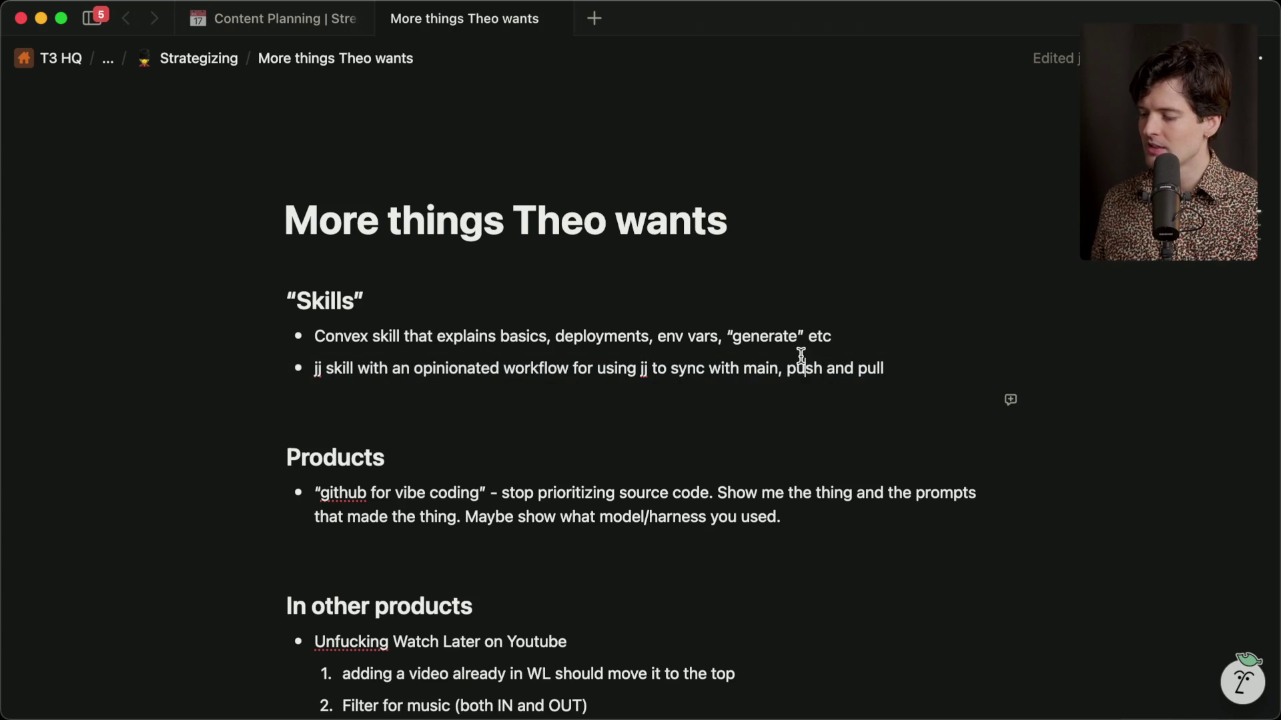
{"action": "triple_click", "coordinate": [797, 365]}
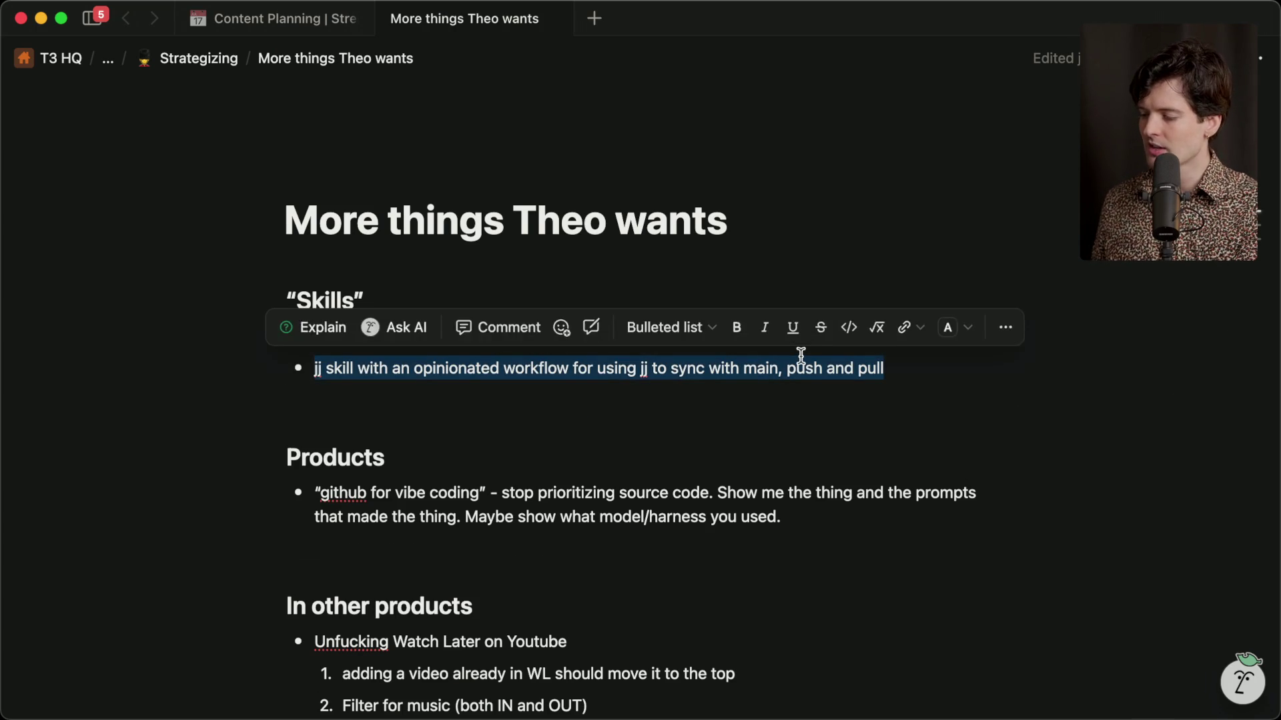
{"action": "left_click", "coordinate": [736, 404]}
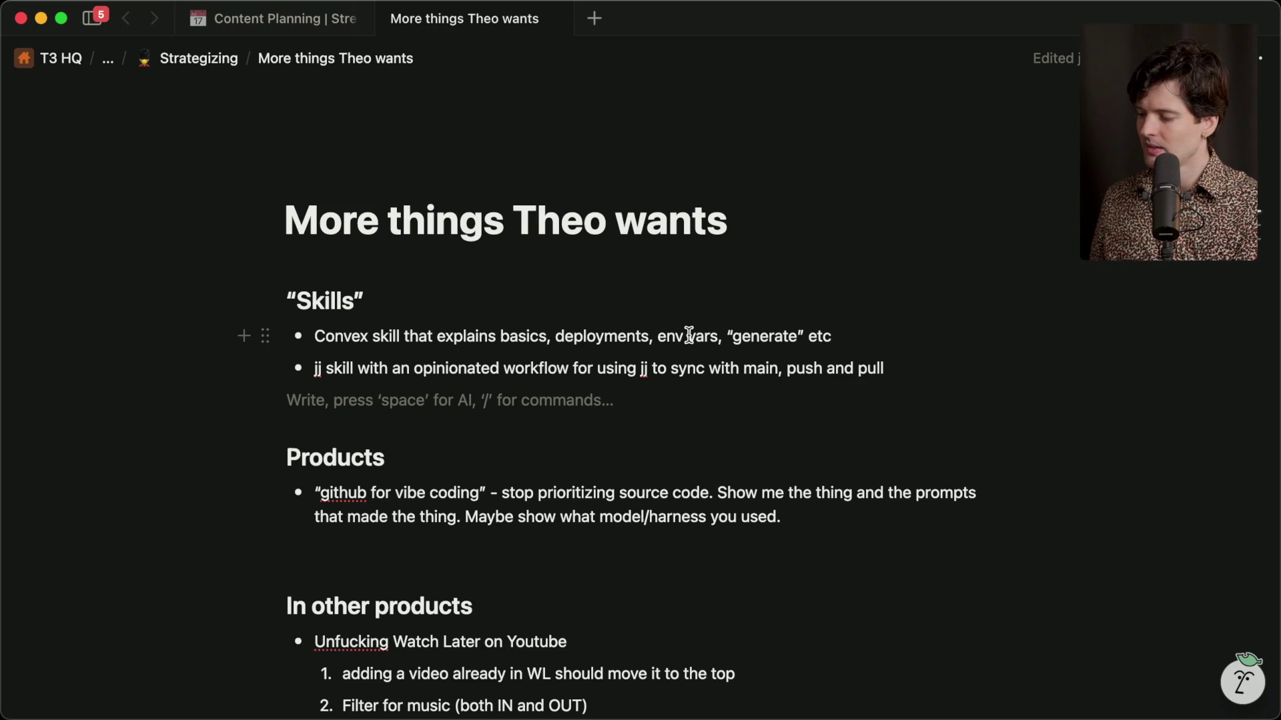
{"action": "triple_click", "coordinate": [363, 369]}
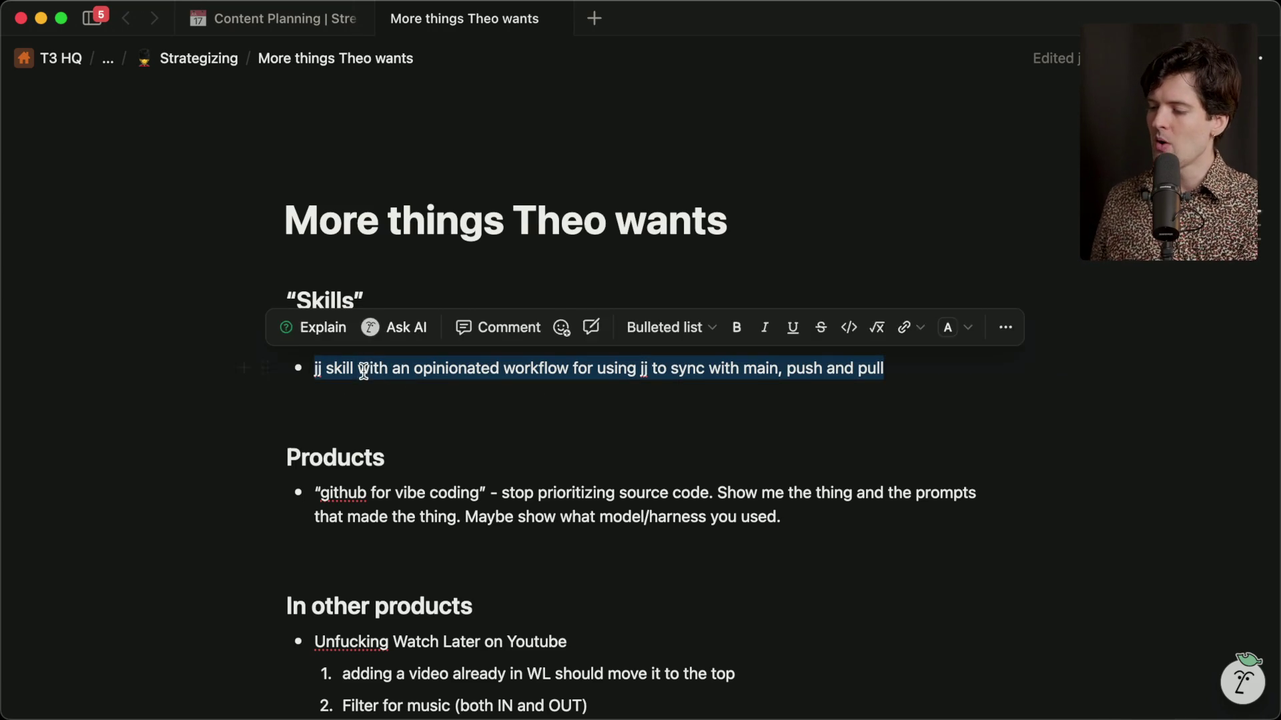
{"action": "left_click", "coordinate": [454, 398]}
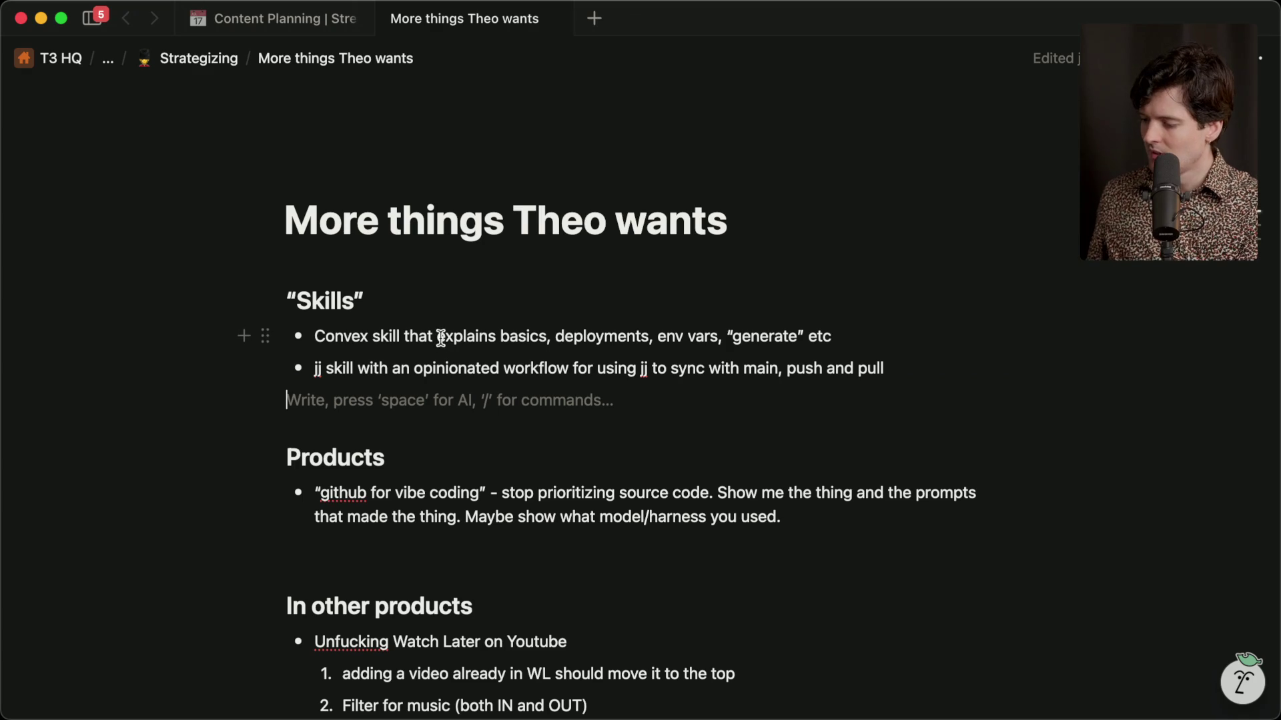
Select the Convex skill bullet to review it, then go back to Content Planning.
{"action": "triple_click", "coordinate": [455, 335]}
{"action": "left_click", "coordinate": [410, 407]}
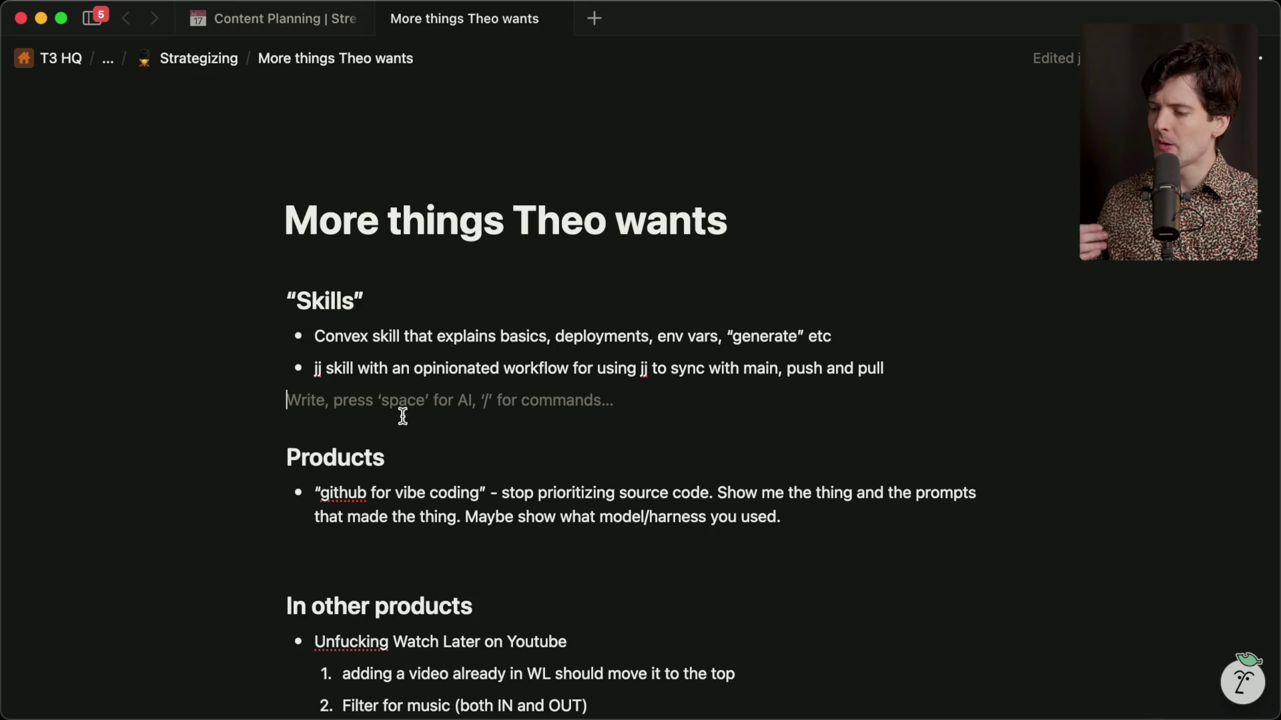
{"action": "triple_click", "coordinate": [481, 339]}
{"action": "left_click", "coordinate": [354, 403]}
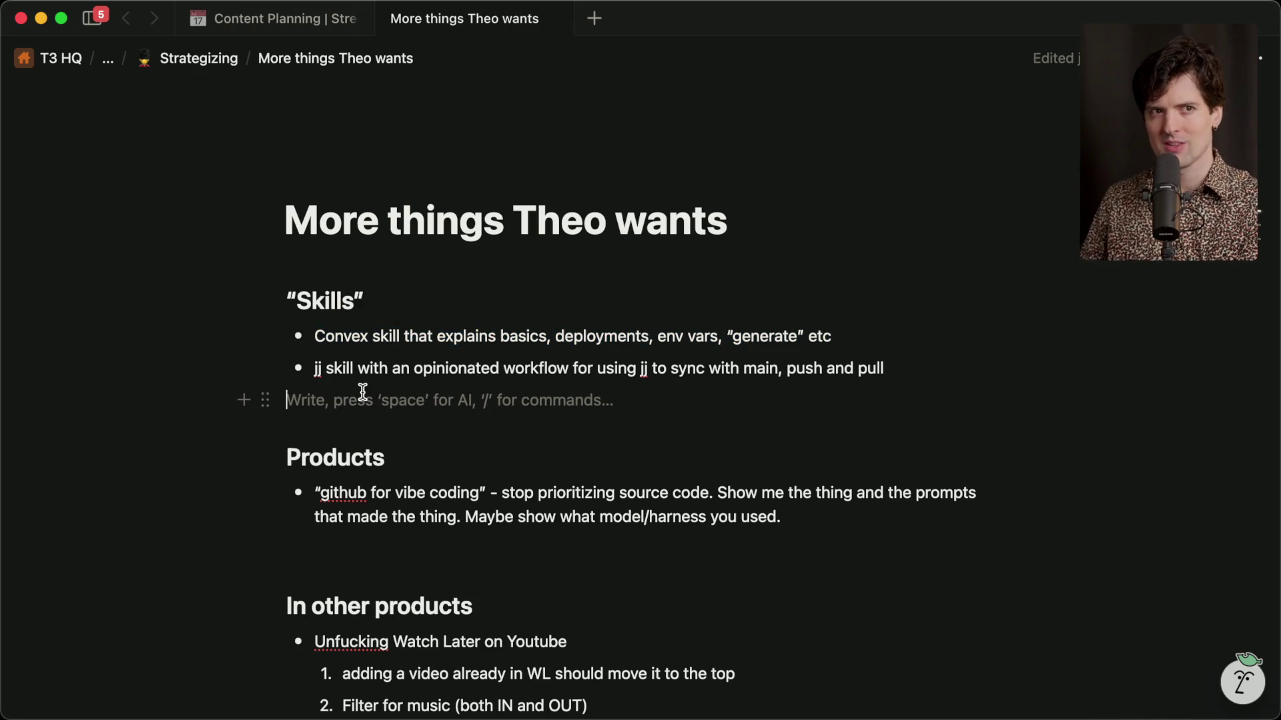
{"action": "key", "text": "ctrl+shift+Tab"}
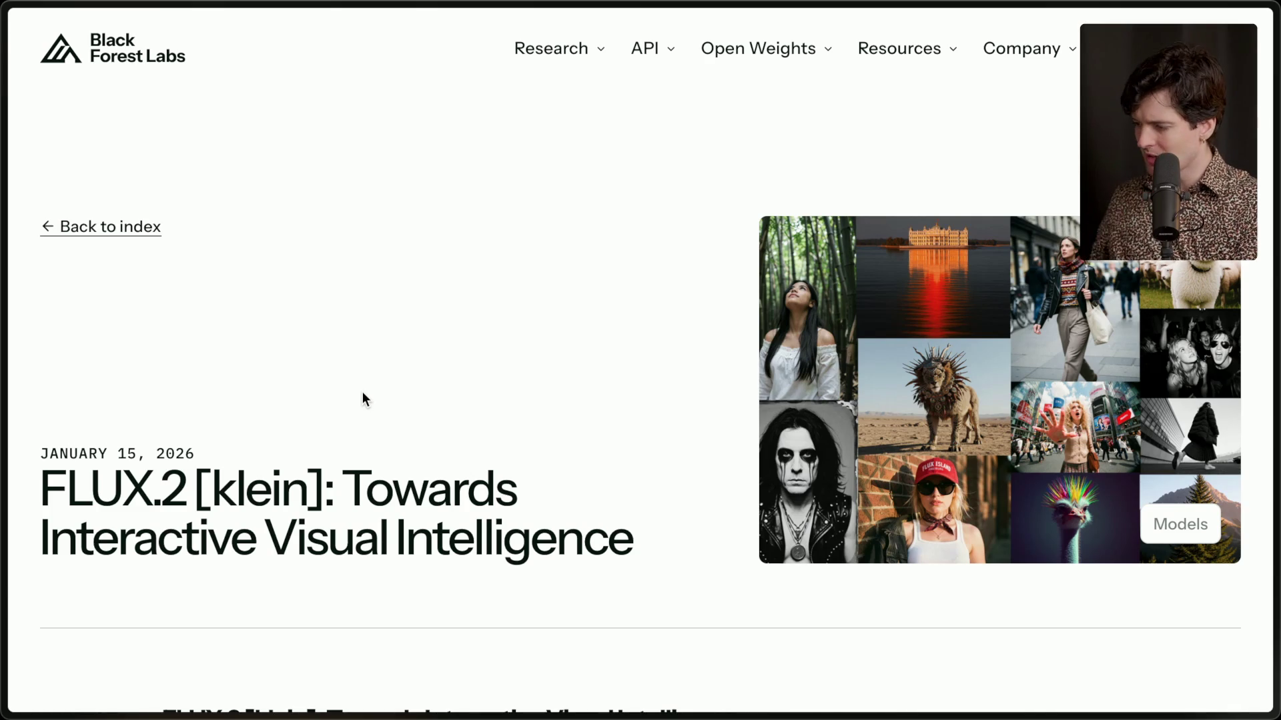
Scroll the FLUX.2 [klein] article to What's New and highlight 'open weights for 9B models'.
{"action": "scroll", "coordinate": [366, 399], "scroll_direction": "down", "scroll_amount": 5}
{"action": "scroll", "coordinate": [363, 392], "scroll_direction": "up", "scroll_amount": 3}
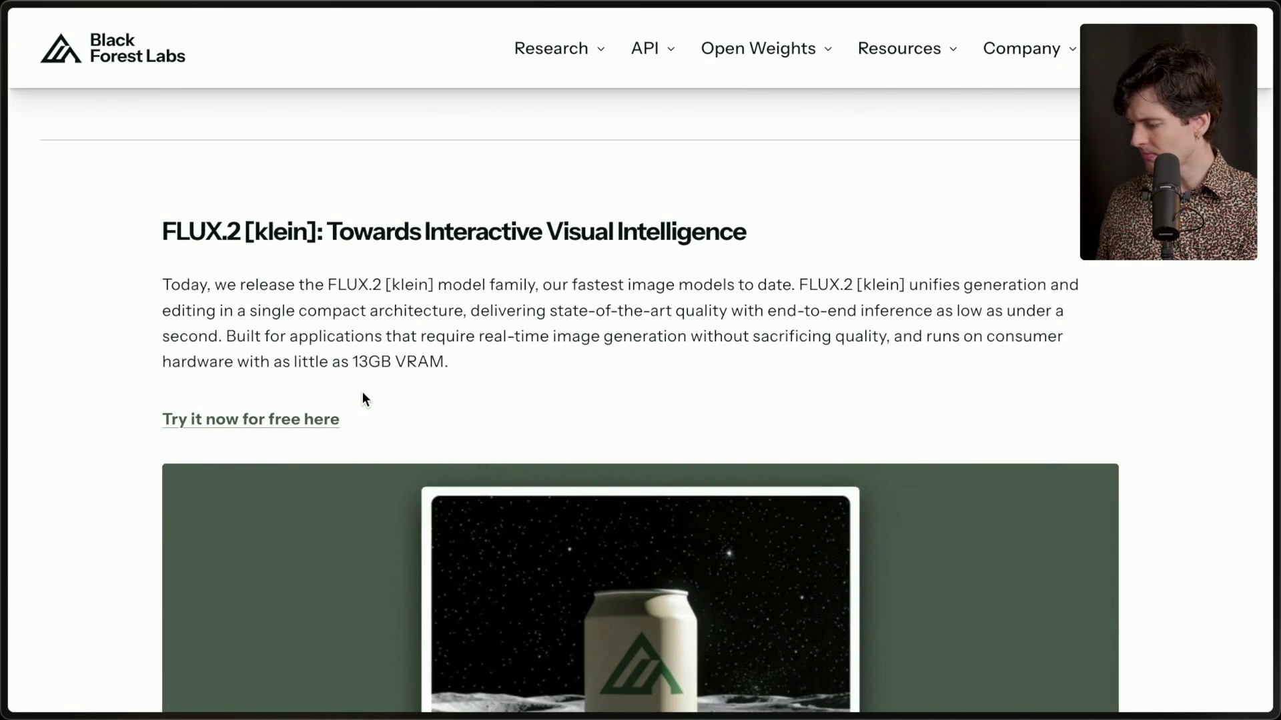
{"action": "scroll", "coordinate": [363, 398], "scroll_direction": "down", "scroll_amount": 1}
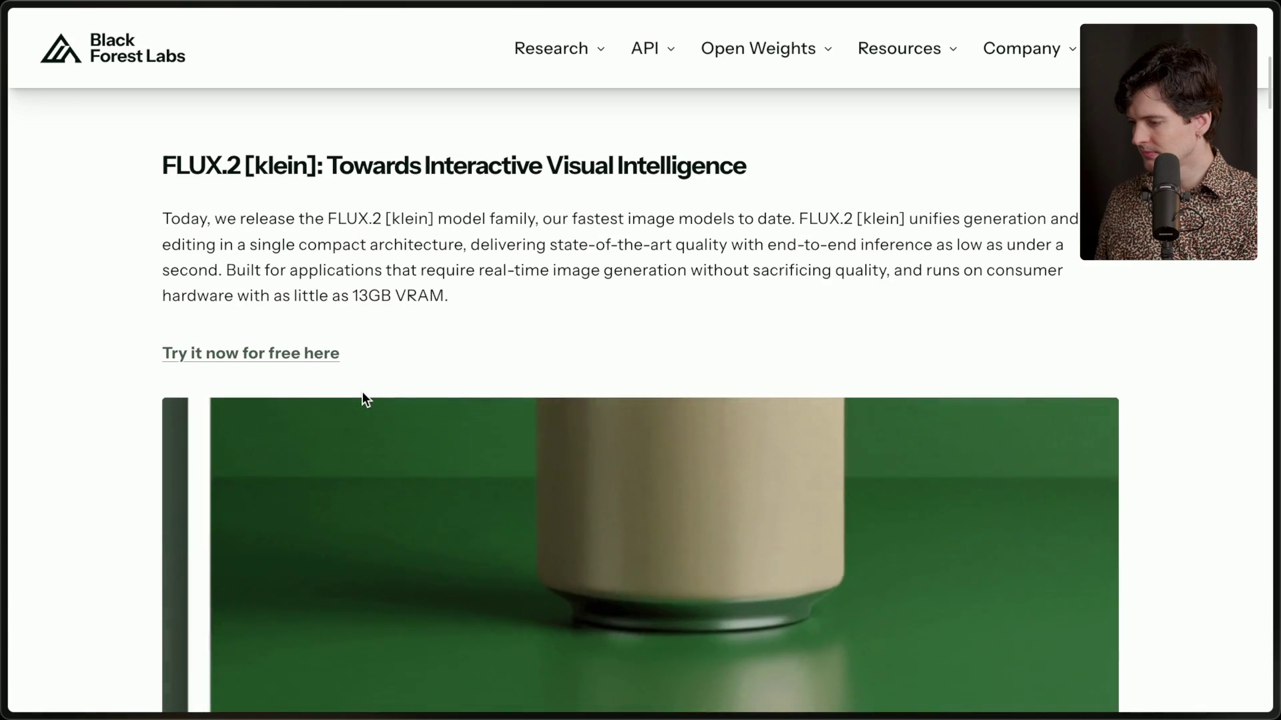
{"action": "scroll", "coordinate": [362, 399], "scroll_direction": "down", "scroll_amount": 1}
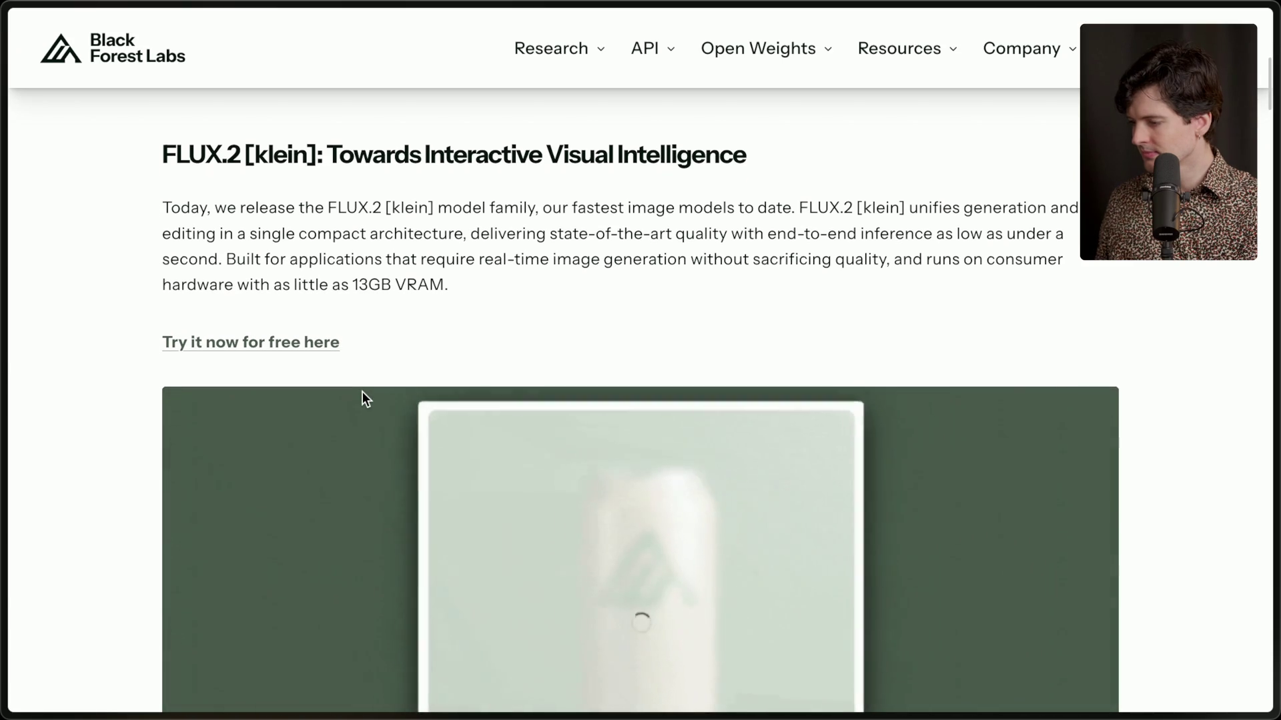
{"action": "scroll", "coordinate": [362, 398], "scroll_direction": "down", "scroll_amount": 1}
{"action": "scroll", "coordinate": [363, 398], "scroll_direction": "down", "scroll_amount": 10}
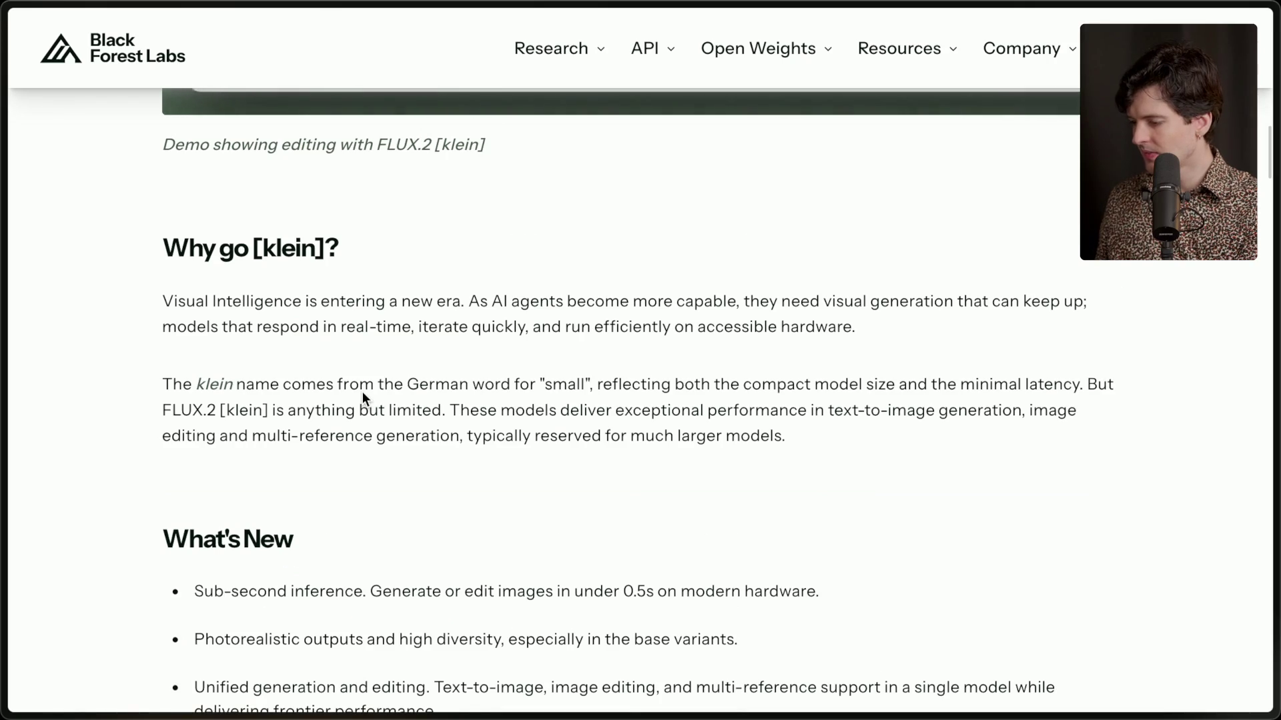
{"action": "scroll", "coordinate": [363, 398], "scroll_direction": "down", "scroll_amount": 6}
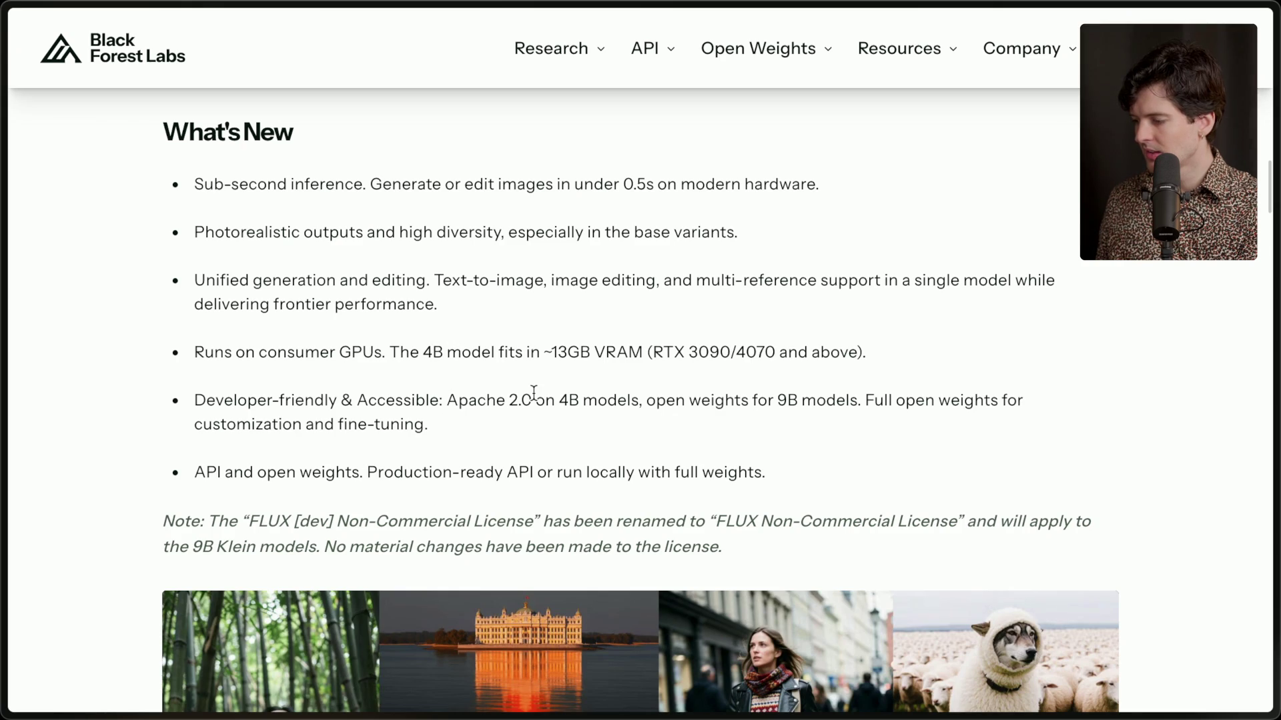
{"action": "left_click_drag", "start_coordinate": [447, 399], "coordinate": [860, 406]}
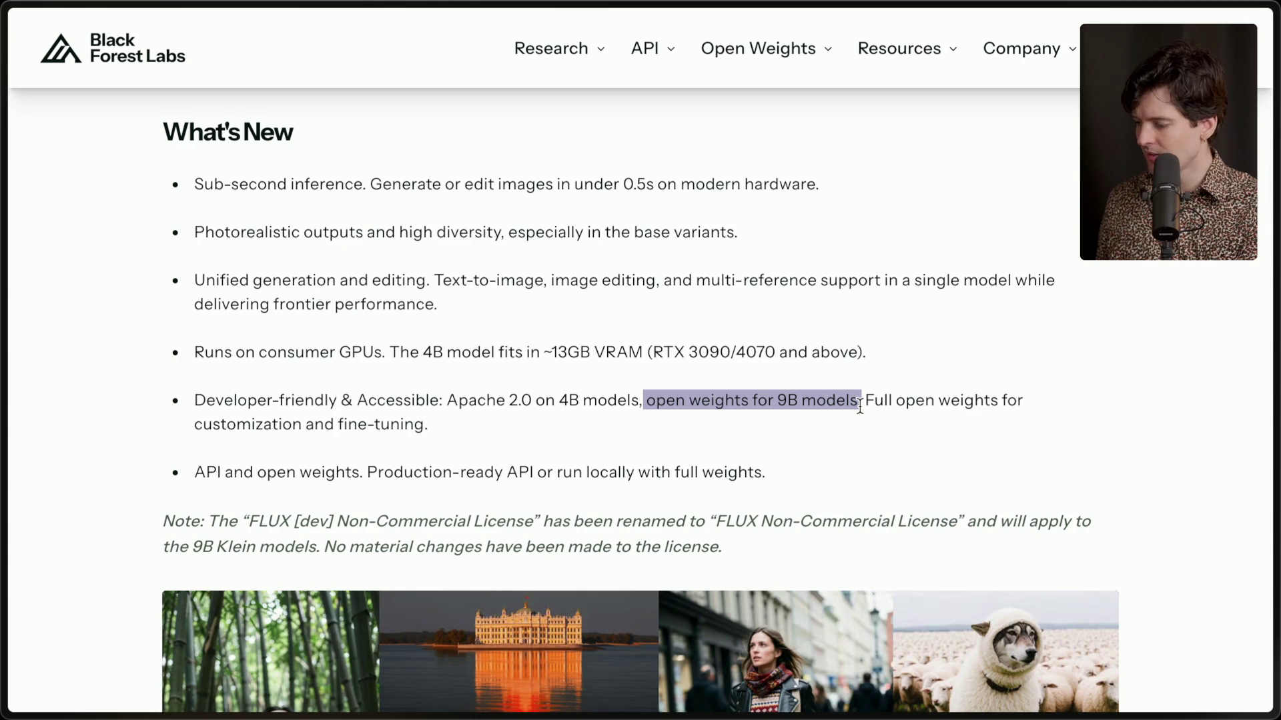
{"action": "scroll", "coordinate": [860, 406], "scroll_direction": "down", "scroll_amount": 1}
{"action": "left_click", "coordinate": [859, 406]}
{"action": "scroll", "coordinate": [860, 405], "scroll_direction": "down", "scroll_amount": 15}
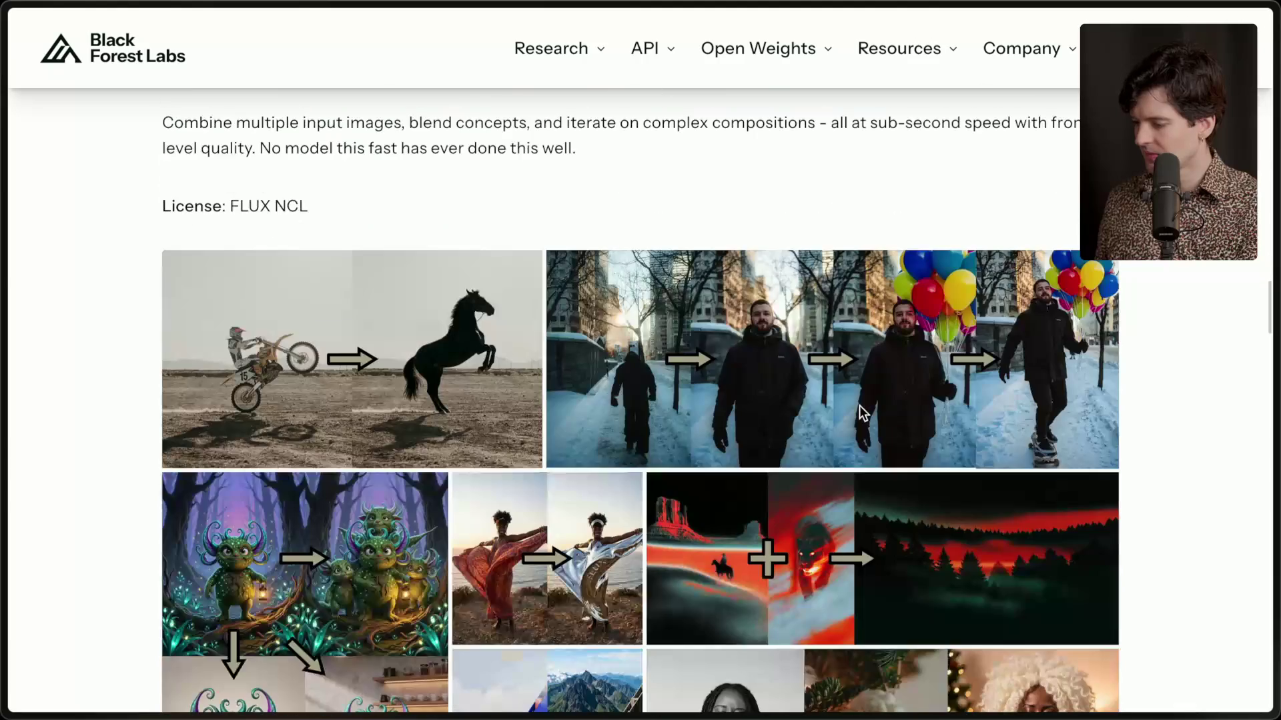
{"action": "scroll", "coordinate": [859, 405], "scroll_direction": "down", "scroll_amount": 3}
{"action": "scroll", "coordinate": [859, 406], "scroll_direction": "up", "scroll_amount": 3}
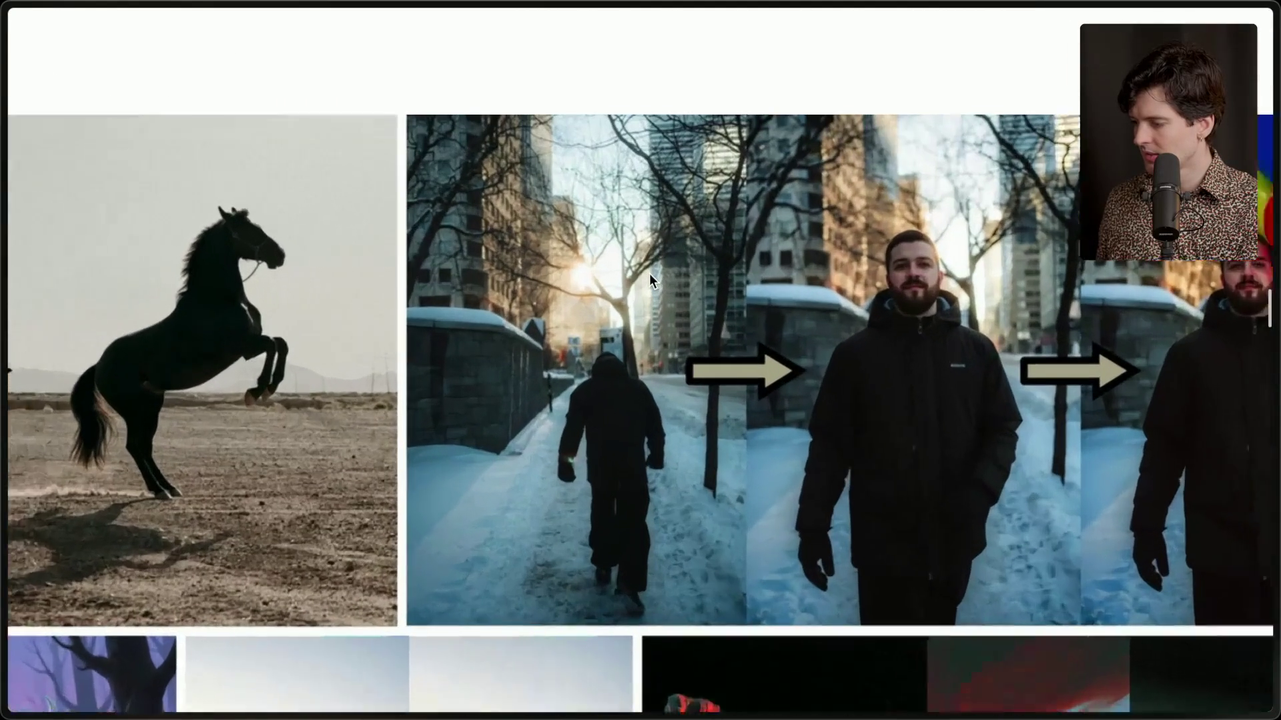
{"action": "scroll", "coordinate": [650, 273], "scroll_direction": "up", "scroll_amount": 2}
{"action": "scroll", "coordinate": [650, 273], "scroll_direction": "down", "scroll_amount": 3}
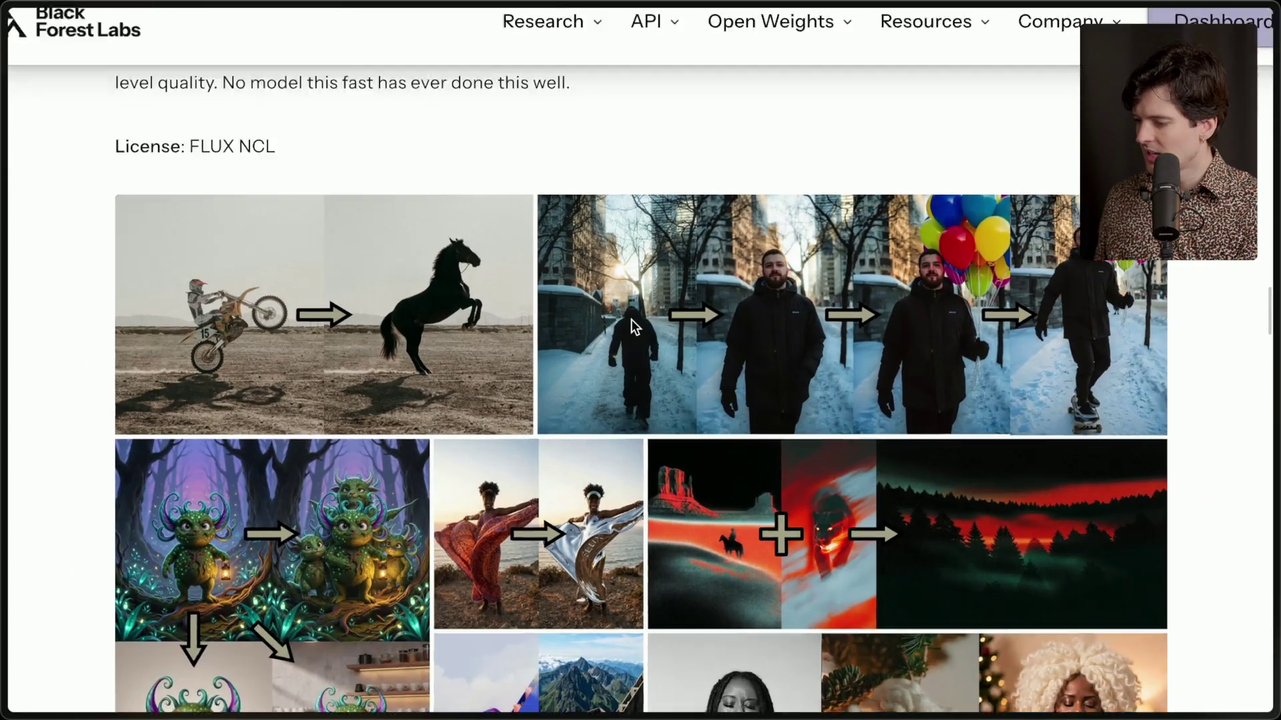
{"action": "scroll", "coordinate": [631, 319], "scroll_direction": "up", "scroll_amount": 3}
{"action": "scroll", "coordinate": [715, 350], "scroll_direction": "right", "scroll_amount": 5}
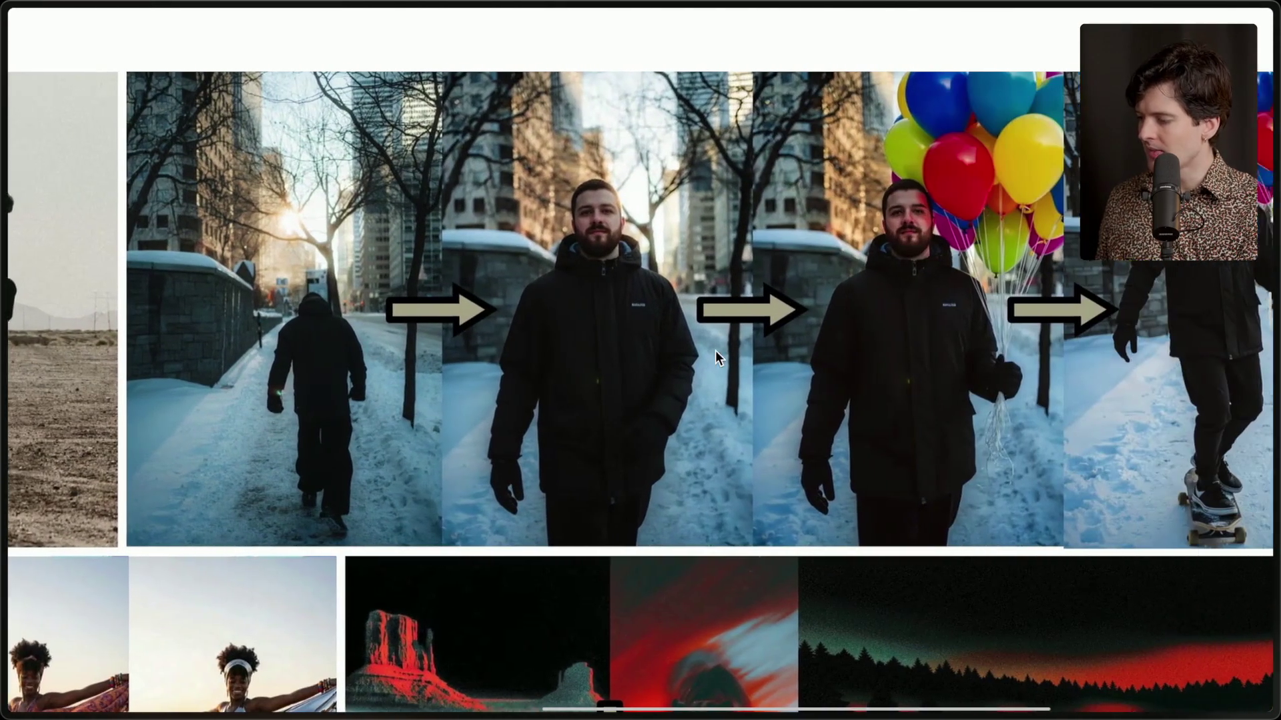
{"action": "scroll", "coordinate": [931, 338], "scroll_direction": "right", "scroll_amount": 2}
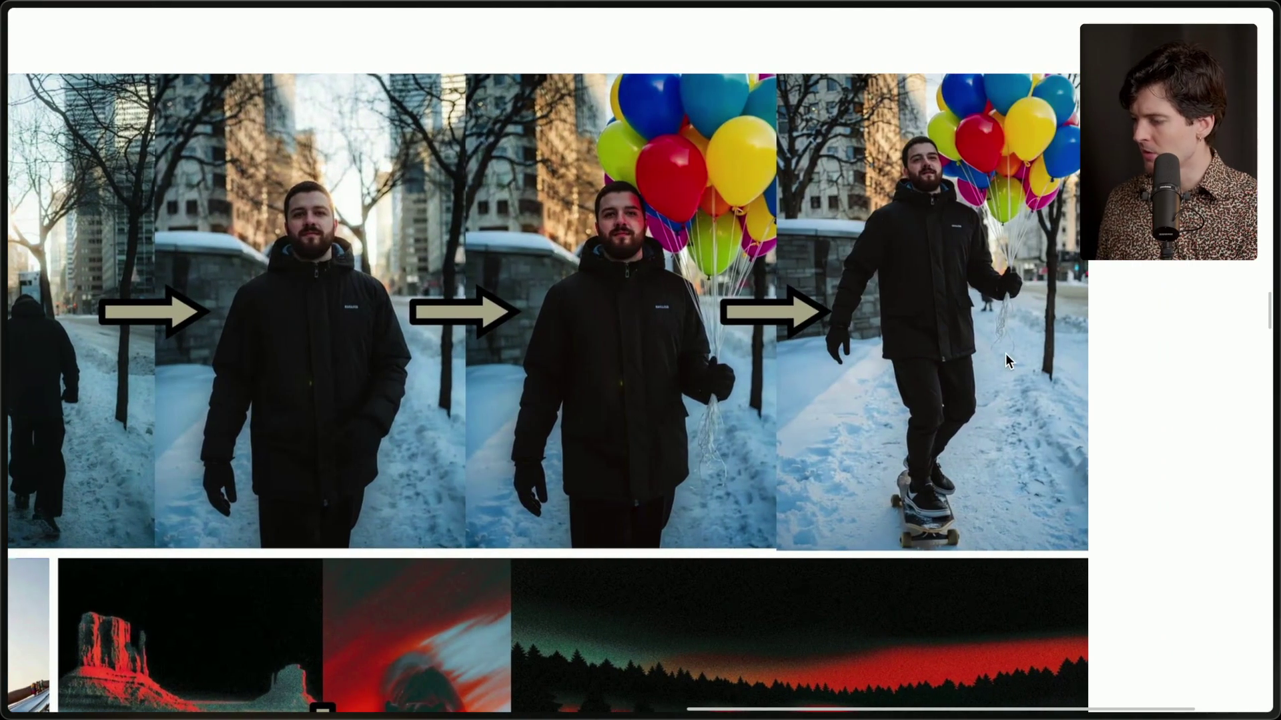
{"action": "scroll", "coordinate": [362, 305], "scroll_direction": "left", "scroll_amount": 3}
{"action": "scroll", "coordinate": [362, 305], "scroll_direction": "right", "scroll_amount": 1}
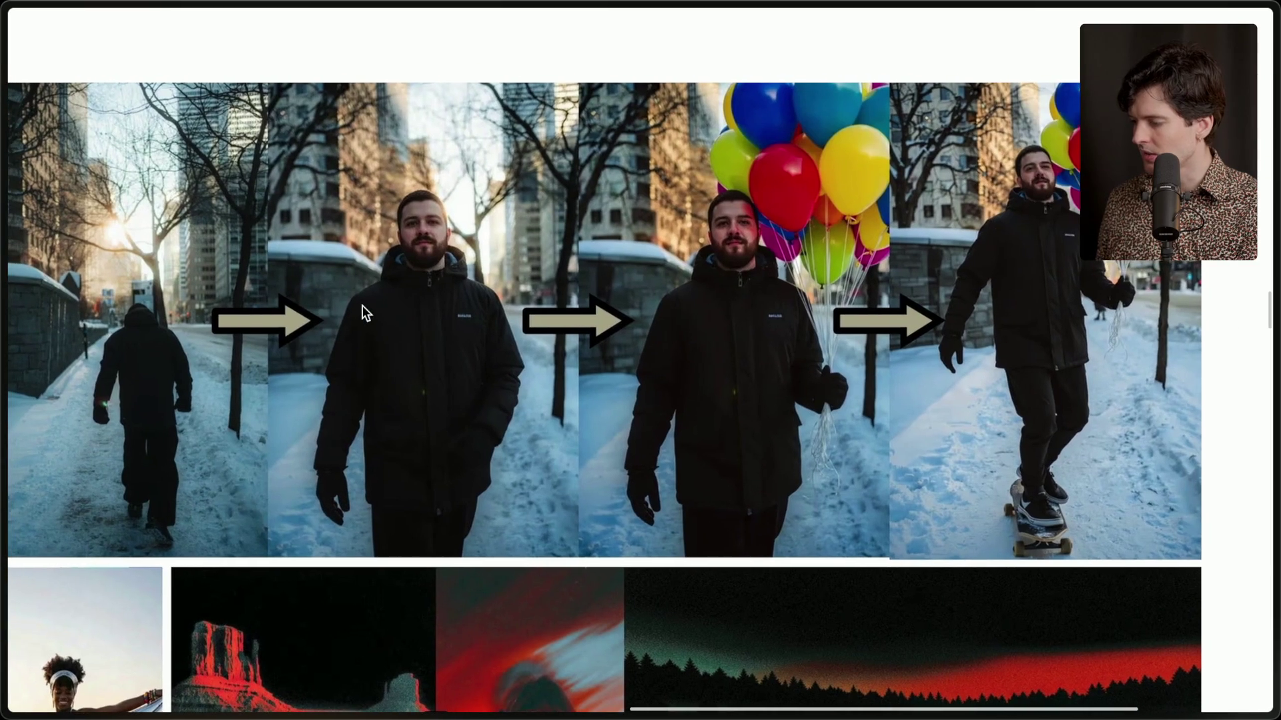
{"action": "scroll", "coordinate": [363, 305], "scroll_direction": "up", "scroll_amount": 5}
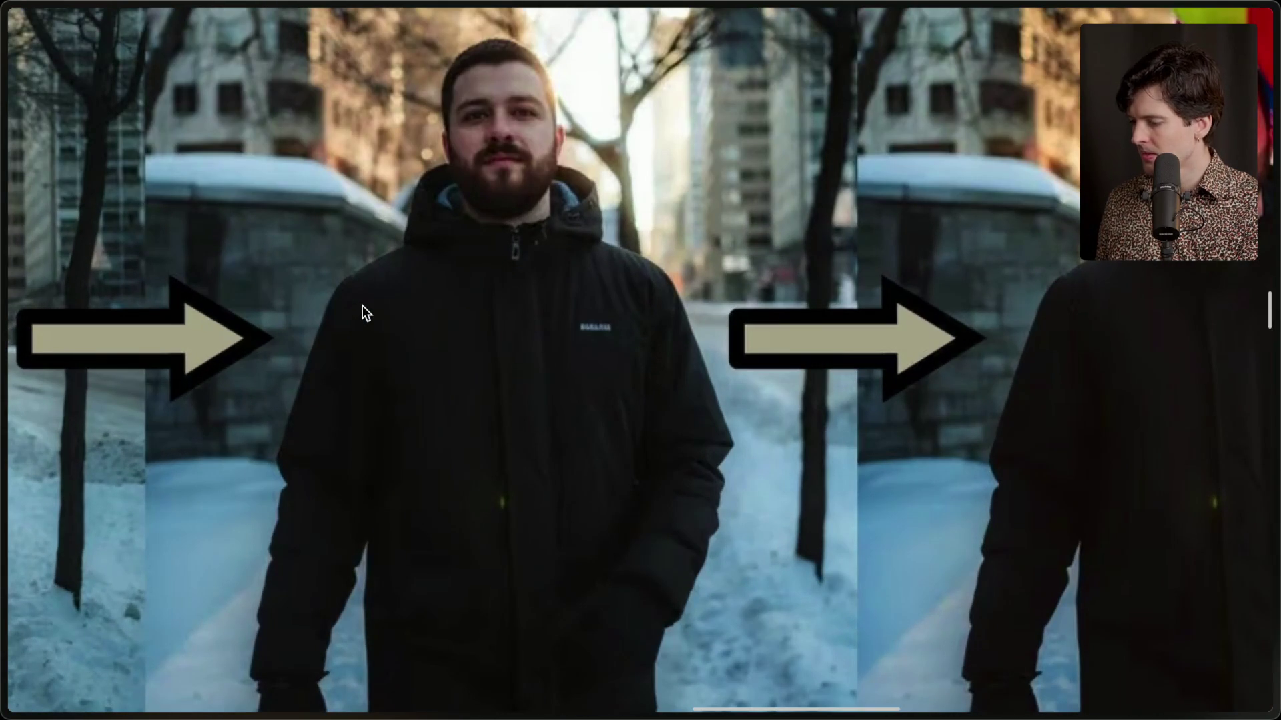
{"action": "scroll", "coordinate": [362, 306], "scroll_direction": "down", "scroll_amount": 5}
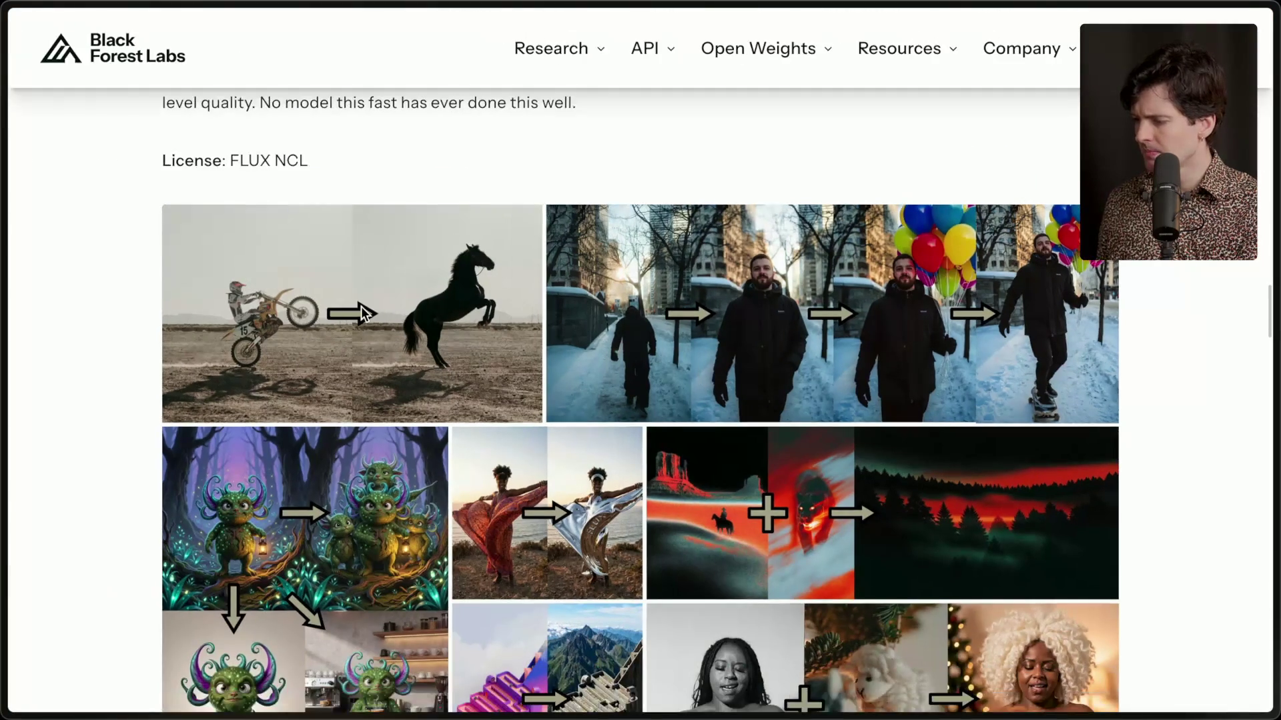
{"action": "scroll", "coordinate": [362, 312], "scroll_direction": "down", "scroll_amount": 10}
{"action": "scroll", "coordinate": [363, 314], "scroll_direction": "up", "scroll_amount": 11}
{"action": "scroll", "coordinate": [362, 313], "scroll_direction": "up", "scroll_amount": 1}
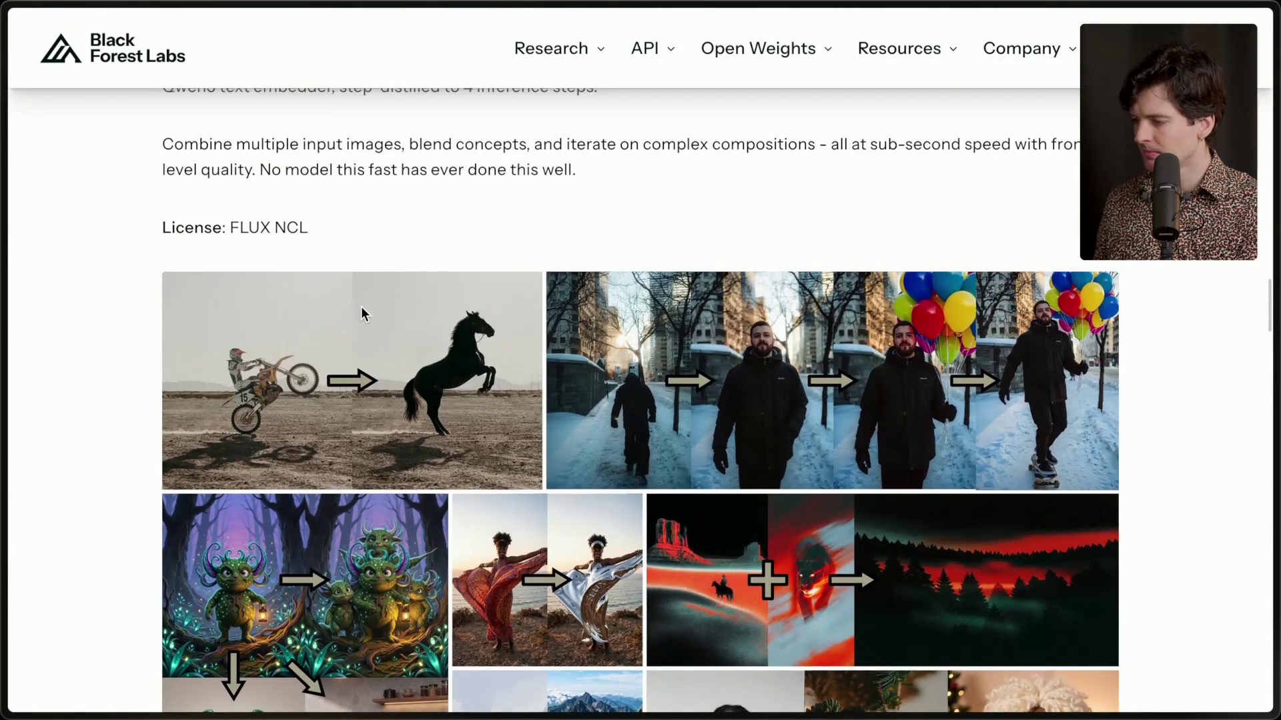
{"action": "scroll", "coordinate": [450, 245], "scroll_direction": "down", "scroll_amount": 10}
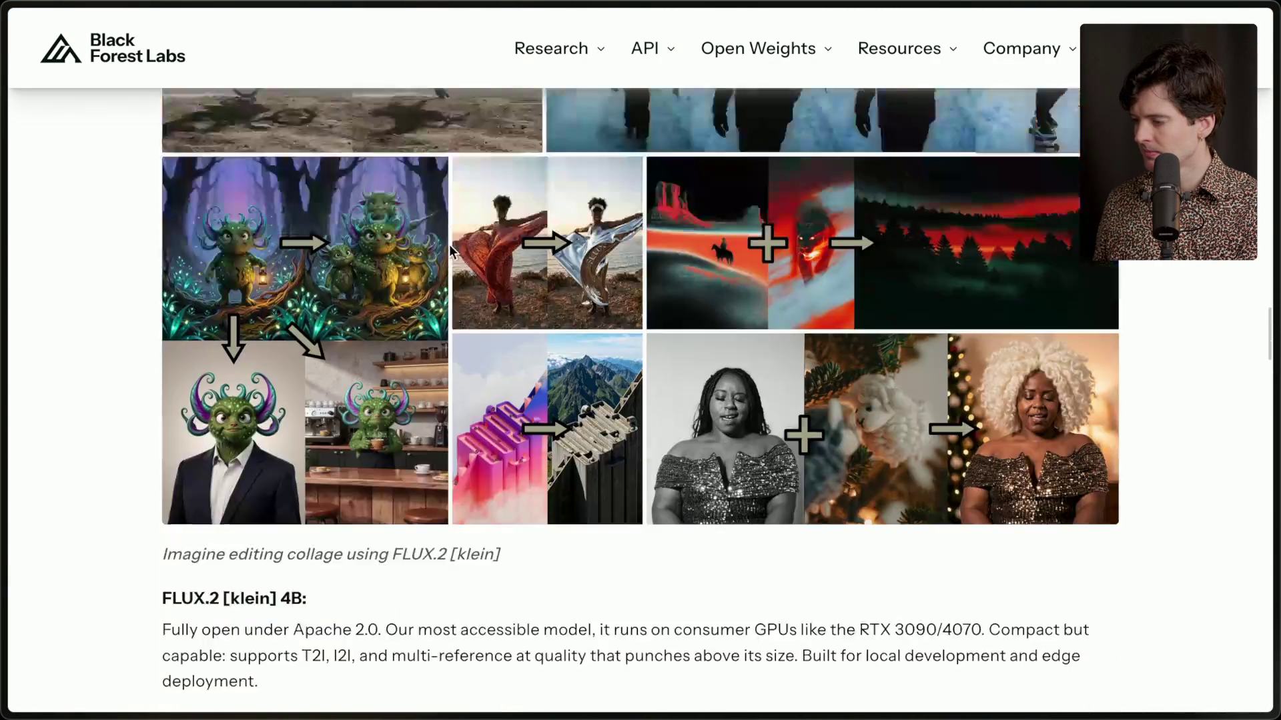
{"action": "scroll", "coordinate": [449, 244], "scroll_direction": "down", "scroll_amount": 13}
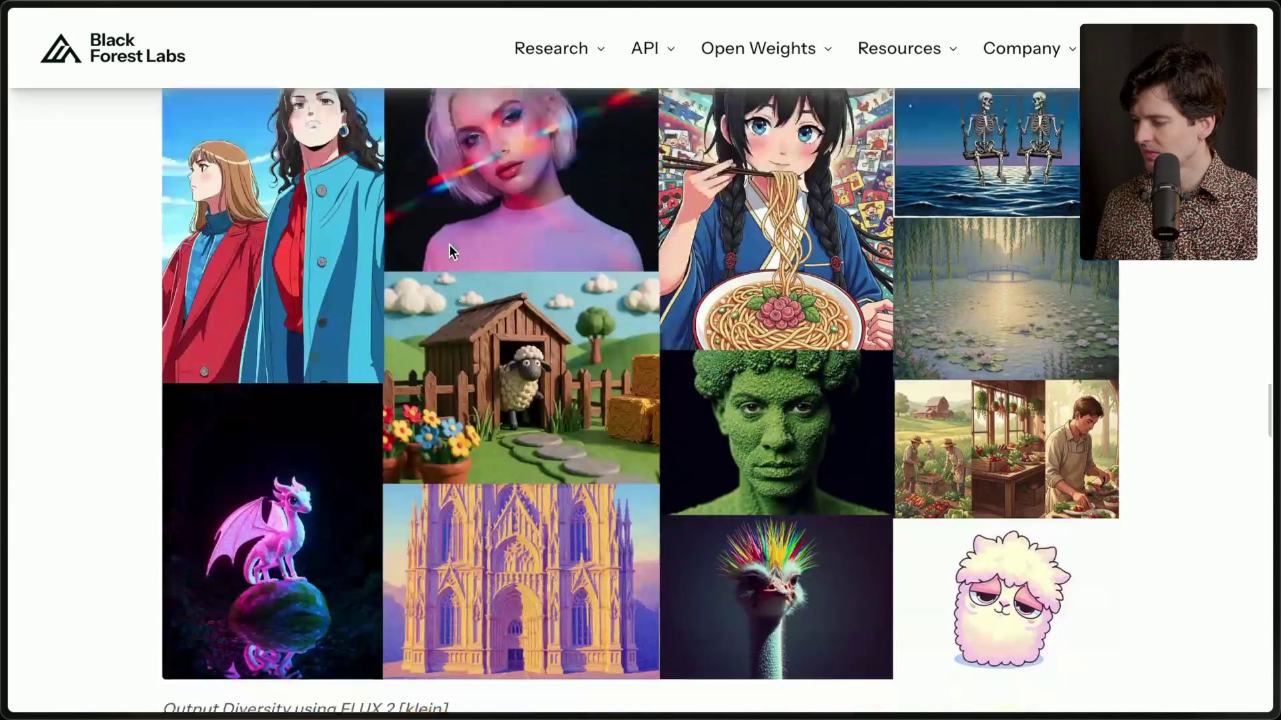
{"action": "scroll", "coordinate": [449, 244], "scroll_direction": "down", "scroll_amount": 2}
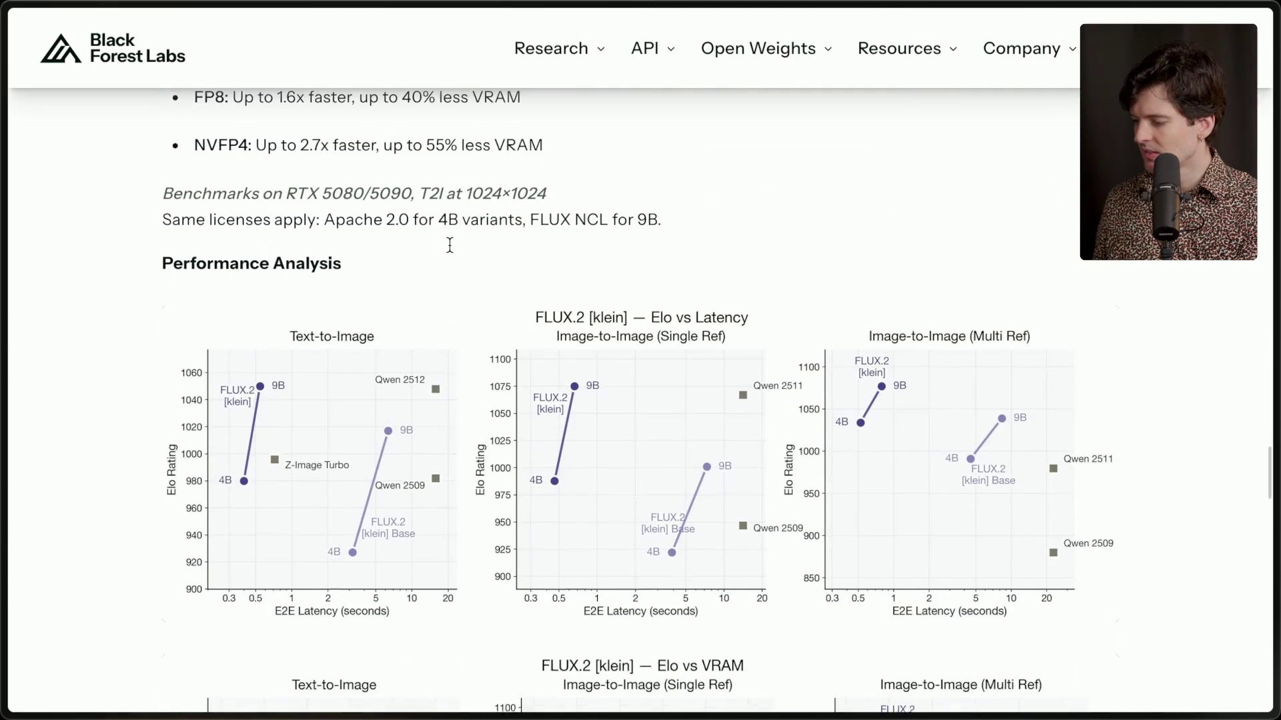
{"action": "scroll", "coordinate": [450, 245], "scroll_direction": "down", "scroll_amount": 5}
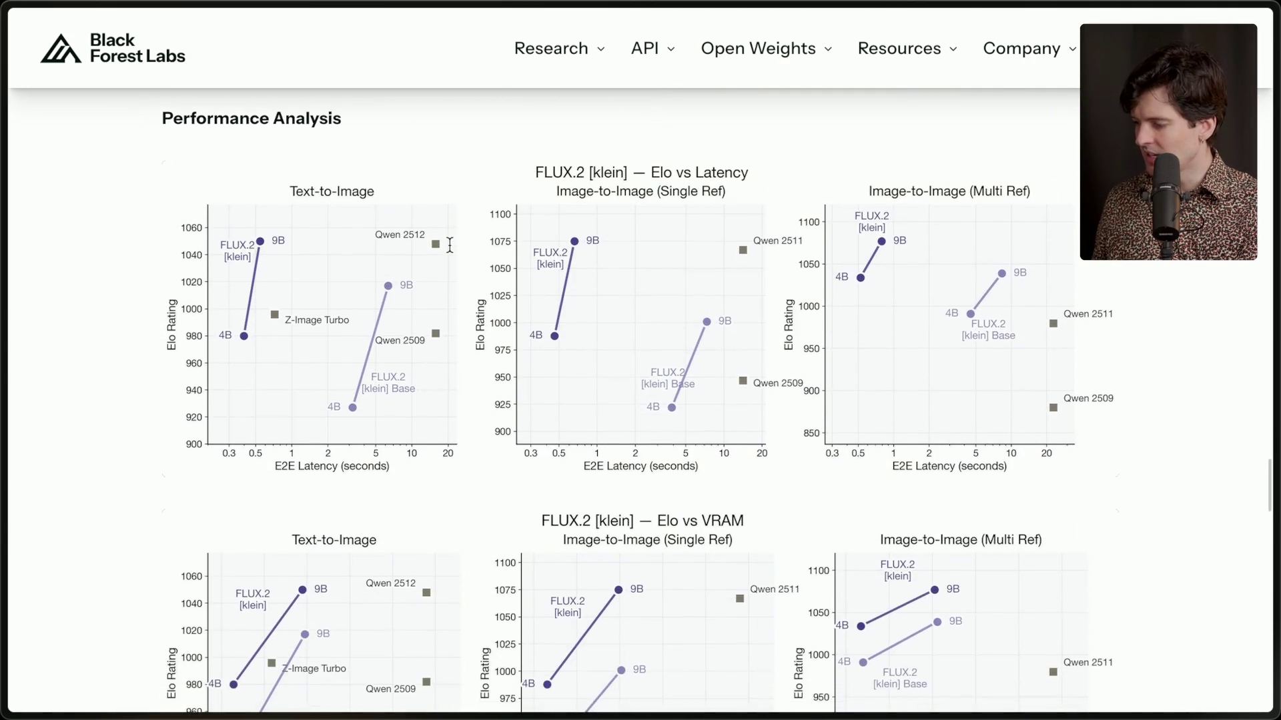
{"action": "scroll", "coordinate": [449, 247], "scroll_direction": "down", "scroll_amount": 12}
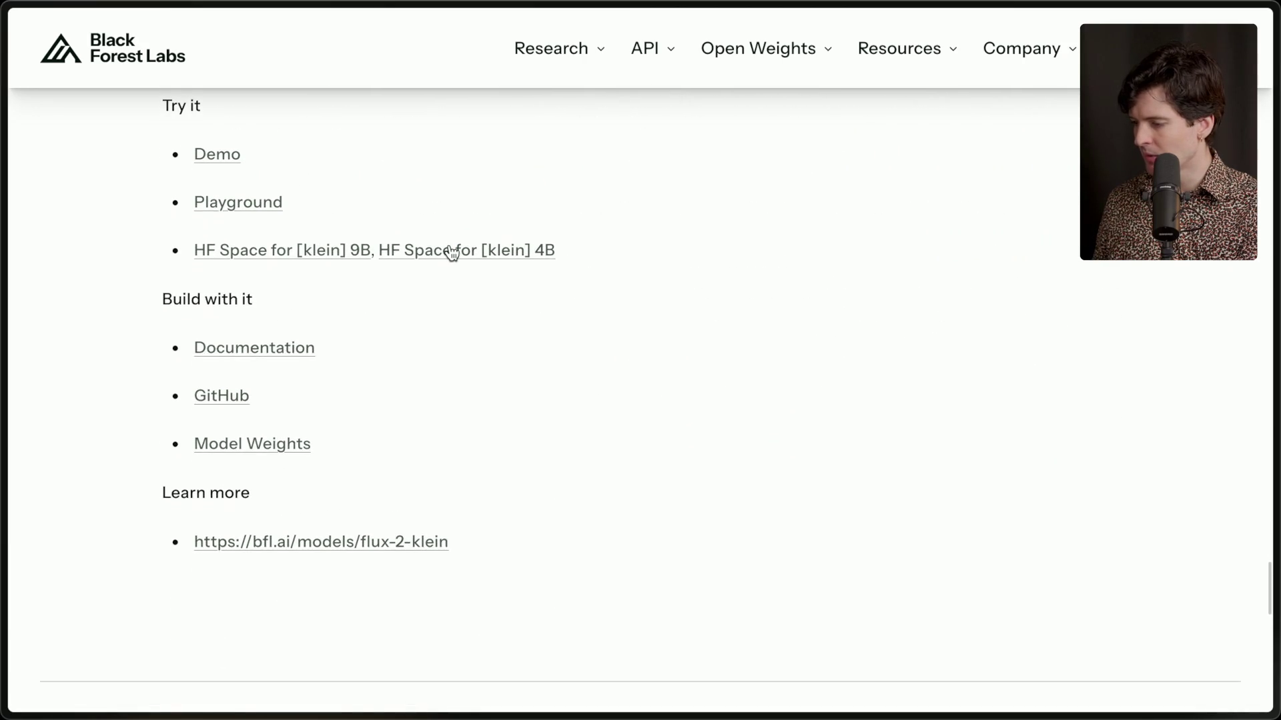
{"action": "scroll", "coordinate": [450, 252], "scroll_direction": "down", "scroll_amount": 1}
{"action": "scroll", "coordinate": [451, 254], "scroll_direction": "down", "scroll_amount": 7}
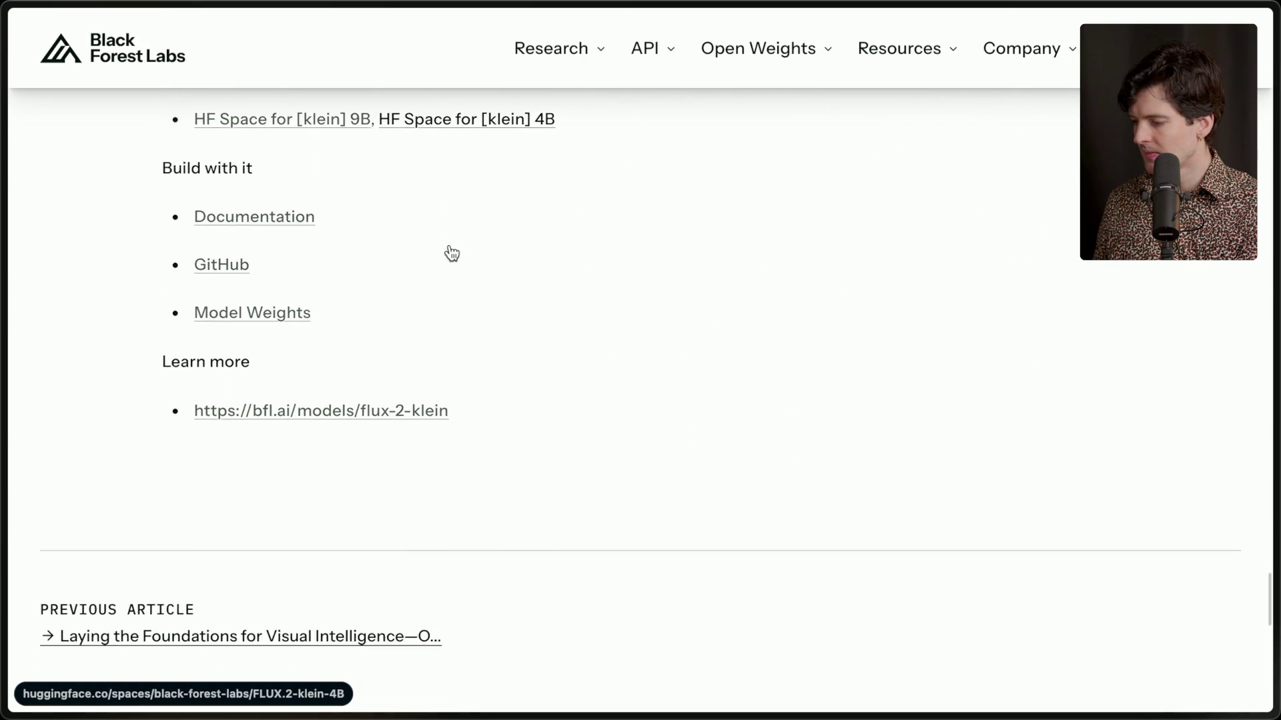
{"action": "scroll", "coordinate": [451, 252], "scroll_direction": "up", "scroll_amount": 6}
{"action": "scroll", "coordinate": [451, 253], "scroll_direction": "up", "scroll_amount": 20}
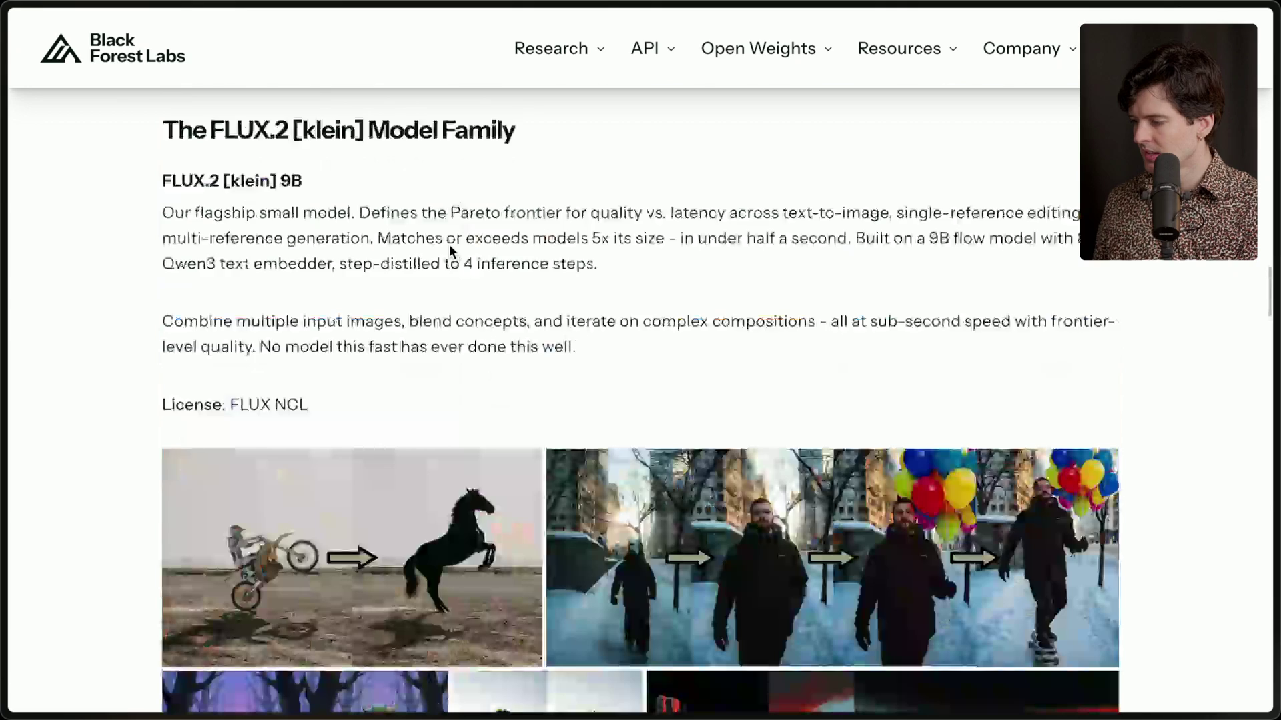
{"action": "scroll", "coordinate": [449, 244], "scroll_direction": "up", "scroll_amount": 15}
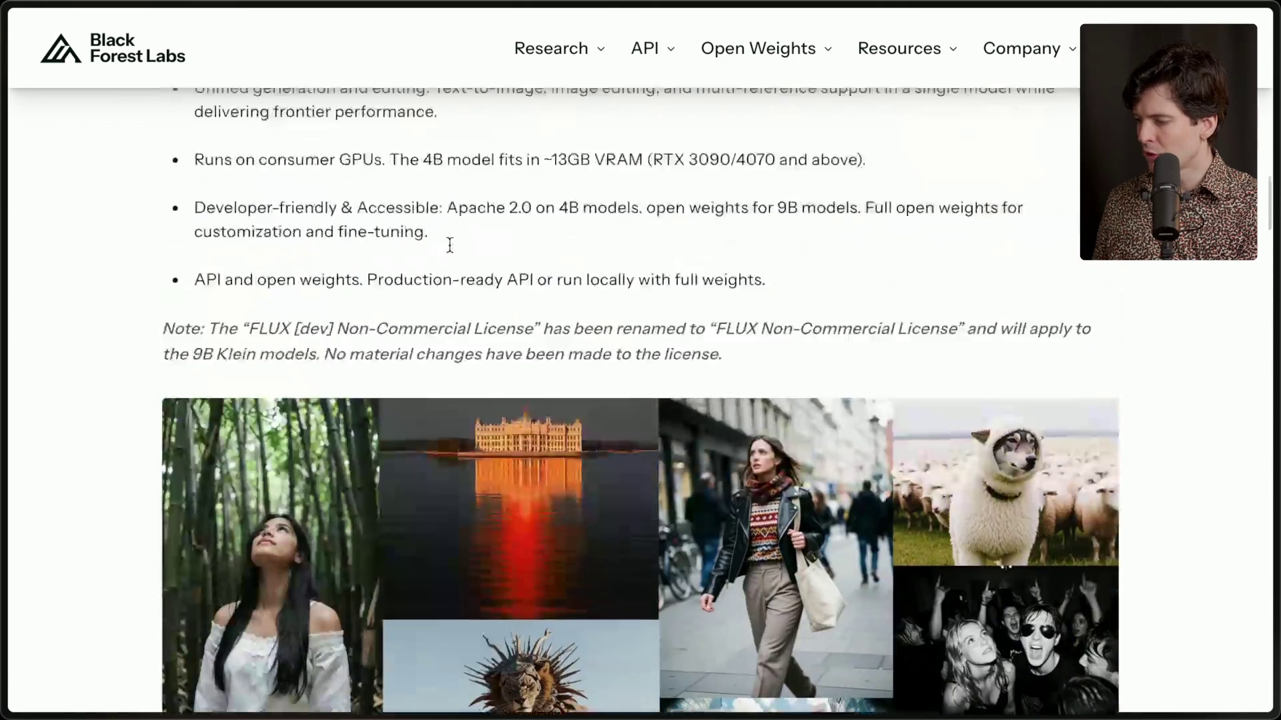
{"action": "scroll", "coordinate": [449, 244], "scroll_direction": "down", "scroll_amount": 4}
{"action": "scroll", "coordinate": [450, 252], "scroll_direction": "down", "scroll_amount": 3}
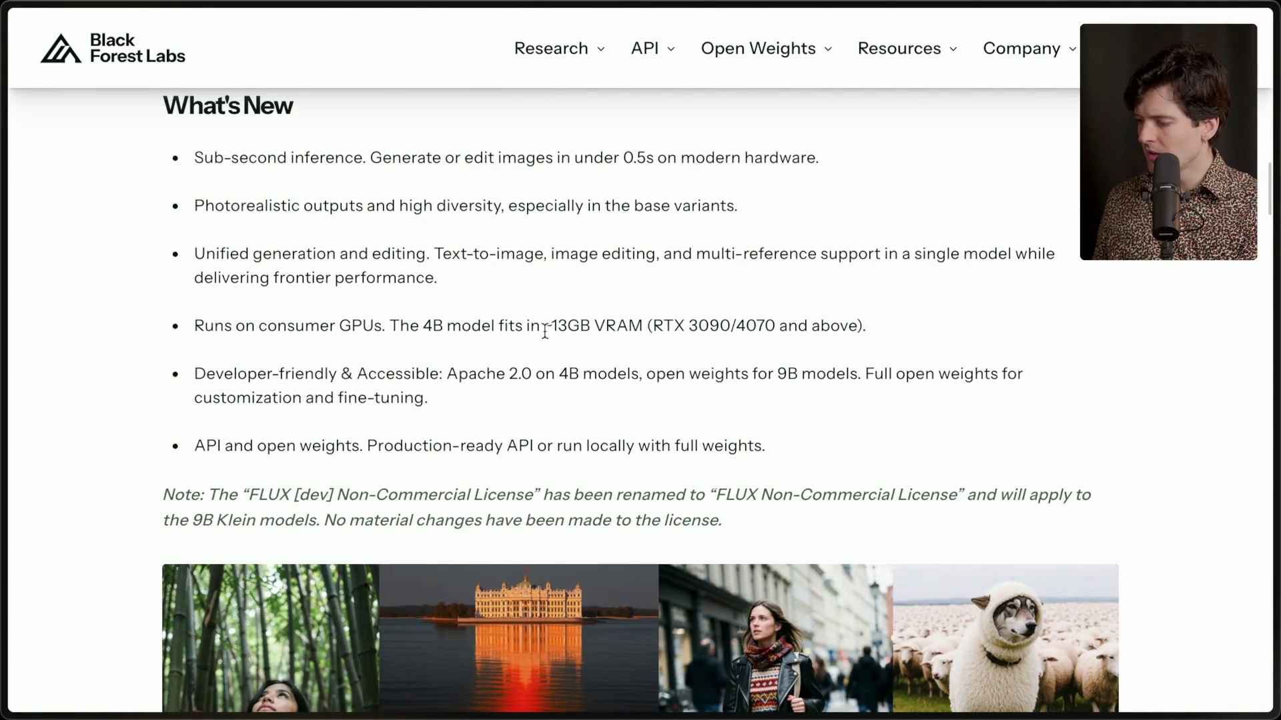
{"action": "double_click", "coordinate": [779, 371]}
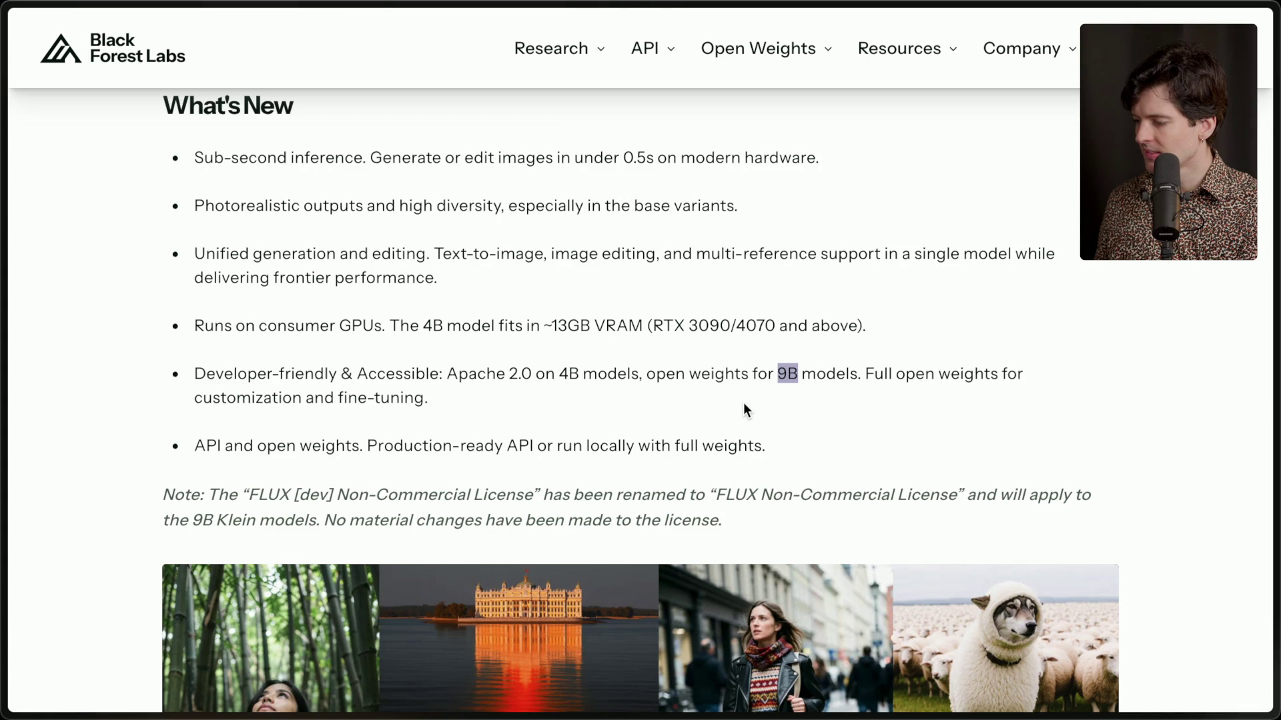
{"action": "left_click_drag", "start_coordinate": [543, 326], "coordinate": [593, 328]}
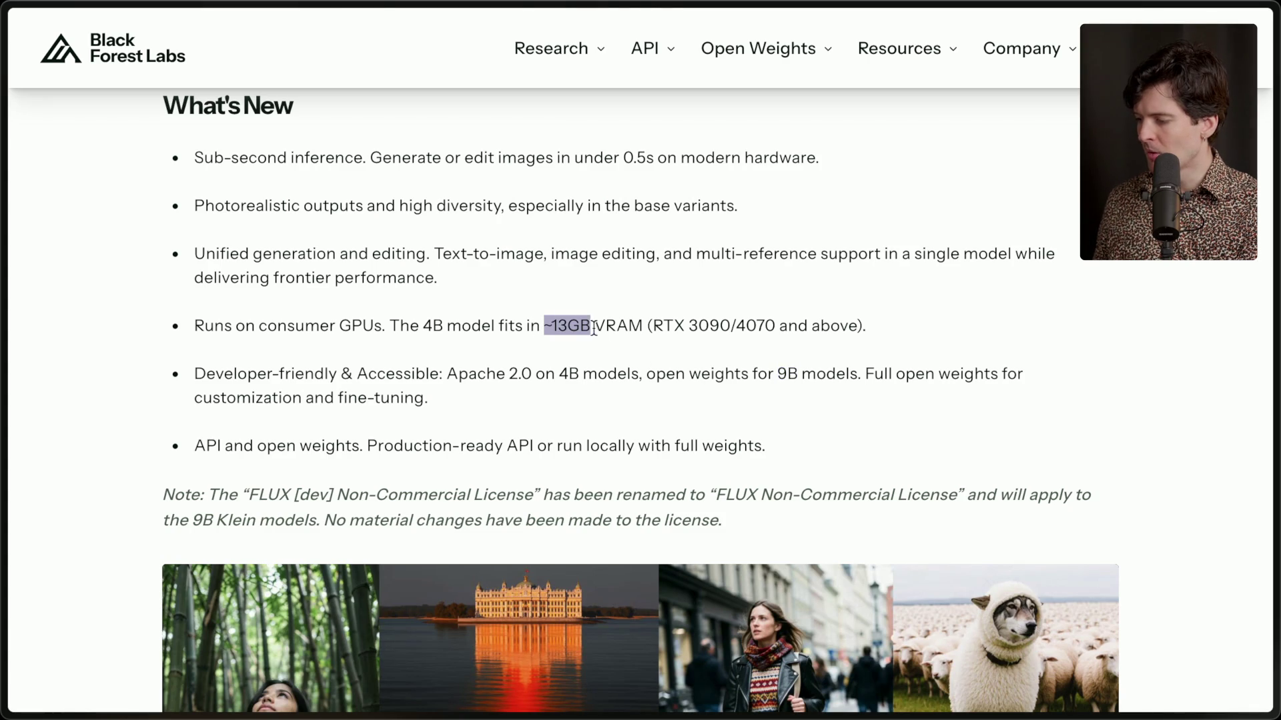
{"action": "left_click", "coordinate": [603, 398]}
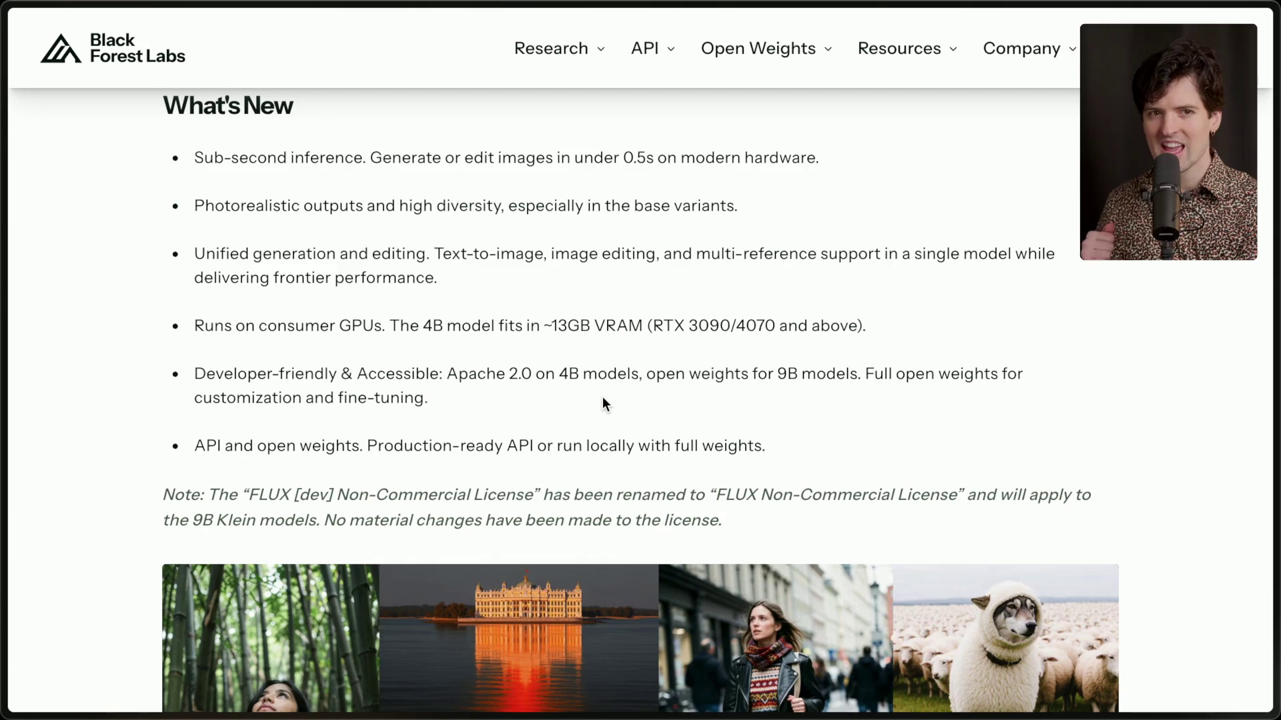
{"action": "scroll", "coordinate": [602, 397], "scroll_direction": "down", "scroll_amount": 10}
{"action": "scroll", "coordinate": [603, 397], "scroll_direction": "down", "scroll_amount": 15}
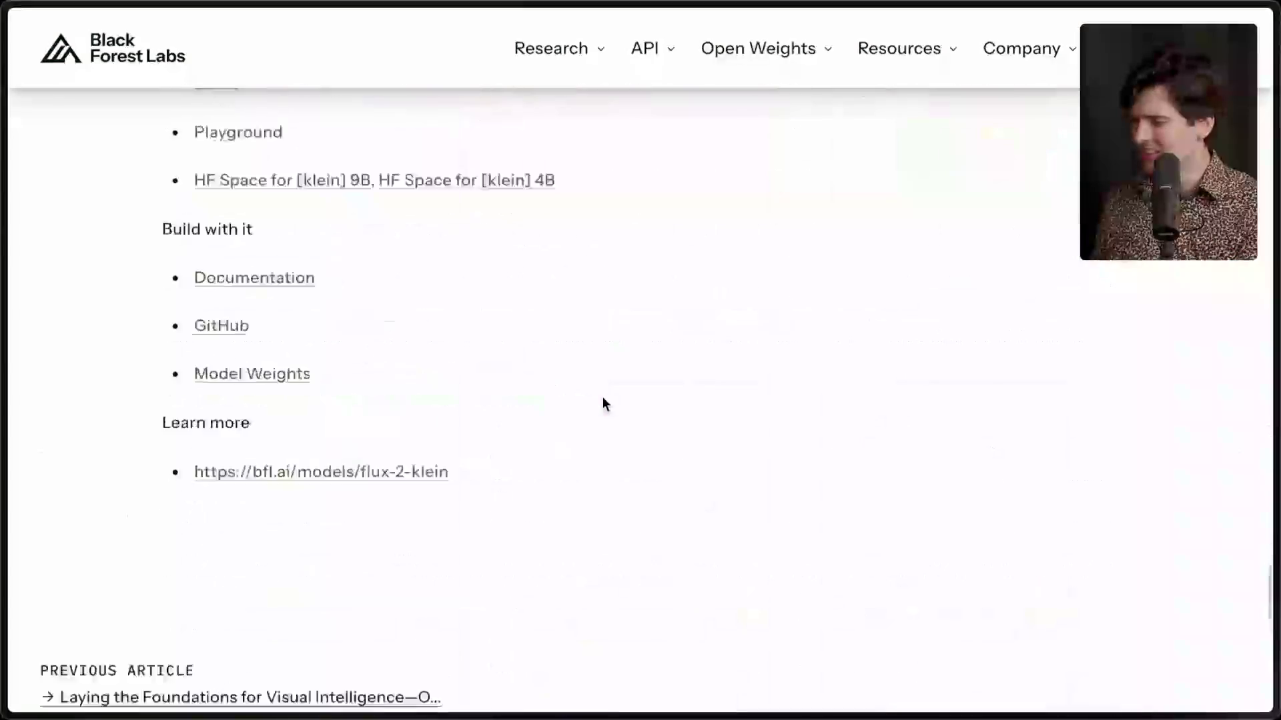
{"action": "scroll", "coordinate": [602, 396], "scroll_direction": "up", "scroll_amount": 10}
{"action": "scroll", "coordinate": [602, 397], "scroll_direction": "up", "scroll_amount": 20}
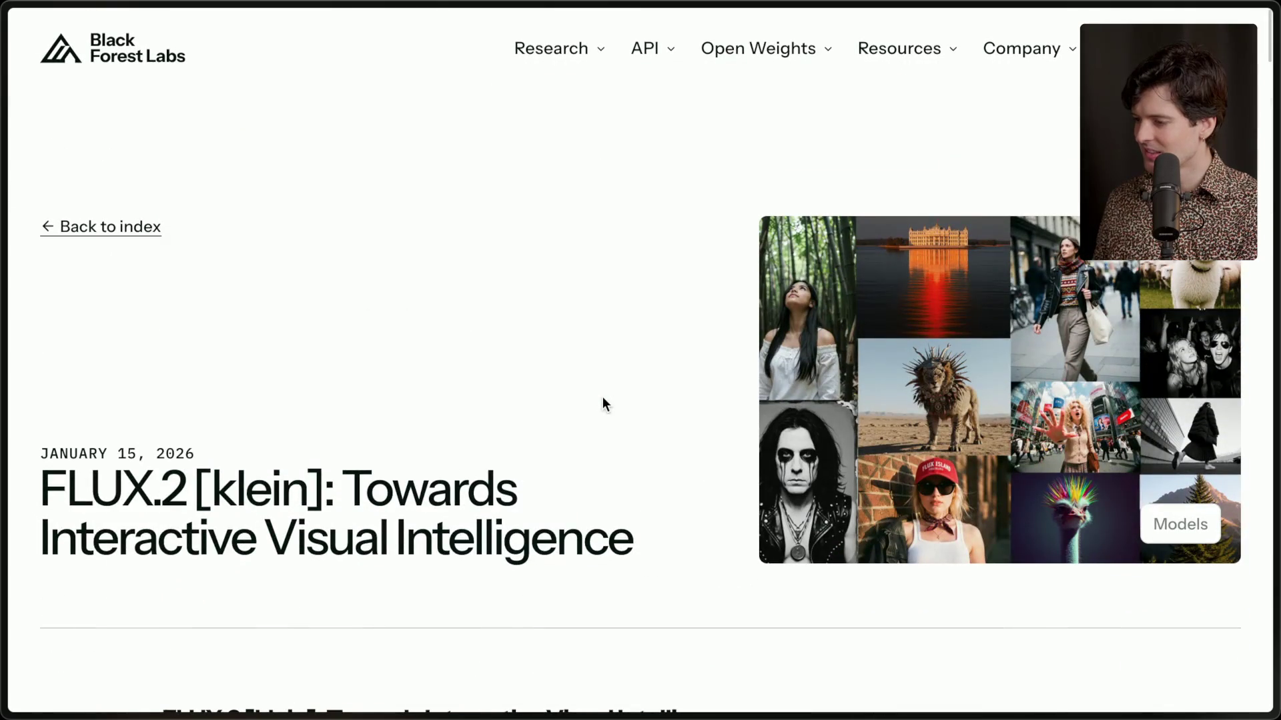
{"action": "key", "text": "ctrl+Tab"}
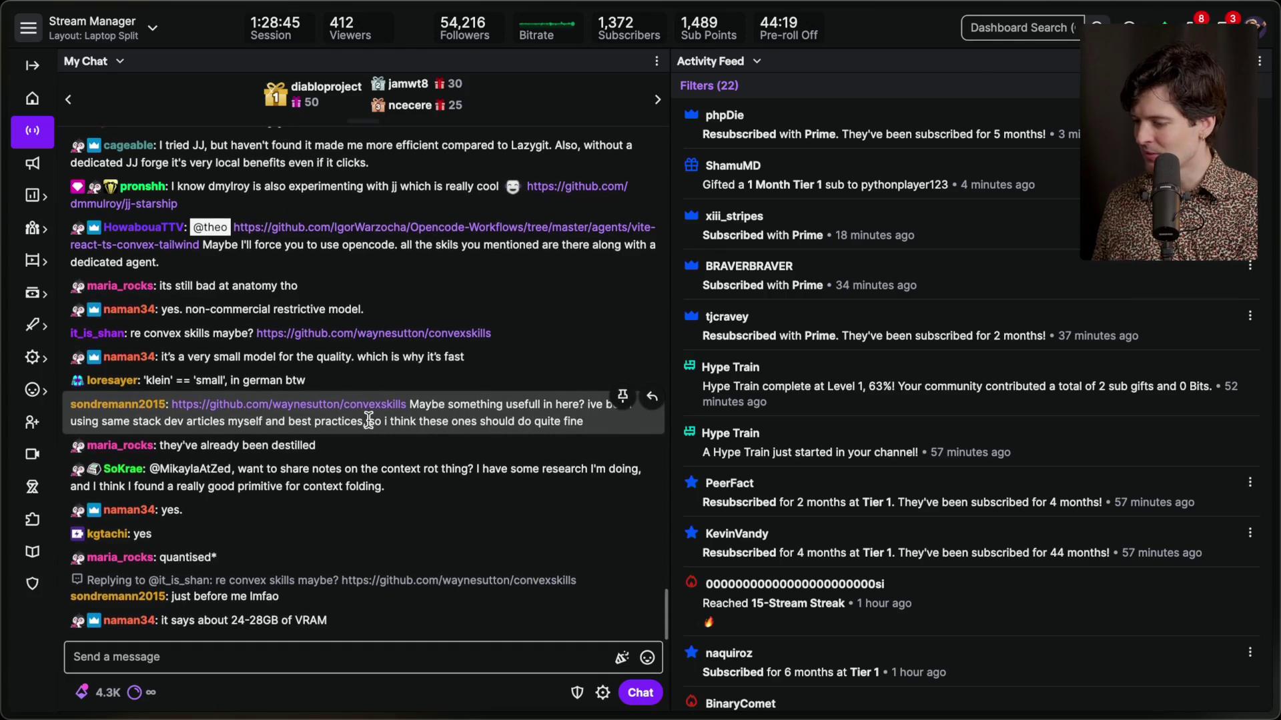
Cycle through the browser tabs and return to the Twitch stream chat.
{"action": "key", "text": "ctrl+Tab"}
{"action": "key", "text": "ctrl+shift+e"}
{"action": "key", "text": "Escape"}
{"action": "key", "text": "ctrl+Tab"}
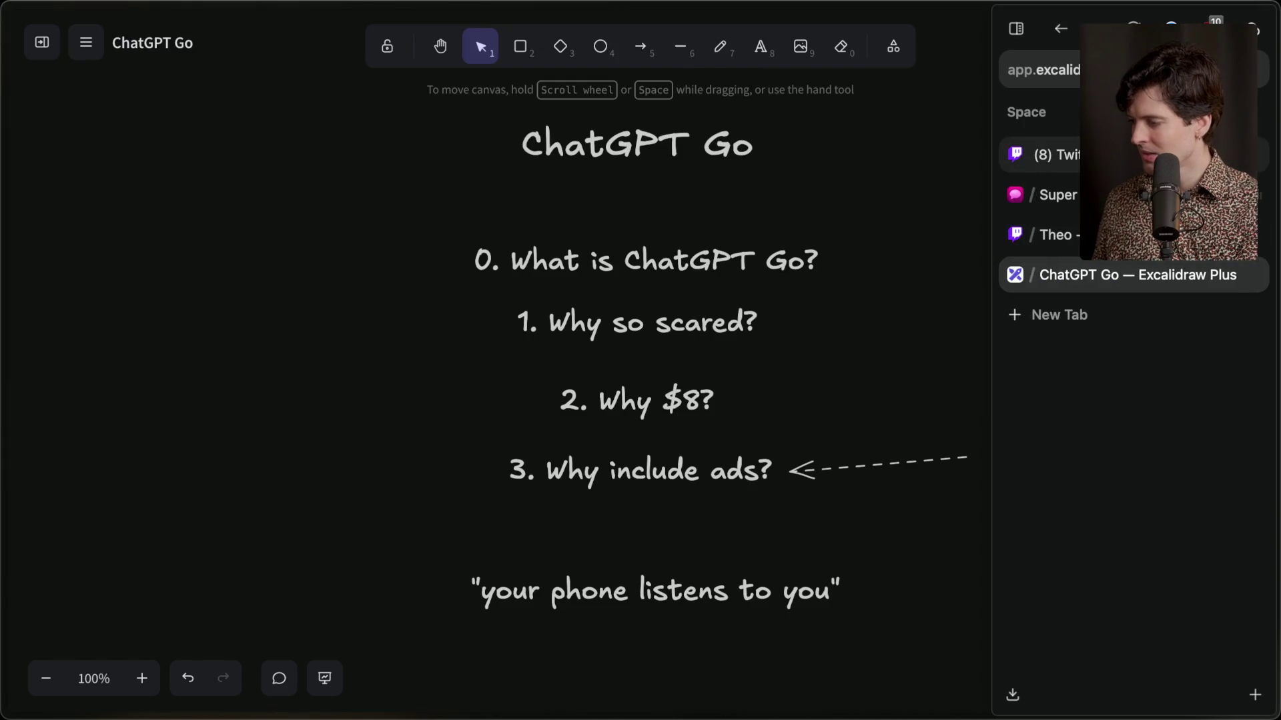
{"action": "key", "text": "ctrl+Tab"}
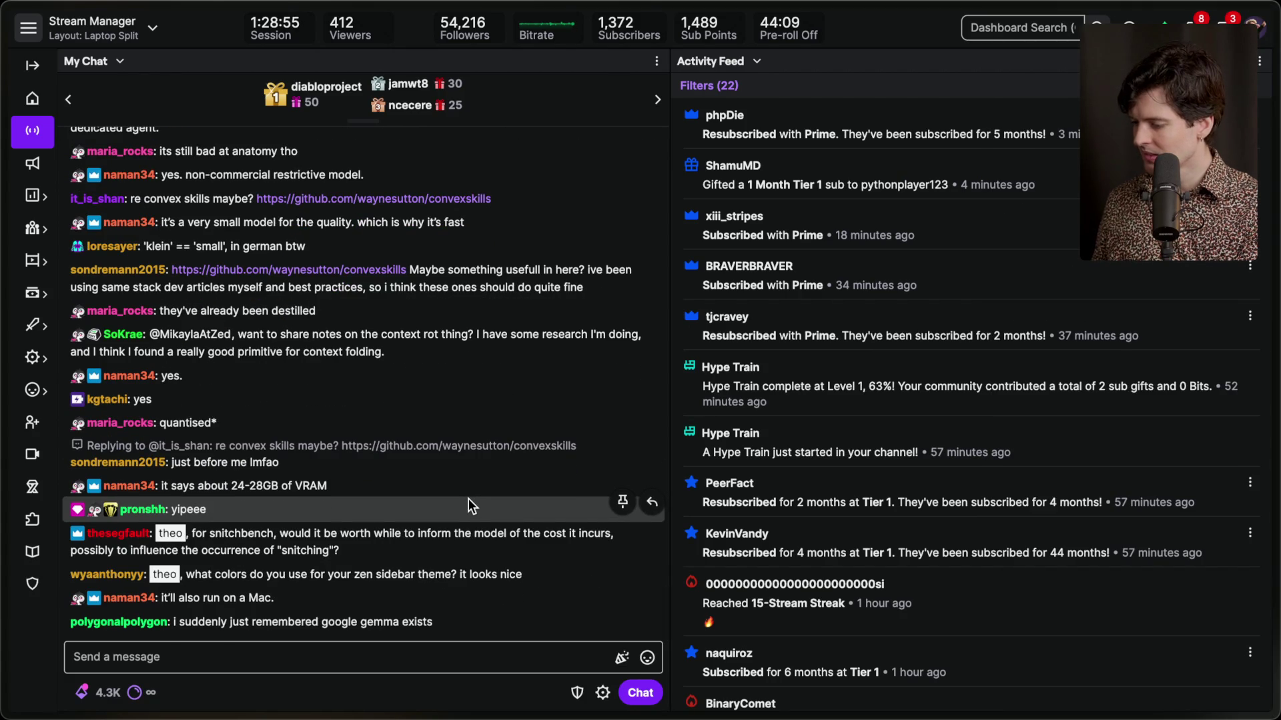
Copy the convexskills GitHub link from a chat reply and open it.
{"action": "triple_click", "coordinate": [325, 520]}
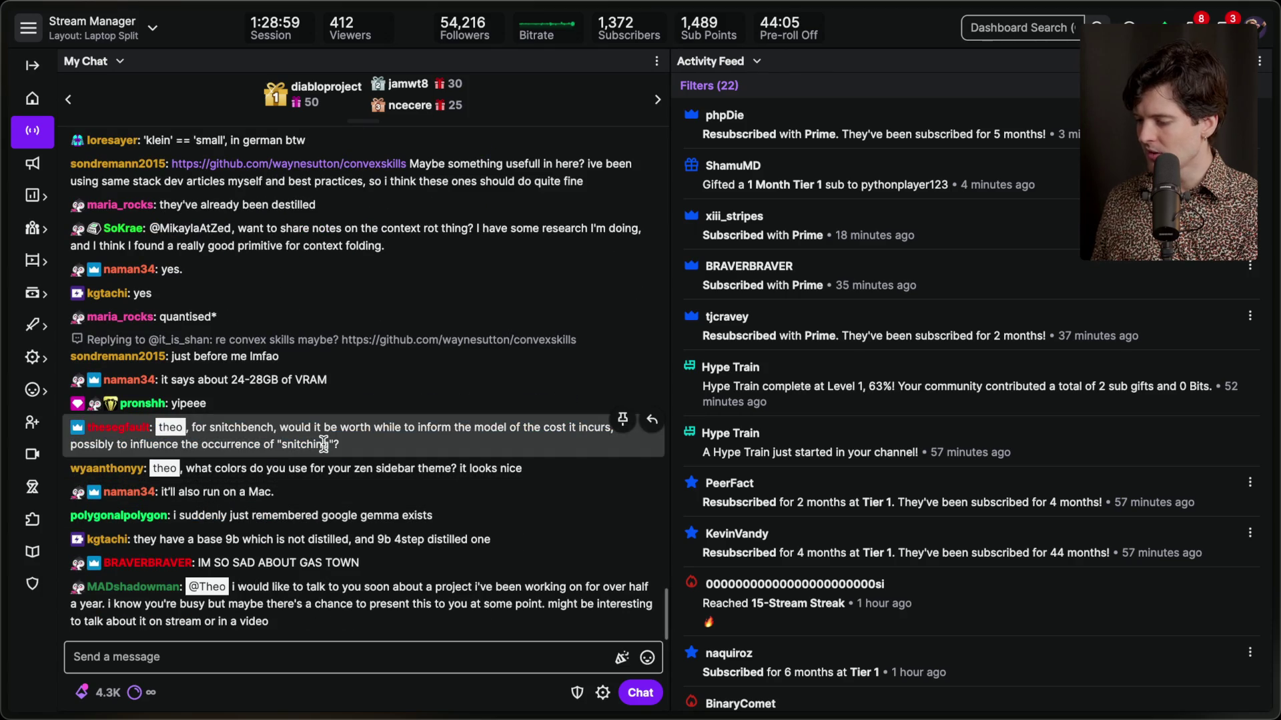
{"action": "left_click", "coordinate": [385, 438]}
{"action": "scroll", "coordinate": [427, 407], "scroll_direction": "up", "scroll_amount": 2}
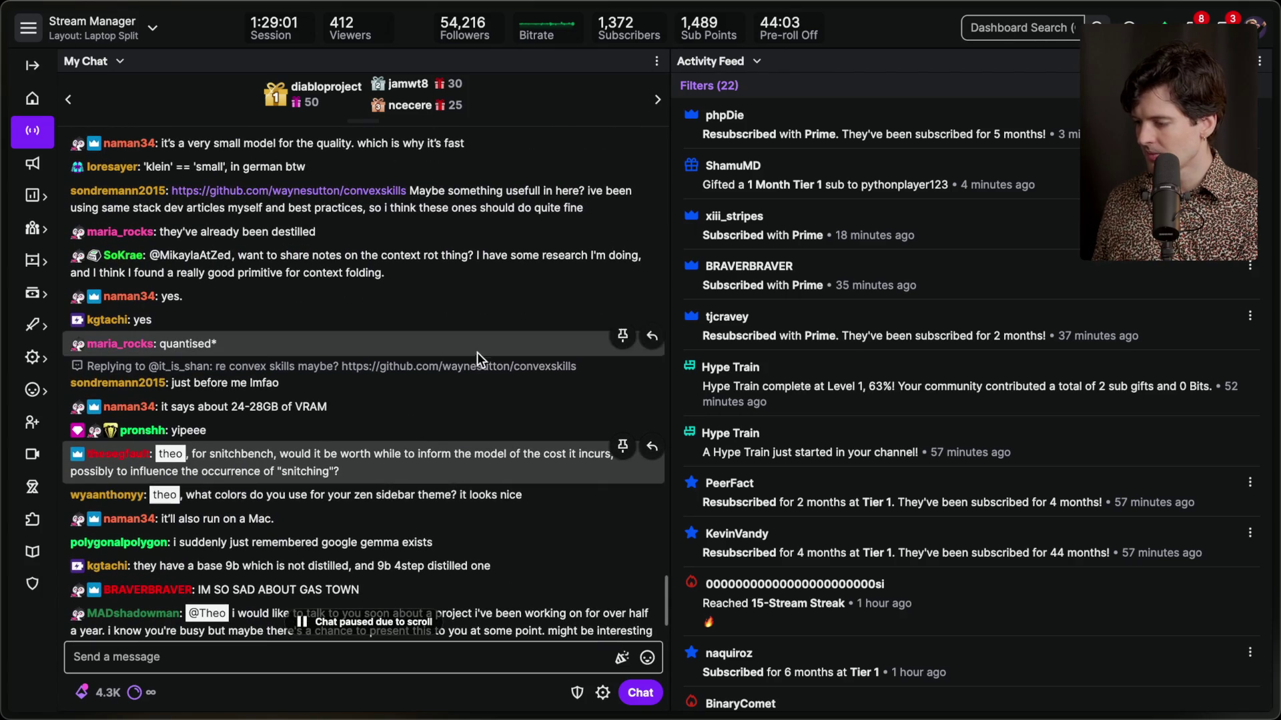
{"action": "left_click_drag", "start_coordinate": [571, 367], "coordinate": [342, 369]}
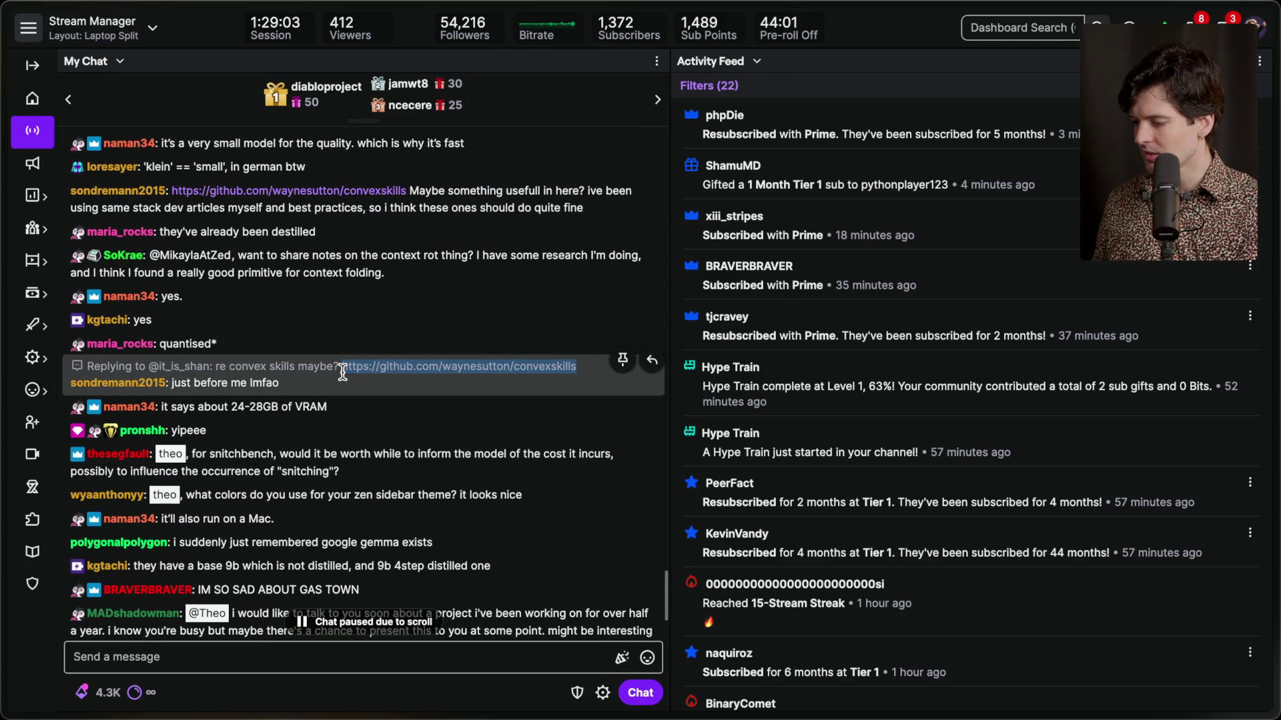
{"action": "key", "text": "super+c"}
{"action": "key", "text": "super+t"}
{"action": "key", "text": "Return"}
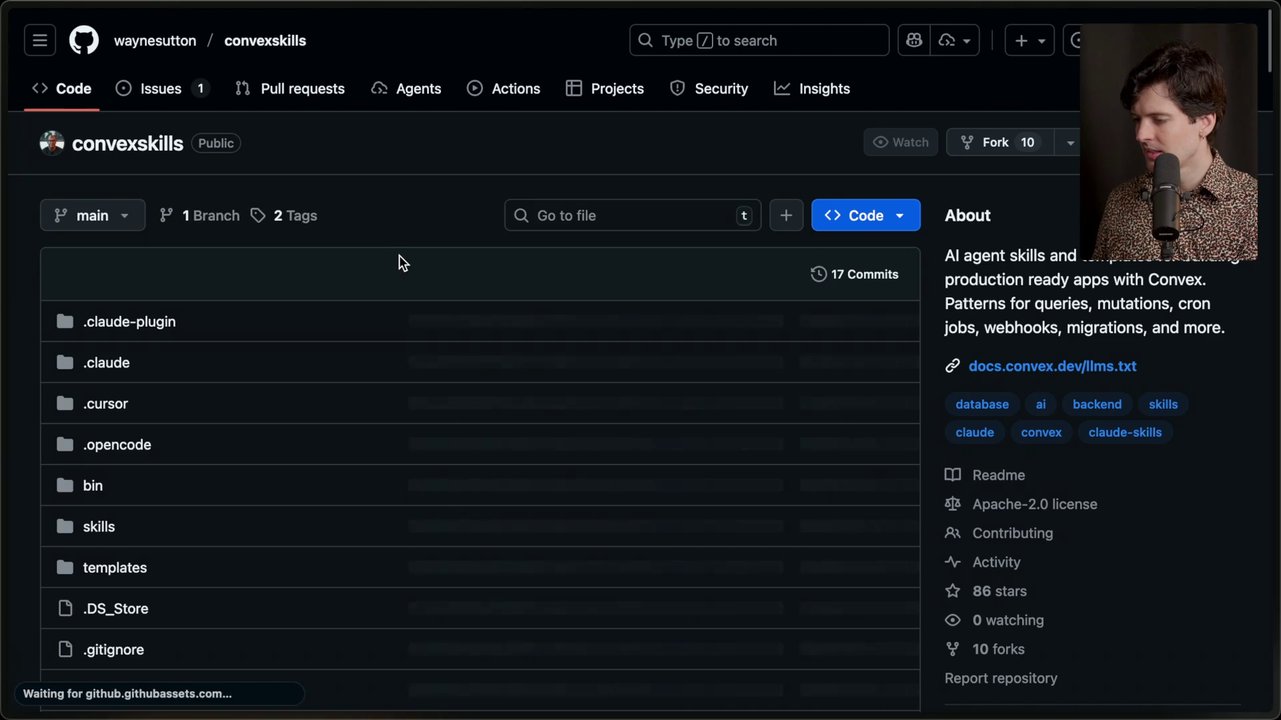
Skim the convexskills README and skills list, then copy the repository URL.
{"action": "scroll", "coordinate": [455, 282], "scroll_direction": "down", "scroll_amount": 10}
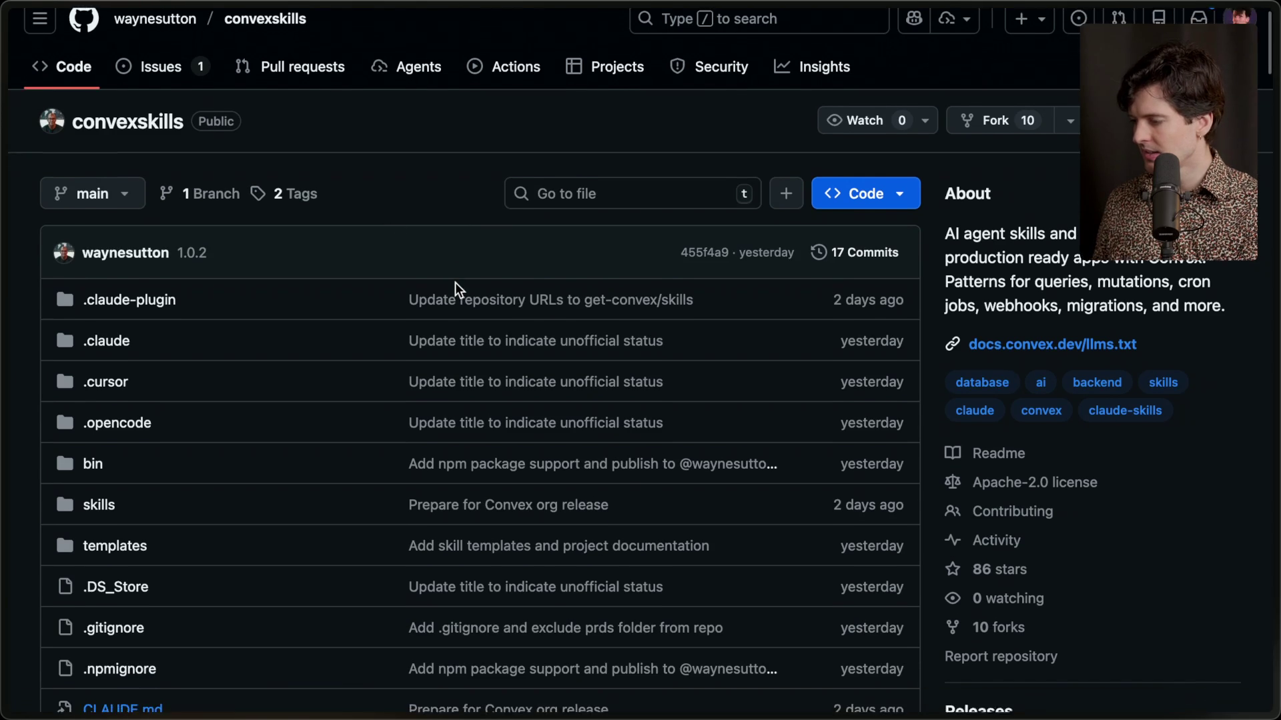
{"action": "scroll", "coordinate": [454, 282], "scroll_direction": "down", "scroll_amount": 5}
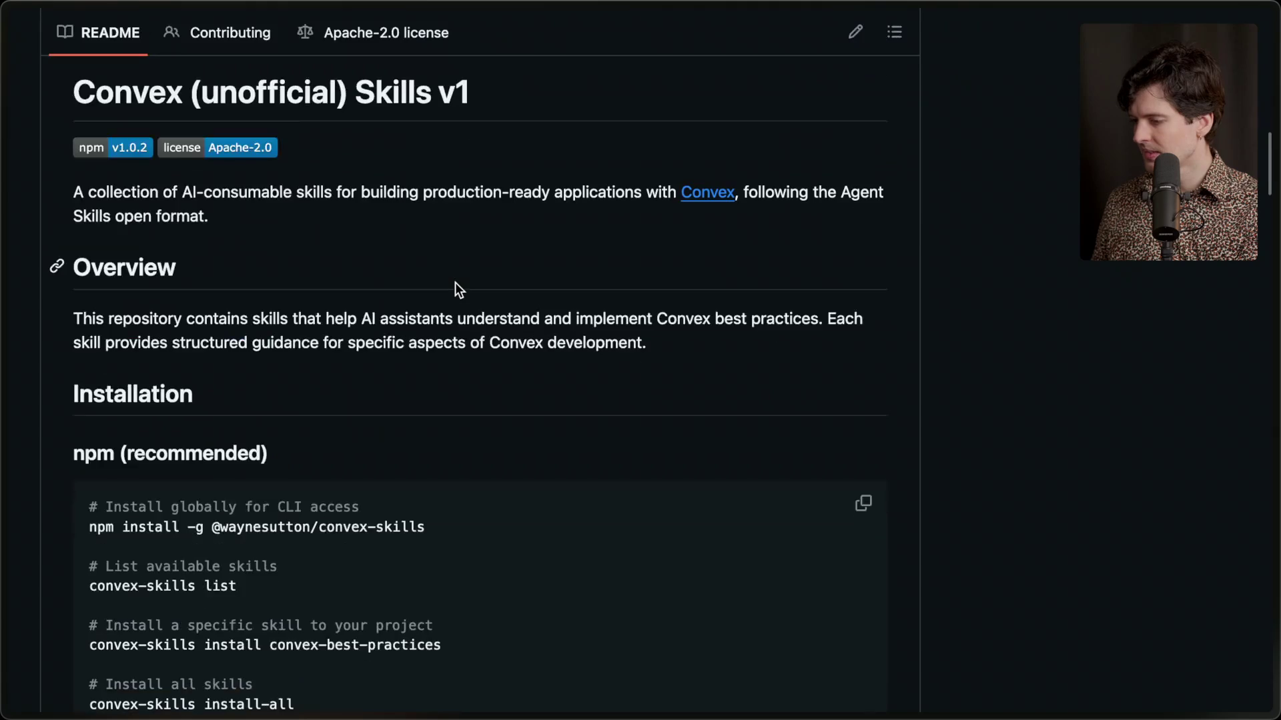
{"action": "scroll", "coordinate": [455, 282], "scroll_direction": "down", "scroll_amount": 1}
{"action": "scroll", "coordinate": [455, 282], "scroll_direction": "down", "scroll_amount": 5}
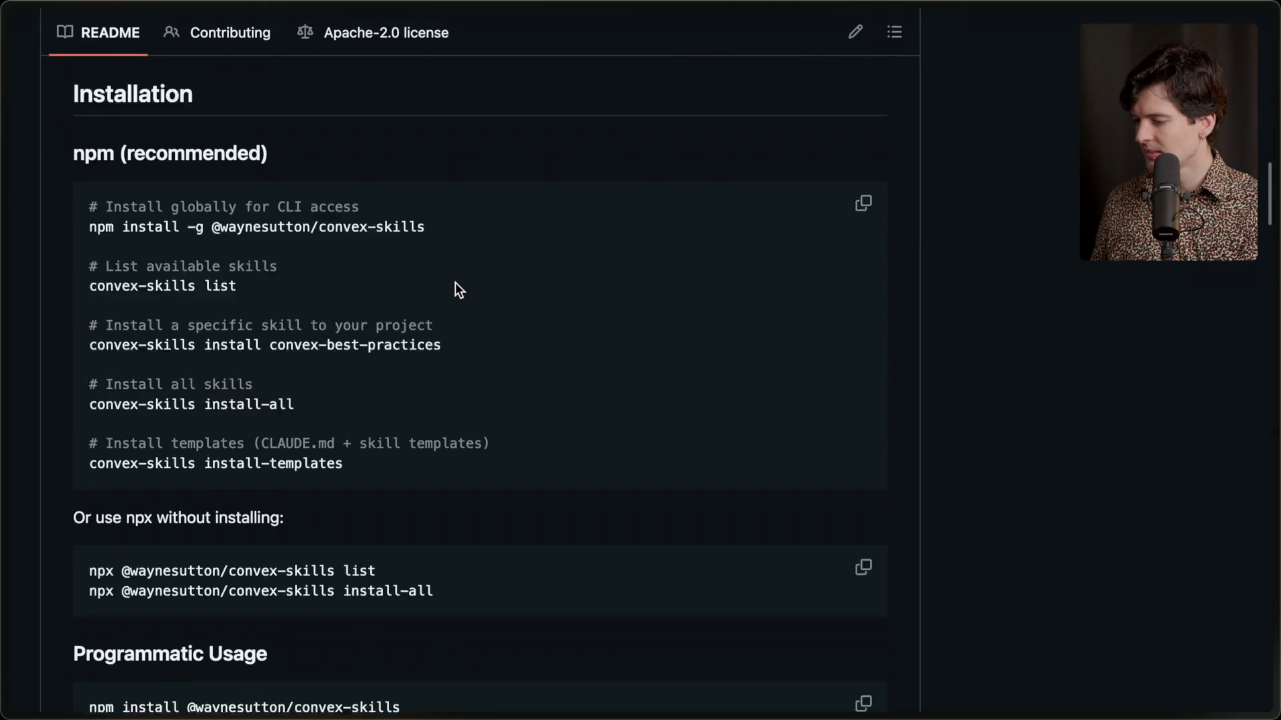
{"action": "scroll", "coordinate": [455, 283], "scroll_direction": "down", "scroll_amount": 2}
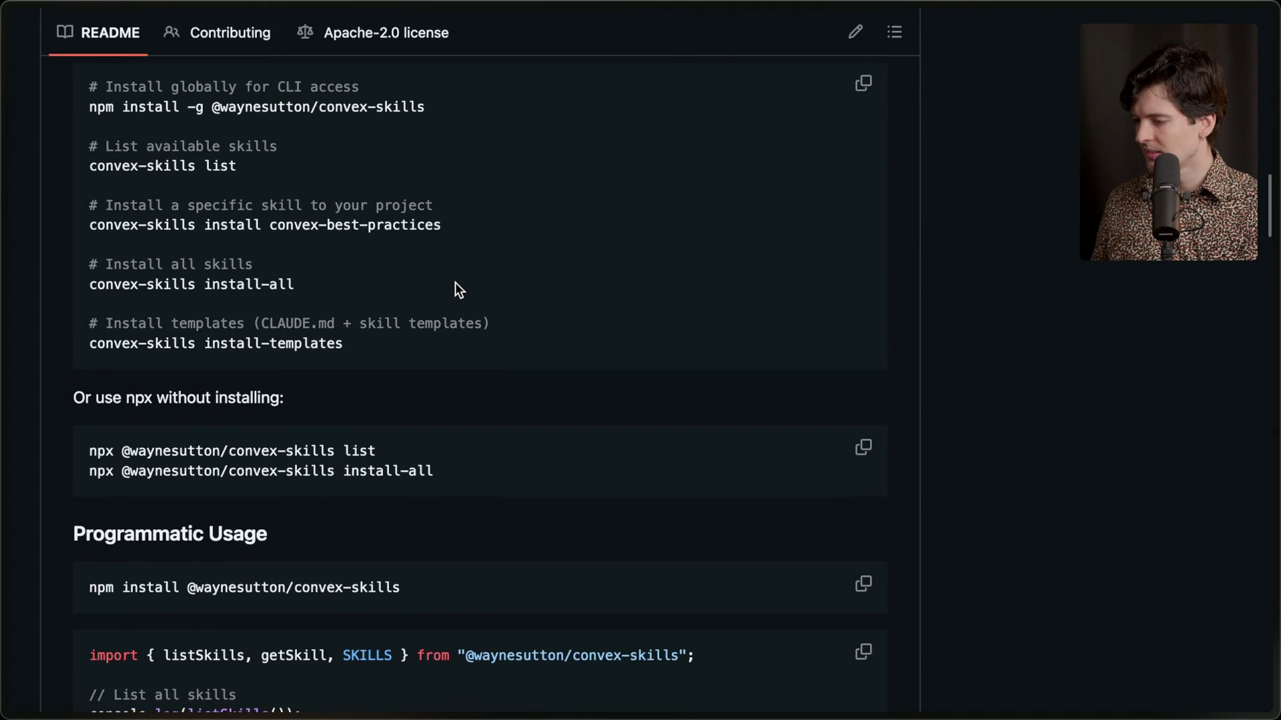
{"action": "scroll", "coordinate": [455, 282], "scroll_direction": "down", "scroll_amount": 5}
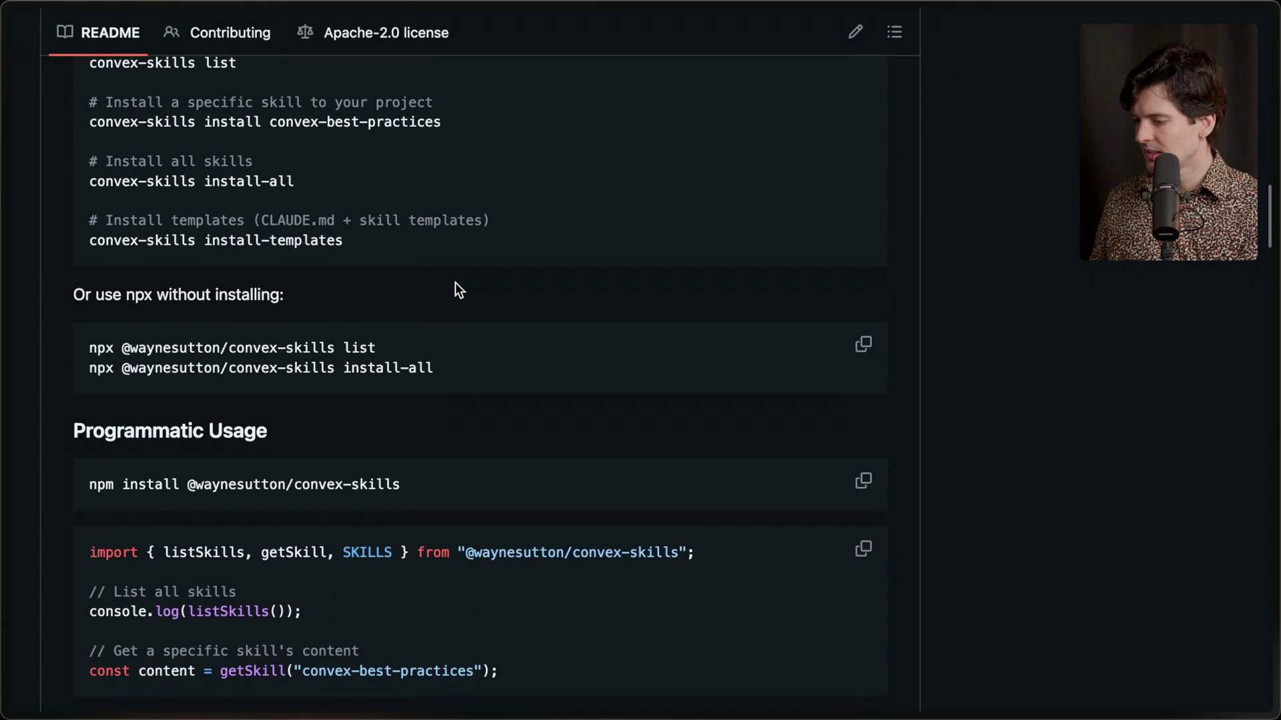
{"action": "scroll", "coordinate": [455, 282], "scroll_direction": "down", "scroll_amount": 15}
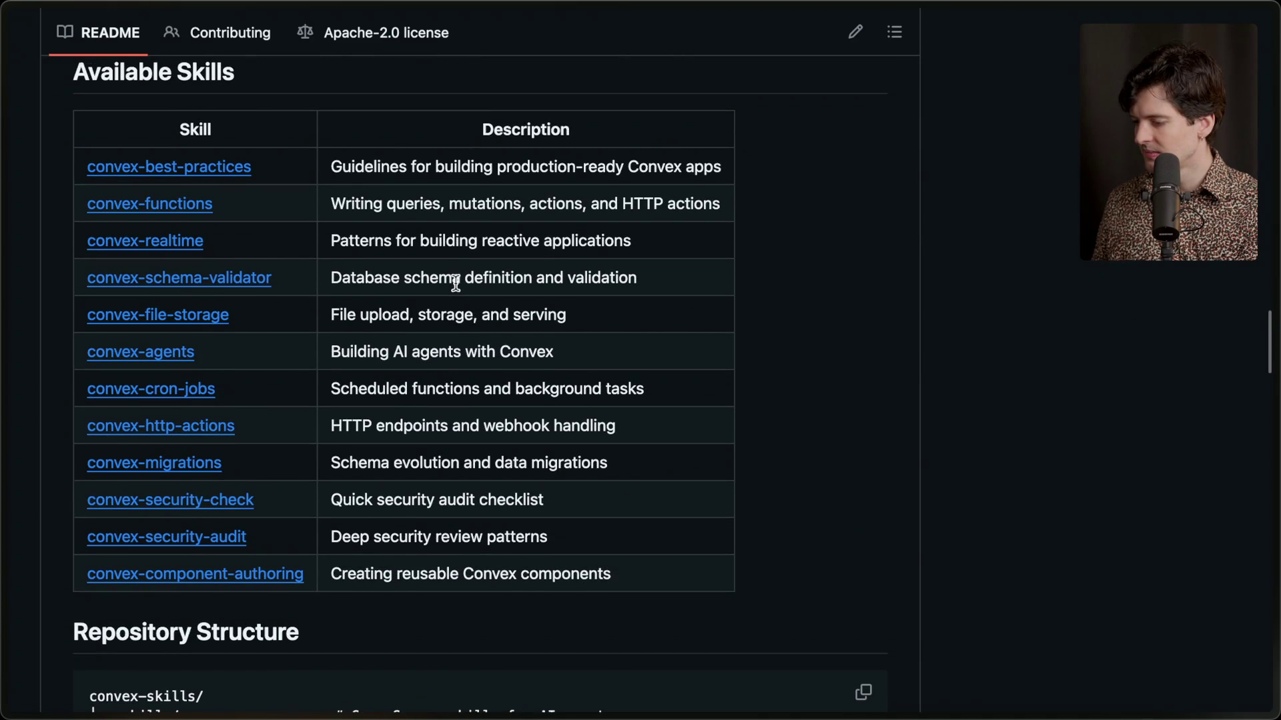
{"action": "scroll", "coordinate": [455, 282], "scroll_direction": "down", "scroll_amount": 1}
{"action": "scroll", "coordinate": [455, 282], "scroll_direction": "down", "scroll_amount": 12}
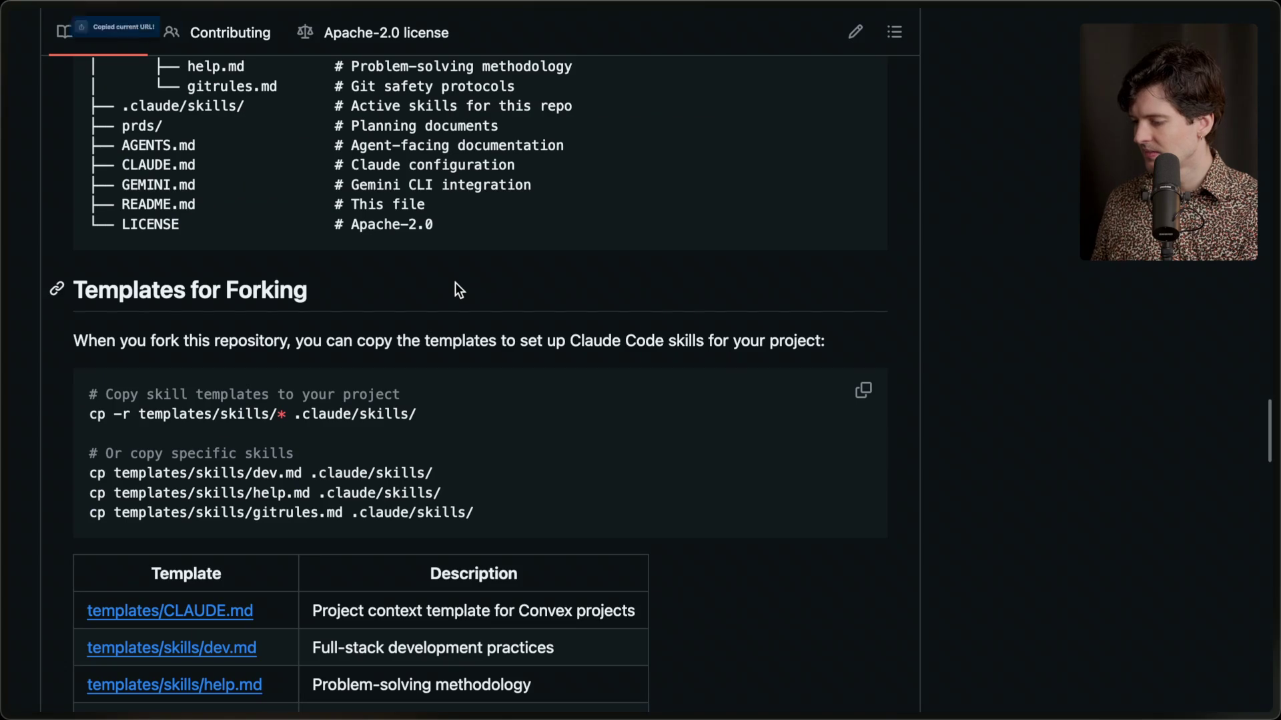
{"action": "key", "text": "super+Tab"}
{"action": "key", "text": "super+Tab"}
{"action": "key", "text": "super+Tab"}
{"action": "left_click", "coordinate": [505, 19]}
Turn the Convex skill line into a to-do and check it off.
{"action": "key", "text": "BackSpace"}
{"action": "type", "text": "[ ]"}
{"action": "key", "text": "BackSpace"}
{"action": "key", "text": "BackSpace"}
{"action": "type", "text": "]"}
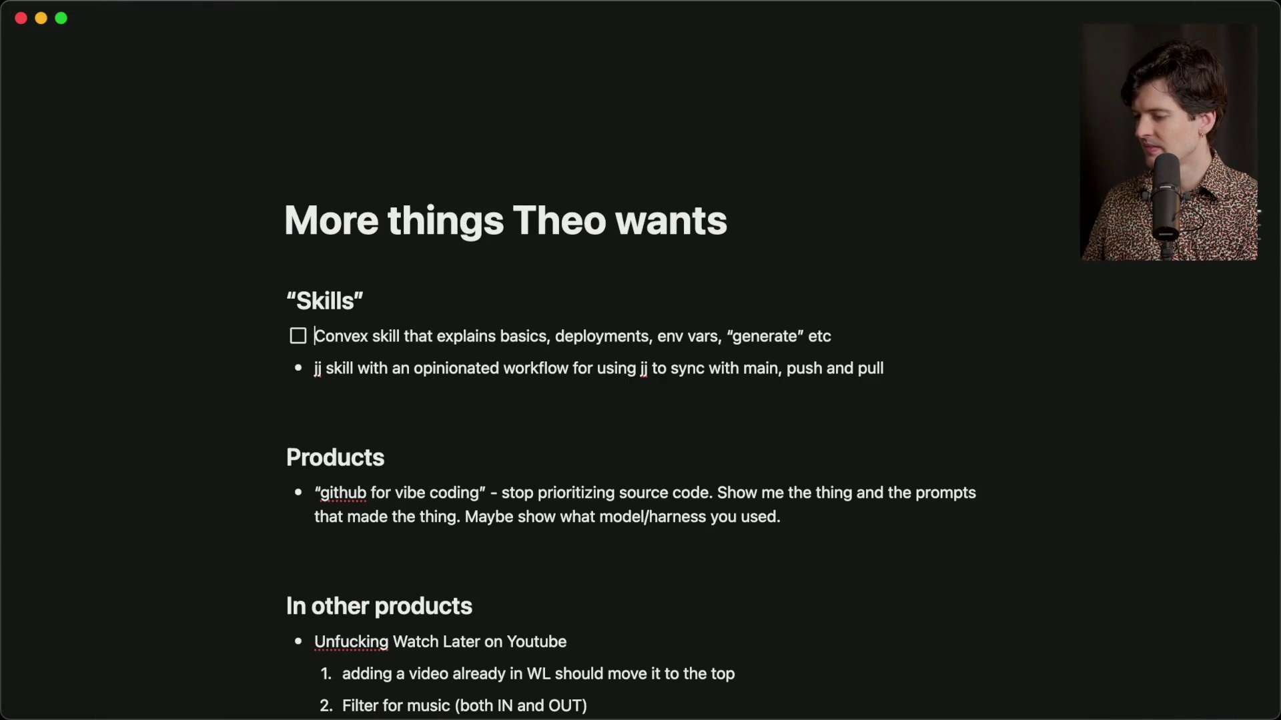
{"action": "left_click", "coordinate": [299, 336]}
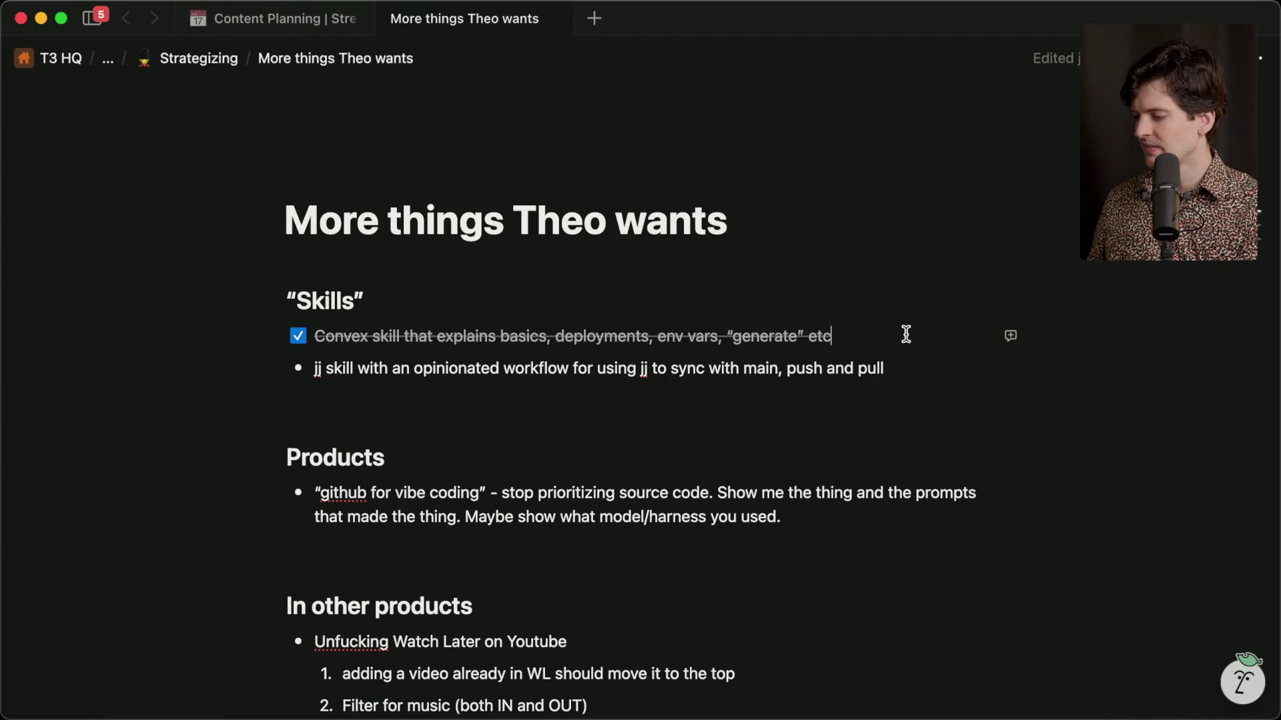
Paste the convexskills GitHub URL as a plain link nested under the Convex item.
{"action": "key", "text": "Return"}
{"action": "key", "text": "Tab"}
{"action": "key", "text": "super+v"}
{"action": "key", "text": "Return"}
{"action": "key", "text": "super+z"}
{"action": "key", "text": "super+z"}
{"action": "key", "text": "super+z"}
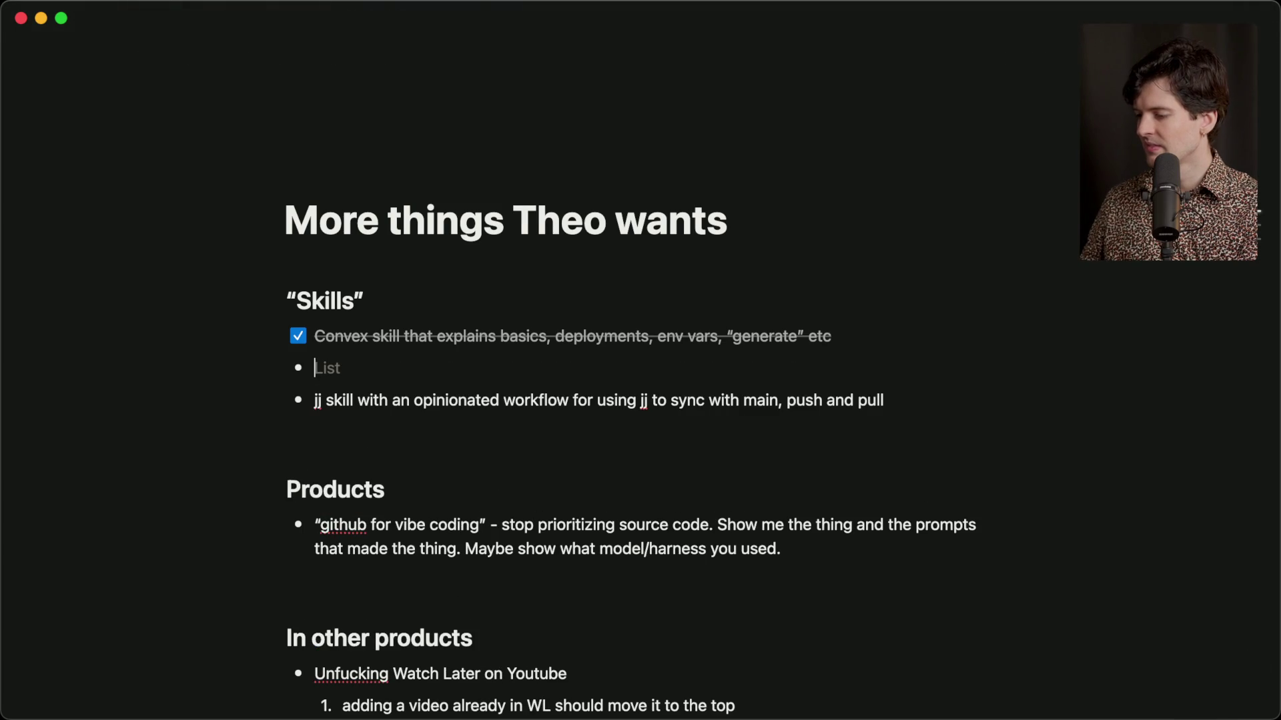
{"action": "key", "text": "Tab"}
{"action": "key", "text": "super+v"}
{"action": "key", "text": "super+z"}
{"action": "key", "text": "super+shift+v"}
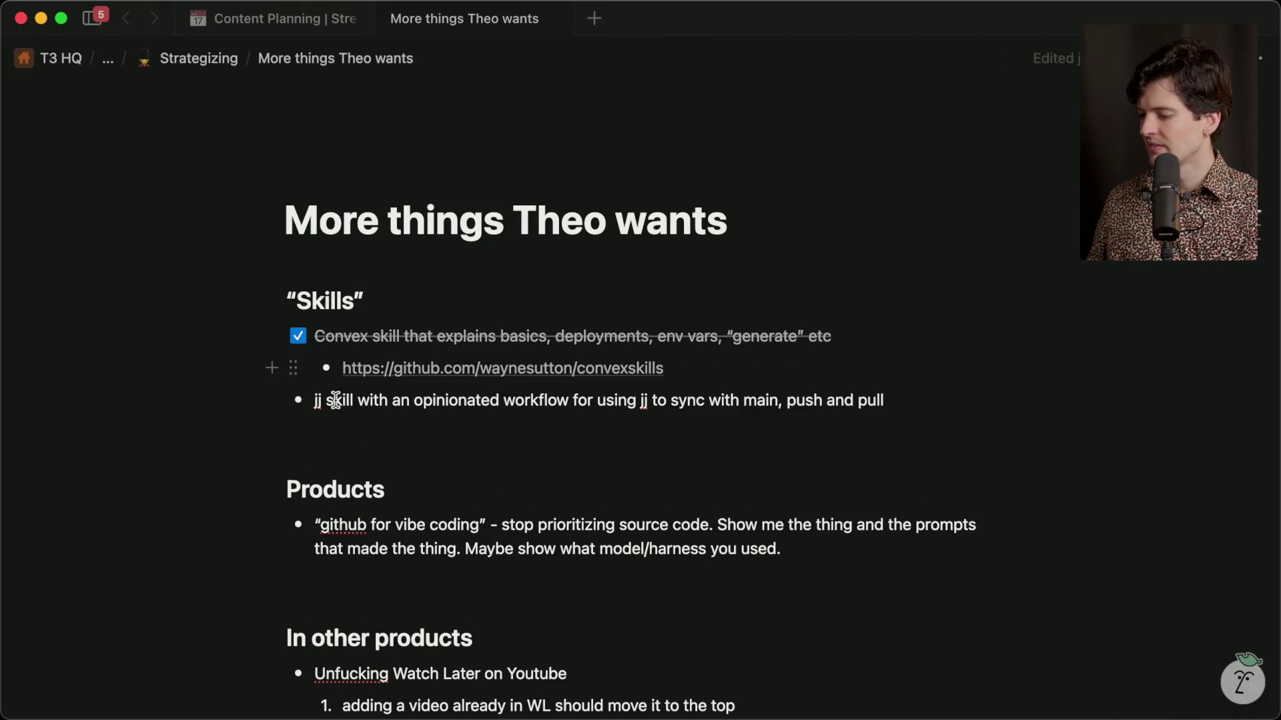
Make the jj skill line a to-do.
{"action": "left_click", "coordinate": [312, 400]}
{"action": "key", "text": "BackSpace"}
{"action": "type", "text": "[]"}
{"action": "left_click", "coordinate": [463, 429]}
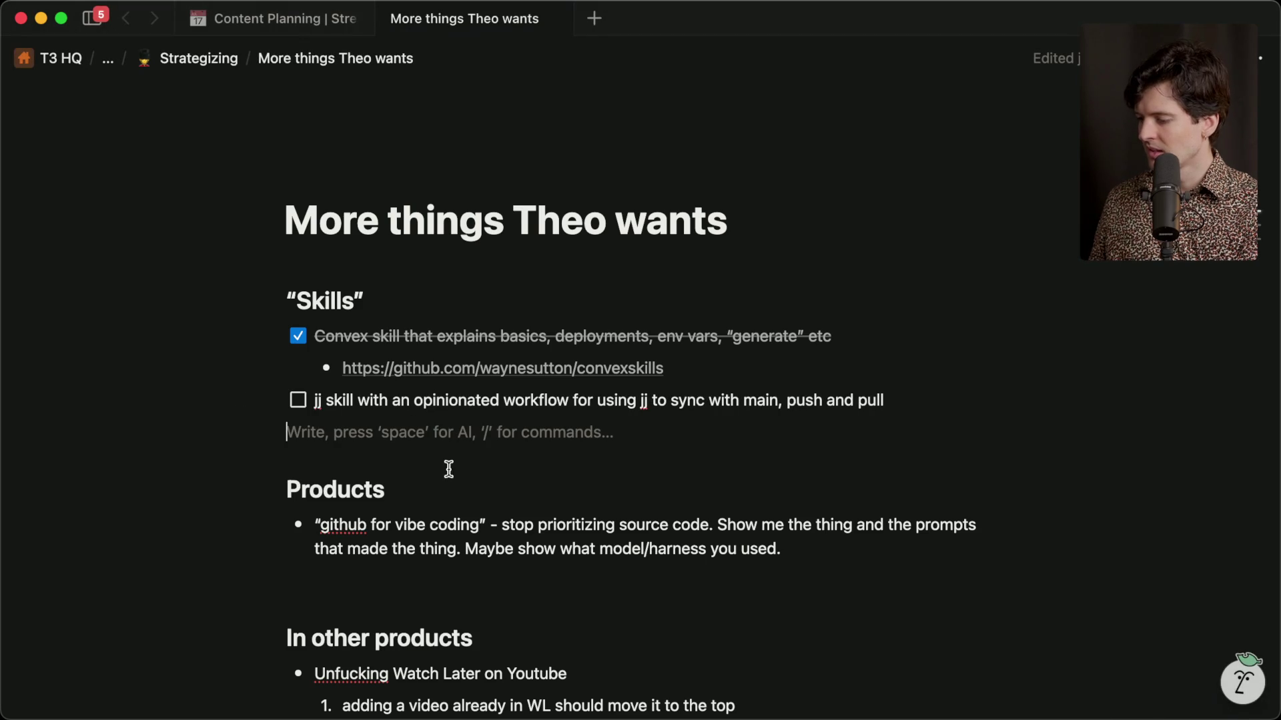
{"action": "left_click", "coordinate": [754, 369]}
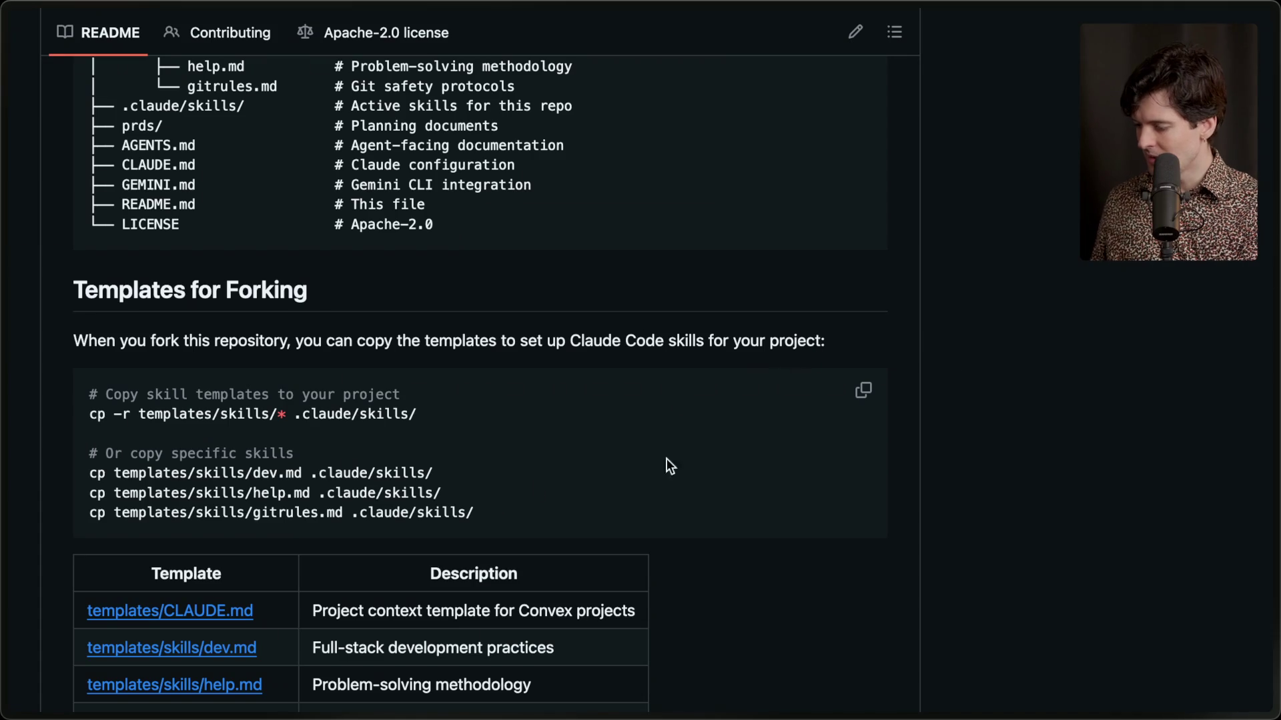
Scroll the Twitch chat to the latest messages and open a viewer's Ars Technica link.
{"action": "left_click", "coordinate": [1068, 274]}
{"action": "left_click", "coordinate": [1067, 148]}
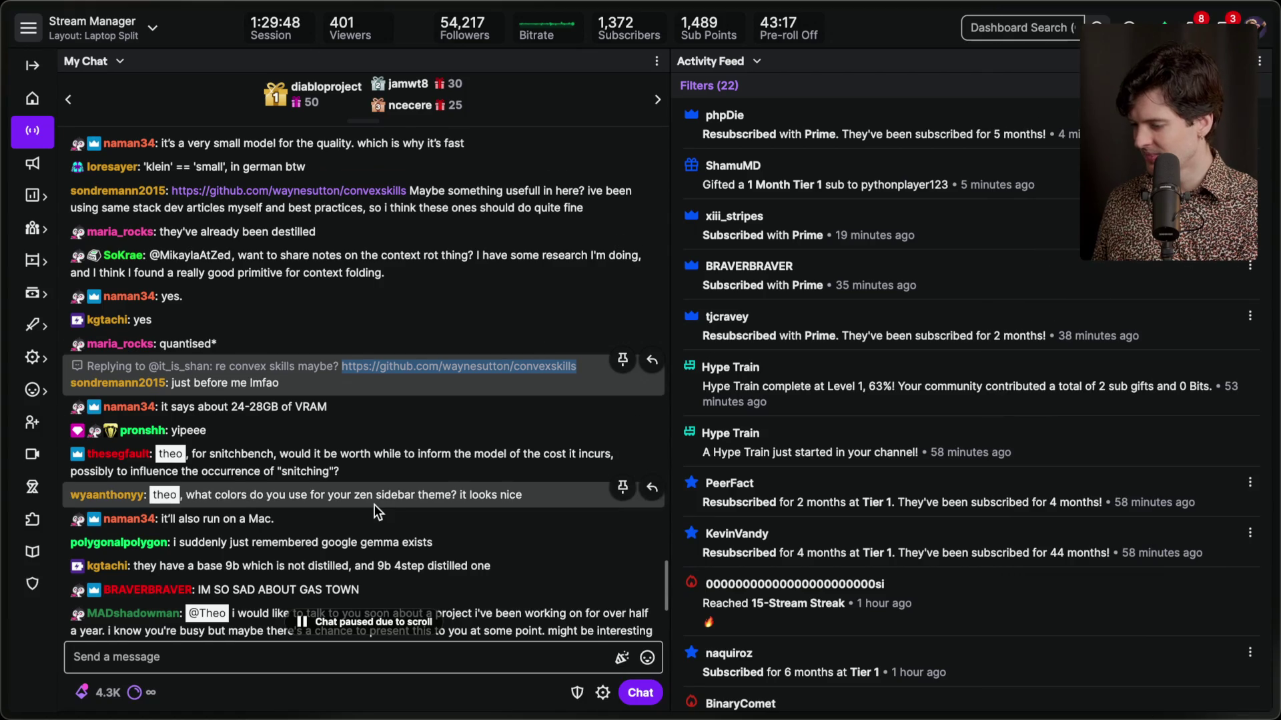
{"action": "scroll", "coordinate": [375, 511], "scroll_direction": "down", "scroll_amount": 3}
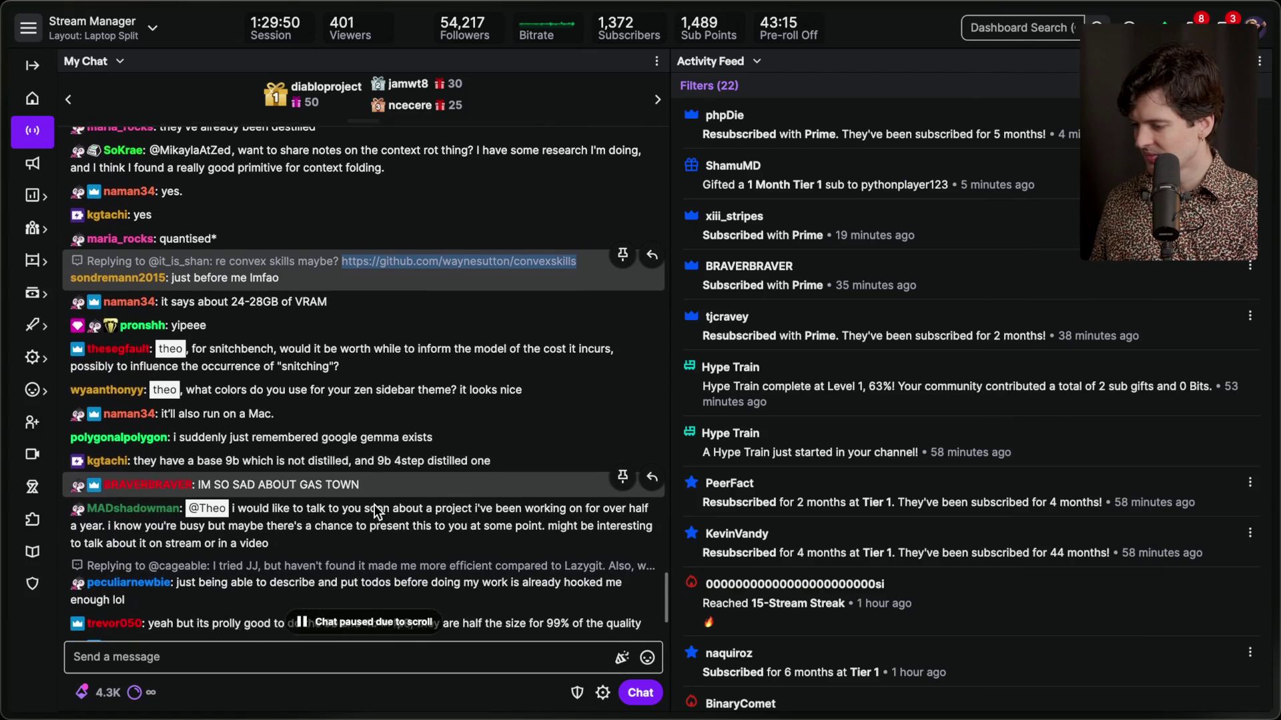
{"action": "scroll", "coordinate": [374, 511], "scroll_direction": "down", "scroll_amount": 2}
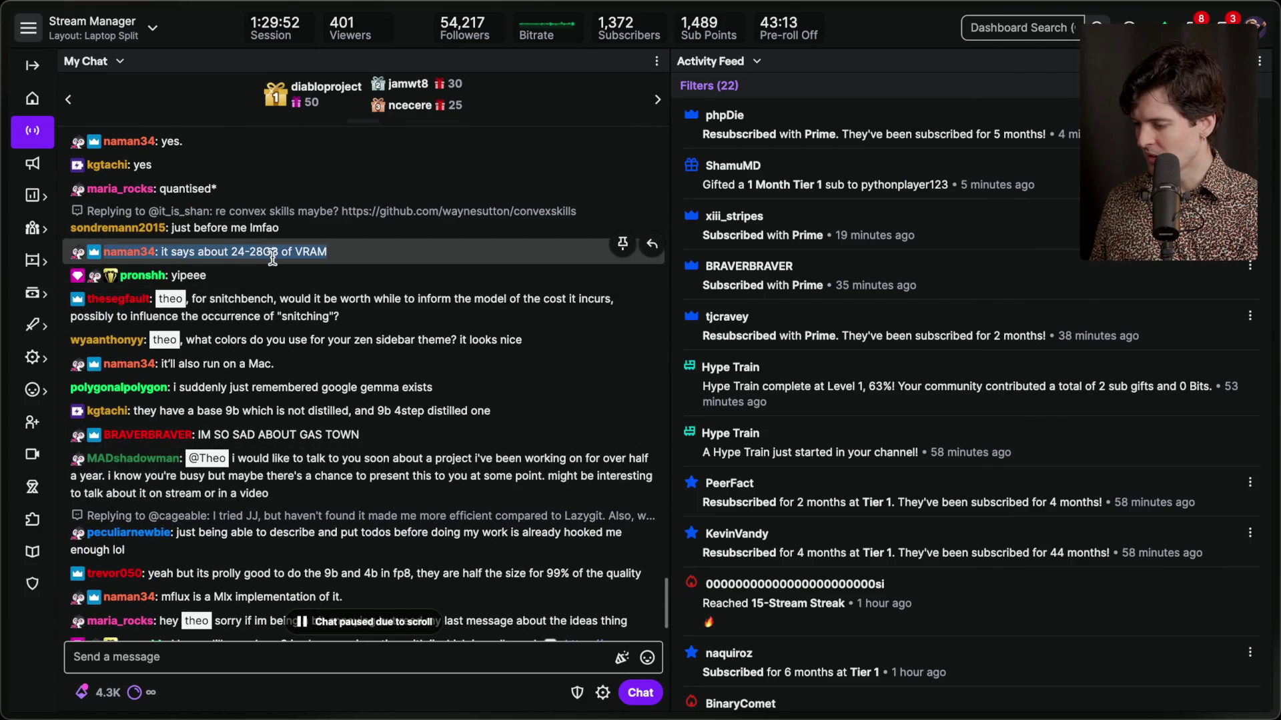
{"action": "scroll", "coordinate": [404, 454], "scroll_direction": "down", "scroll_amount": 3}
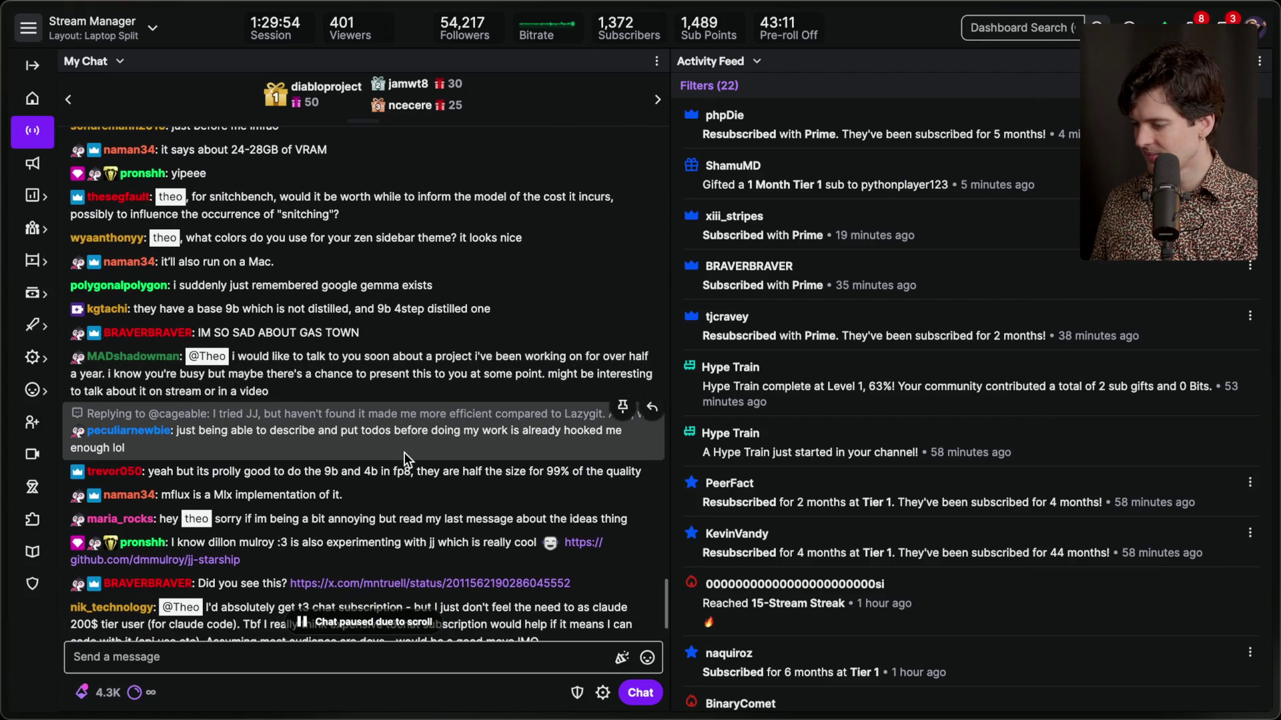
{"action": "scroll", "coordinate": [393, 481], "scroll_direction": "down", "scroll_amount": 3}
{"action": "scroll", "coordinate": [381, 513], "scroll_direction": "down", "scroll_amount": 2}
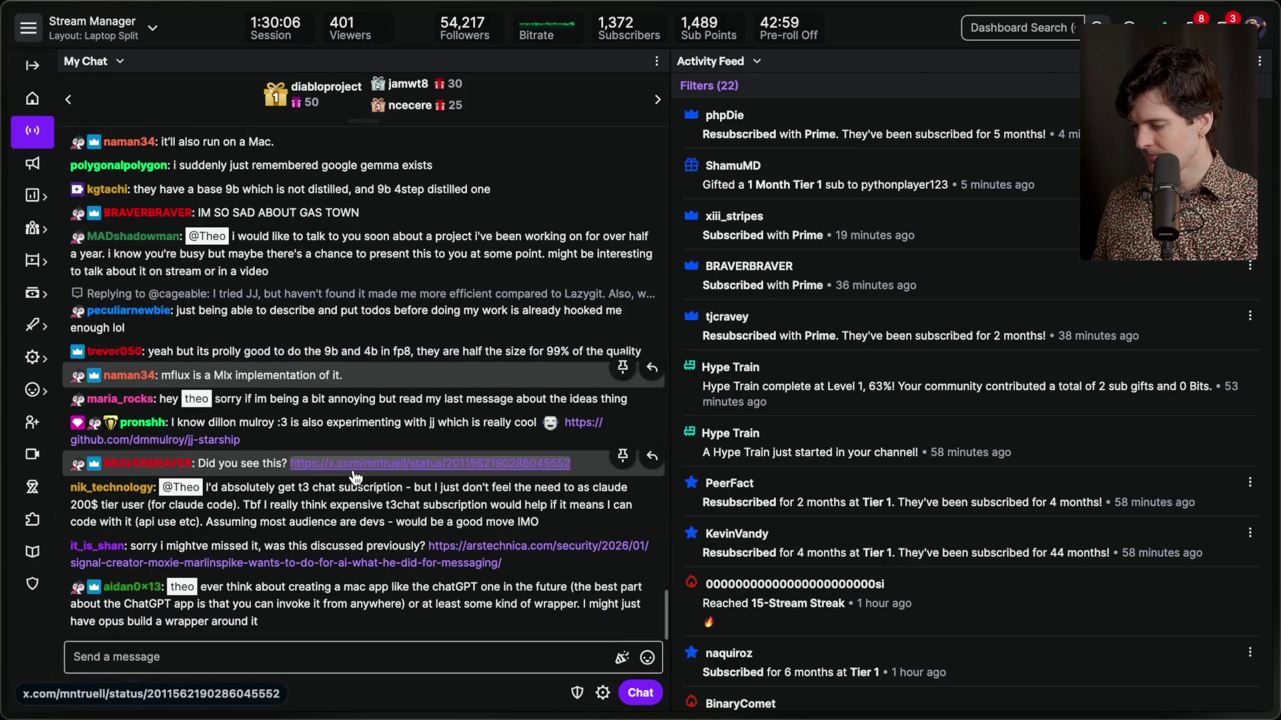
{"action": "triple_click", "coordinate": [252, 508]}
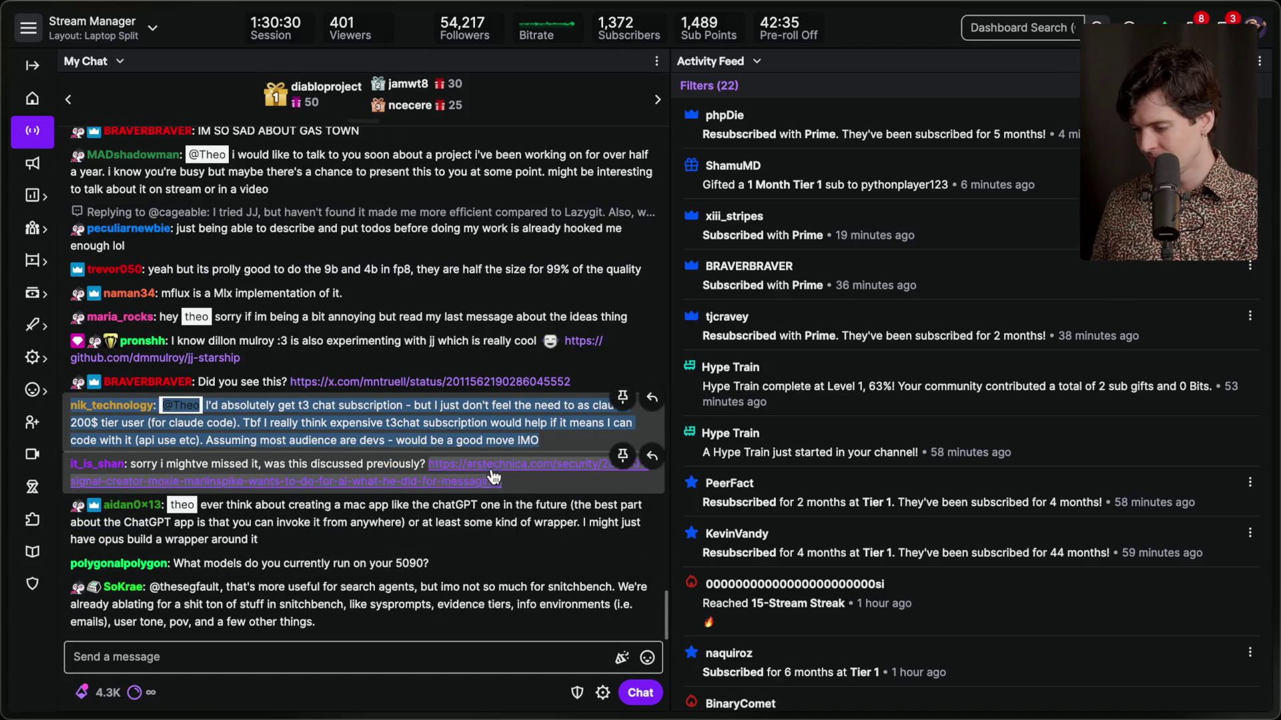
{"action": "left_click", "coordinate": [493, 480]}
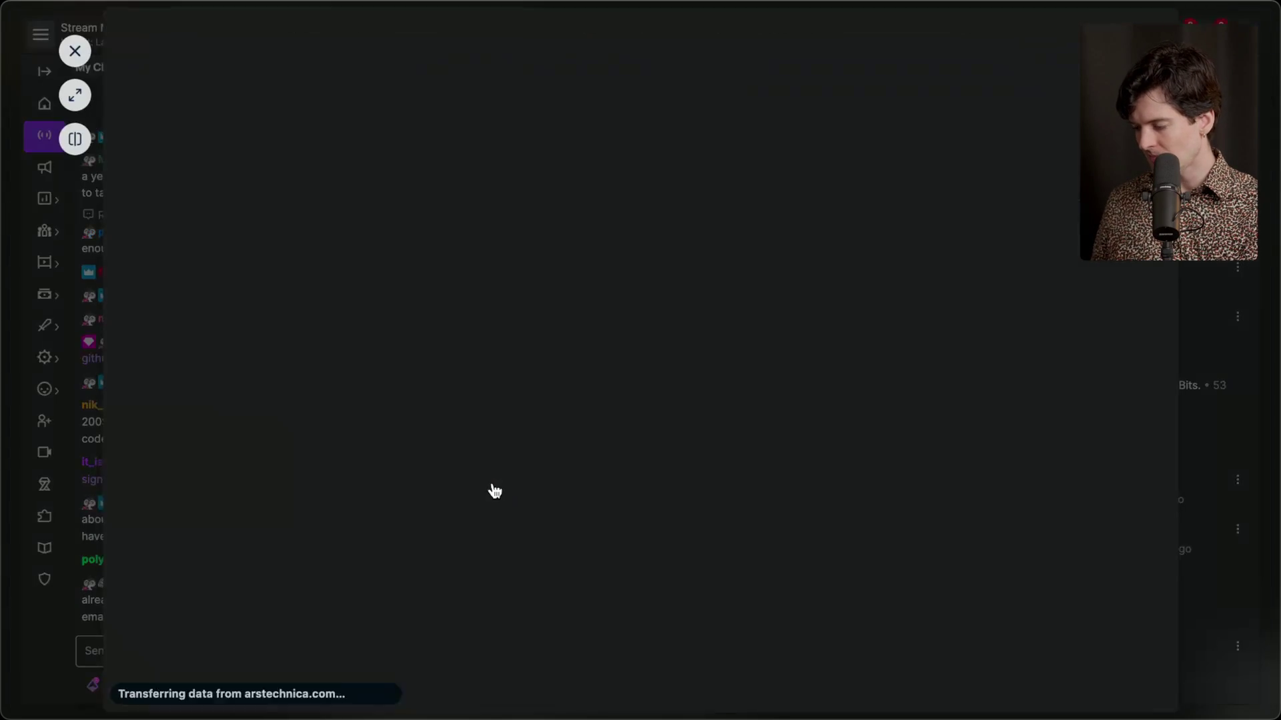
Read the Ars Technica Confer article, expand it to a tab, bookmark it, and close it.
{"action": "scroll", "coordinate": [494, 490], "scroll_direction": "down", "scroll_amount": 2}
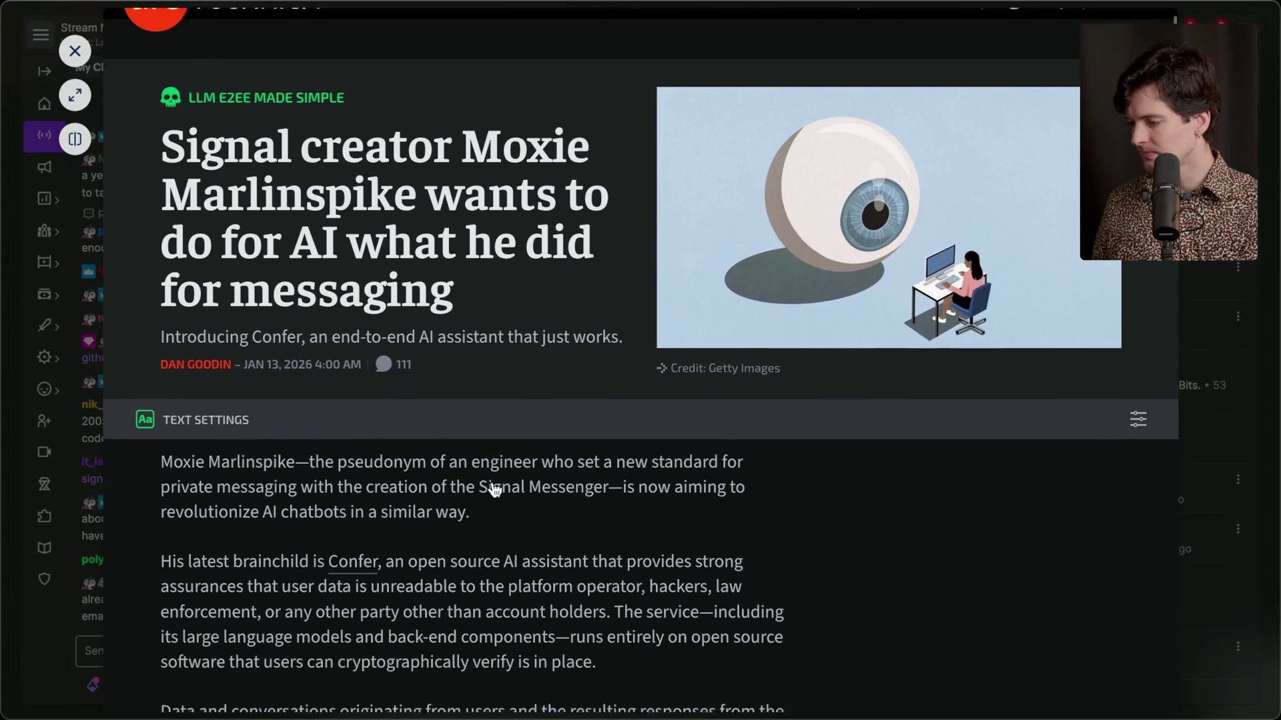
{"action": "scroll", "coordinate": [492, 482], "scroll_direction": "down", "scroll_amount": 15}
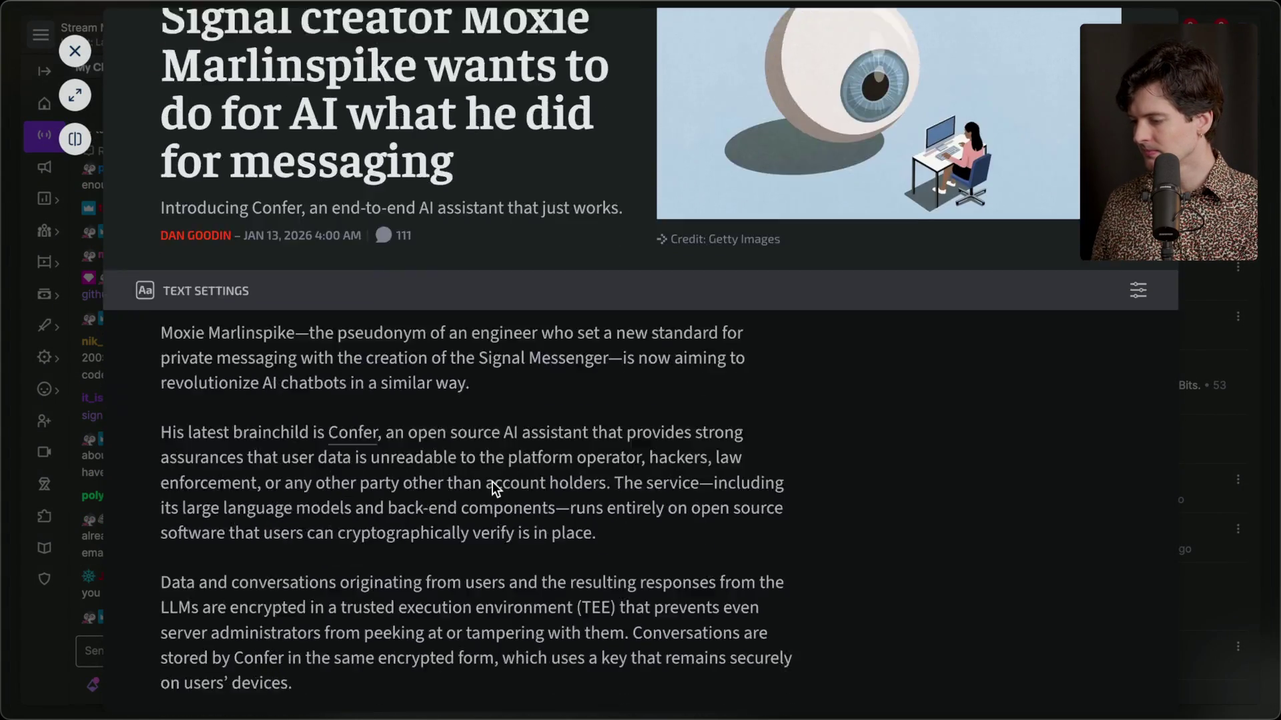
{"action": "scroll", "coordinate": [493, 482], "scroll_direction": "down", "scroll_amount": 10}
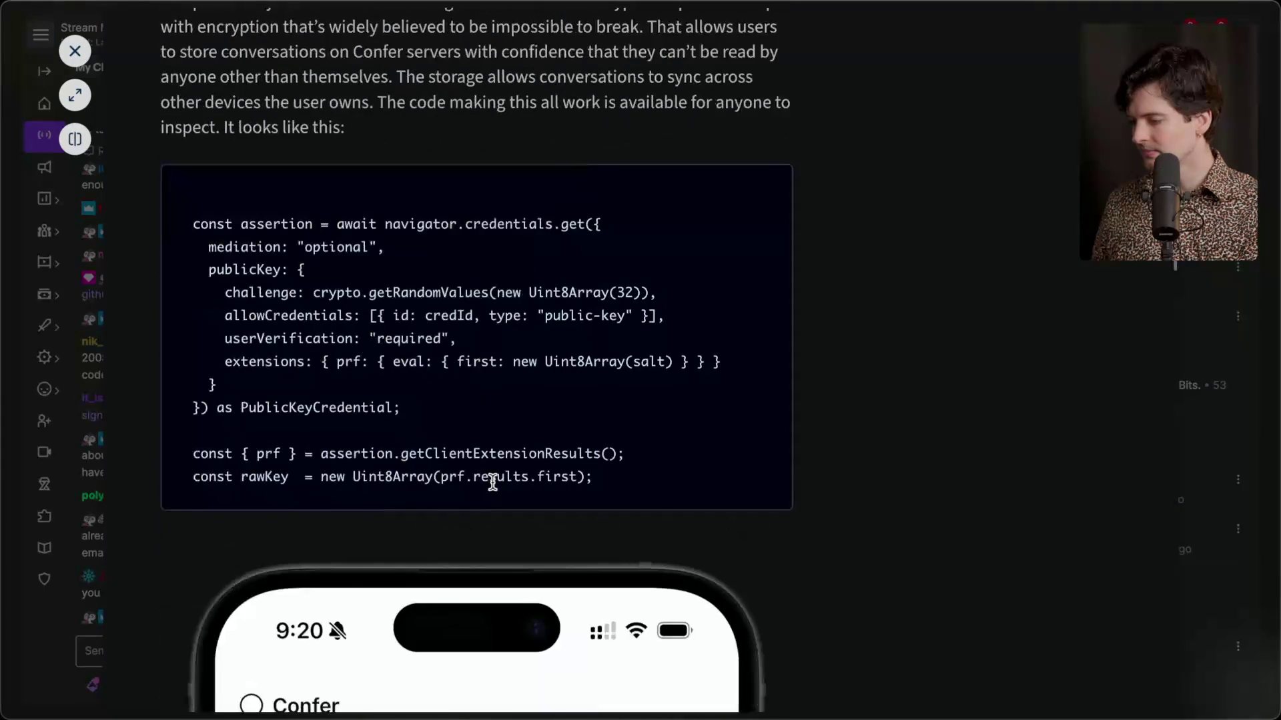
{"action": "scroll", "coordinate": [493, 482], "scroll_direction": "down", "scroll_amount": 15}
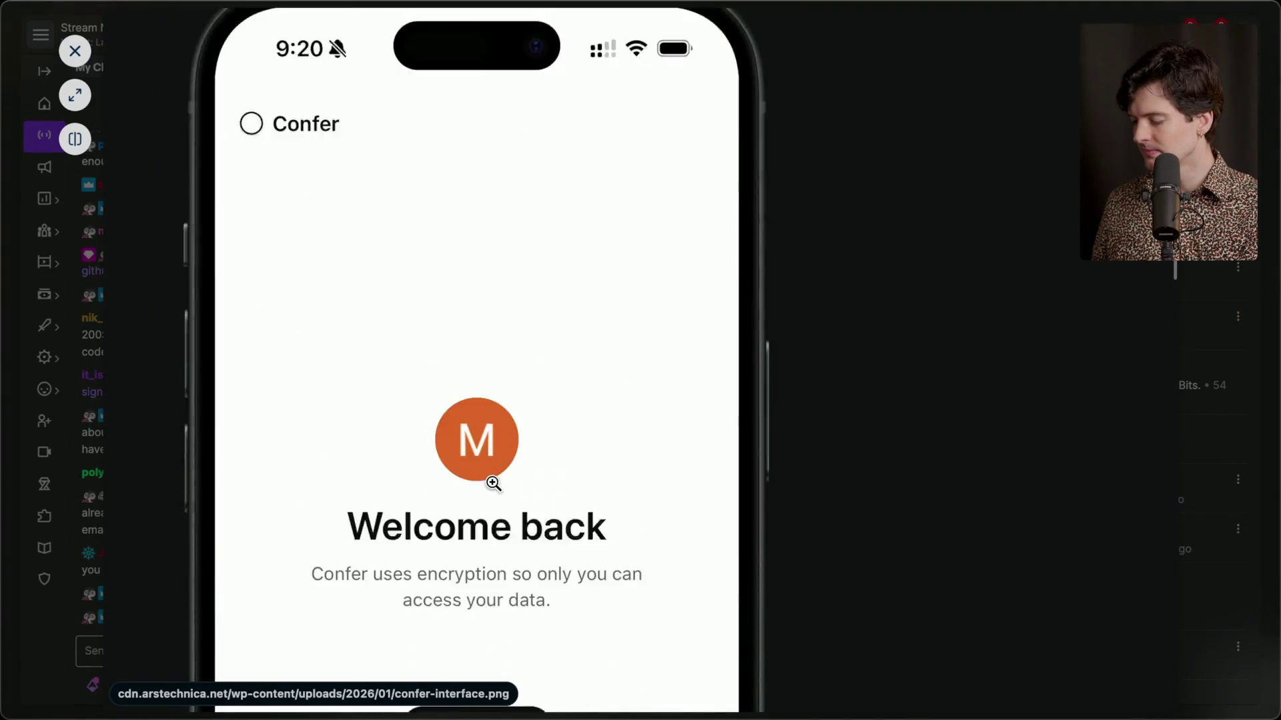
{"action": "scroll", "coordinate": [494, 483], "scroll_direction": "up", "scroll_amount": 20}
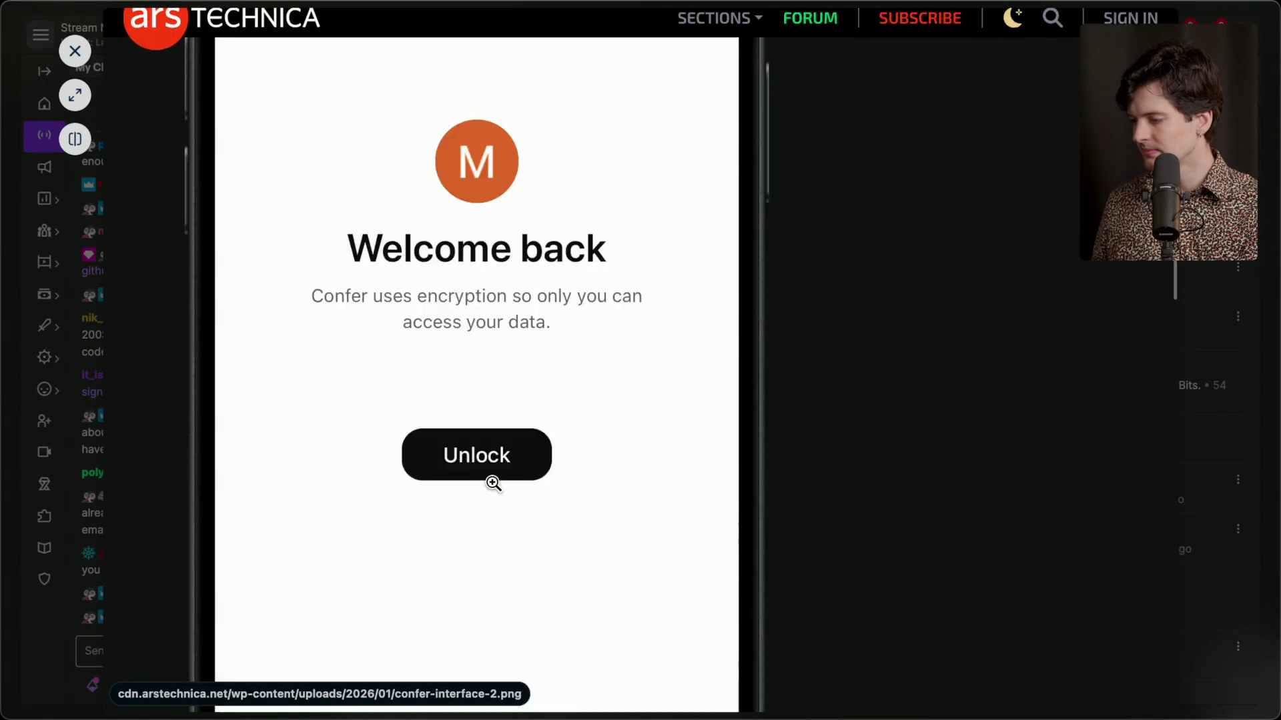
{"action": "scroll", "coordinate": [494, 491], "scroll_direction": "down", "scroll_amount": 2}
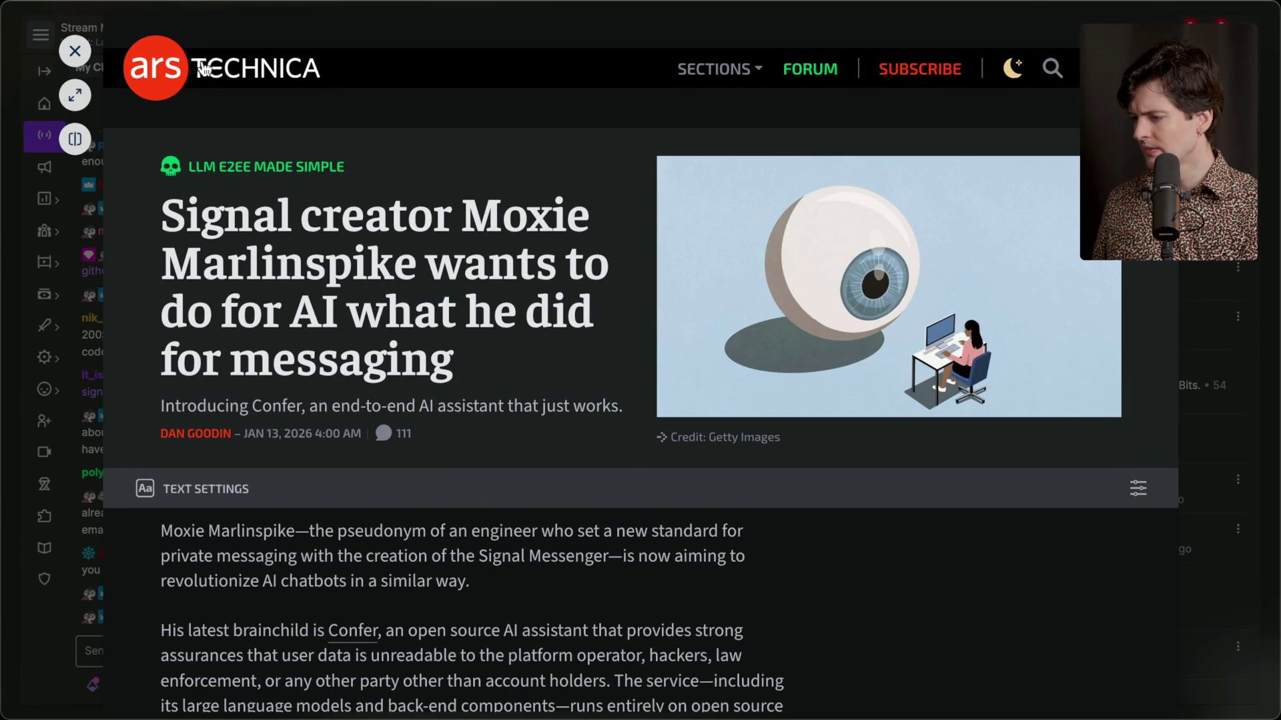
{"action": "left_click", "coordinate": [74, 95]}
{"action": "mouse_move", "coordinate": [1260, 98]}
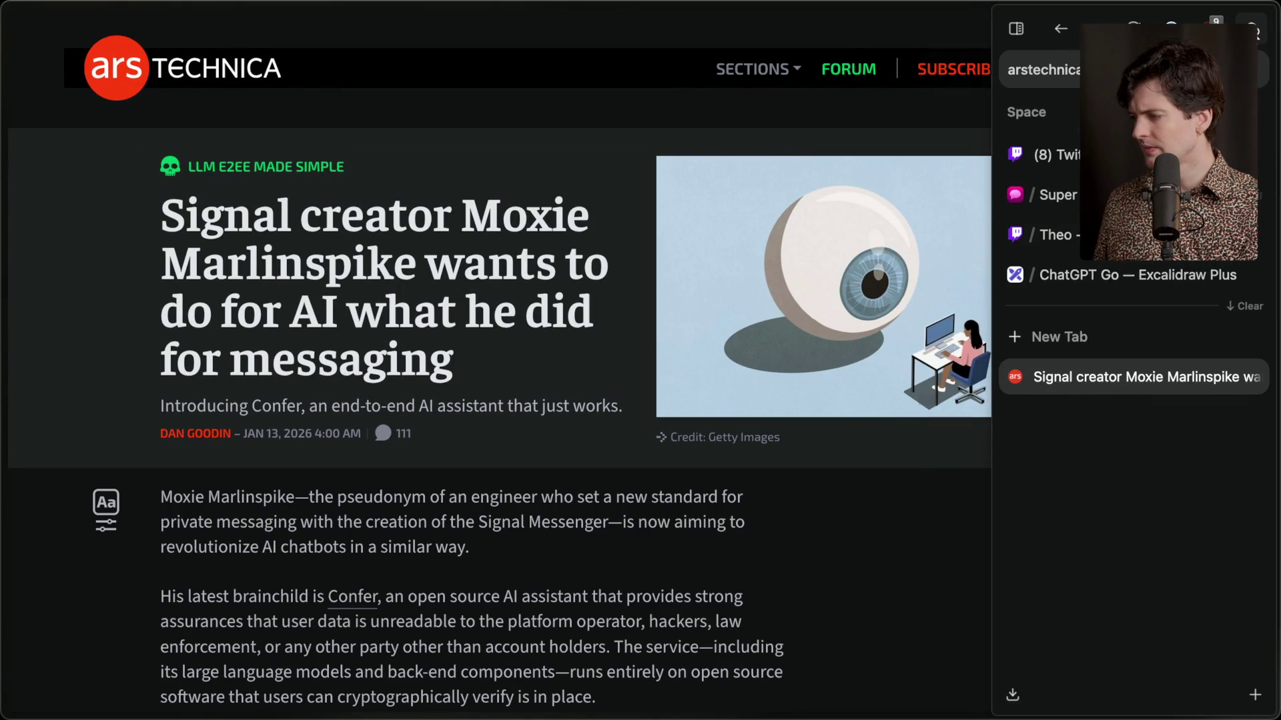
{"action": "key", "text": "super+shift+e"}
{"action": "key", "text": "Escape"}
{"action": "key", "text": "super+w"}
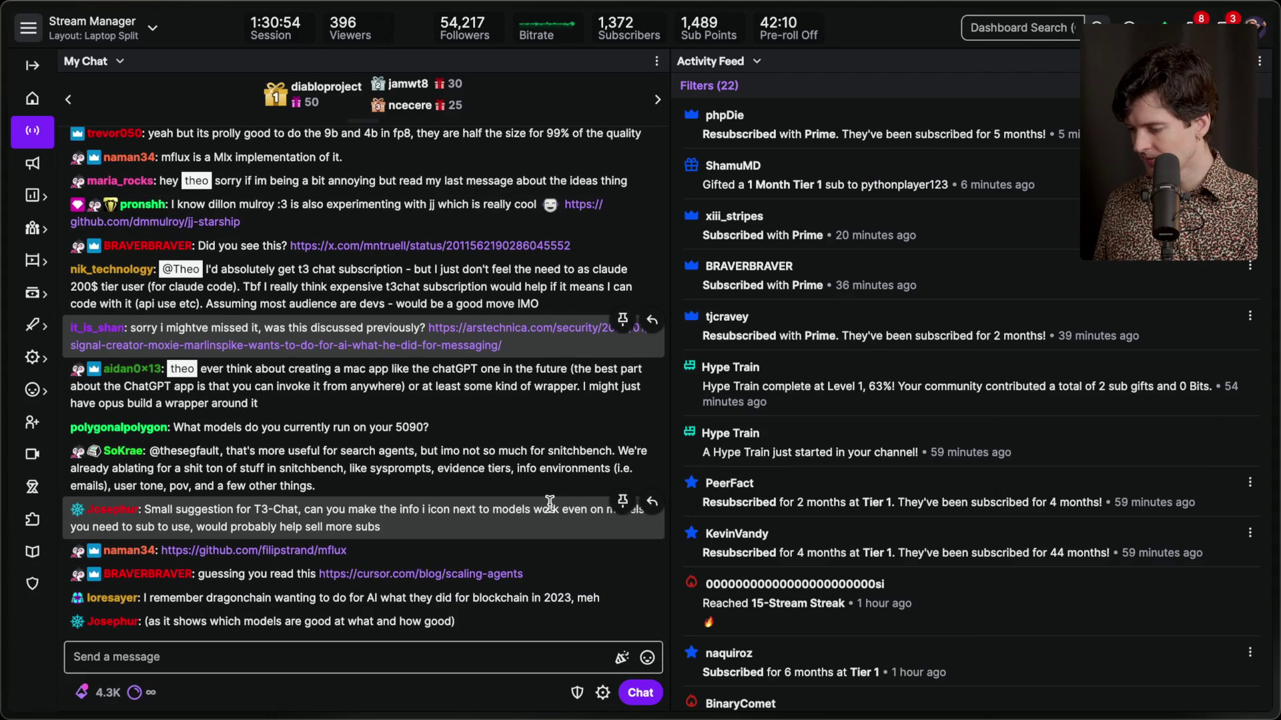
Glance at the Cursor scaling-agents post, then open the chat's youtu.be link.
{"action": "left_click", "coordinate": [439, 547]}
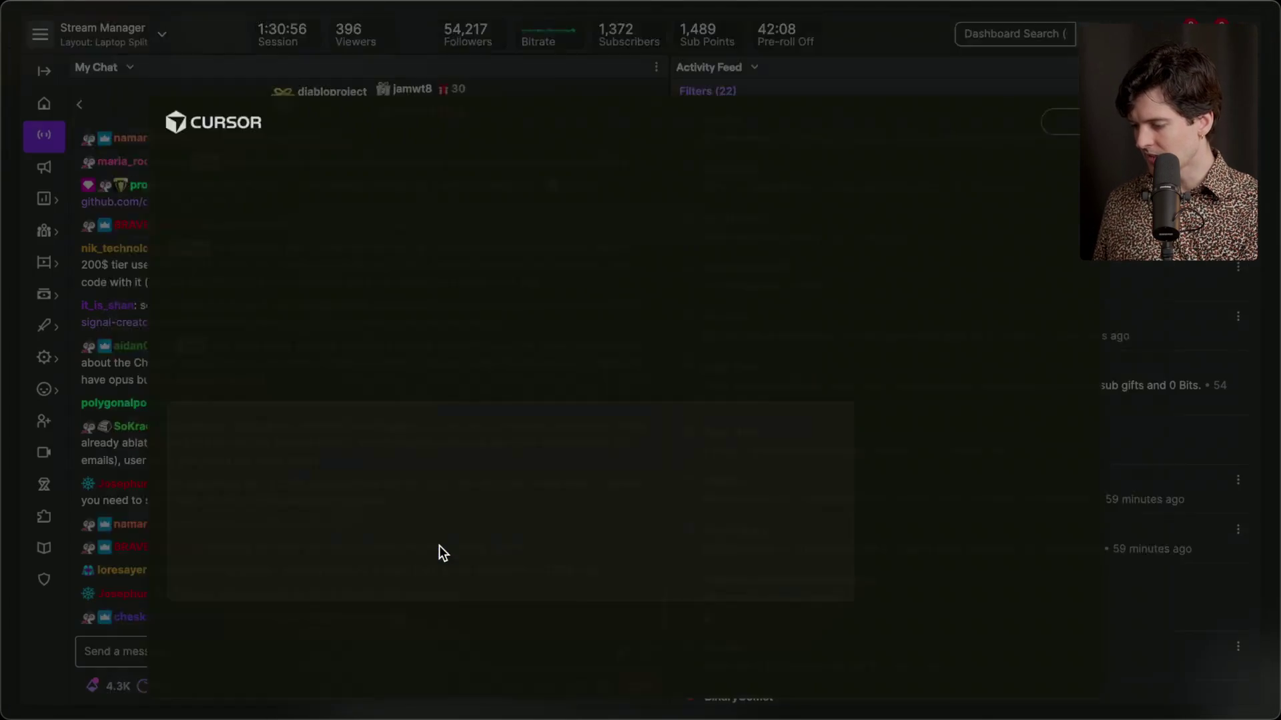
{"action": "left_click", "coordinate": [72, 96]}
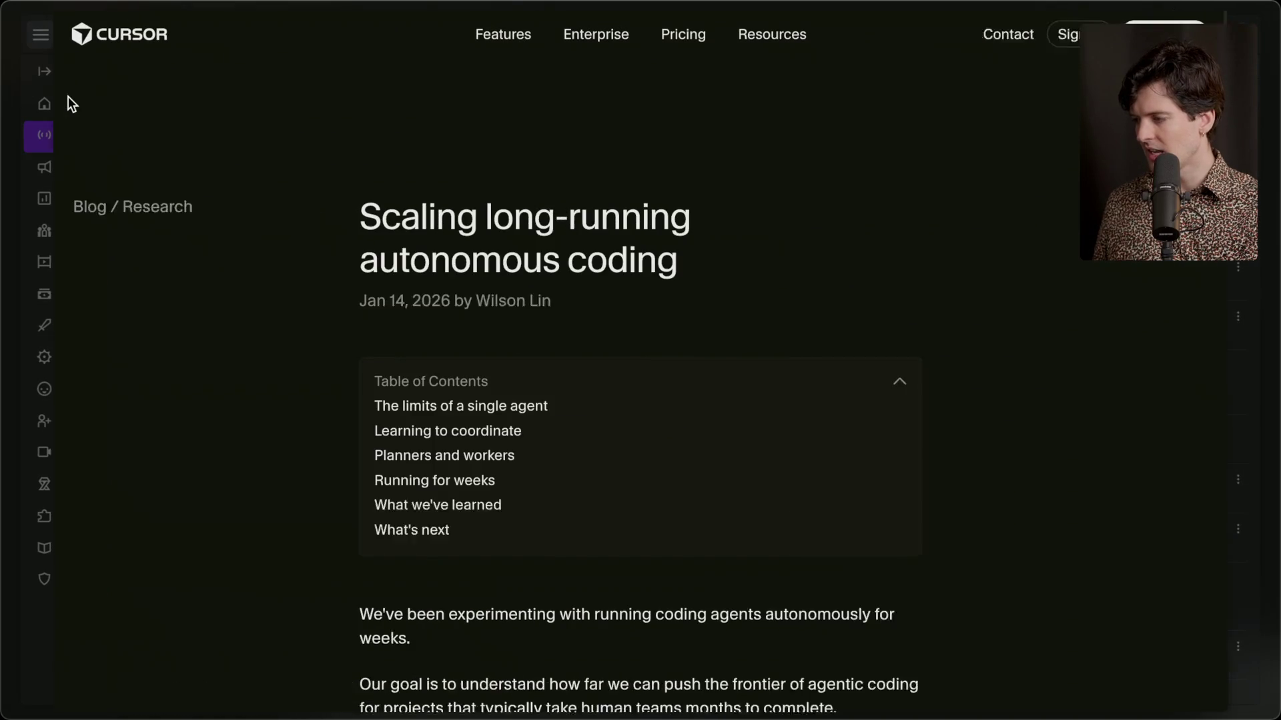
{"action": "key", "text": "ctrl+w"}
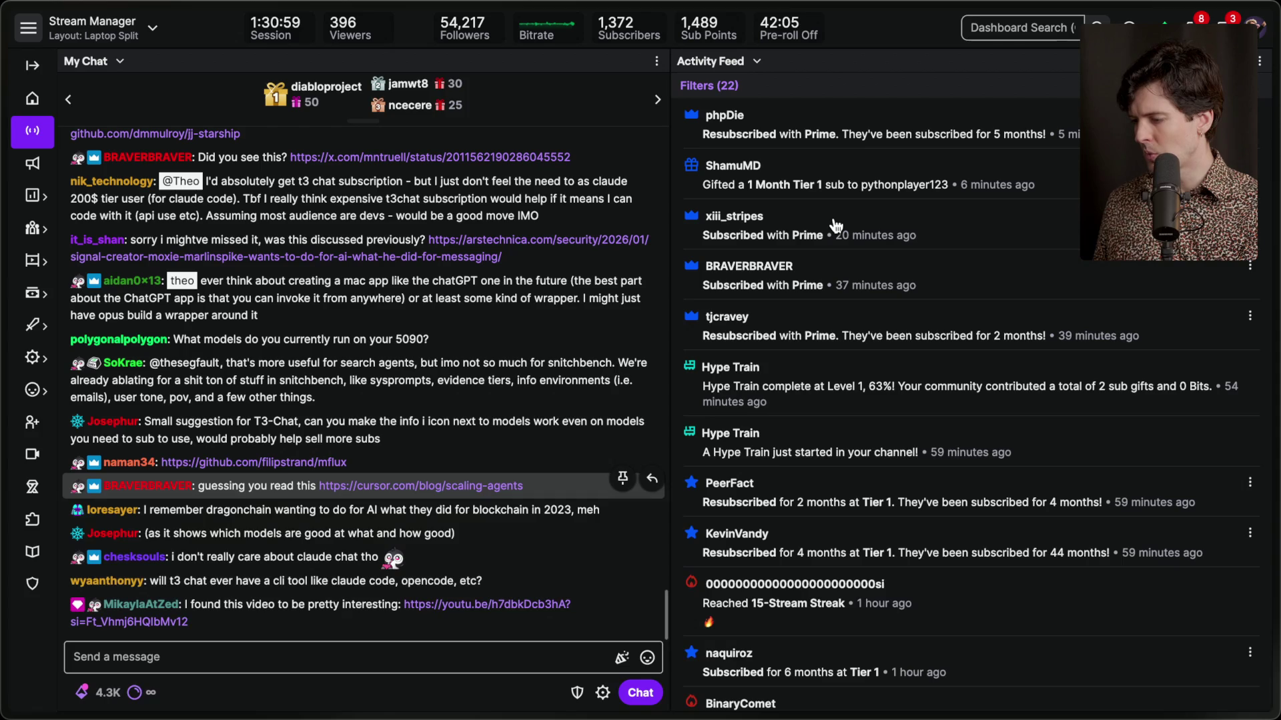
{"action": "left_click", "coordinate": [408, 610]}
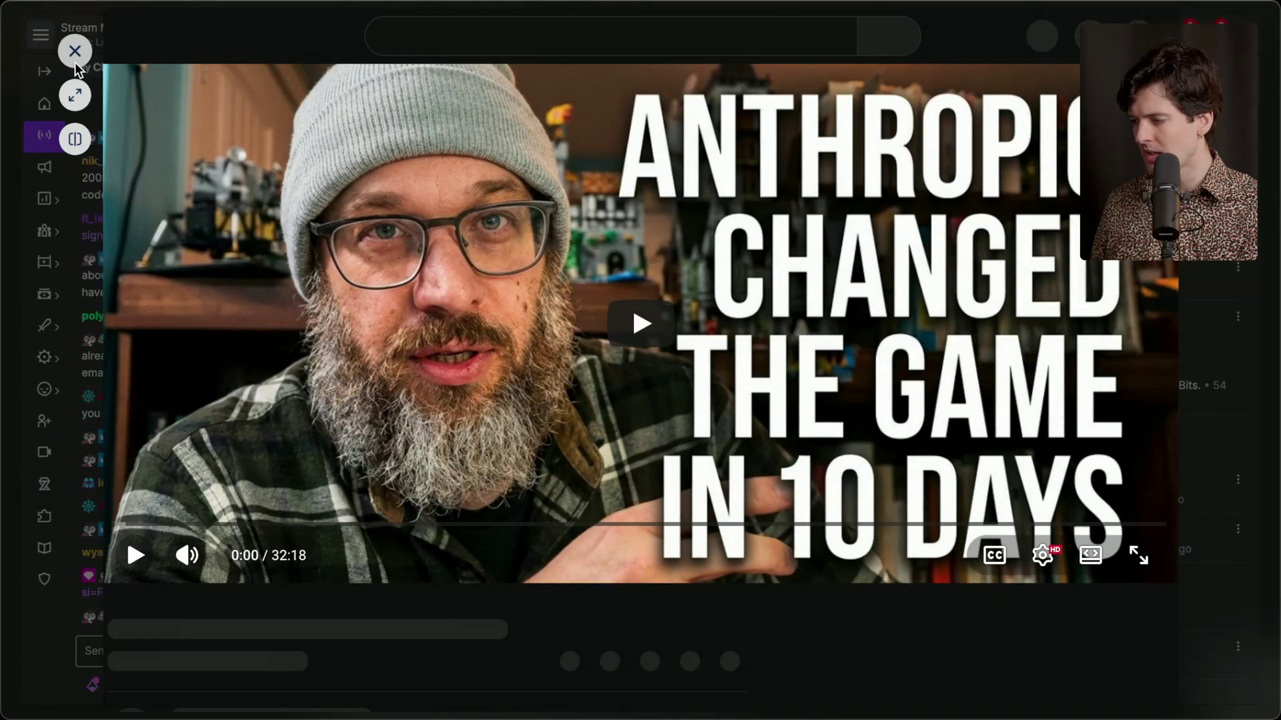
Scroll the 'Task Queues Are Replacing Chat Interfaces' video to the comments, save it, and close it.
{"action": "scroll", "coordinate": [293, 404], "scroll_direction": "down", "scroll_amount": 3}
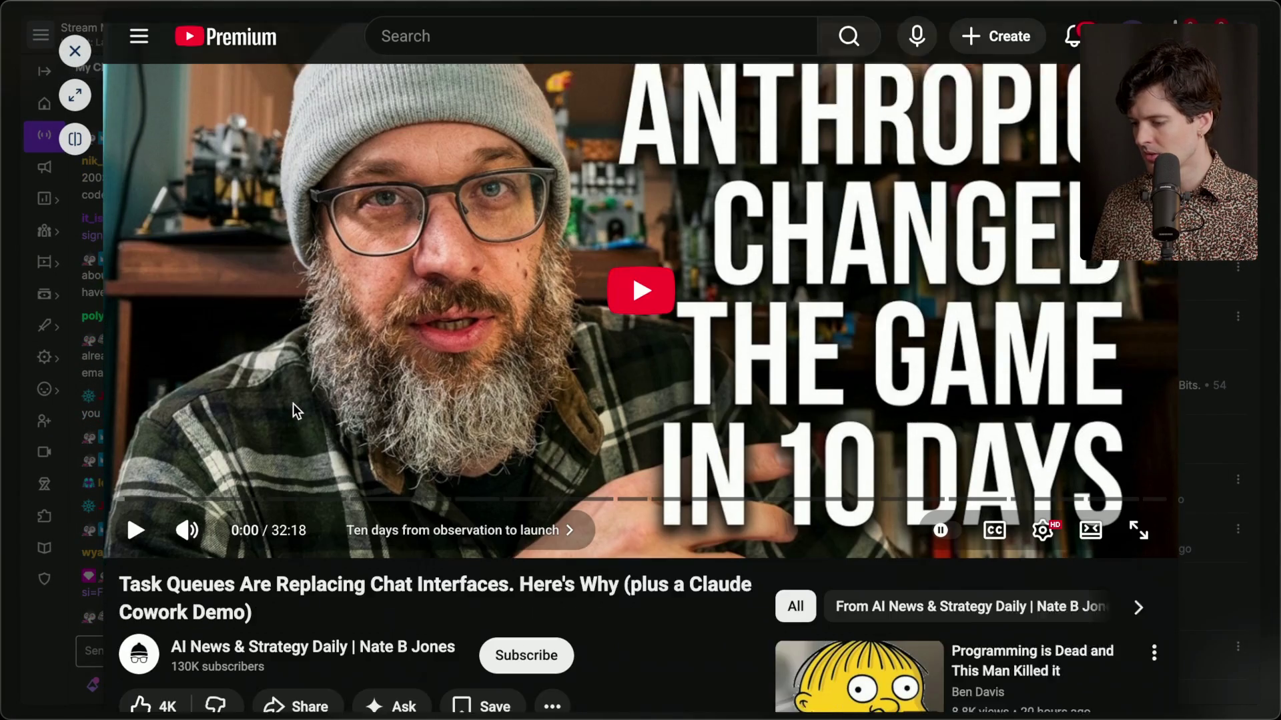
{"action": "scroll", "coordinate": [293, 407], "scroll_direction": "down", "scroll_amount": 2}
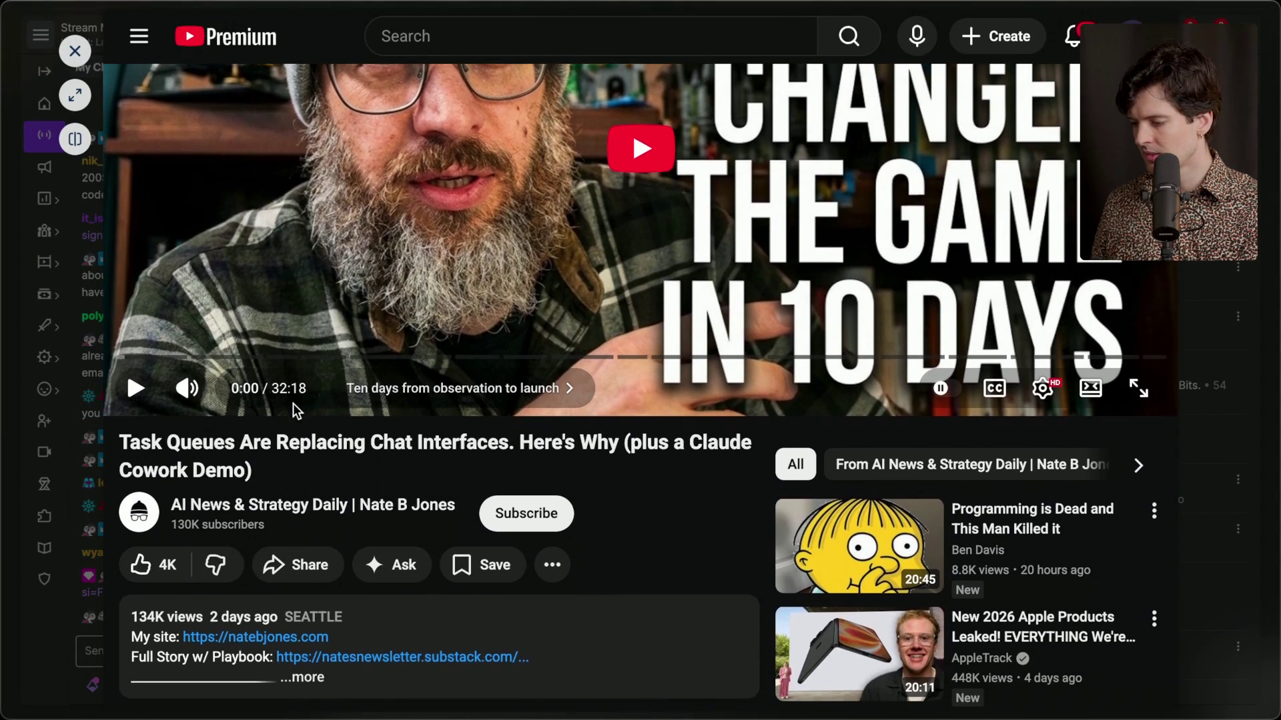
{"action": "scroll", "coordinate": [433, 415], "scroll_direction": "down", "scroll_amount": 2}
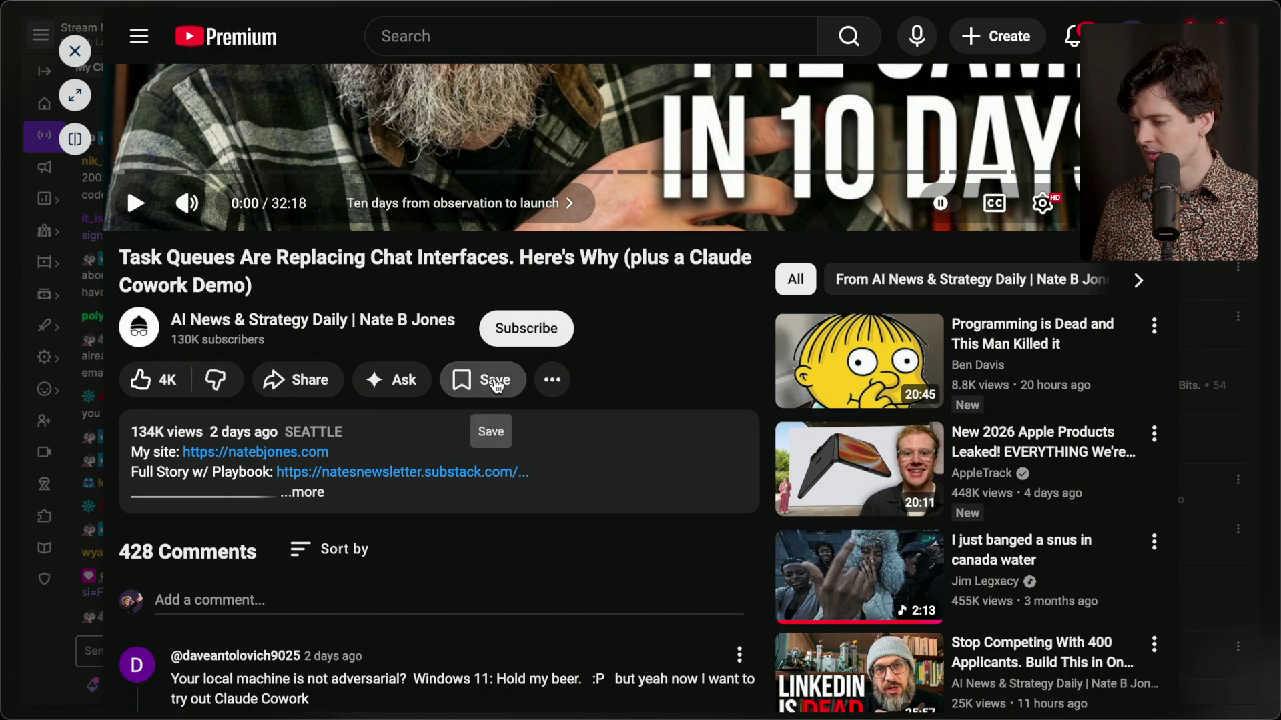
{"action": "left_click", "coordinate": [494, 380]}
{"action": "key", "text": "Escape"}
{"action": "key", "text": "Escape"}
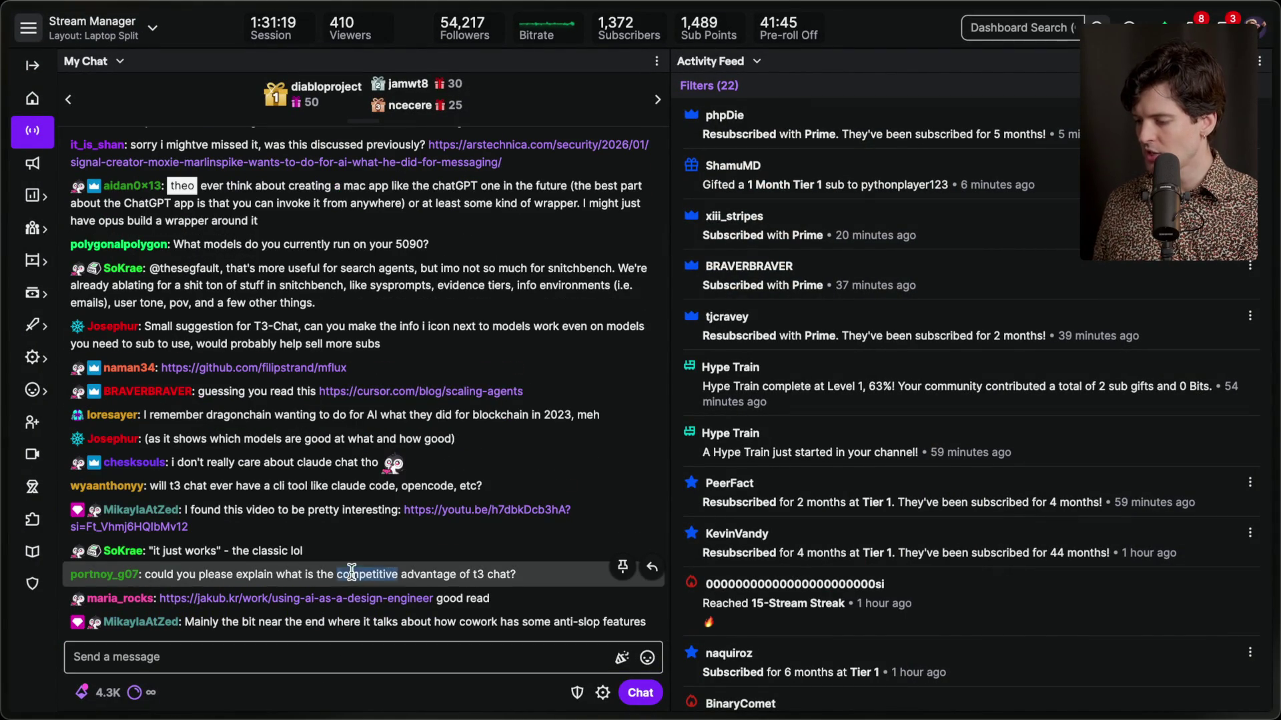
Open and skim jakub.kr's 'Using AI as a Design Engineer', bookmark it, and close it.
{"action": "left_click", "coordinate": [397, 572]}
{"action": "scroll", "coordinate": [358, 283], "scroll_direction": "down", "scroll_amount": 15}
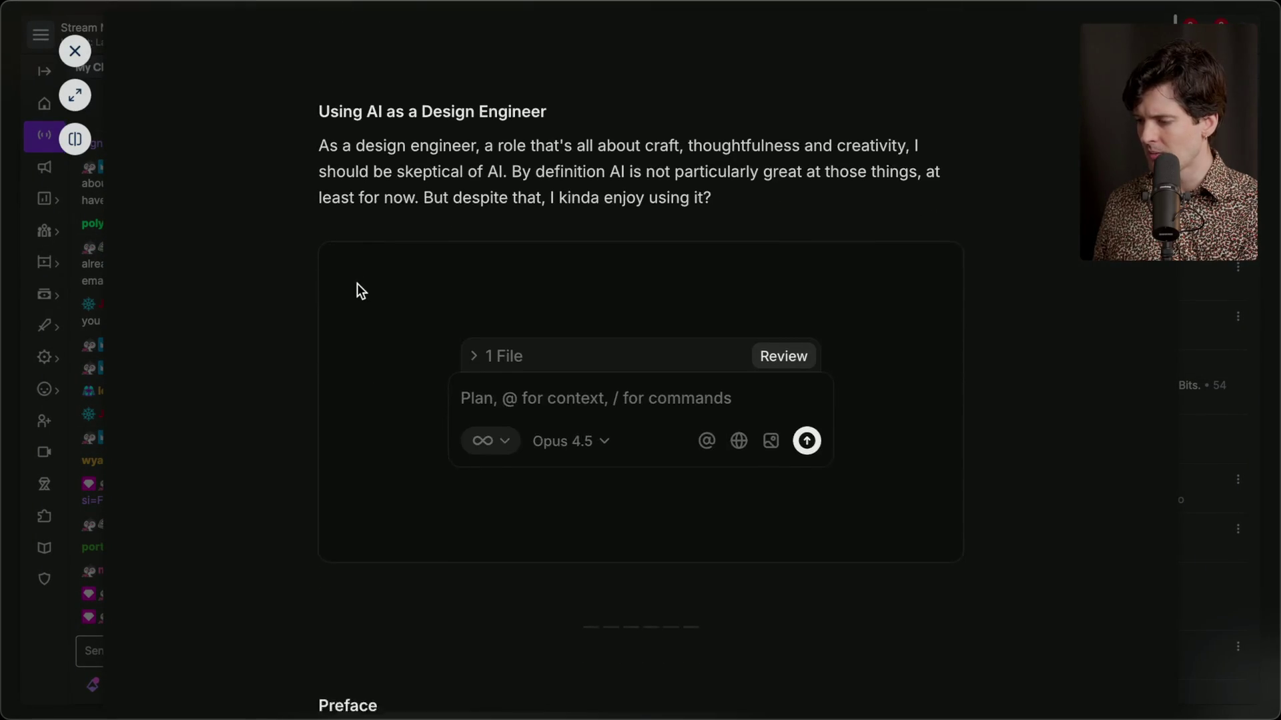
{"action": "scroll", "coordinate": [357, 283], "scroll_direction": "down", "scroll_amount": 20}
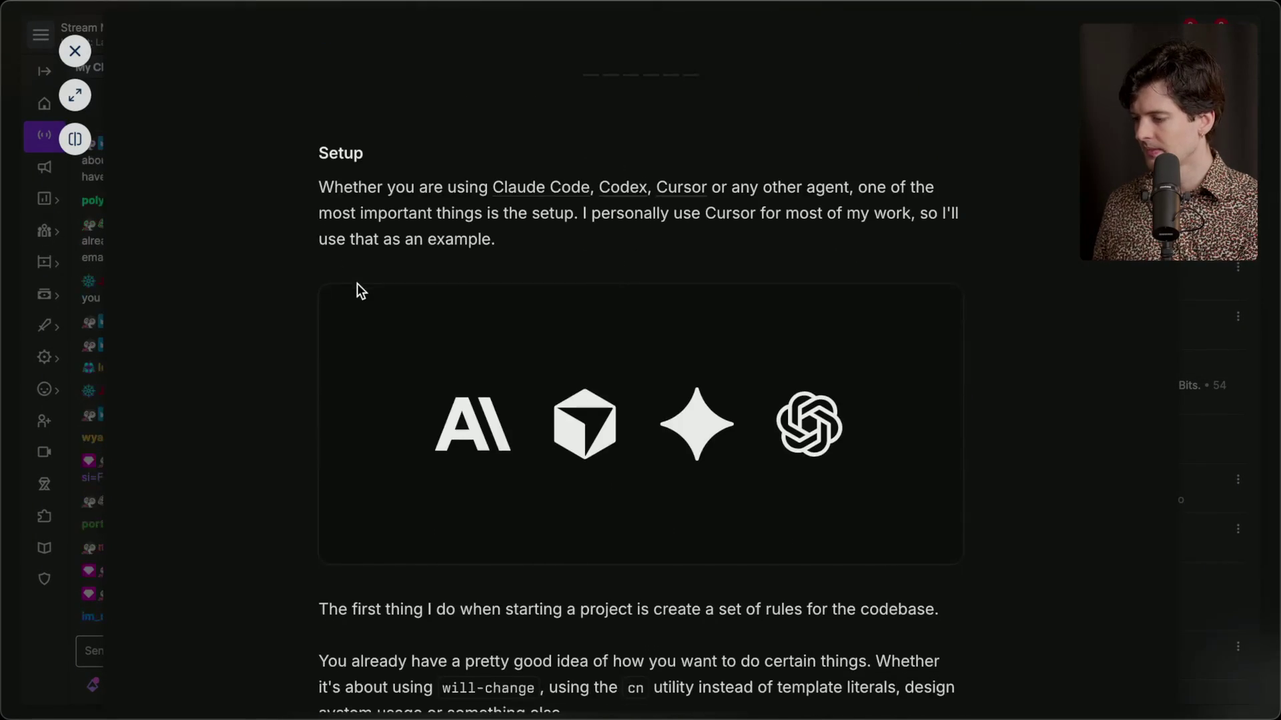
{"action": "scroll", "coordinate": [357, 283], "scroll_direction": "down", "scroll_amount": 5}
{"action": "scroll", "coordinate": [358, 283], "scroll_direction": "up", "scroll_amount": 20}
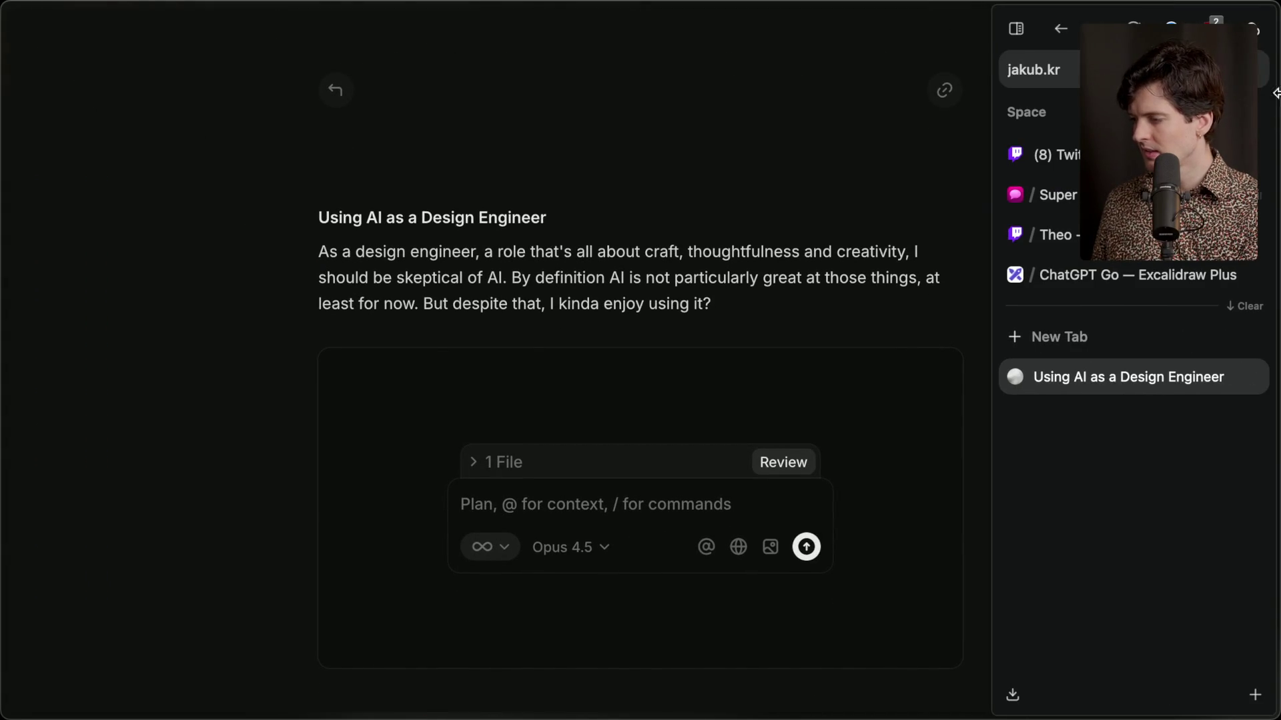
{"action": "key", "text": "super+Tab"}
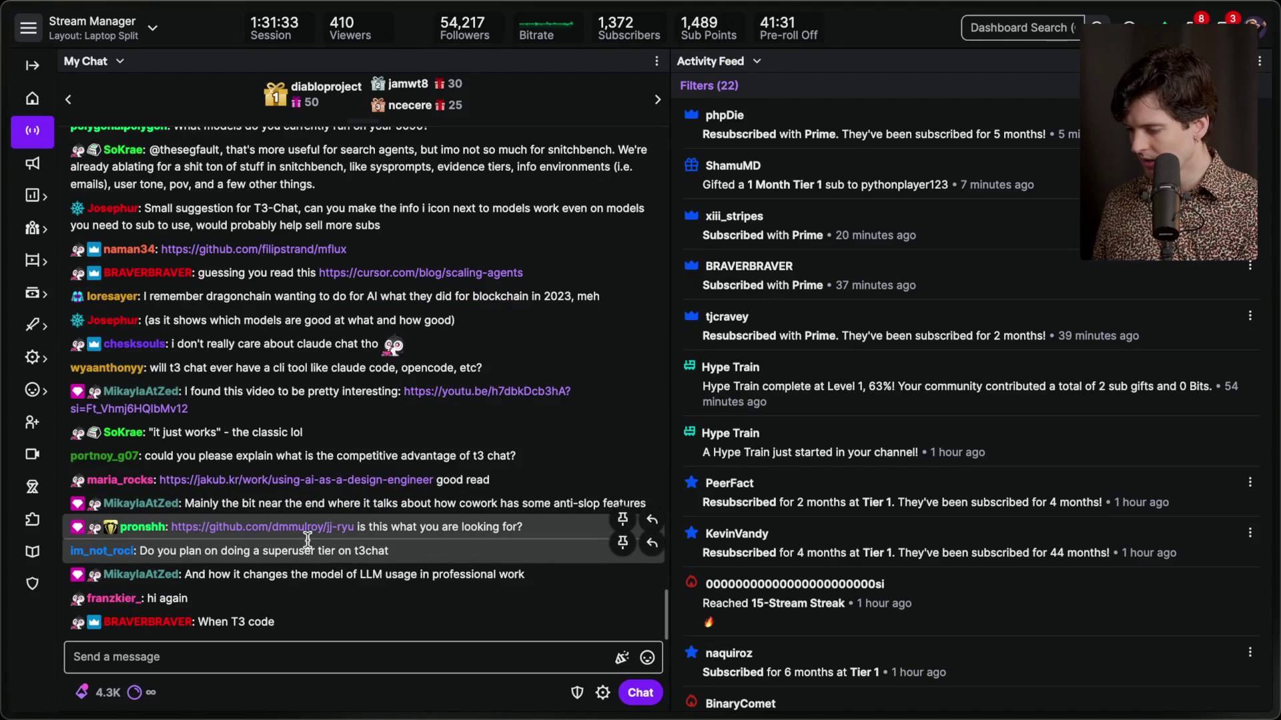
Skim the jj-ryu Stacked PRs repository from chat, close it, and focus the chat box.
{"action": "left_click", "coordinate": [308, 527]}
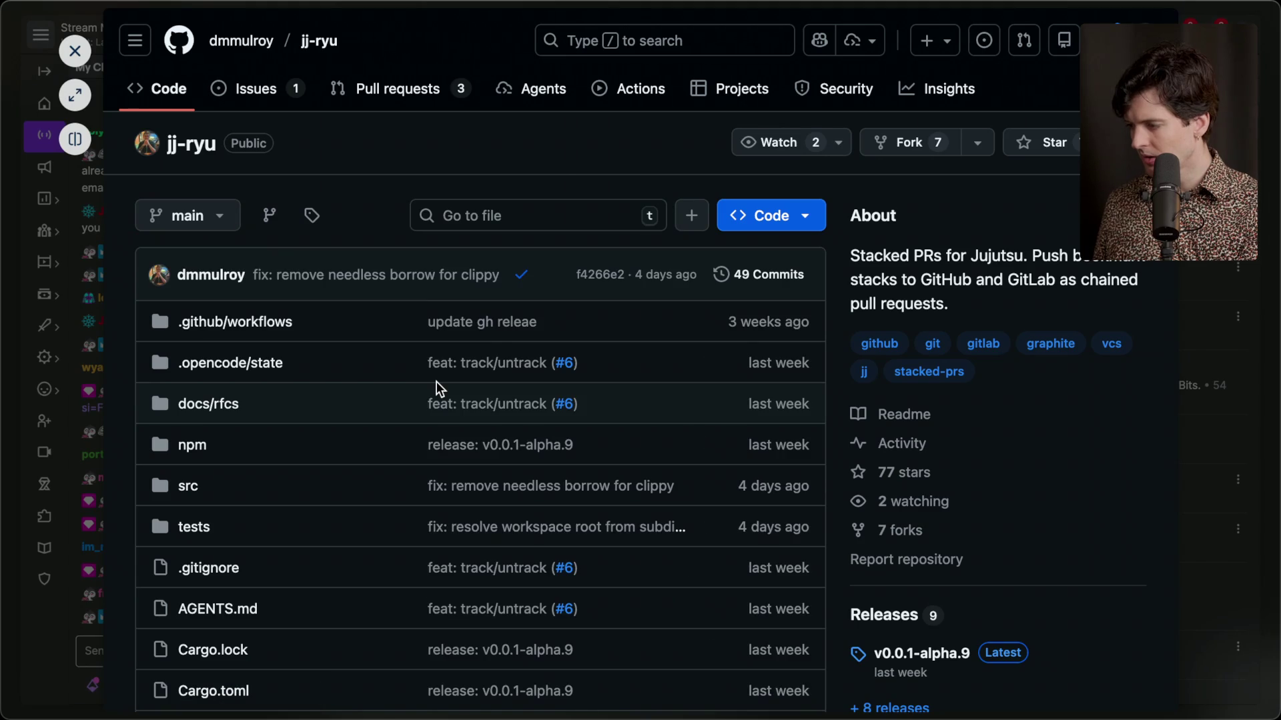
{"action": "scroll", "coordinate": [436, 382], "scroll_direction": "down", "scroll_amount": 15}
{"action": "scroll", "coordinate": [436, 381], "scroll_direction": "up", "scroll_amount": 6}
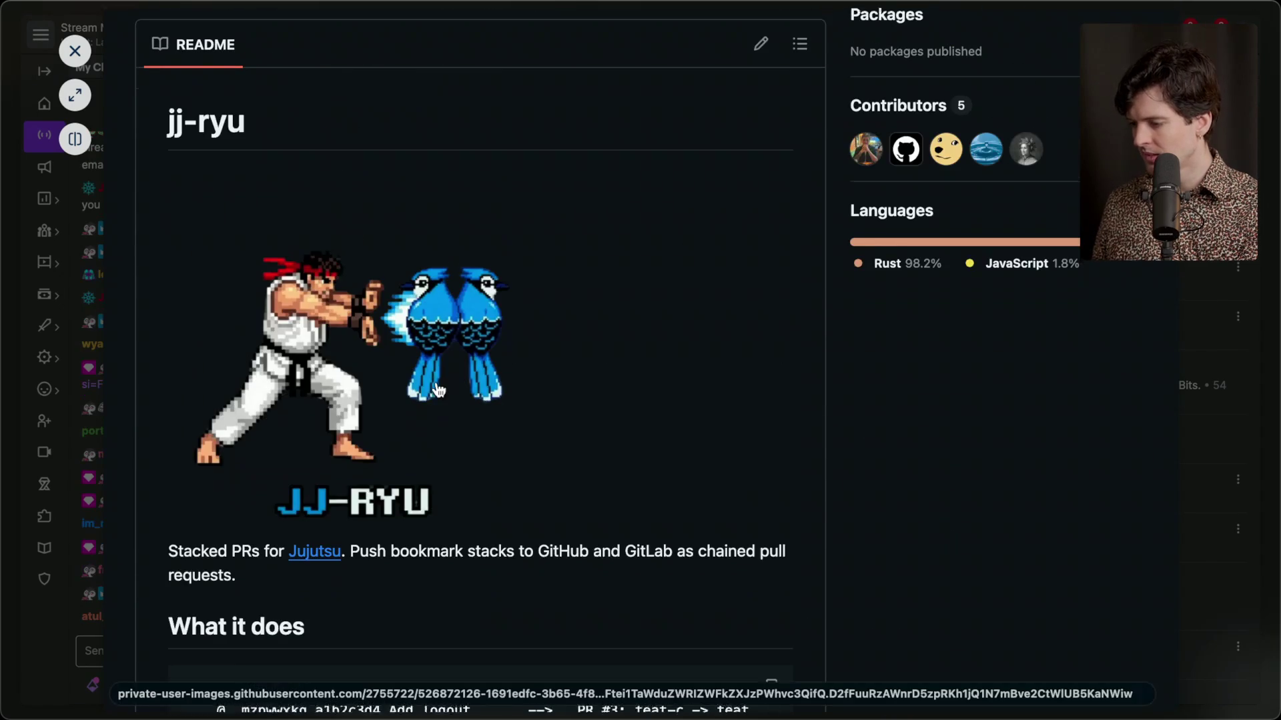
{"action": "scroll", "coordinate": [438, 389], "scroll_direction": "down", "scroll_amount": 10}
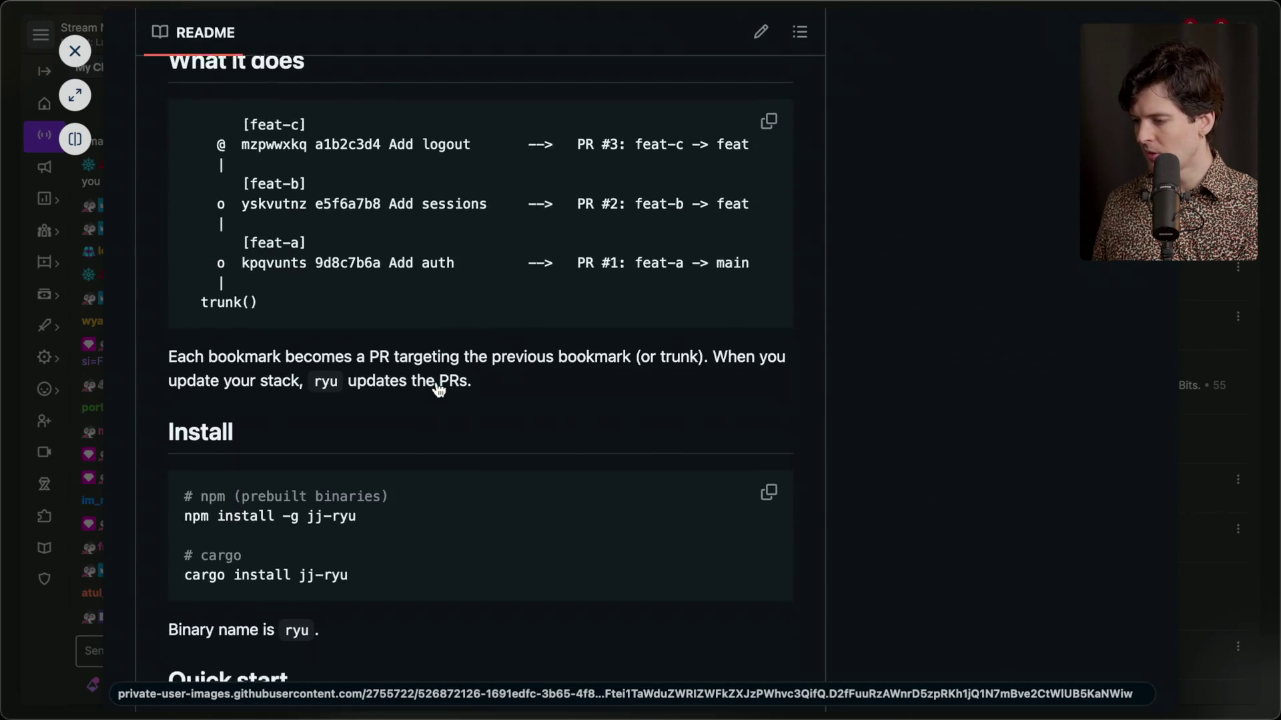
{"action": "scroll", "coordinate": [438, 389], "scroll_direction": "down", "scroll_amount": 20}
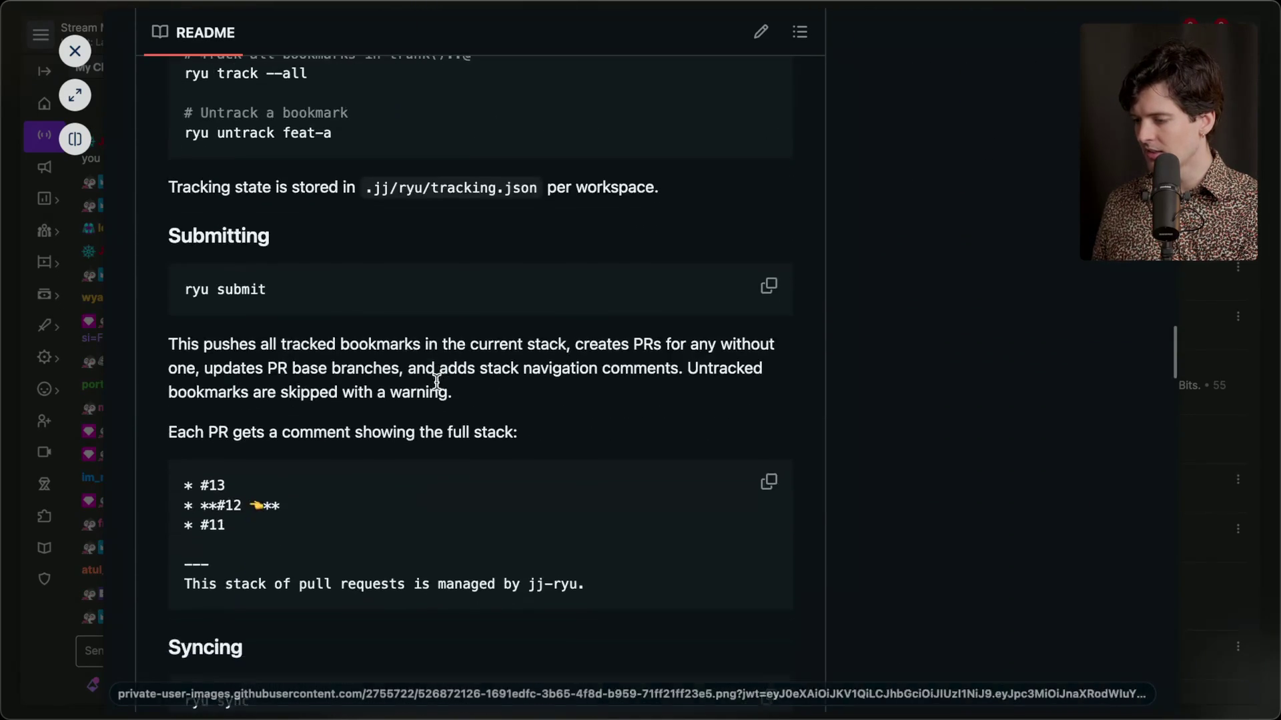
{"action": "scroll", "coordinate": [436, 381], "scroll_direction": "down", "scroll_amount": 3}
{"action": "key", "text": "Escape"}
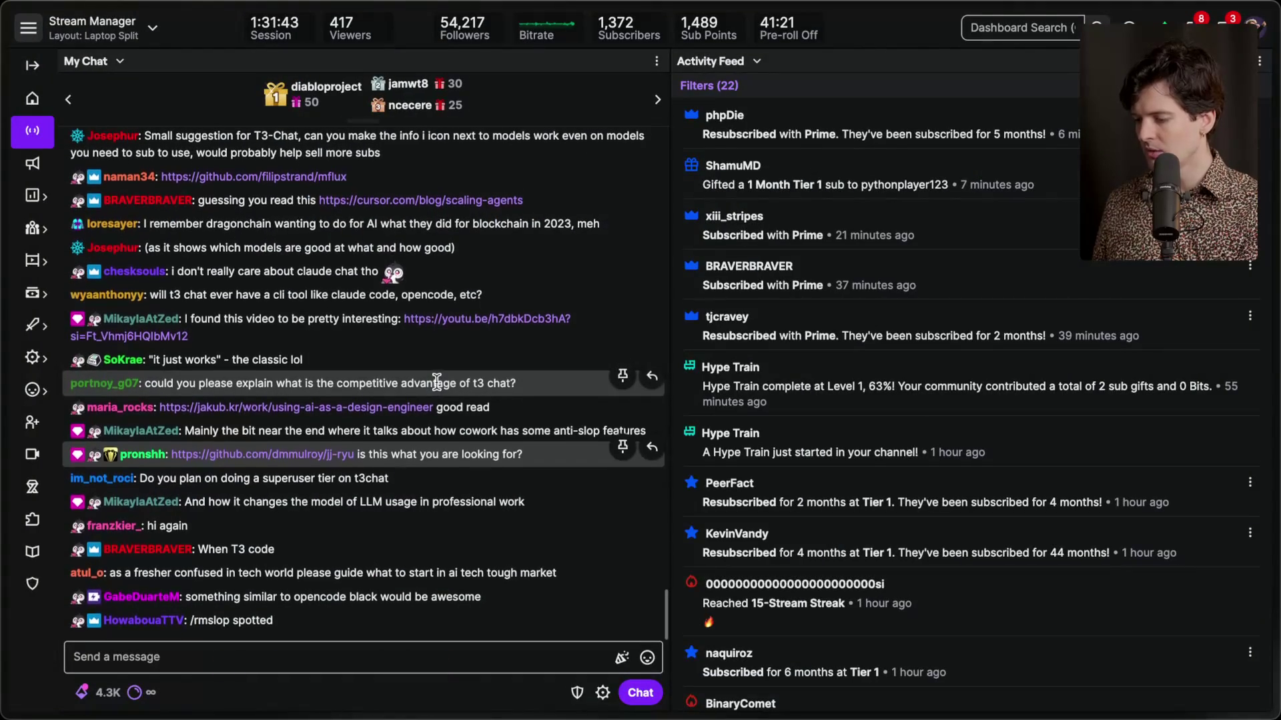
{"action": "left_click", "coordinate": [272, 670]}
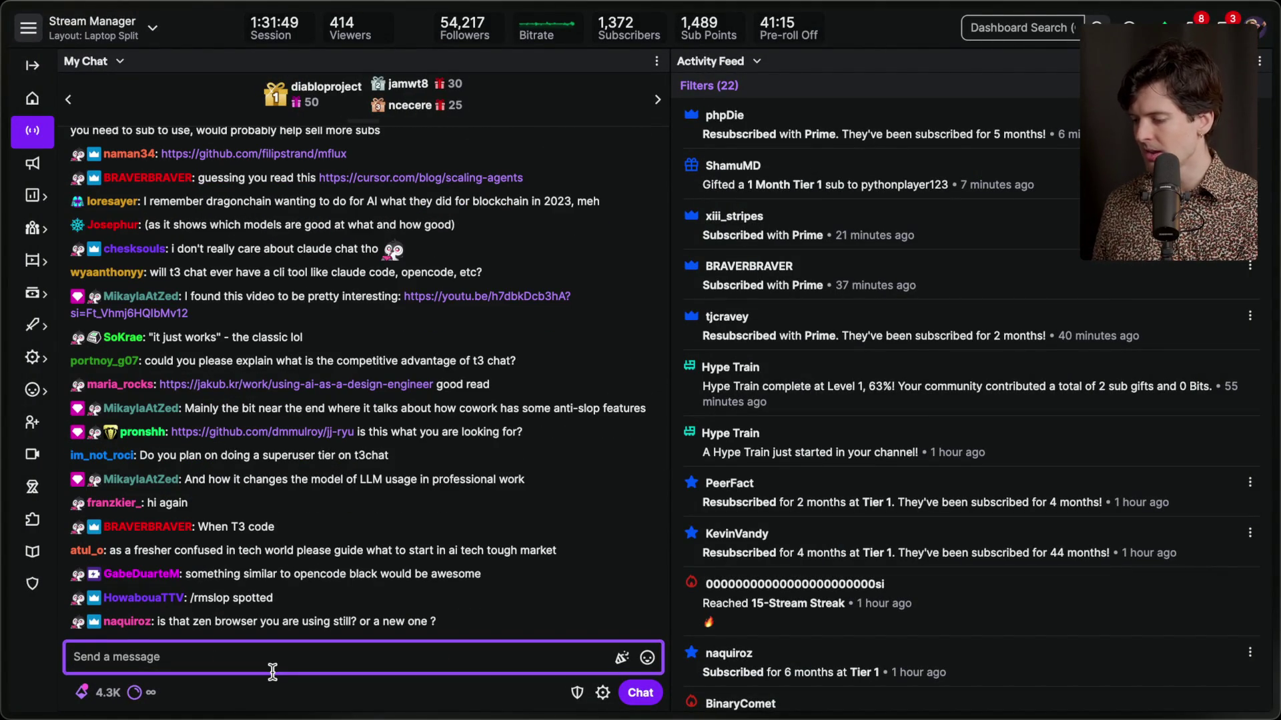
Close the leftover Artificial Analysis, Q3-2025 report and Channel dashboard tabs.
{"action": "key", "text": "super+Tab"}
{"action": "key", "text": "super+Tab"}
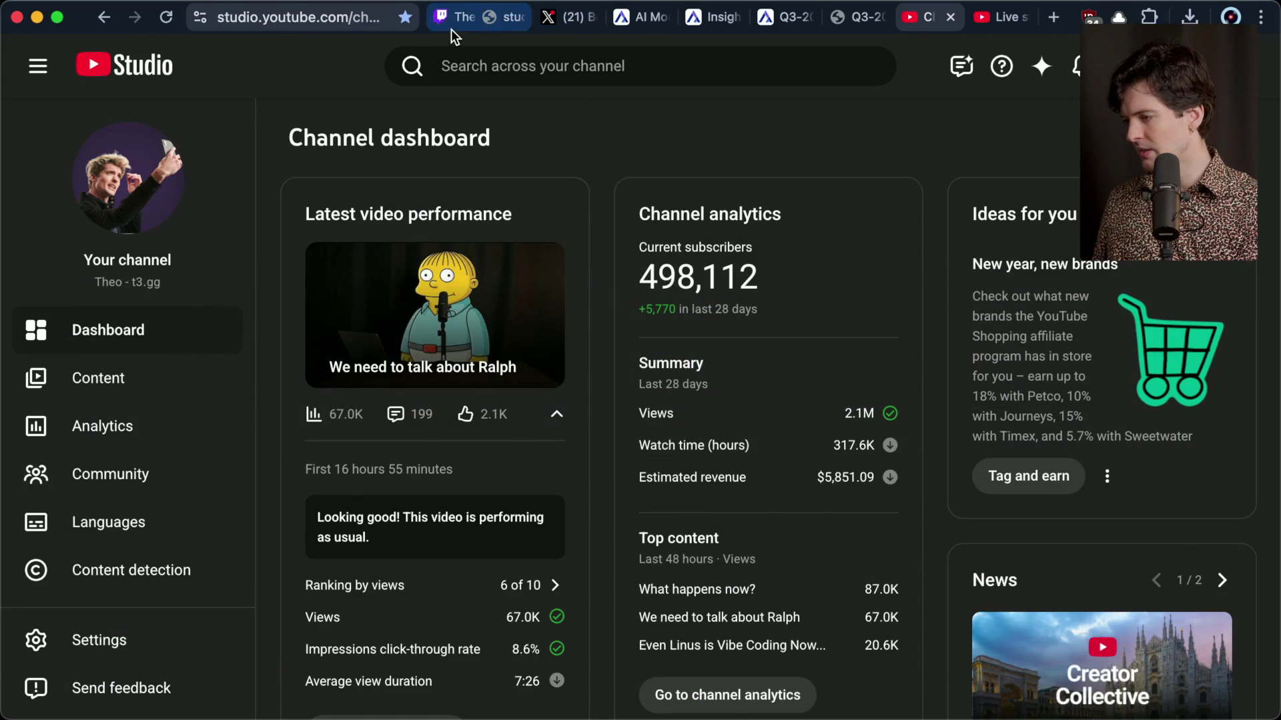
{"action": "left_click", "coordinate": [451, 25]}
{"action": "left_click", "coordinate": [651, 20]}
{"action": "key", "text": "super+w"}
{"action": "key", "text": "super+w"}
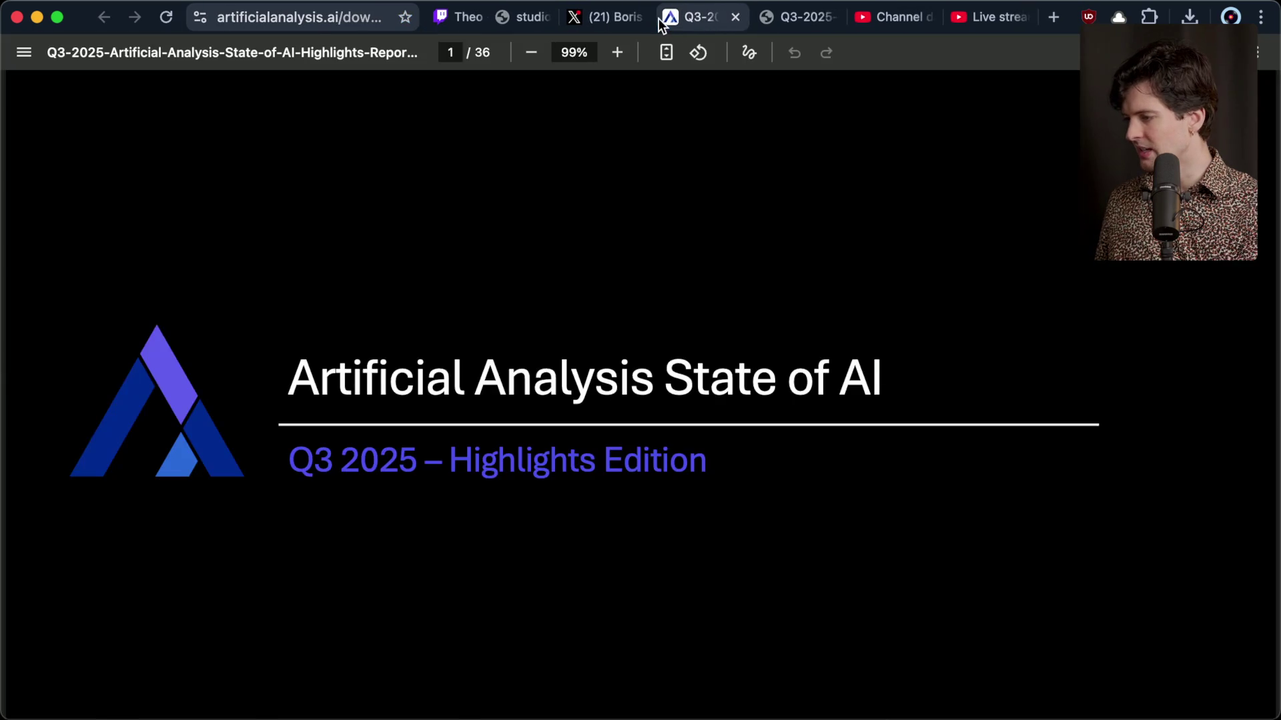
{"action": "key", "text": "super+w"}
{"action": "key", "text": "super+w"}
{"action": "key", "text": "super+w"}
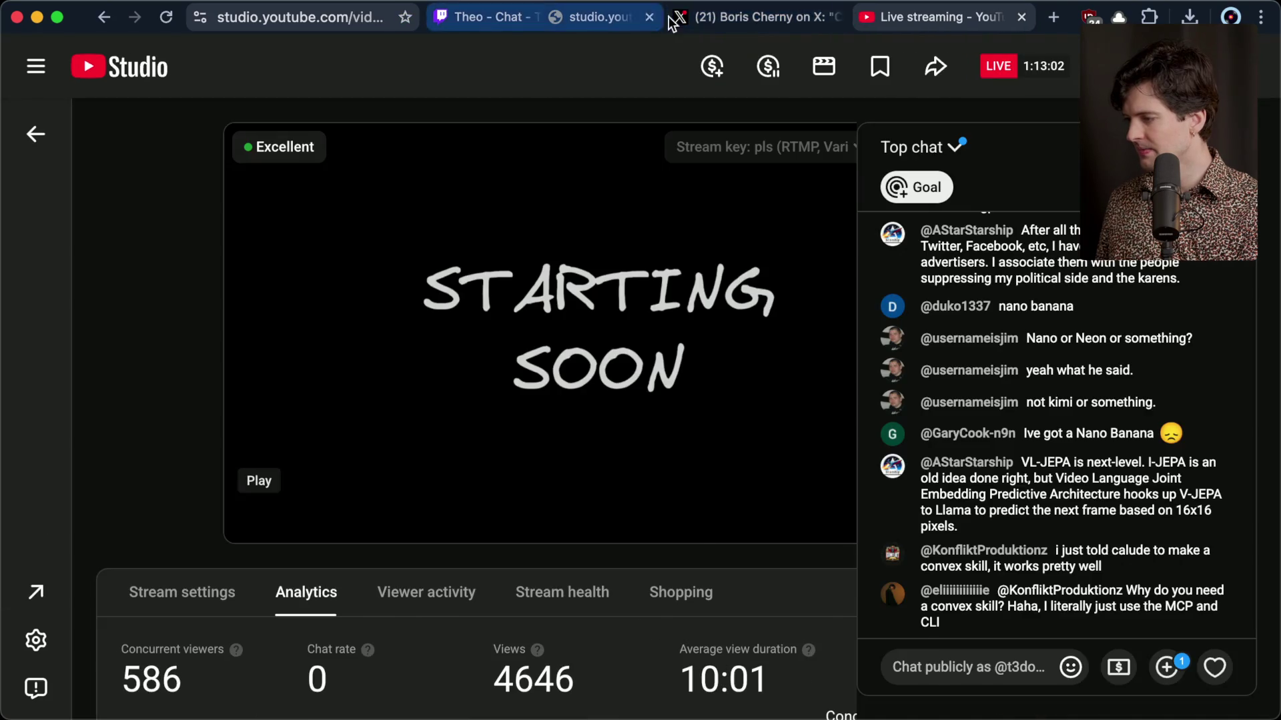
{"action": "left_click", "coordinate": [730, 26]}
Check the side-by-side Twitch and YouTube chats, keeping YouTube on Live chat.
{"action": "left_click", "coordinate": [924, 19]}
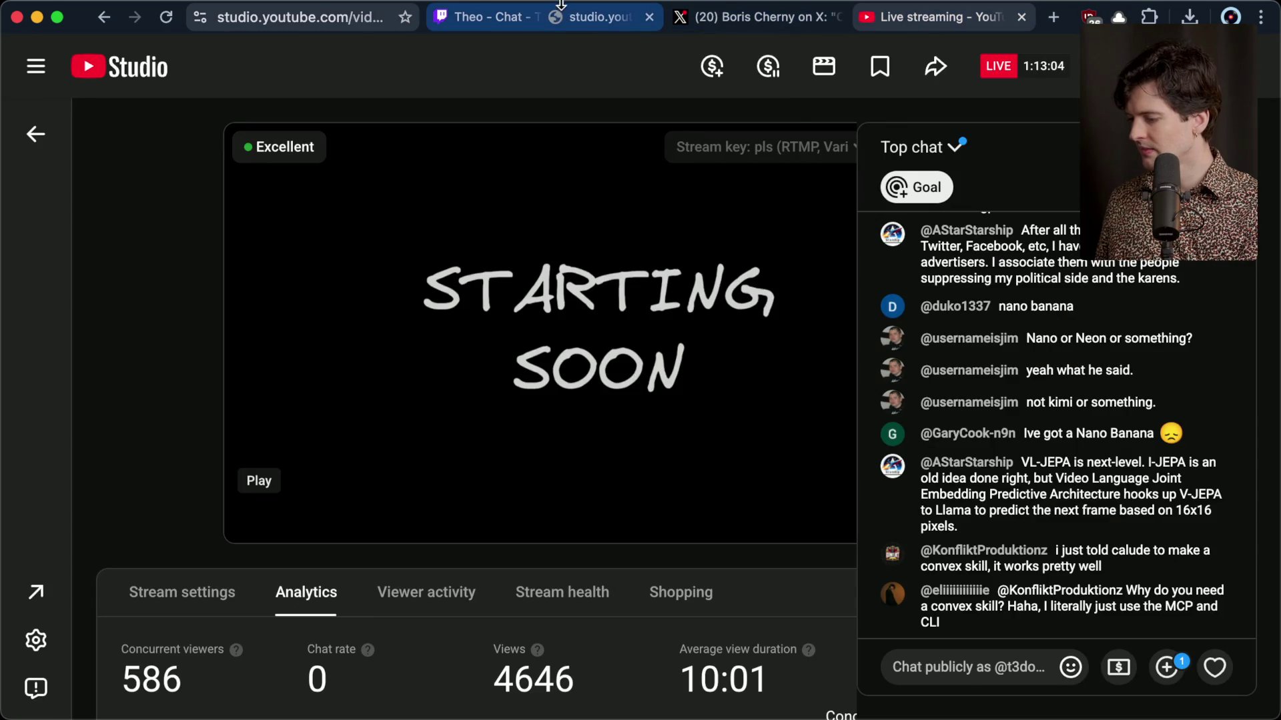
{"action": "left_click", "coordinate": [547, 8]}
{"action": "left_click", "coordinate": [555, 13]}
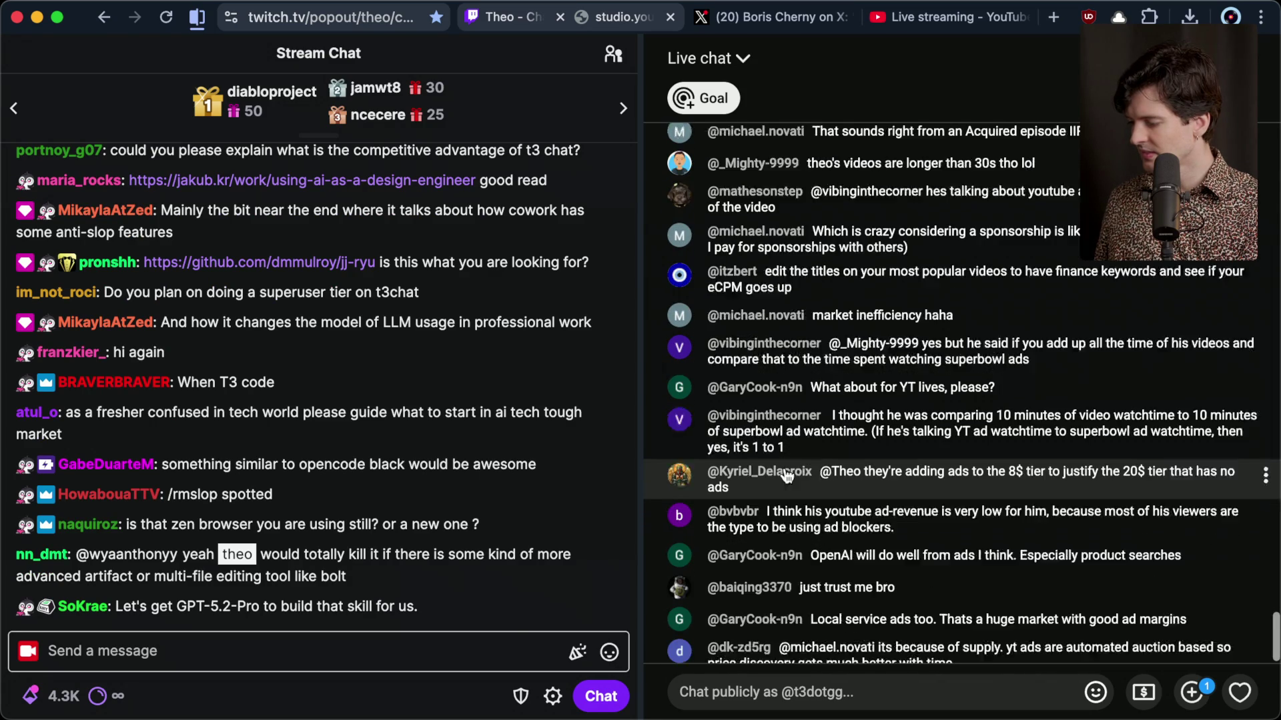
{"action": "left_click", "coordinate": [1266, 471]}
{"action": "left_click", "coordinate": [825, 96]}
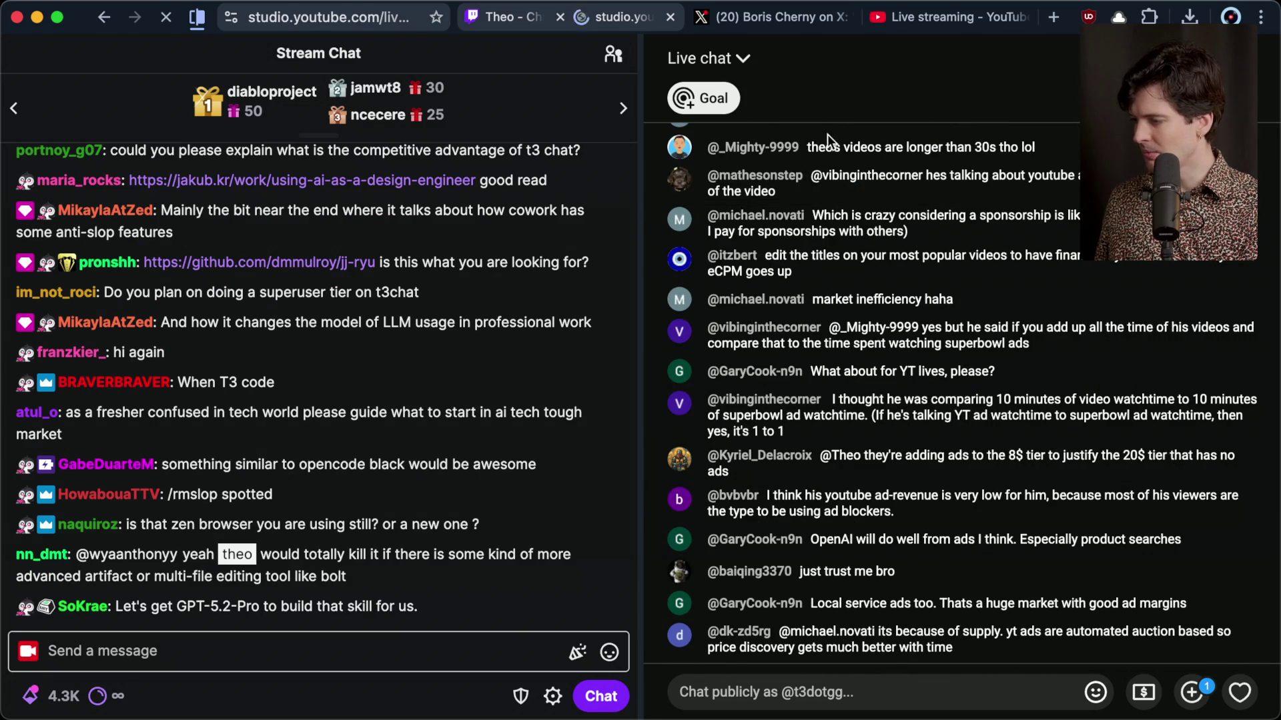
{"action": "left_click", "coordinate": [742, 58]}
{"action": "left_click", "coordinate": [725, 167]}
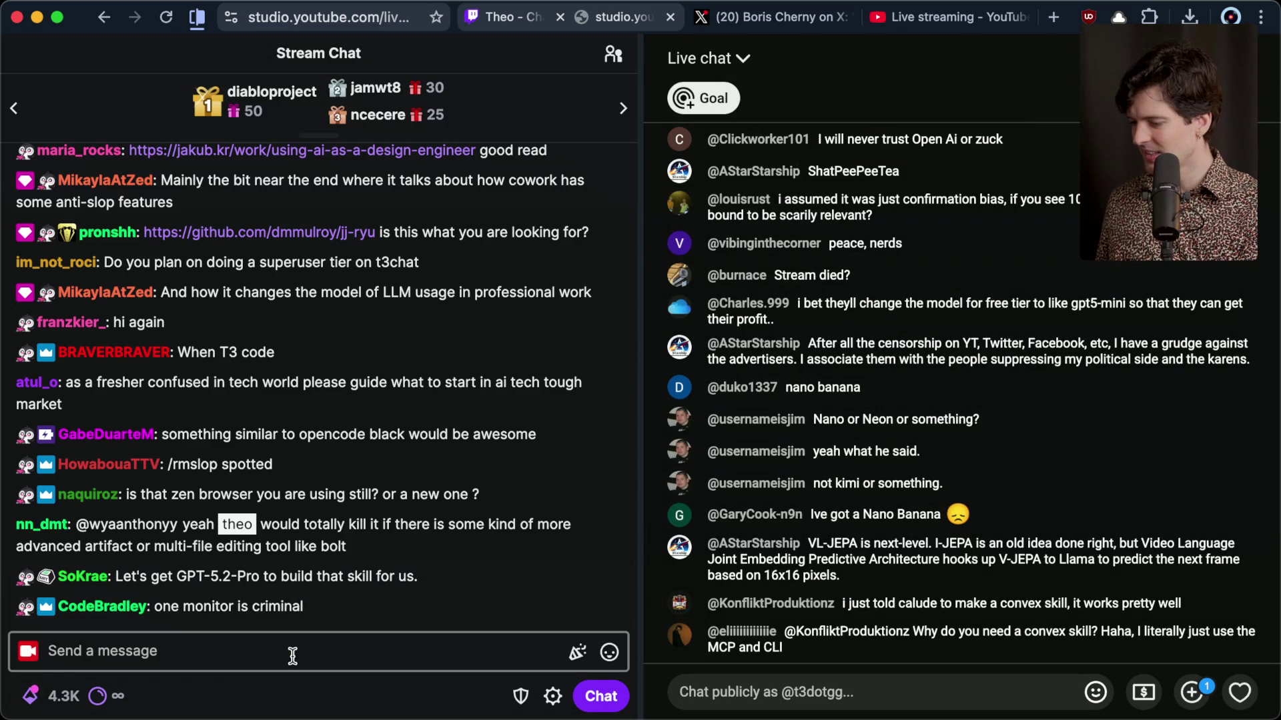
{"action": "key", "text": "ctrl+Right"}
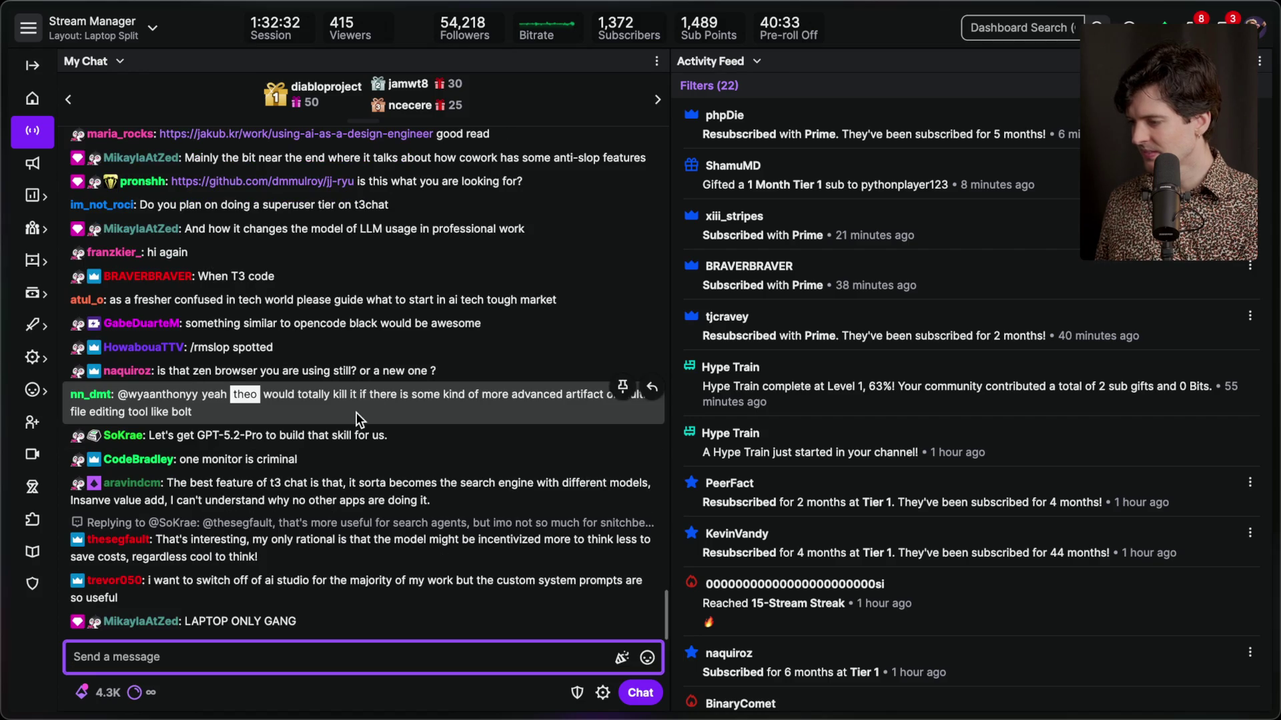
{"action": "scroll", "coordinate": [370, 197], "scroll_direction": "up", "scroll_amount": 4}
{"action": "scroll", "coordinate": [364, 184], "scroll_direction": "up", "scroll_amount": 1}
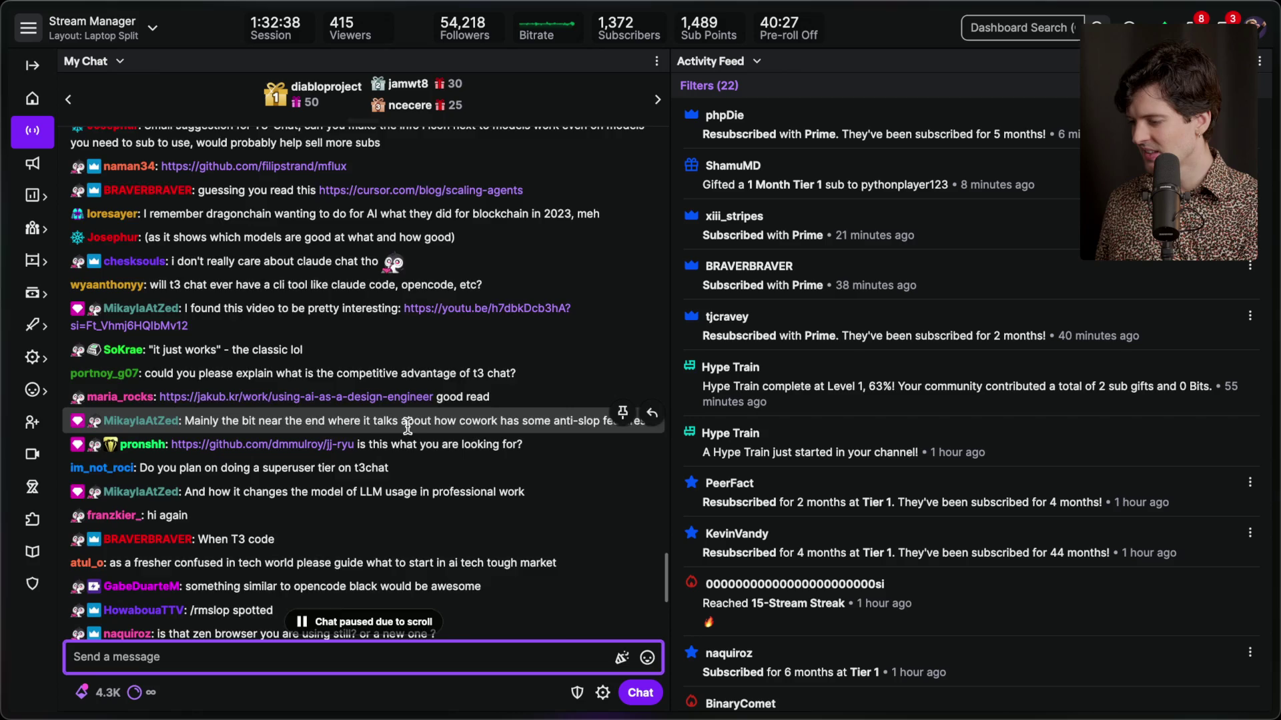
{"action": "scroll", "coordinate": [407, 426], "scroll_direction": "down", "scroll_amount": 5}
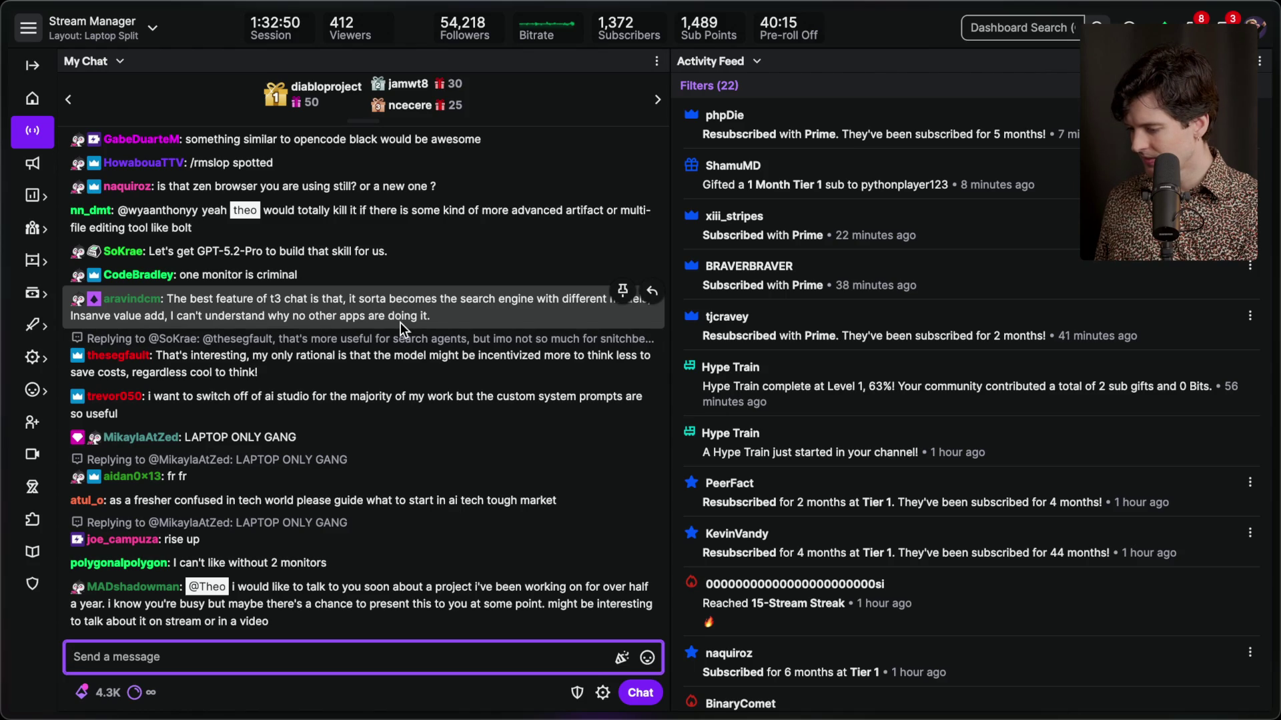
{"action": "key", "text": "super+Tab"}
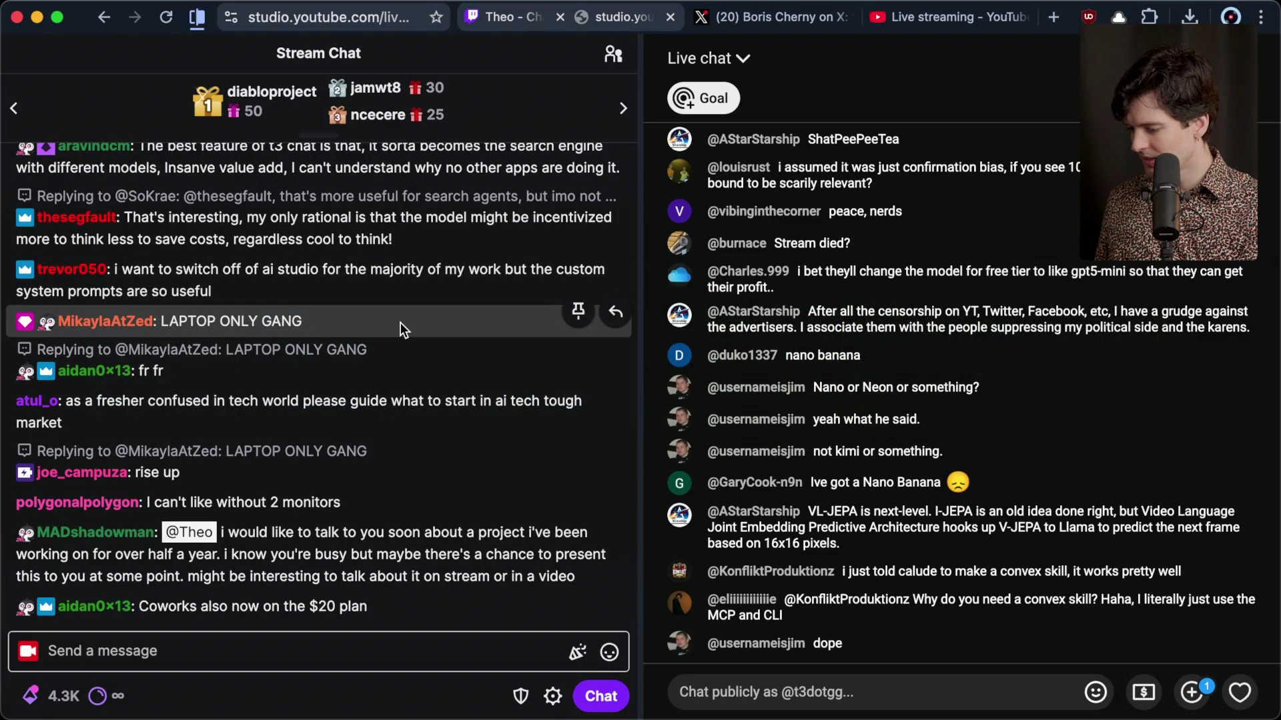
{"action": "key", "text": "super+Tab"}
{"action": "key", "text": "super+Tab"}
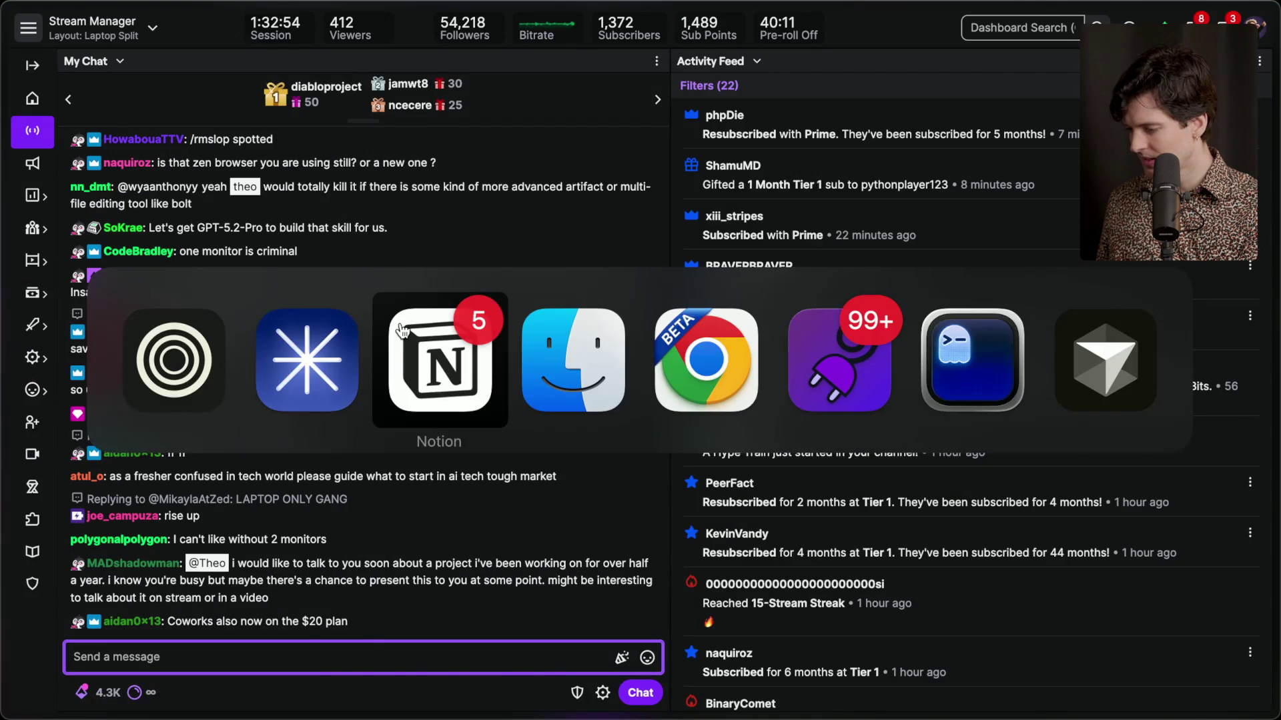
Glance at Notion, read the Twitch Stream Manager chat, then return to Notion's Content Planning board.
{"action": "left_click", "coordinate": [401, 329]}
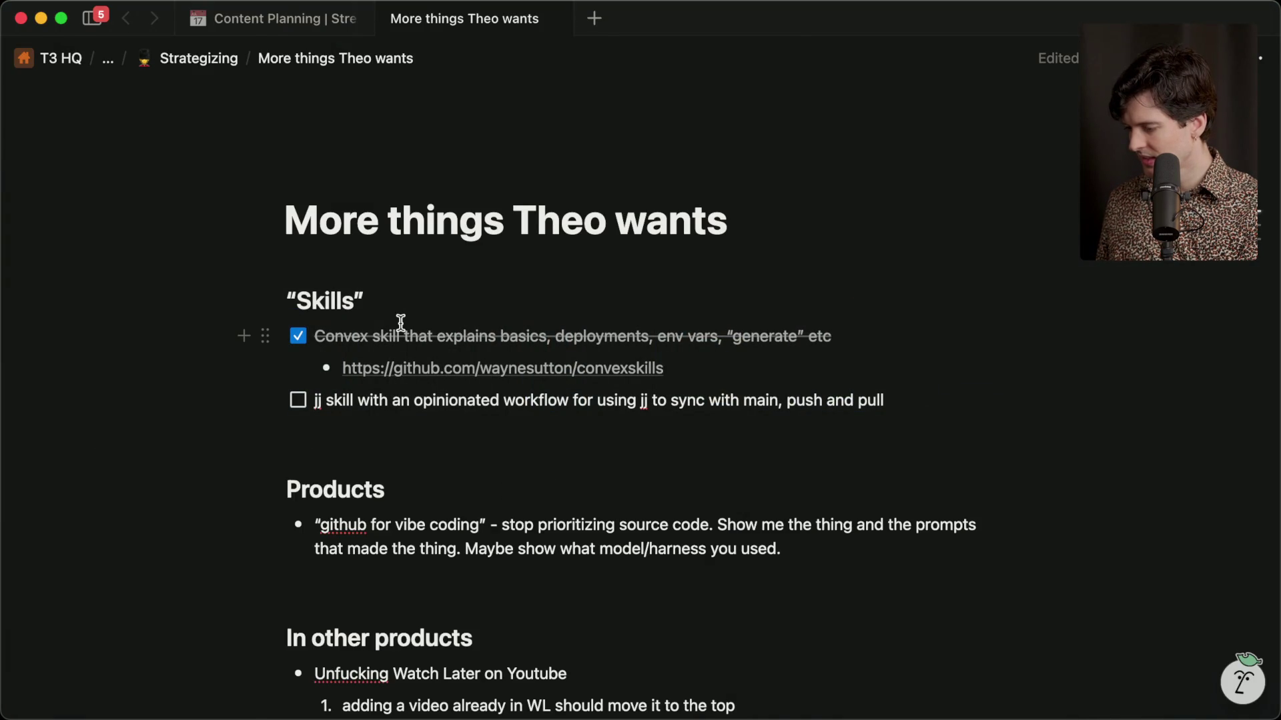
{"action": "key", "text": "super+Tab"}
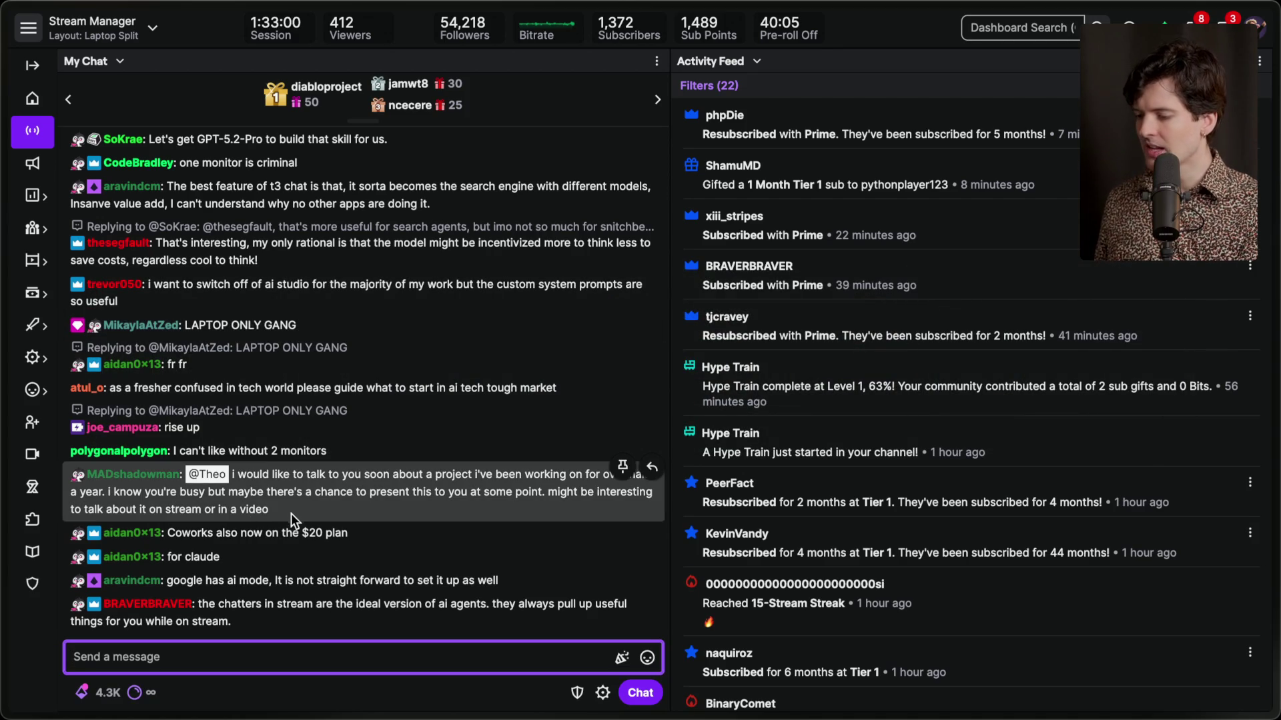
{"action": "left_click", "coordinate": [301, 509]}
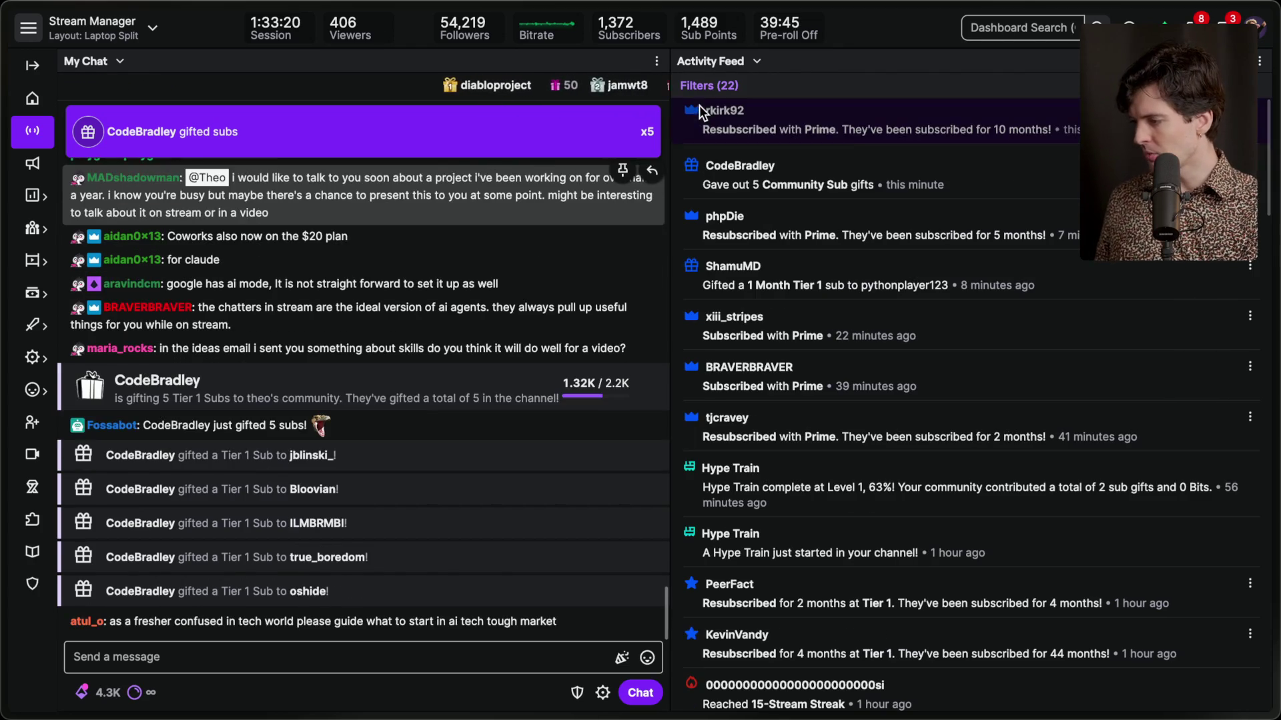
{"action": "mouse_move", "coordinate": [812, 174]}
{"action": "left_mouse_down"}
{"action": "mouse_move", "coordinate": [767, 179]}
{"action": "mouse_move", "coordinate": [944, 187]}
{"action": "left_mouse_up"}
{"action": "left_click", "coordinate": [717, 180]}
{"action": "left_click", "coordinate": [934, 185]}
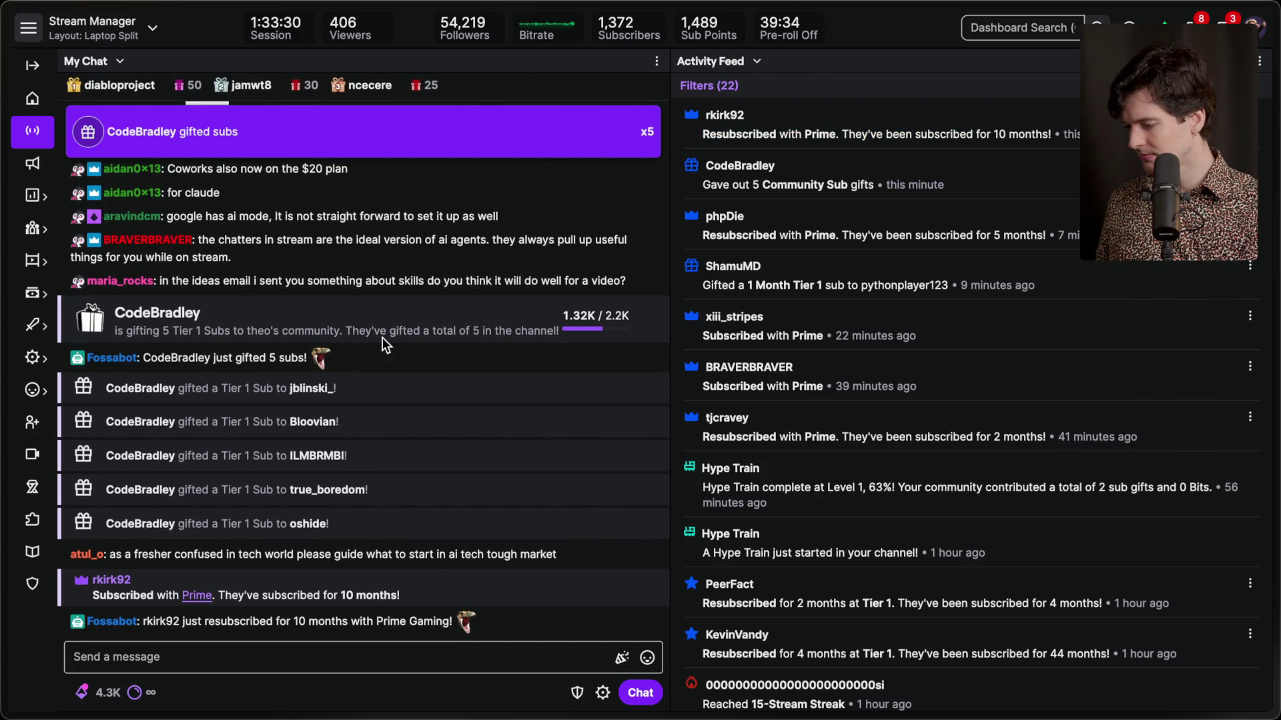
{"action": "key", "text": "super+Tab"}
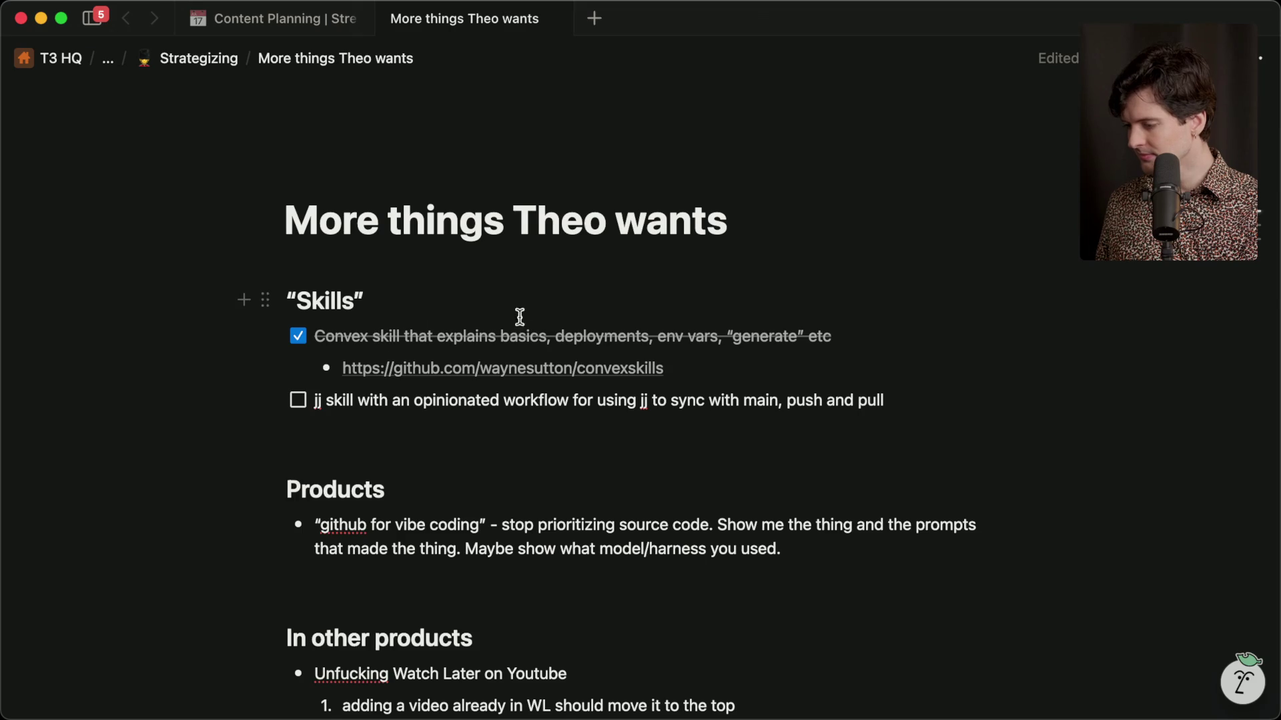
{"action": "left_click", "coordinate": [243, 29]}
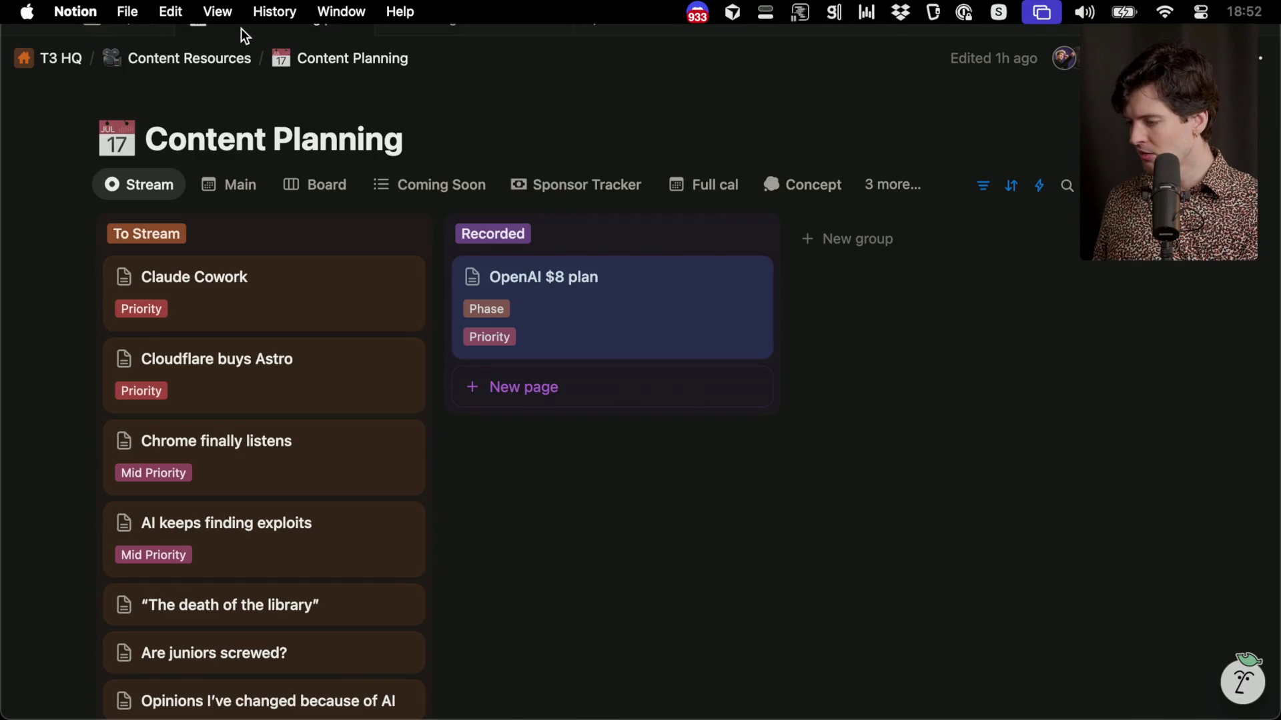
Open the Astro and Cloudflare source posts from the Cloudflare buys Astro card, Cloudflare tab below Astro.
{"action": "left_click", "coordinate": [265, 365]}
{"action": "scroll", "coordinate": [943, 534], "scroll_direction": "down", "scroll_amount": 5}
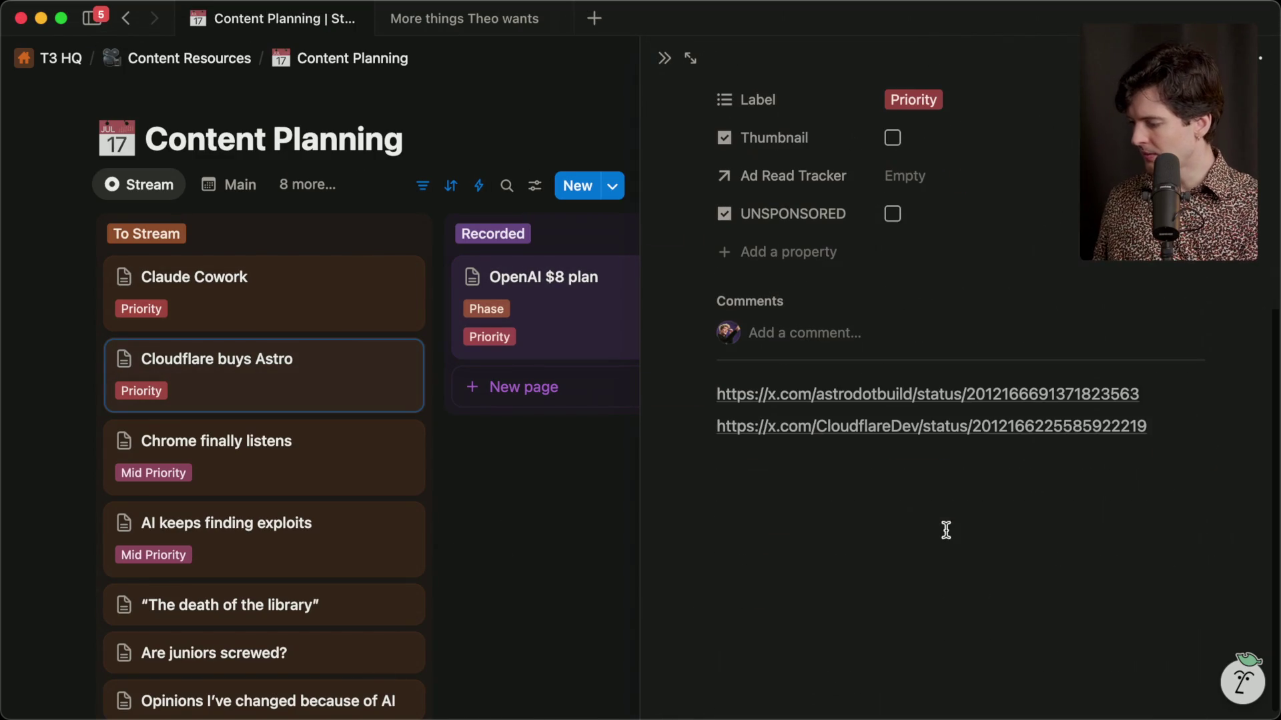
{"action": "left_click", "coordinate": [947, 392]}
{"action": "key", "text": "super+Tab"}
{"action": "left_click", "coordinate": [946, 424]}
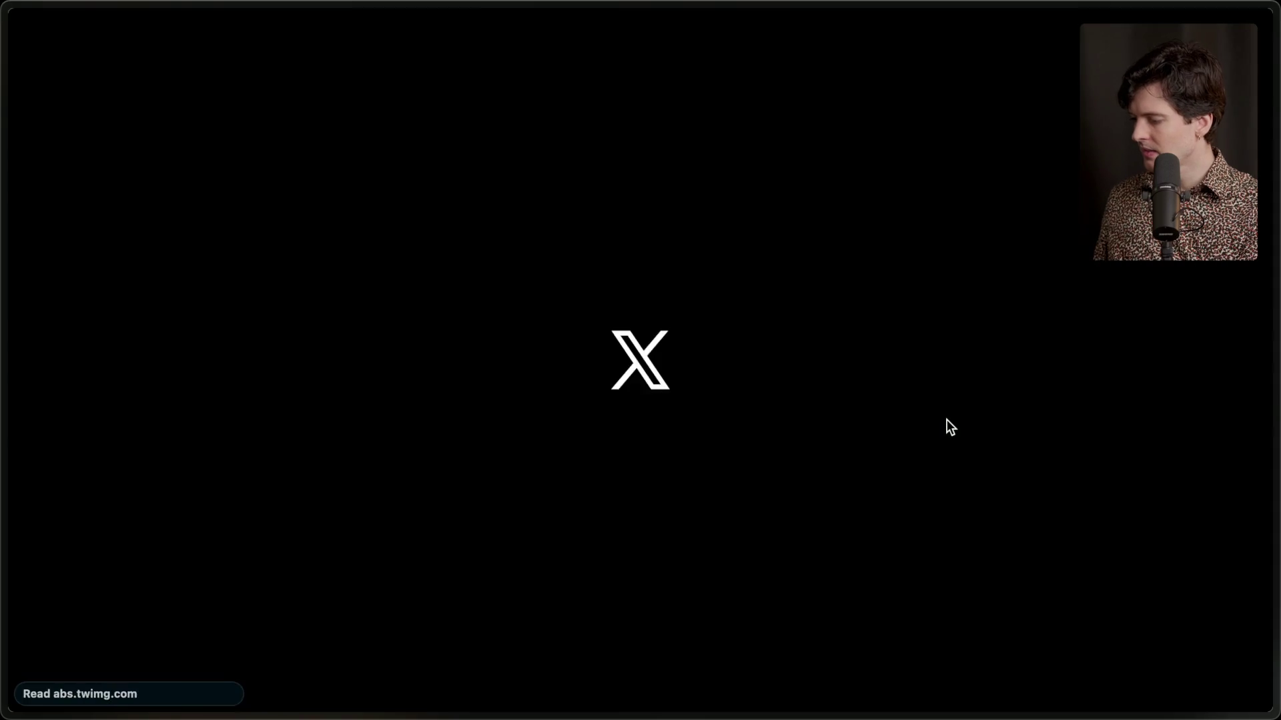
{"action": "left_click_drag", "start_coordinate": [1110, 381], "coordinate": [1111, 427]}
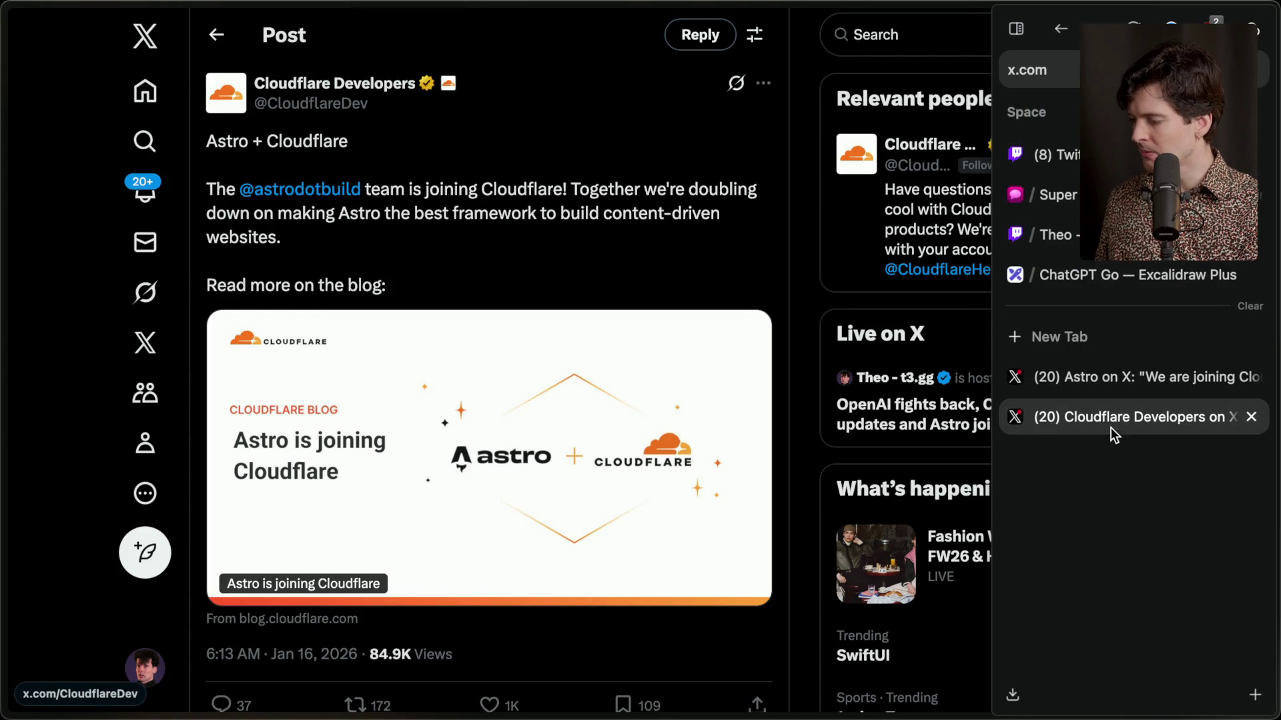
{"action": "scroll", "coordinate": [580, 449], "scroll_direction": "down", "scroll_amount": 3}
{"action": "scroll", "coordinate": [587, 439], "scroll_direction": "up", "scroll_amount": 3}
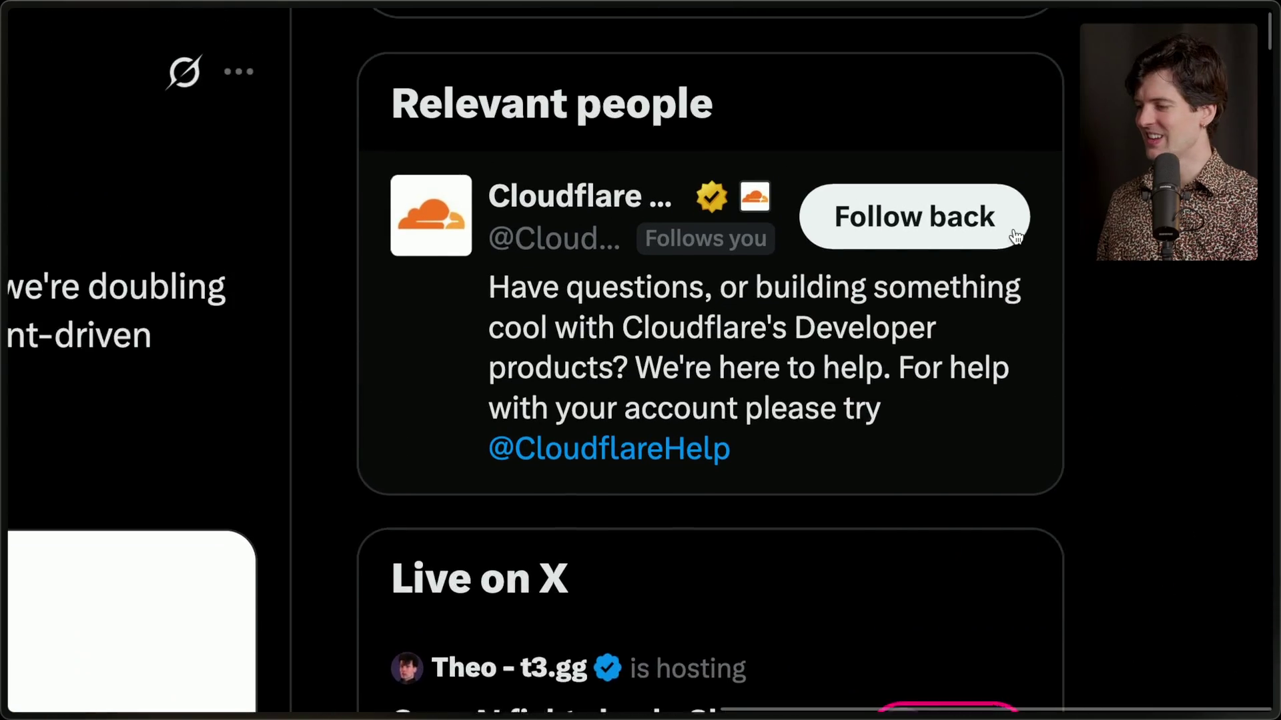
Screenshot the Relevant people card, then return to the Twitch Stream Manager tab.
{"action": "left_click_drag", "start_coordinate": [343, 99], "coordinate": [1128, 569]}
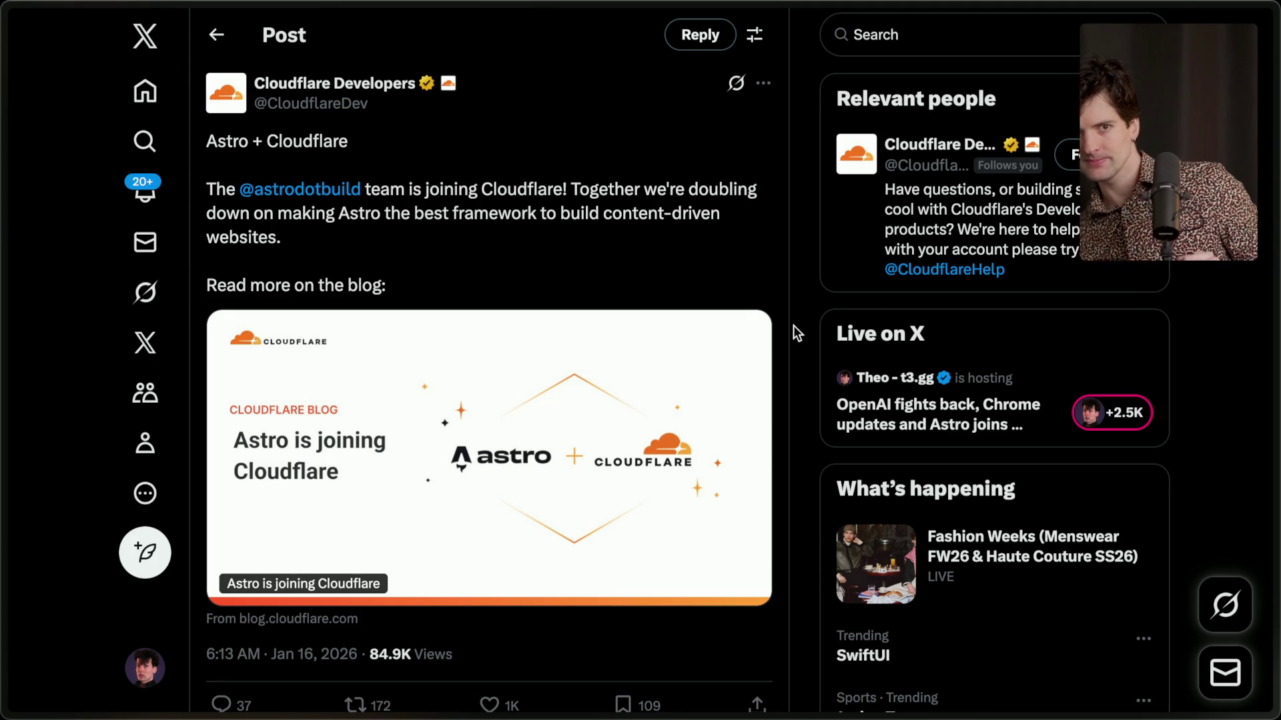
{"action": "mouse_move", "coordinate": [1276, 299]}
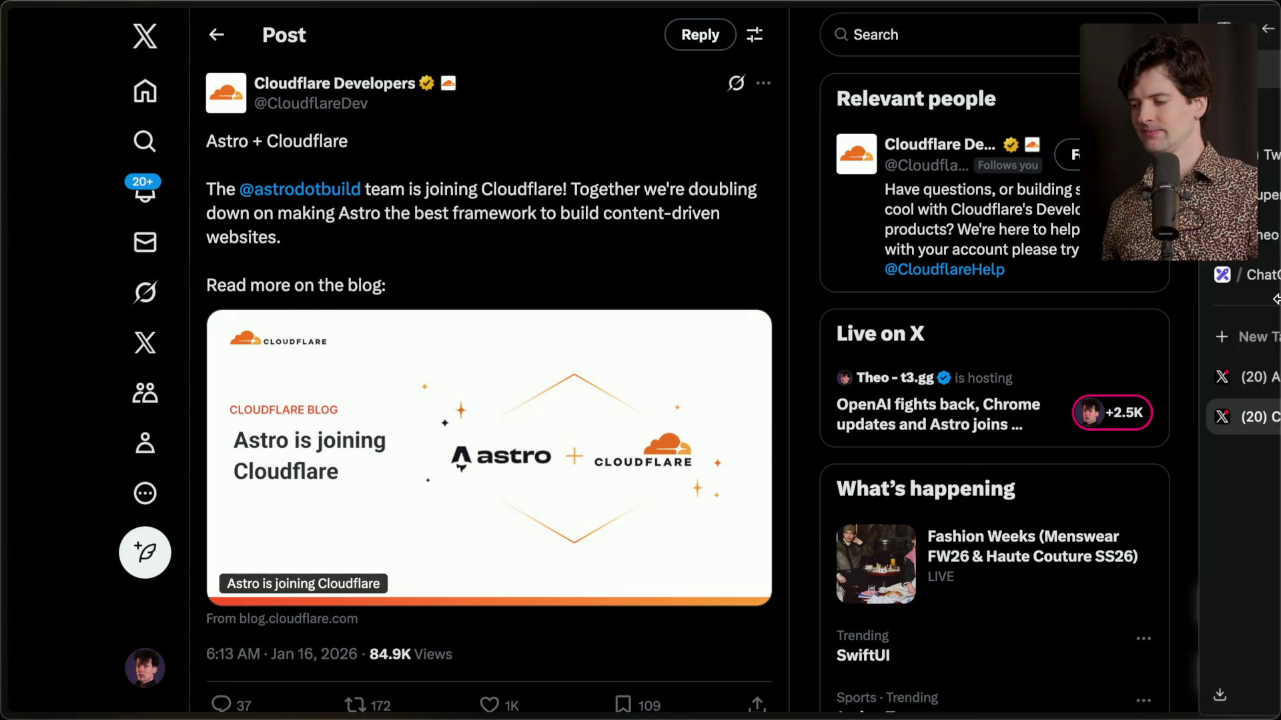
{"action": "key", "text": "ctrl+Tab"}
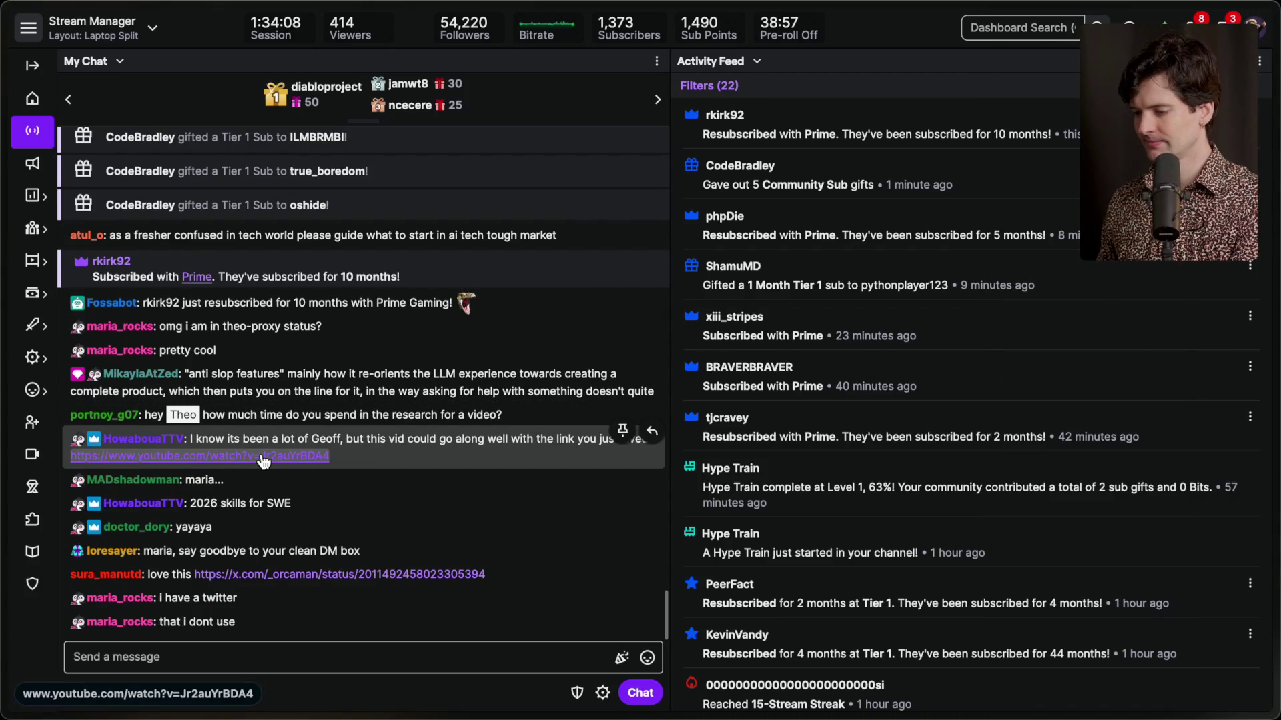
Save the chat-linked 'fundamental skills and knowledge you must have in 2026 for SWE' video to Watch later.
{"action": "left_click", "coordinate": [263, 460]}
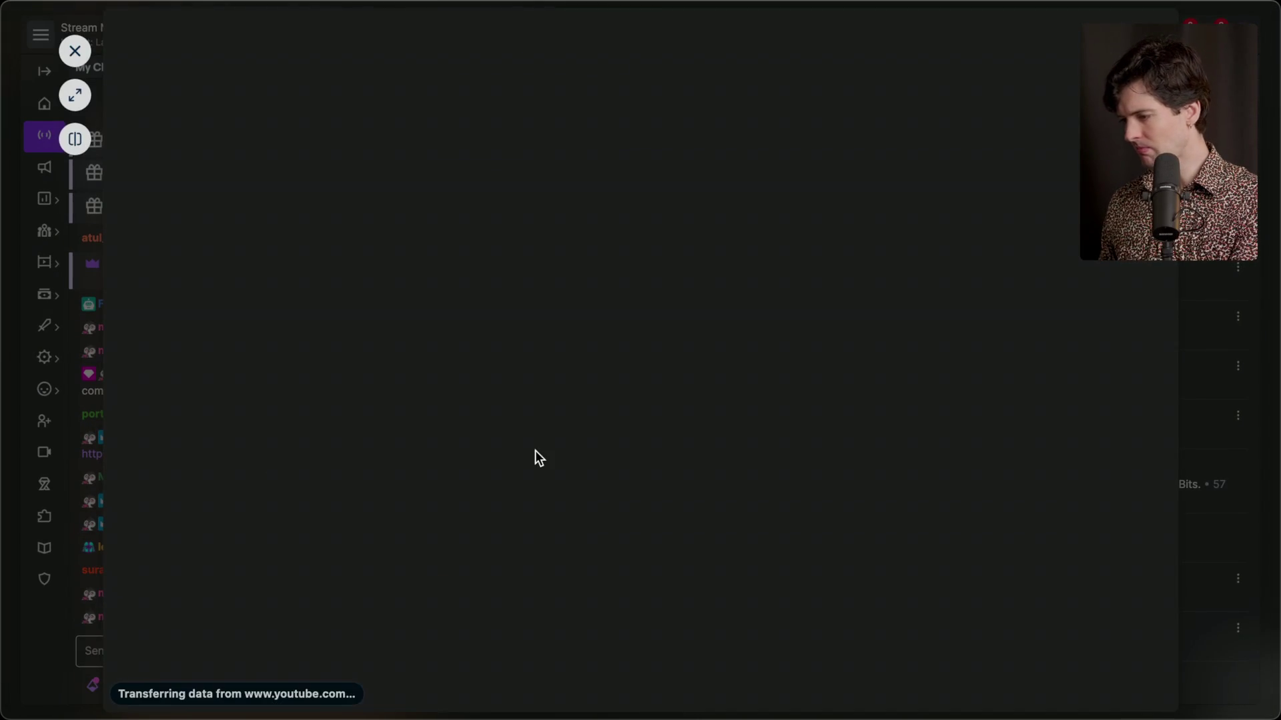
{"action": "scroll", "coordinate": [320, 616], "scroll_direction": "down", "scroll_amount": 3}
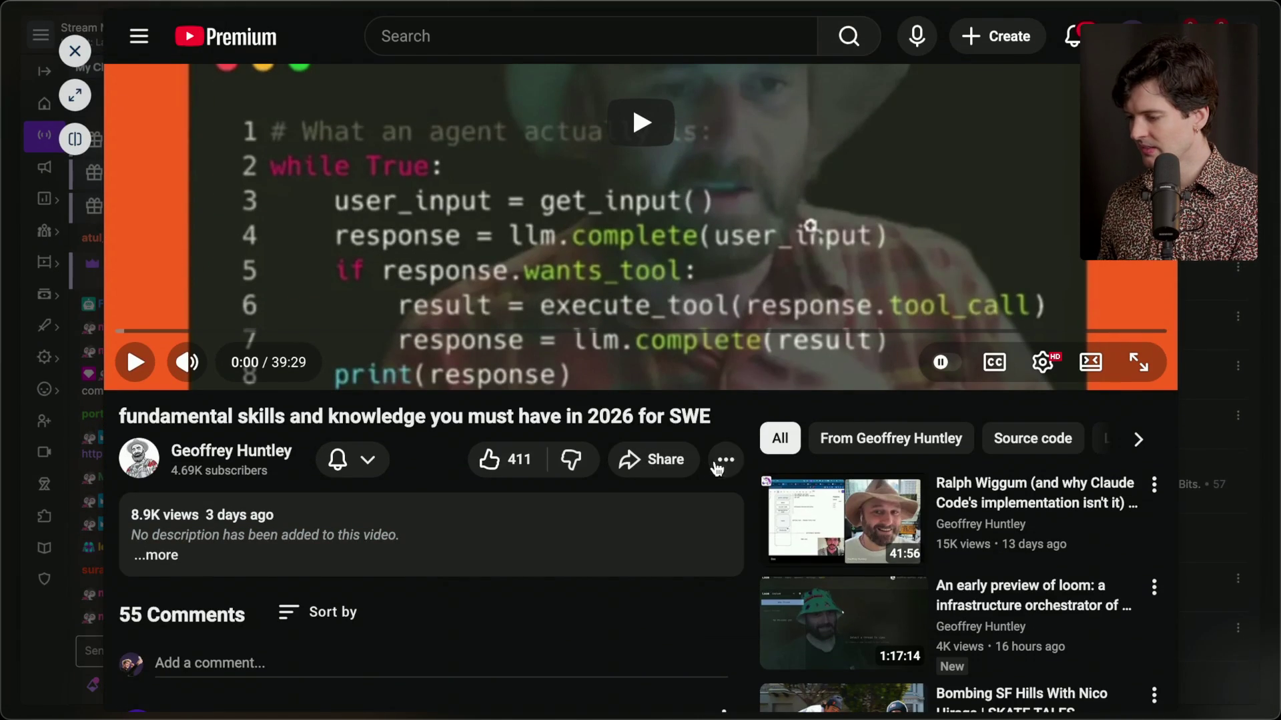
{"action": "left_click", "coordinate": [719, 465]}
{"action": "left_click", "coordinate": [759, 513]}
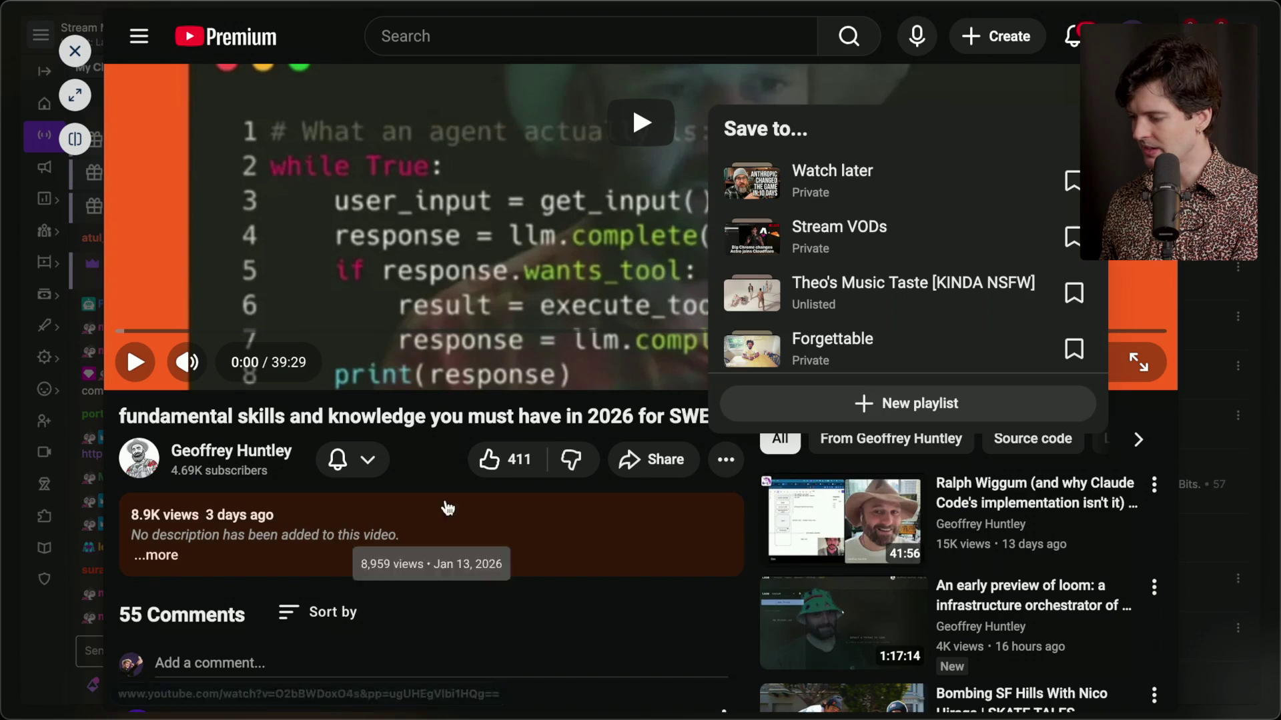
{"action": "left_click", "coordinate": [863, 175]}
{"action": "key", "text": "Escape"}
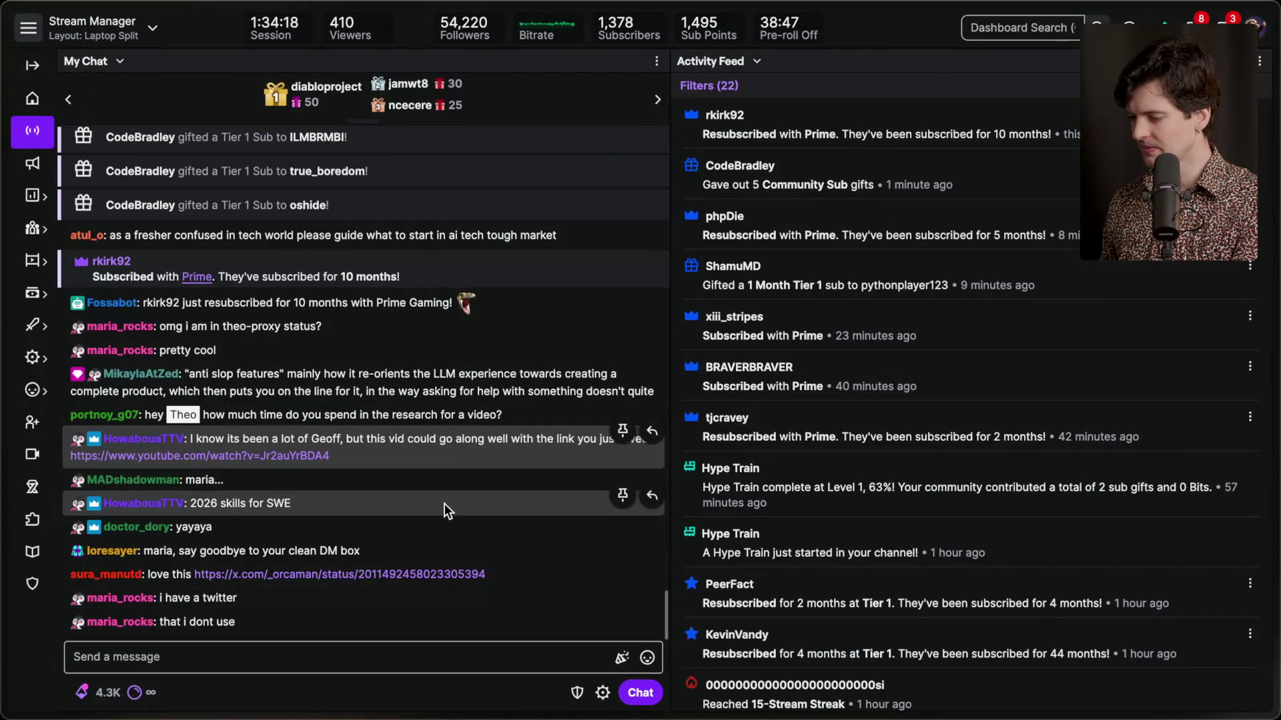
{"action": "left_click", "coordinate": [403, 574]}
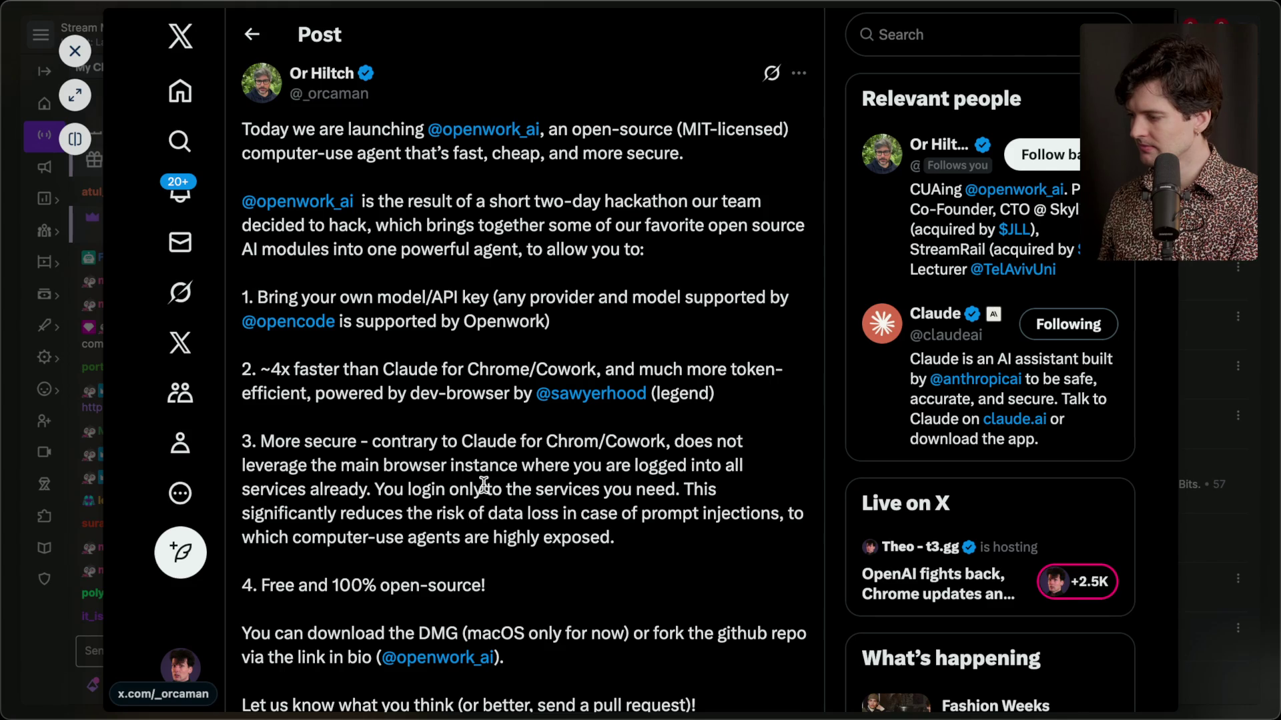
Scroll through the openwork launch post to its four points and macOS DMG download.
{"action": "scroll", "coordinate": [484, 486], "scroll_direction": "down", "scroll_amount": 3}
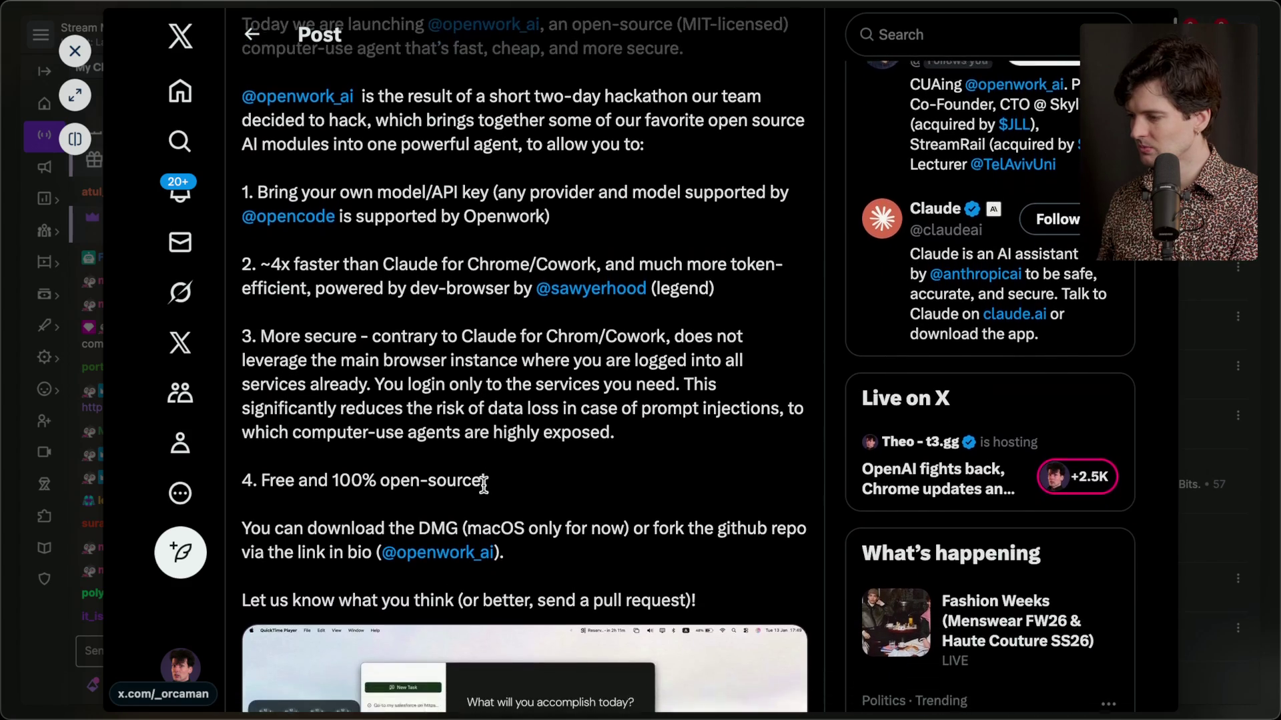
{"action": "scroll", "coordinate": [483, 484], "scroll_direction": "down", "scroll_amount": 10}
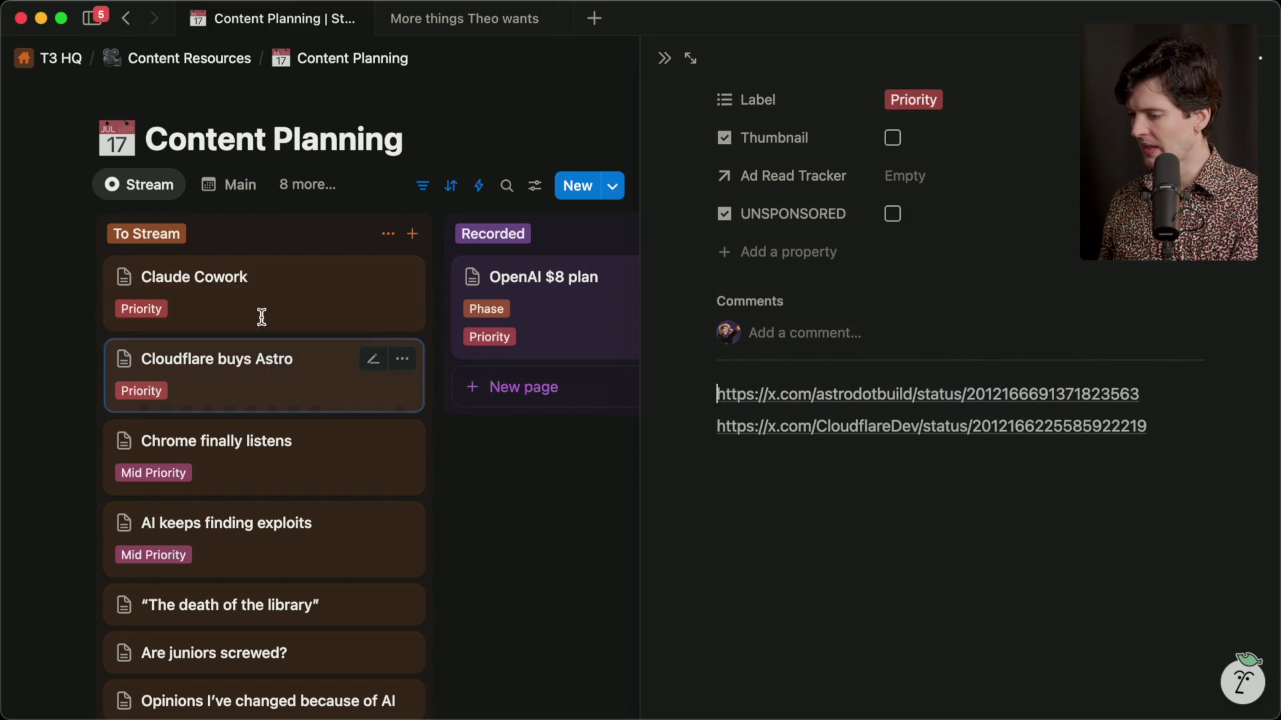
From the Claude Cowork card, open the LangChain JS openwork post and the openwork launch post.
{"action": "left_click", "coordinate": [286, 269]}
{"action": "scroll", "coordinate": [923, 474], "scroll_direction": "down", "scroll_amount": 5}
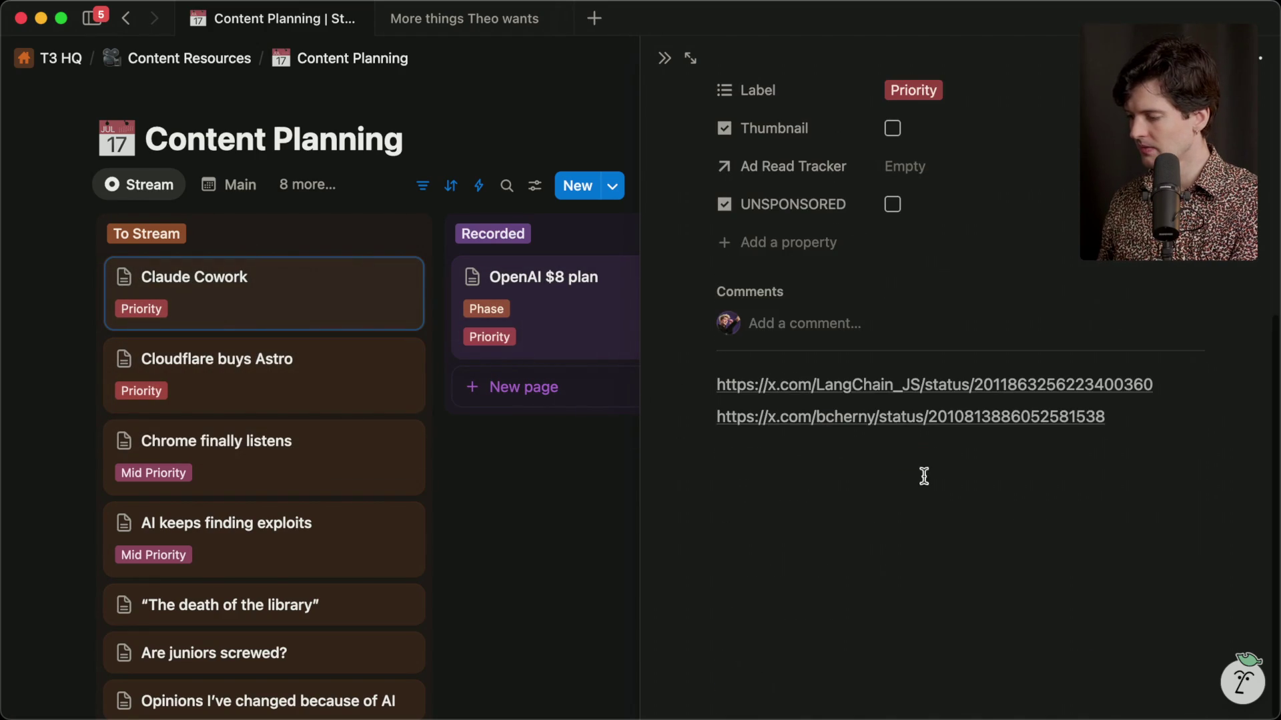
{"action": "left_click", "coordinate": [939, 384]}
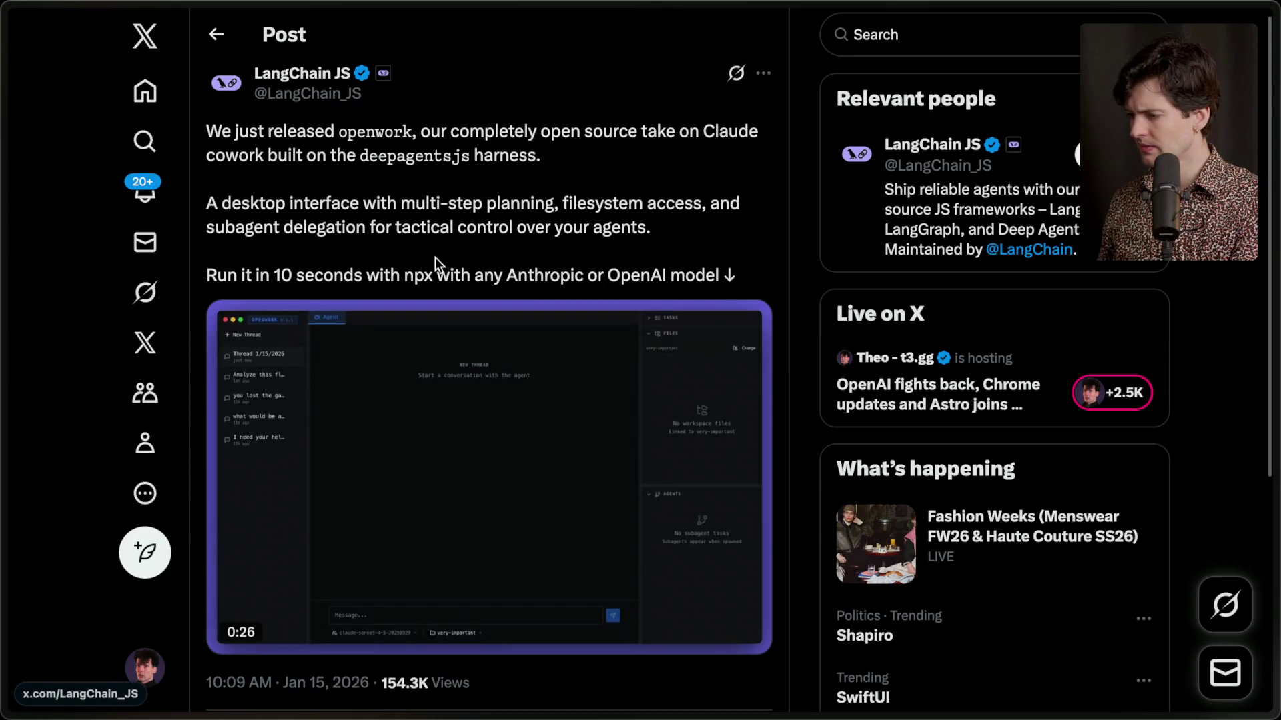
{"action": "mouse_move", "coordinate": [1275, 280]}
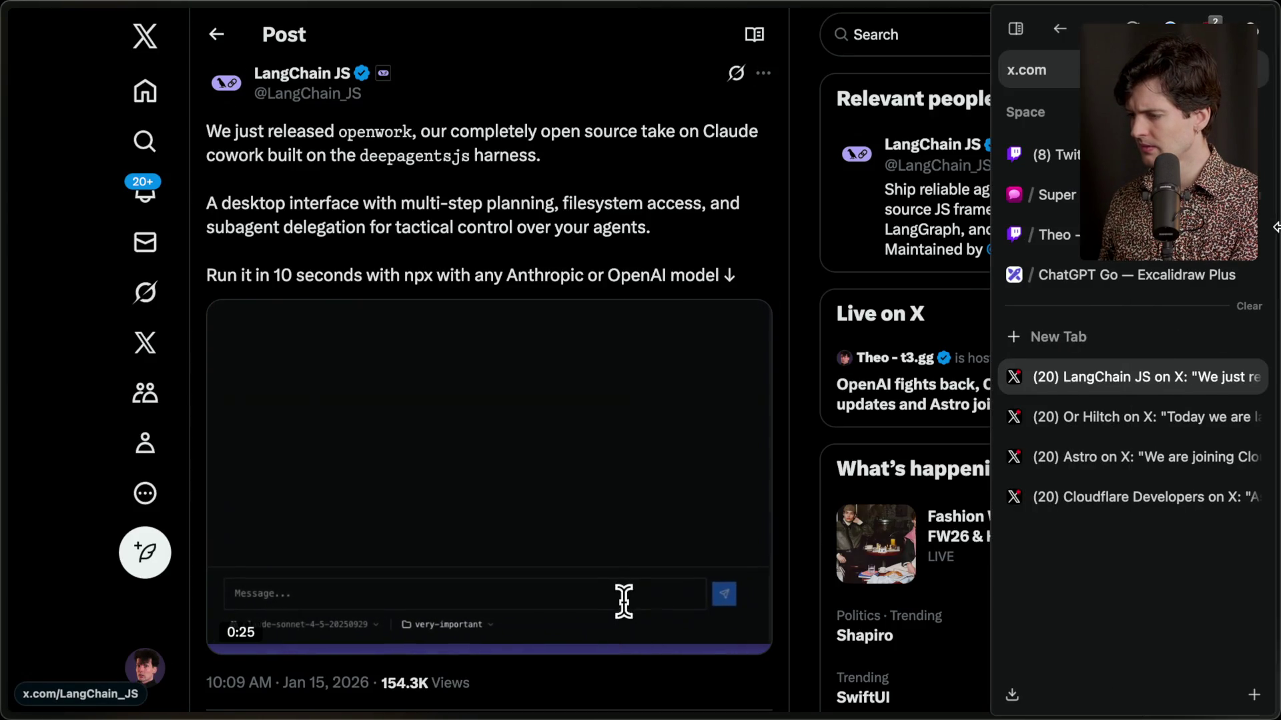
{"action": "left_click", "coordinate": [1115, 418]}
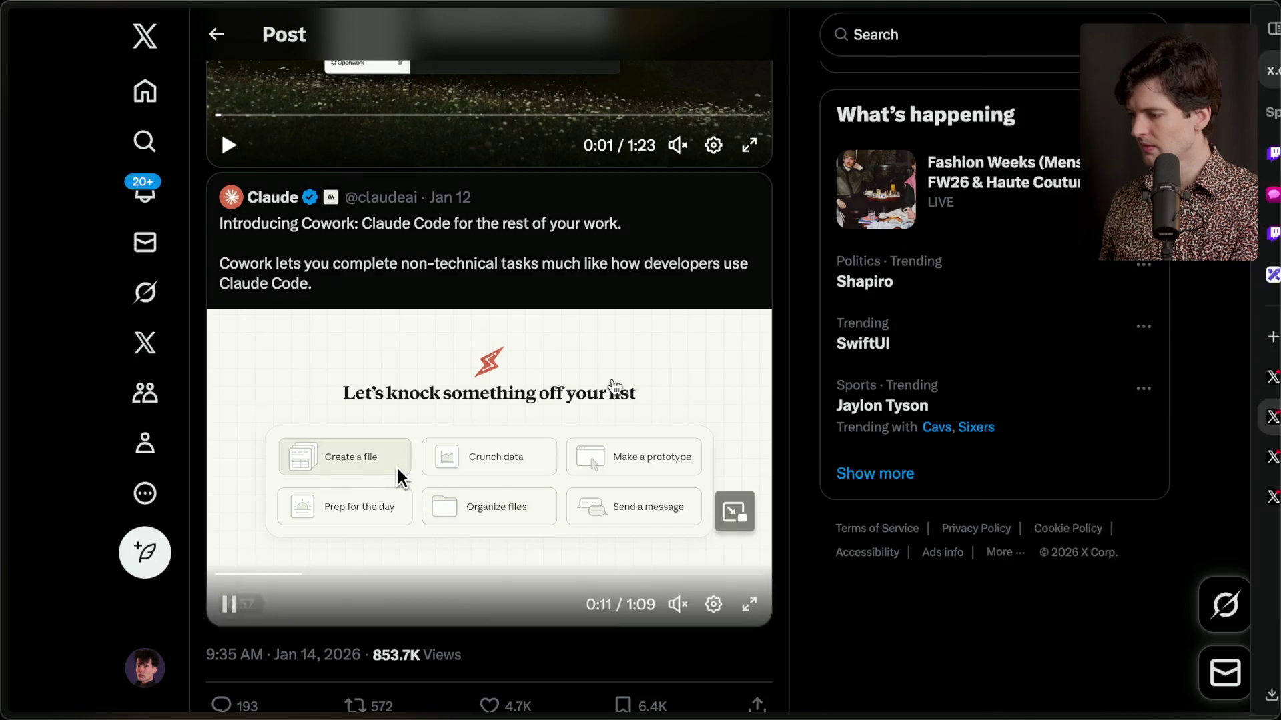
{"action": "scroll", "coordinate": [612, 379], "scroll_direction": "up", "scroll_amount": 10}
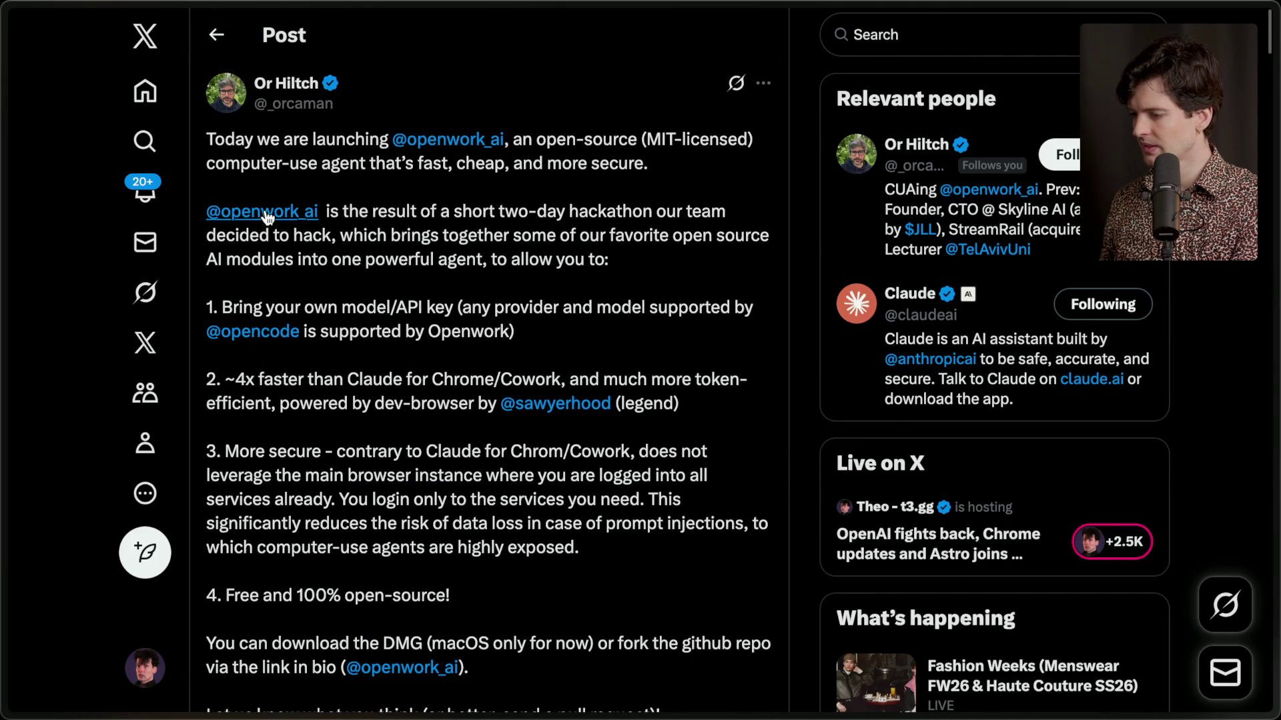
Browse the Openwork account profile and pause its embedded demo video.
{"action": "left_click", "coordinate": [267, 215]}
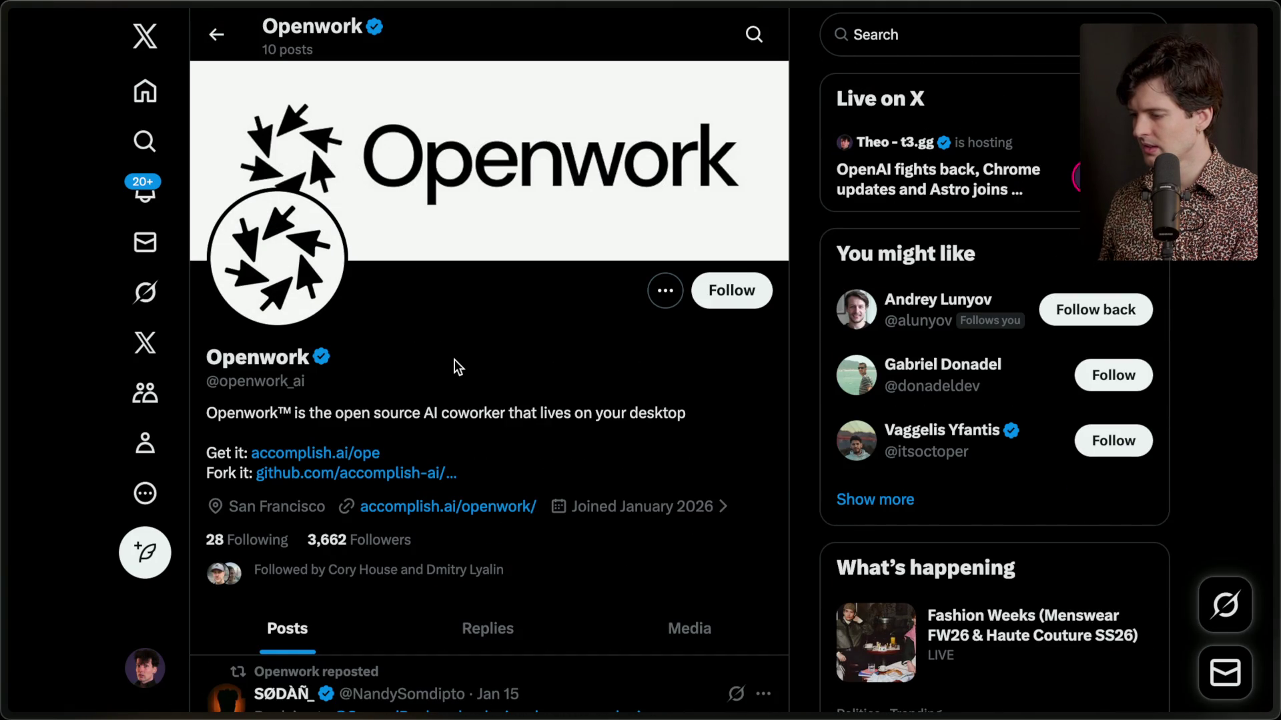
{"action": "scroll", "coordinate": [454, 359], "scroll_direction": "down", "scroll_amount": 6}
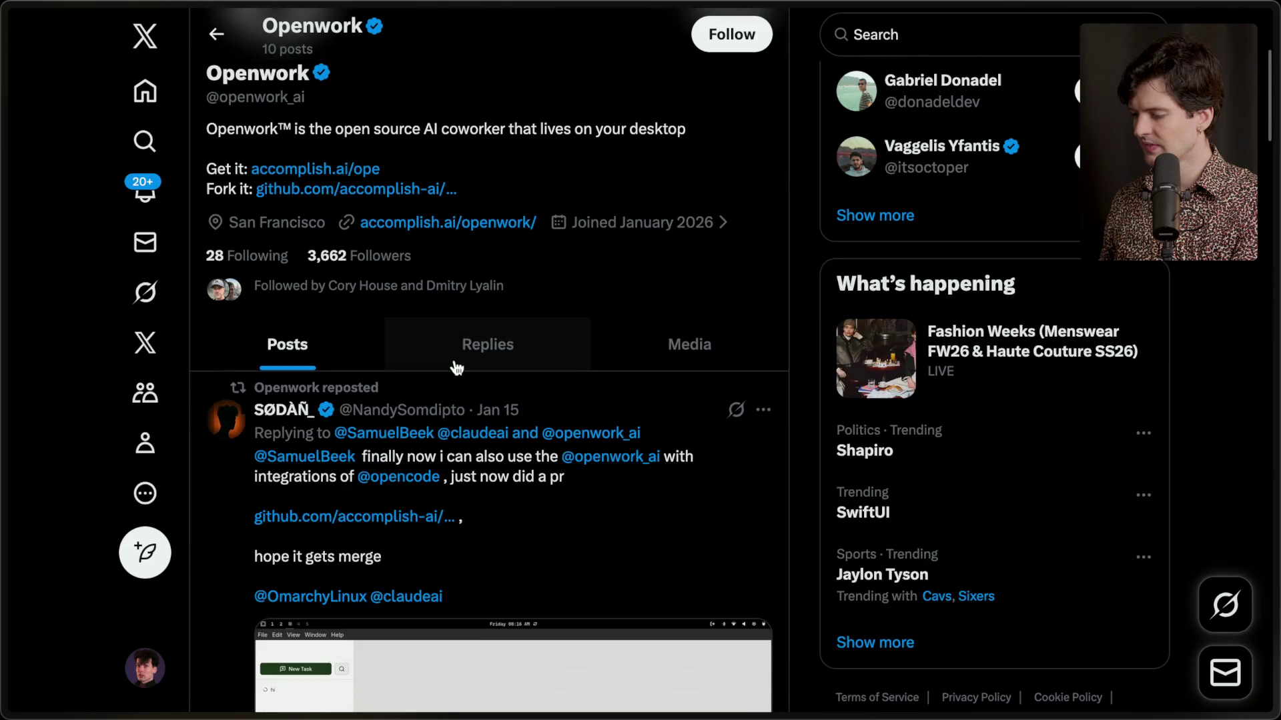
{"action": "scroll", "coordinate": [455, 368], "scroll_direction": "down", "scroll_amount": 10}
{"action": "scroll", "coordinate": [457, 364], "scroll_direction": "left", "scroll_amount": 5}
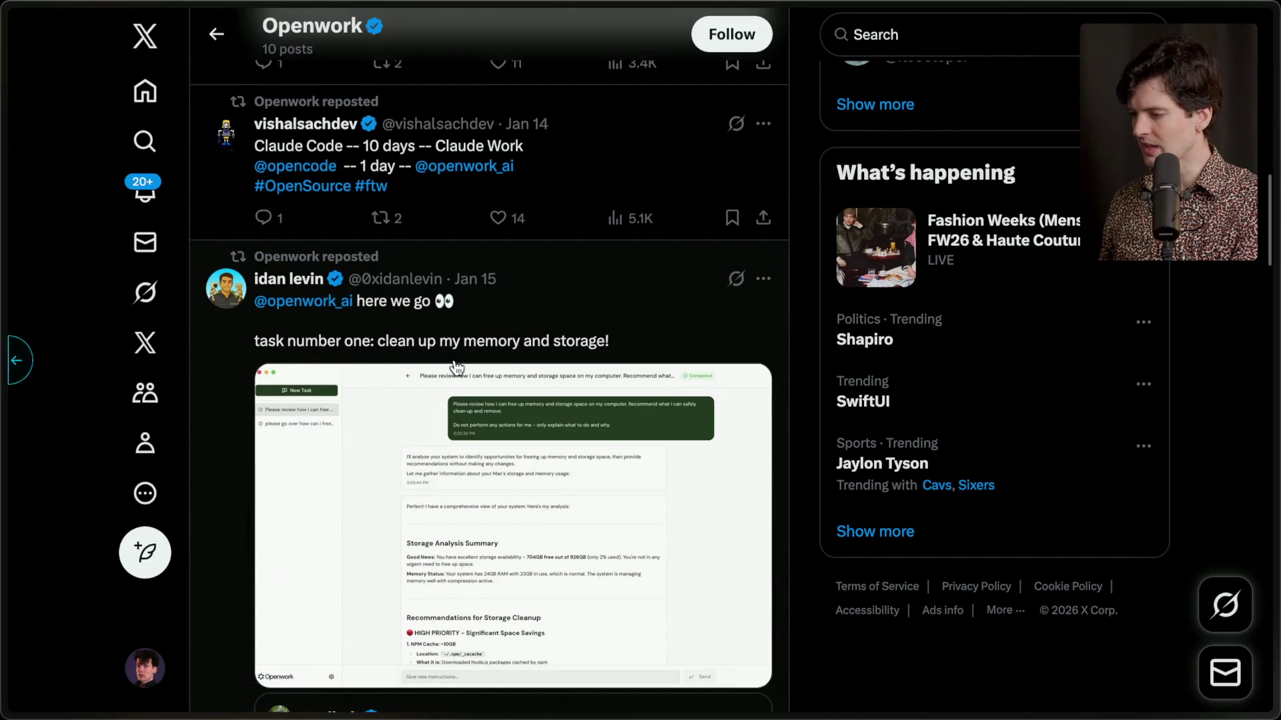
{"action": "scroll", "coordinate": [463, 353], "scroll_direction": "down", "scroll_amount": 9}
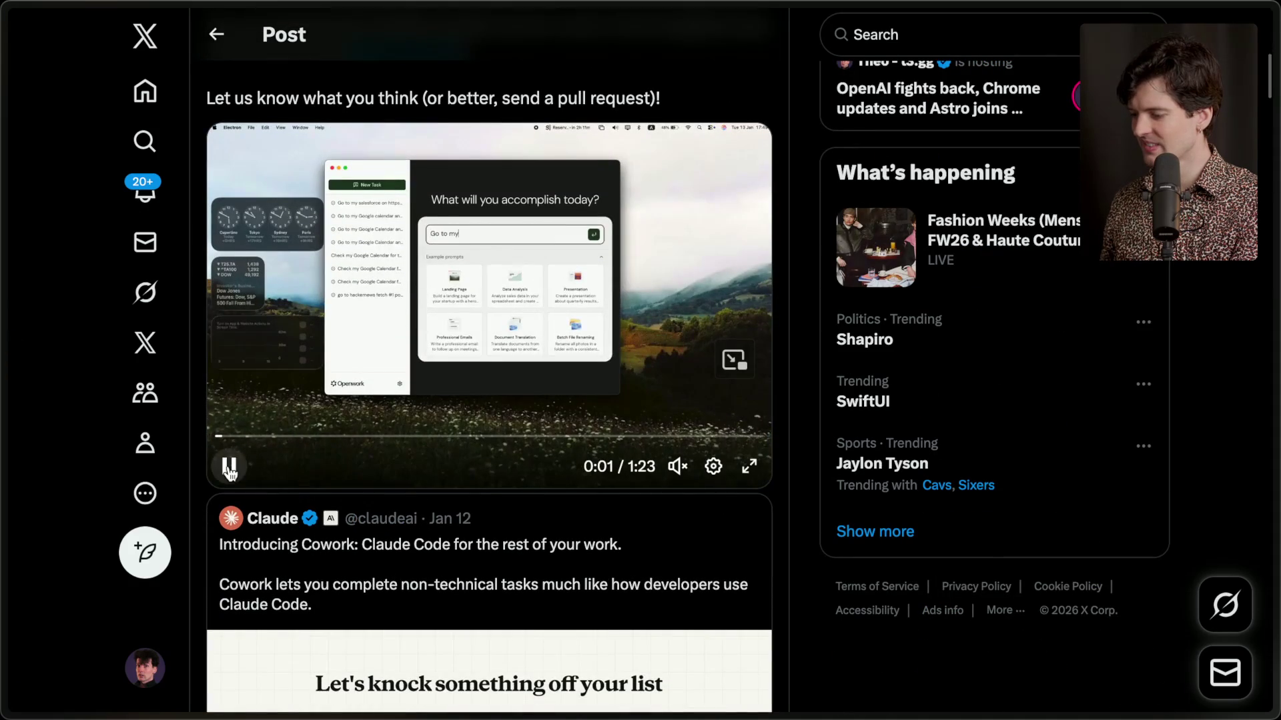
{"action": "left_click", "coordinate": [230, 471]}
Read the launch post's replies down to the Dev Browser versus Claude Chrome Extension benchmark.
{"action": "left_click", "coordinate": [1137, 382]}
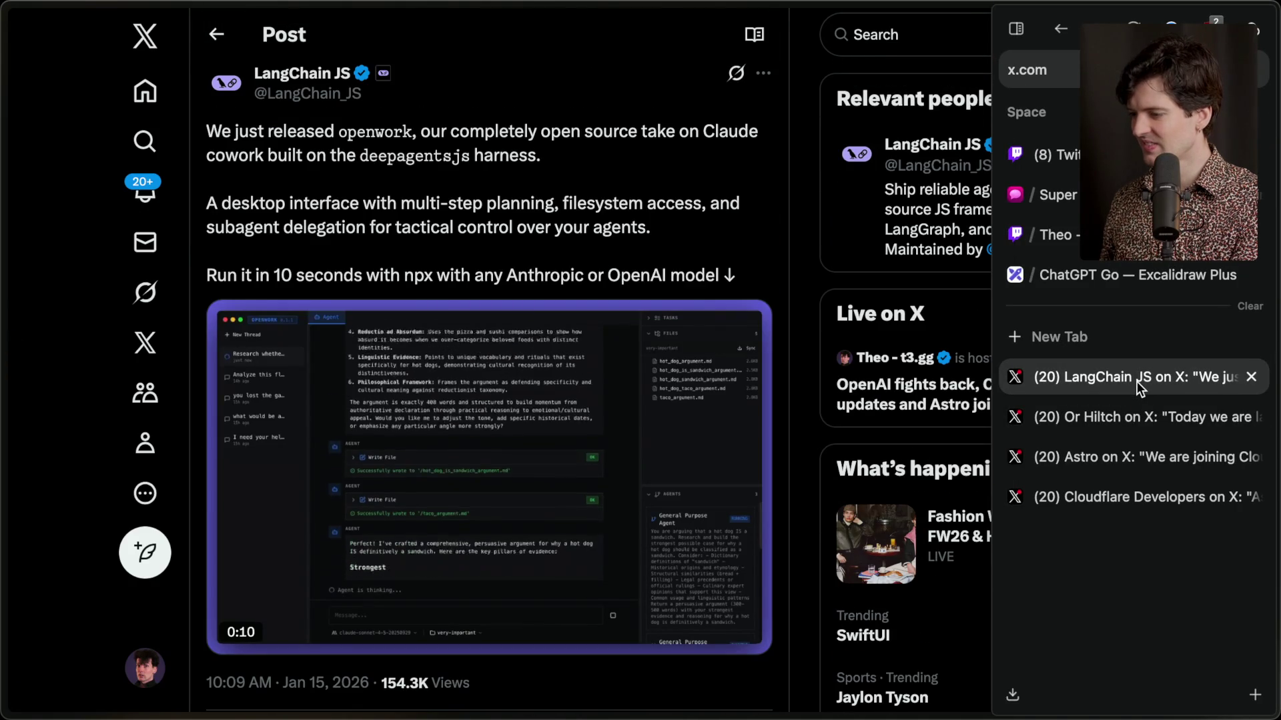
{"action": "scroll", "coordinate": [573, 359], "scroll_direction": "down", "scroll_amount": 9}
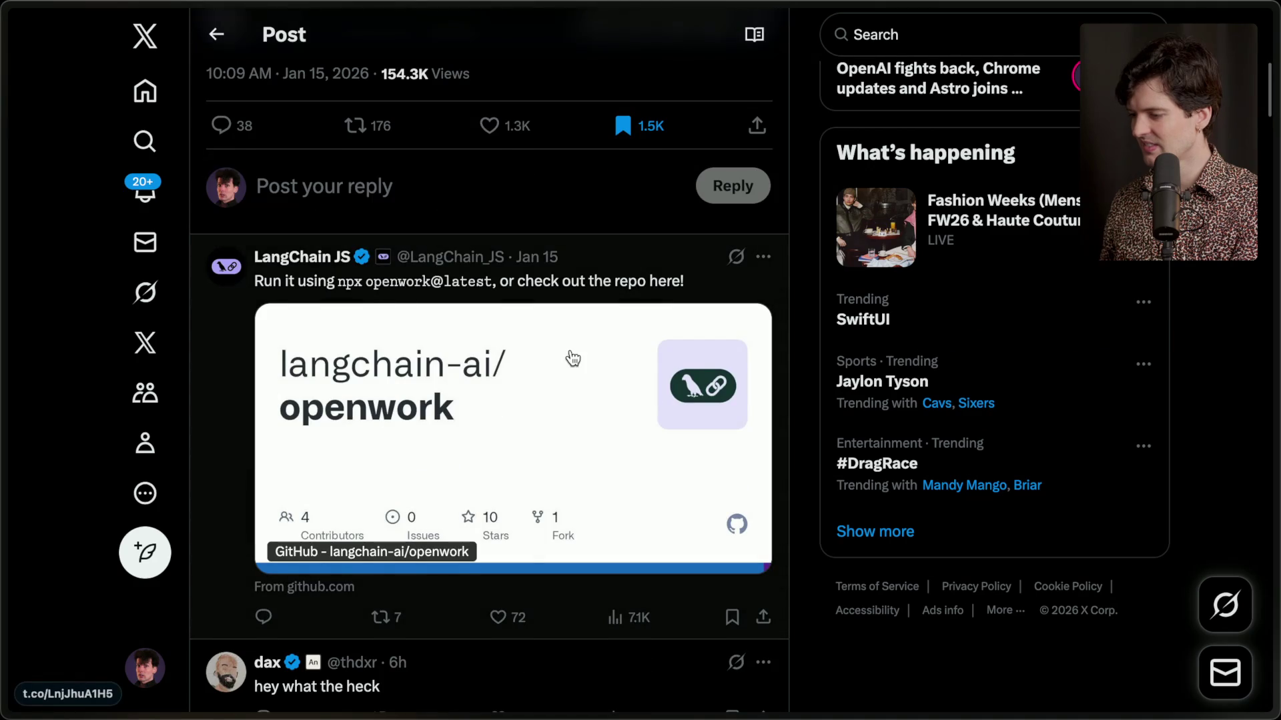
{"action": "left_click", "coordinate": [1124, 415]}
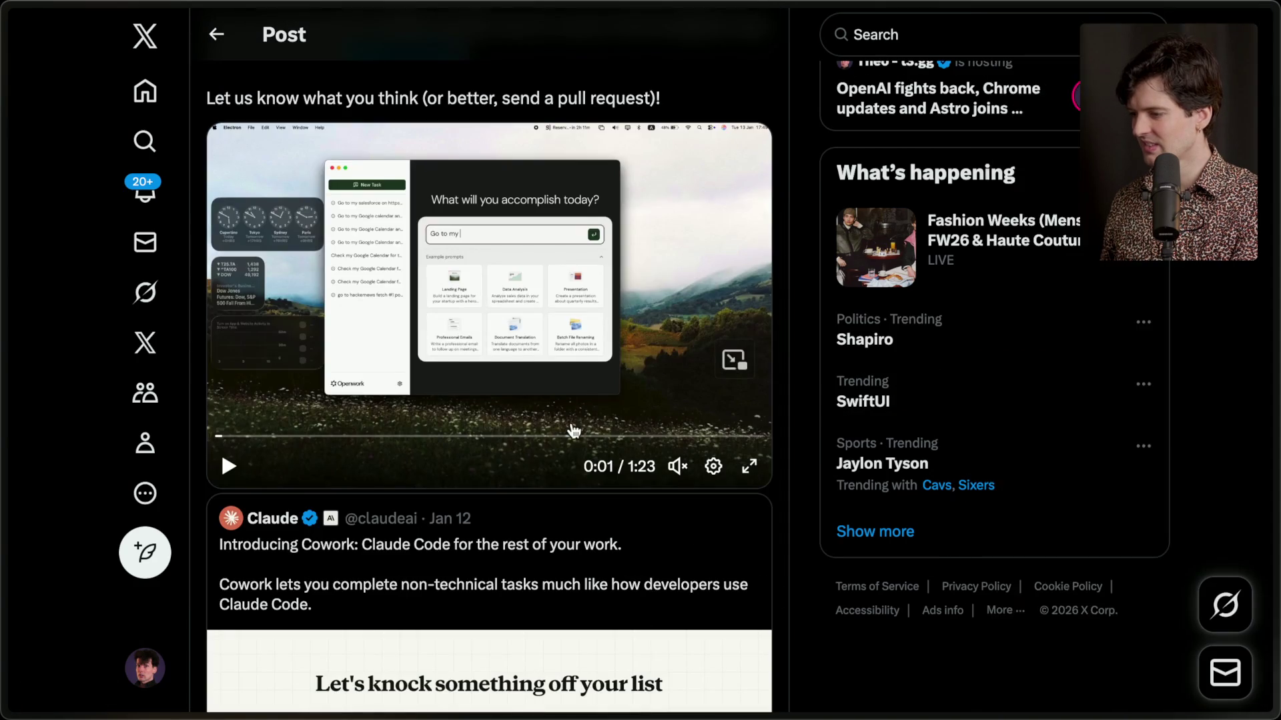
{"action": "scroll", "coordinate": [572, 431], "scroll_direction": "down", "scroll_amount": 20}
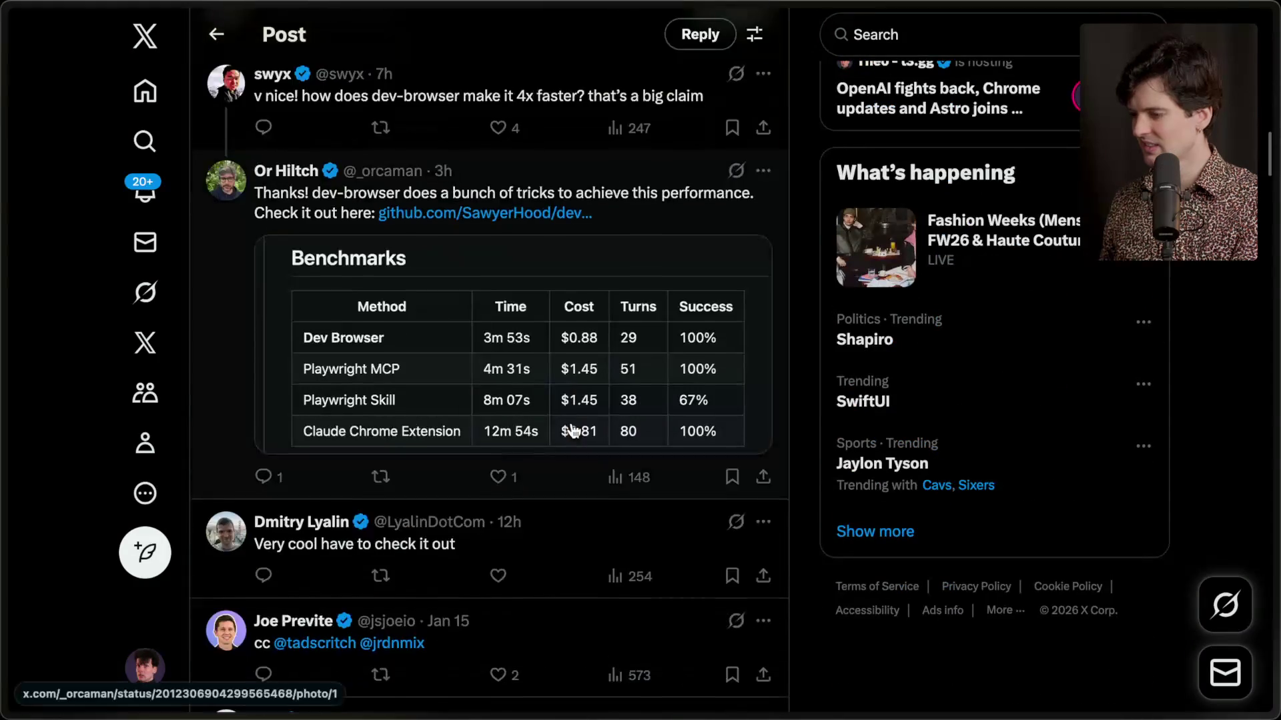
{"action": "scroll", "coordinate": [571, 431], "scroll_direction": "up", "scroll_amount": 2}
Open and review the dev-browser GitHub repository, then close it.
{"action": "middle_click", "coordinate": [527, 303]}
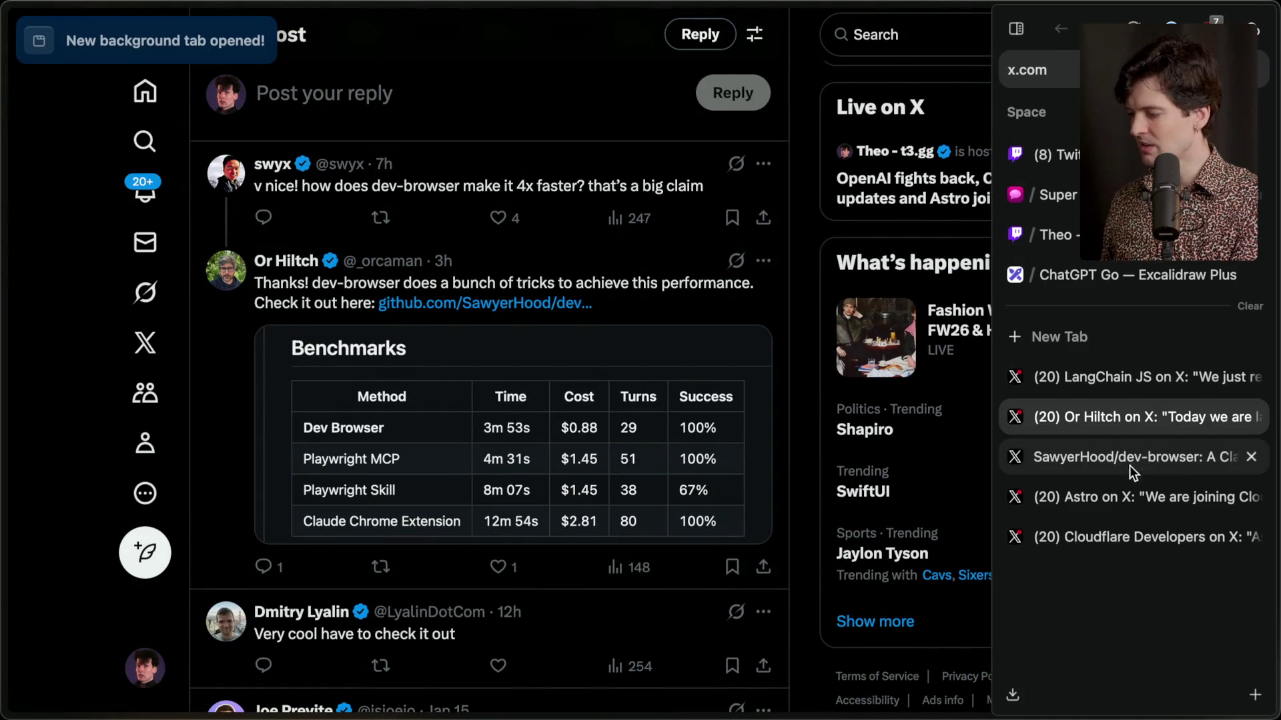
{"action": "left_click", "coordinate": [1131, 460]}
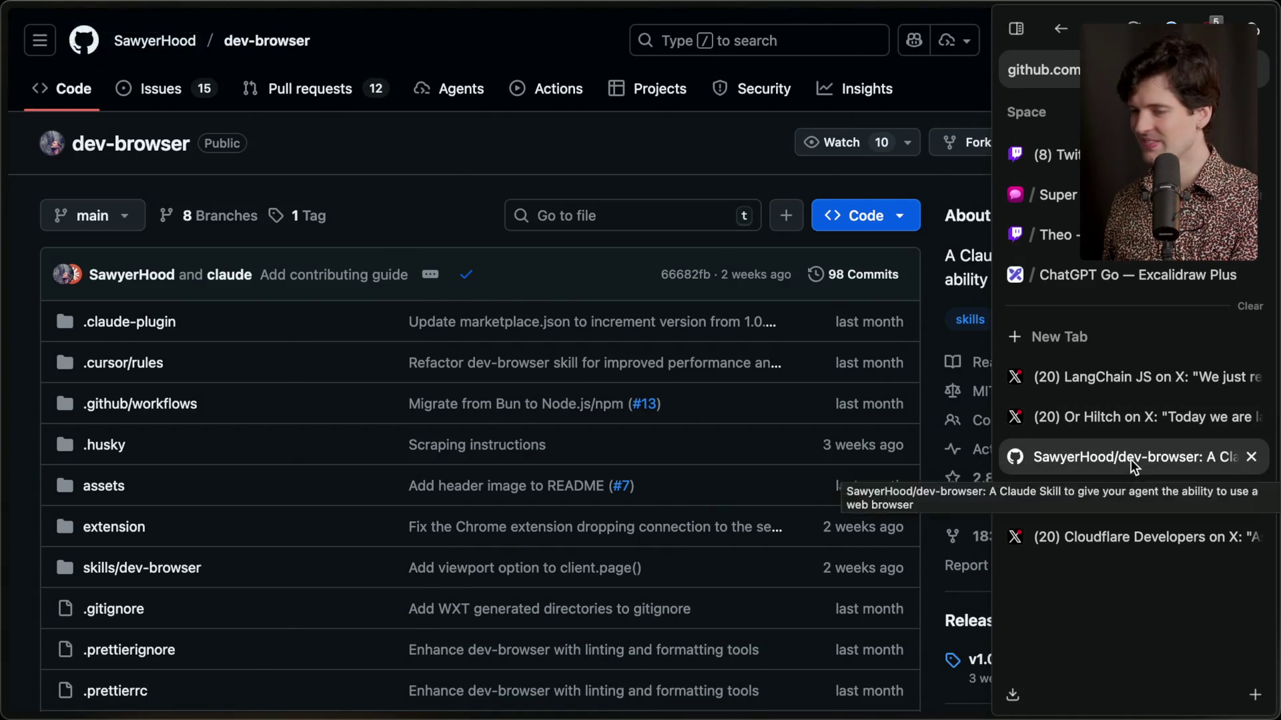
{"action": "key", "text": "super+w"}
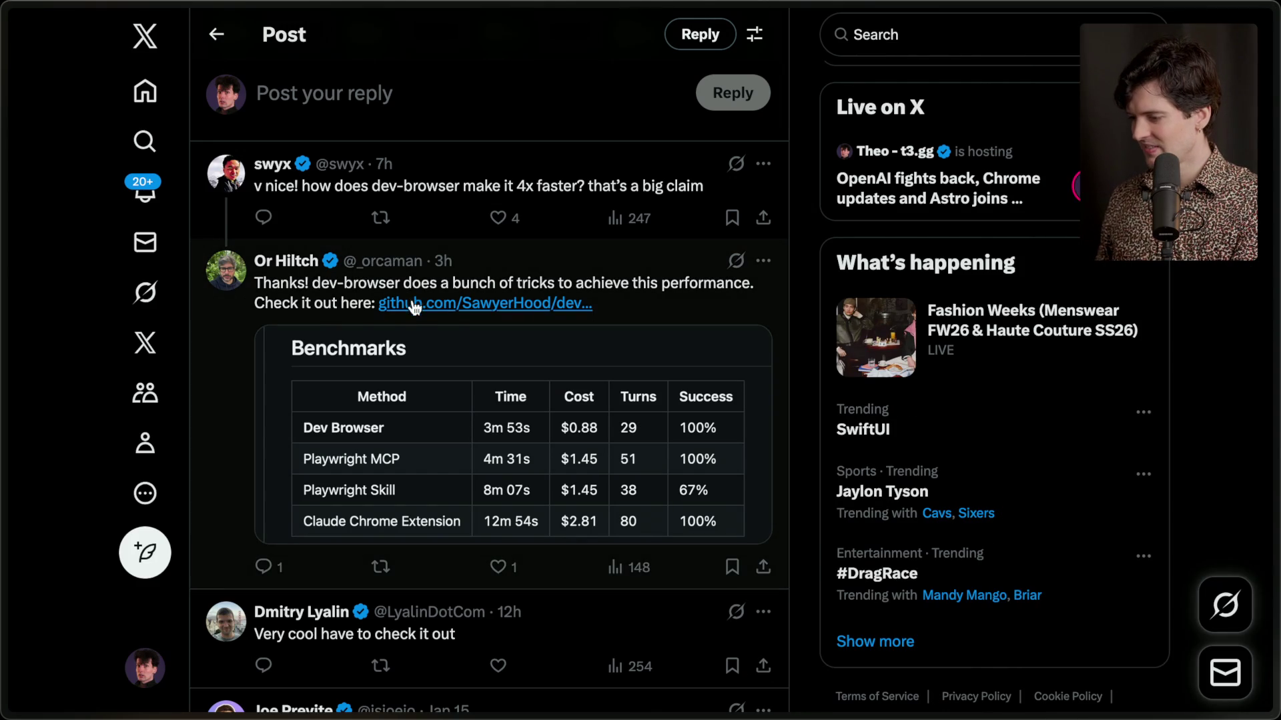
{"action": "scroll", "coordinate": [415, 306], "scroll_direction": "down", "scroll_amount": 5}
{"action": "scroll", "coordinate": [409, 306], "scroll_direction": "up", "scroll_amount": 15}
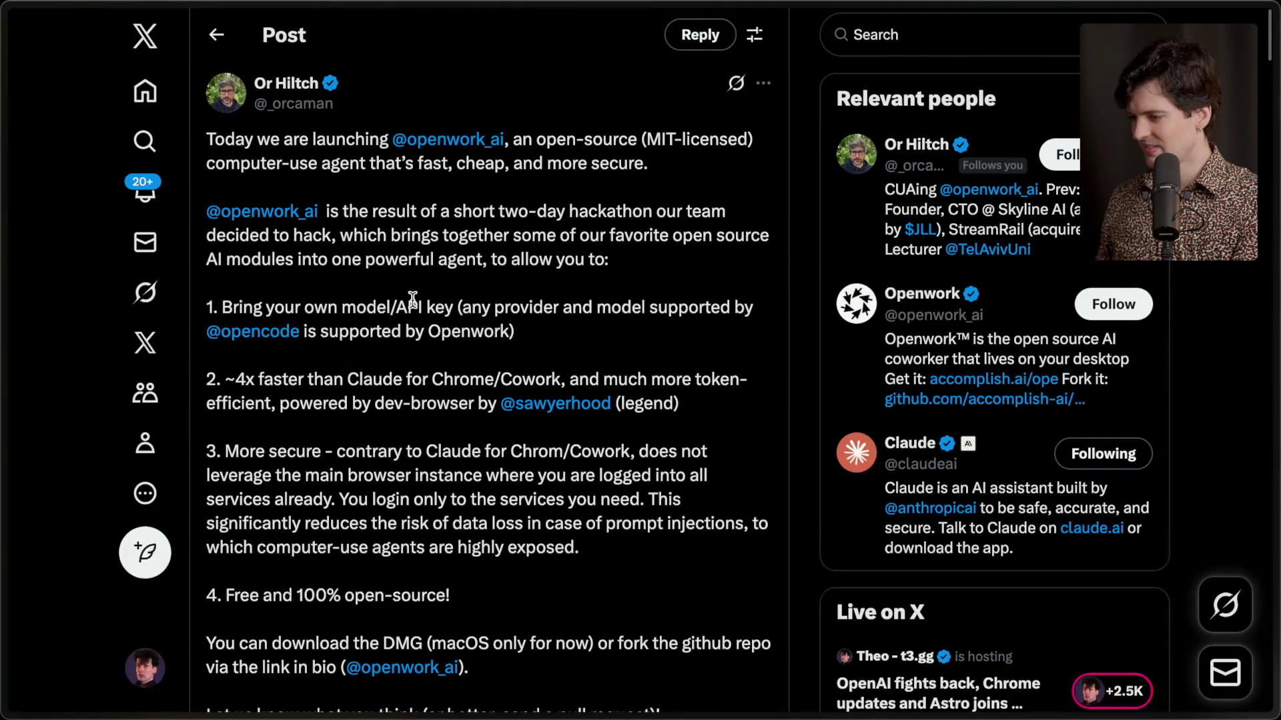
Open the Openwork profile and its accomplish-ai/openwork GitHub repository.
{"action": "middle_click", "coordinate": [463, 144]}
{"action": "scroll", "coordinate": [463, 144], "scroll_direction": "down", "scroll_amount": 3}
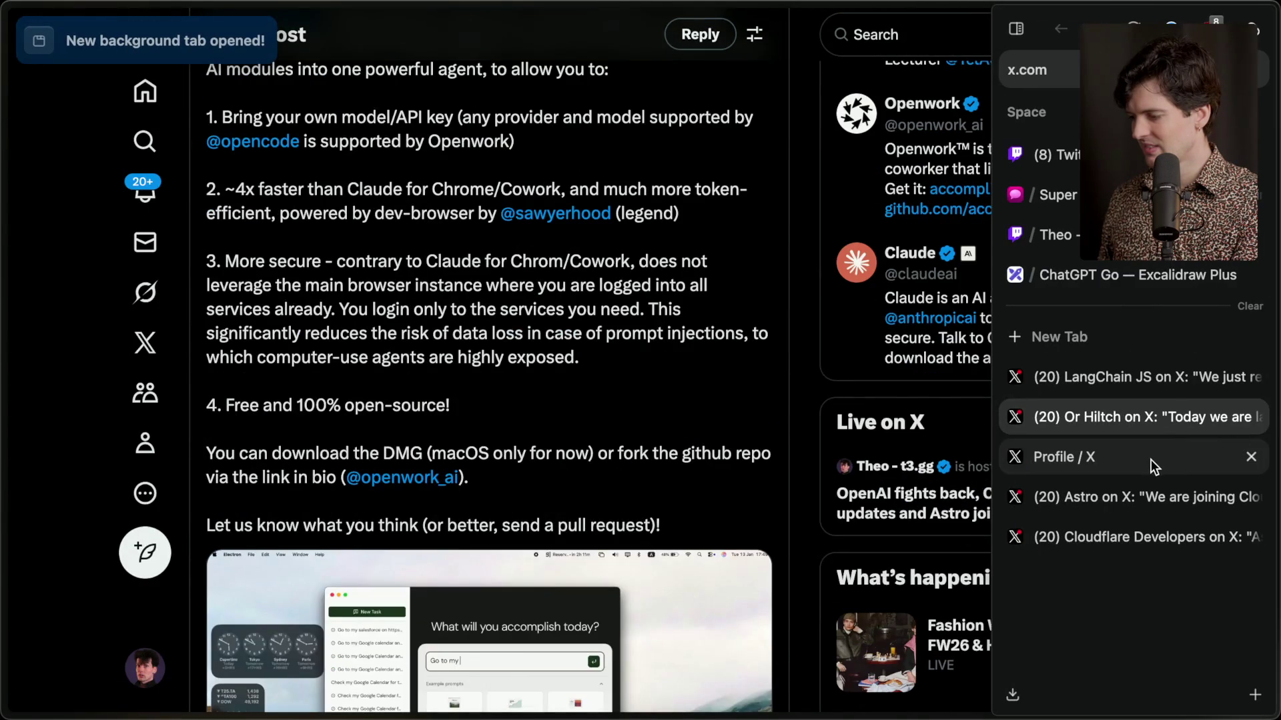
{"action": "left_click", "coordinate": [1150, 459]}
{"action": "left_click", "coordinate": [361, 481]}
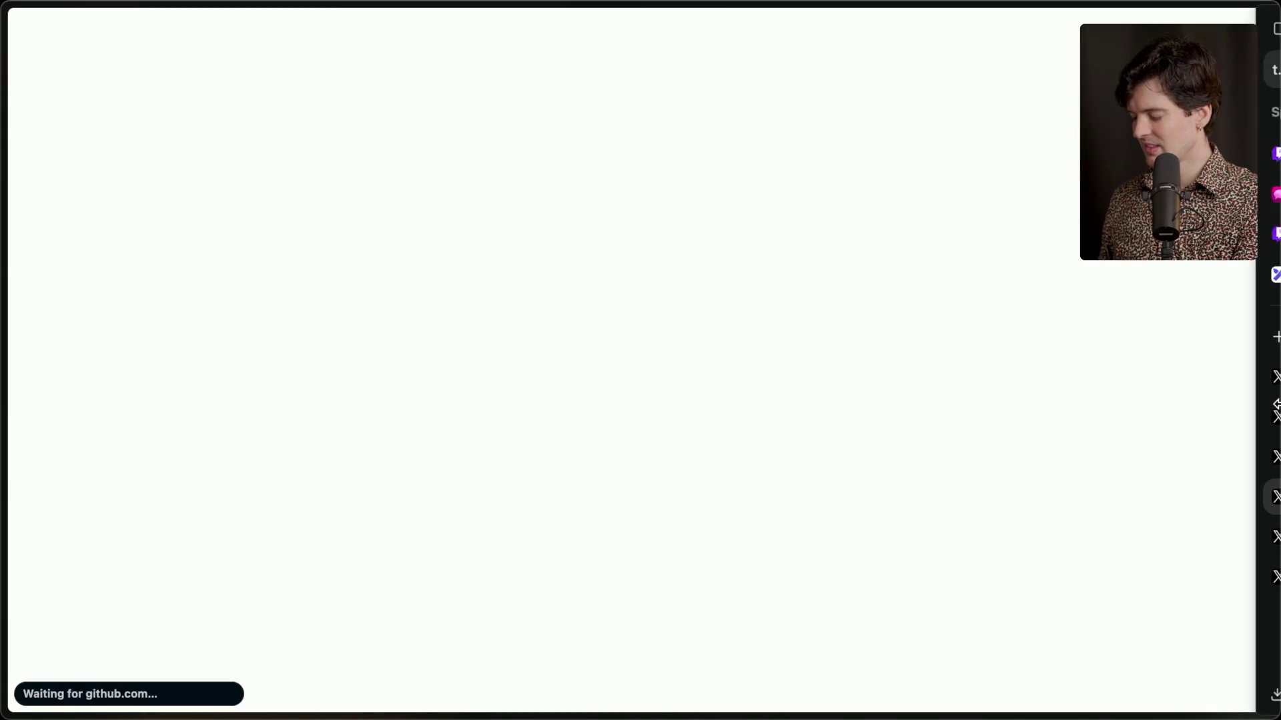
{"action": "mouse_move", "coordinate": [1155, 464]}
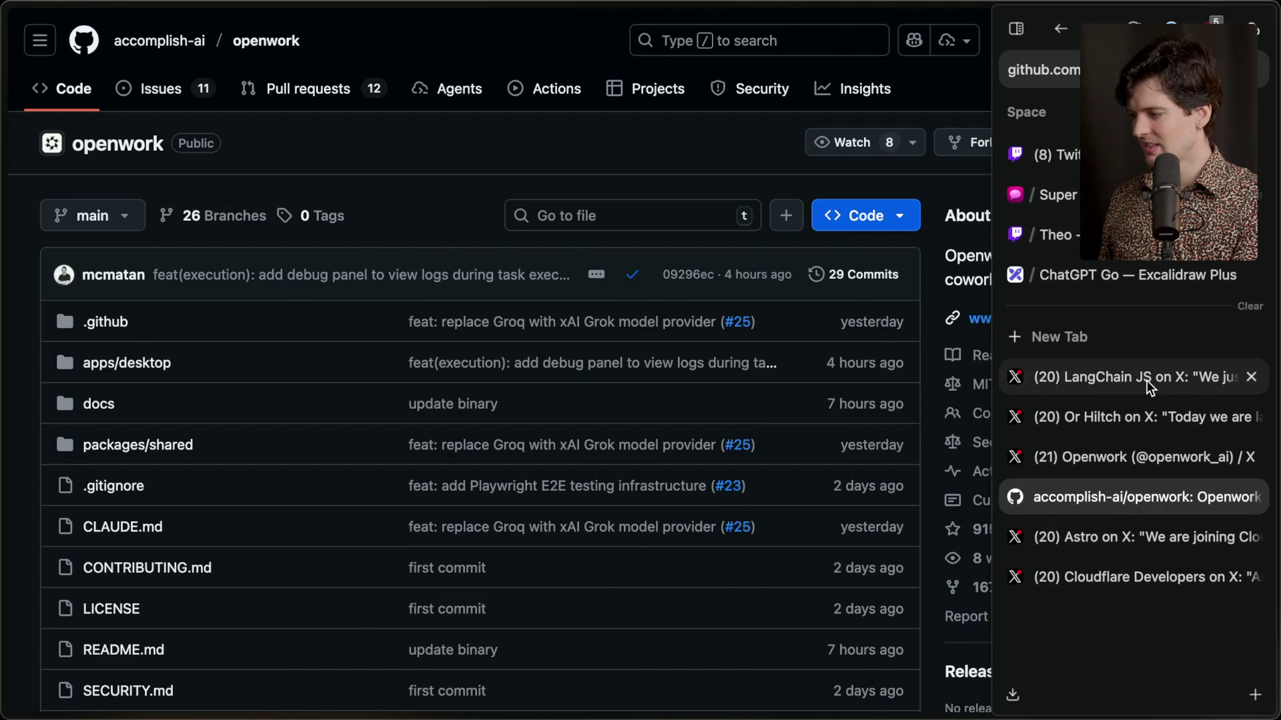
Review the langchain-ai/openwork and accomplish-ai/openwork repositories, closing each afterward.
{"action": "left_click", "coordinate": [1147, 380]}
{"action": "left_click", "coordinate": [489, 420], "text": "super"}
{"action": "mouse_move", "coordinate": [1175, 422]}
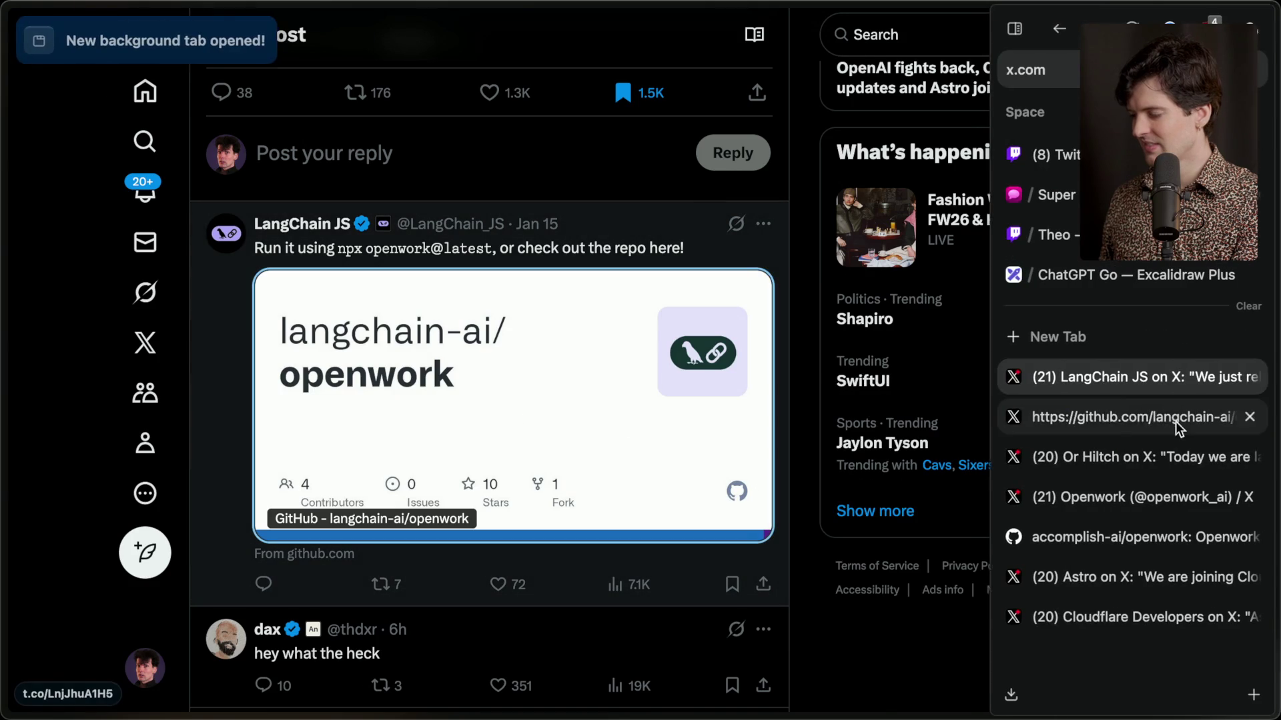
{"action": "left_click", "coordinate": [1126, 415]}
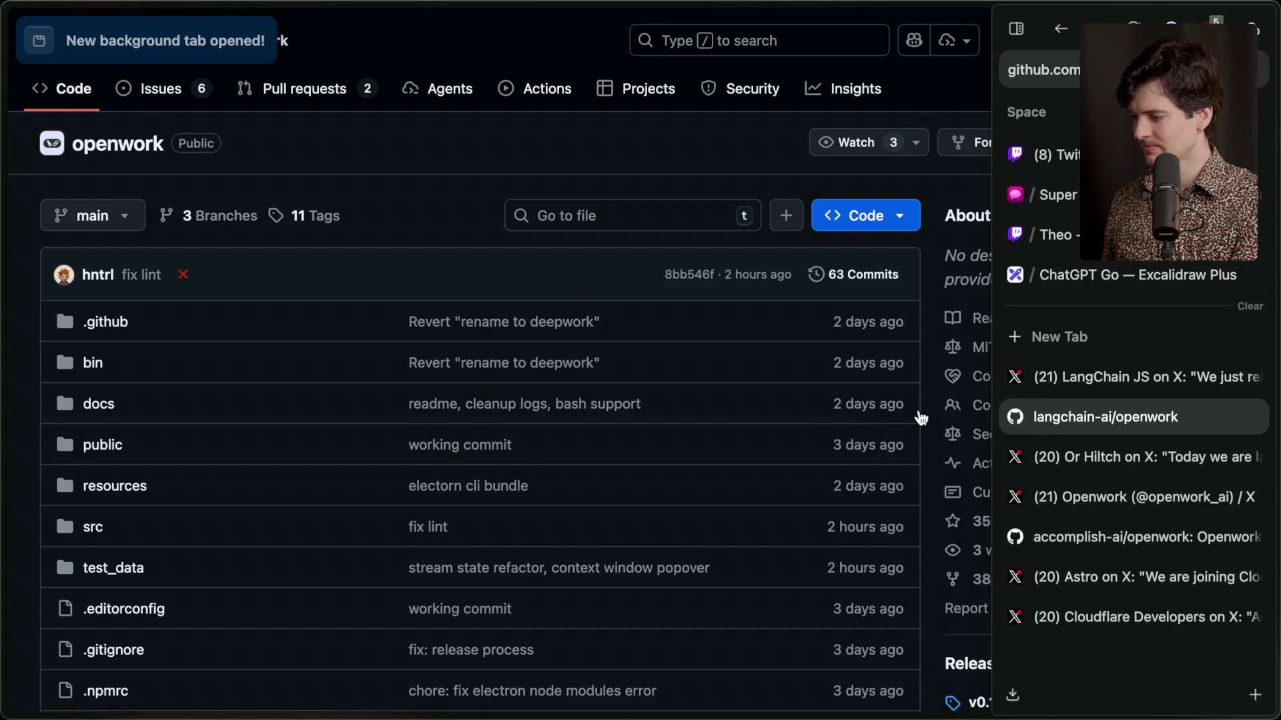
{"action": "mouse_move", "coordinate": [1180, 427]}
{"action": "key", "text": "super+w"}
{"action": "left_click", "coordinate": [1161, 457]}
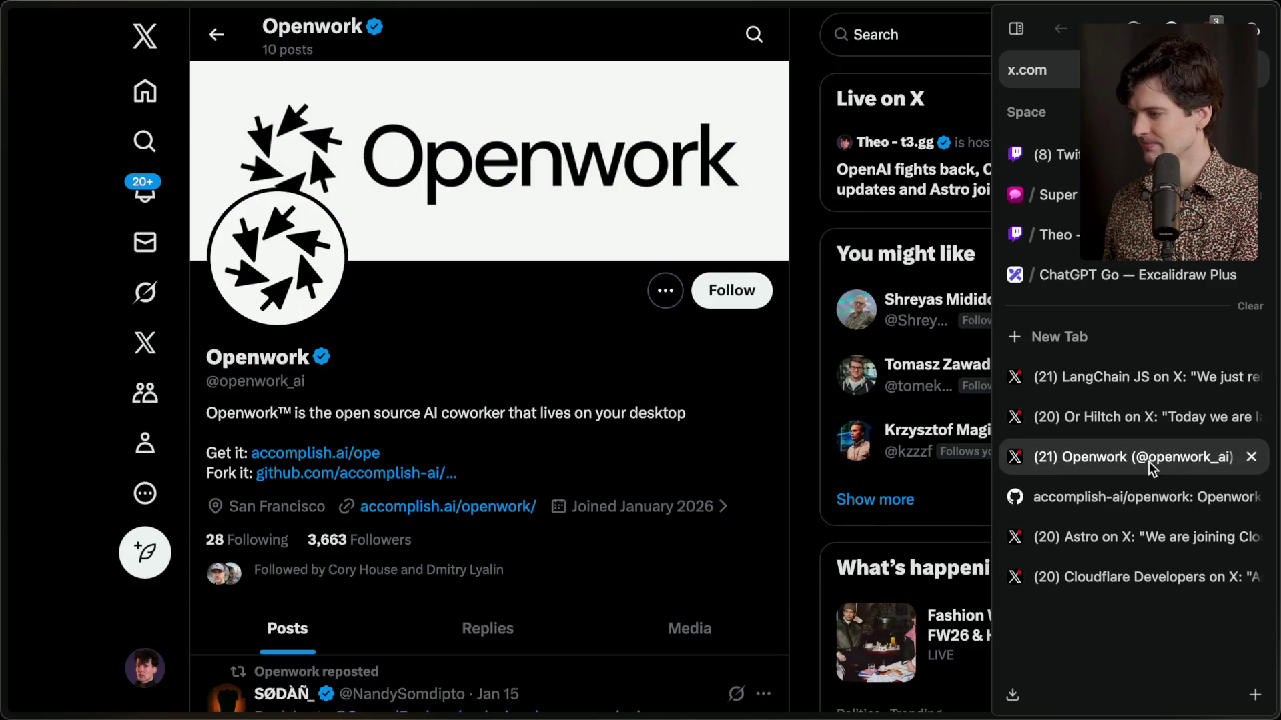
{"action": "left_click", "coordinate": [1131, 490]}
{"action": "key", "text": "super+w"}
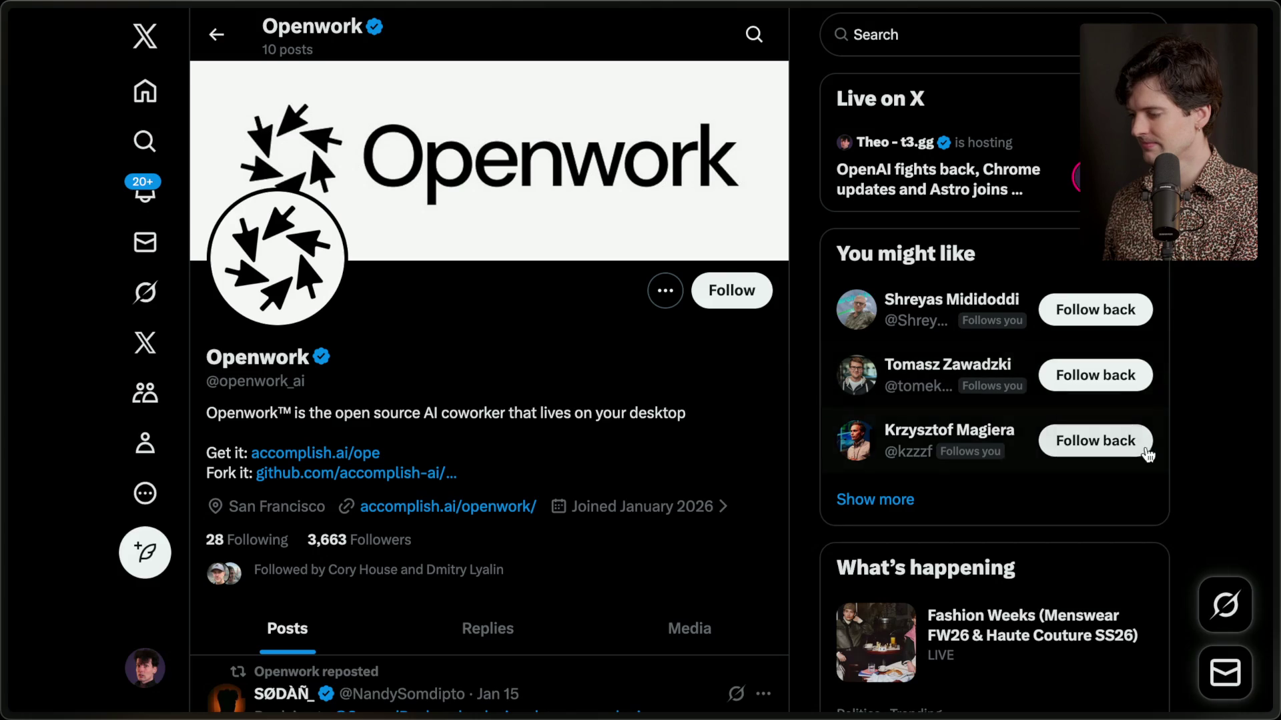
Copy the openwork launch post's link and go back to Notion.
{"action": "mouse_move", "coordinate": [1234, 420]}
{"action": "left_click", "coordinate": [1143, 416]}
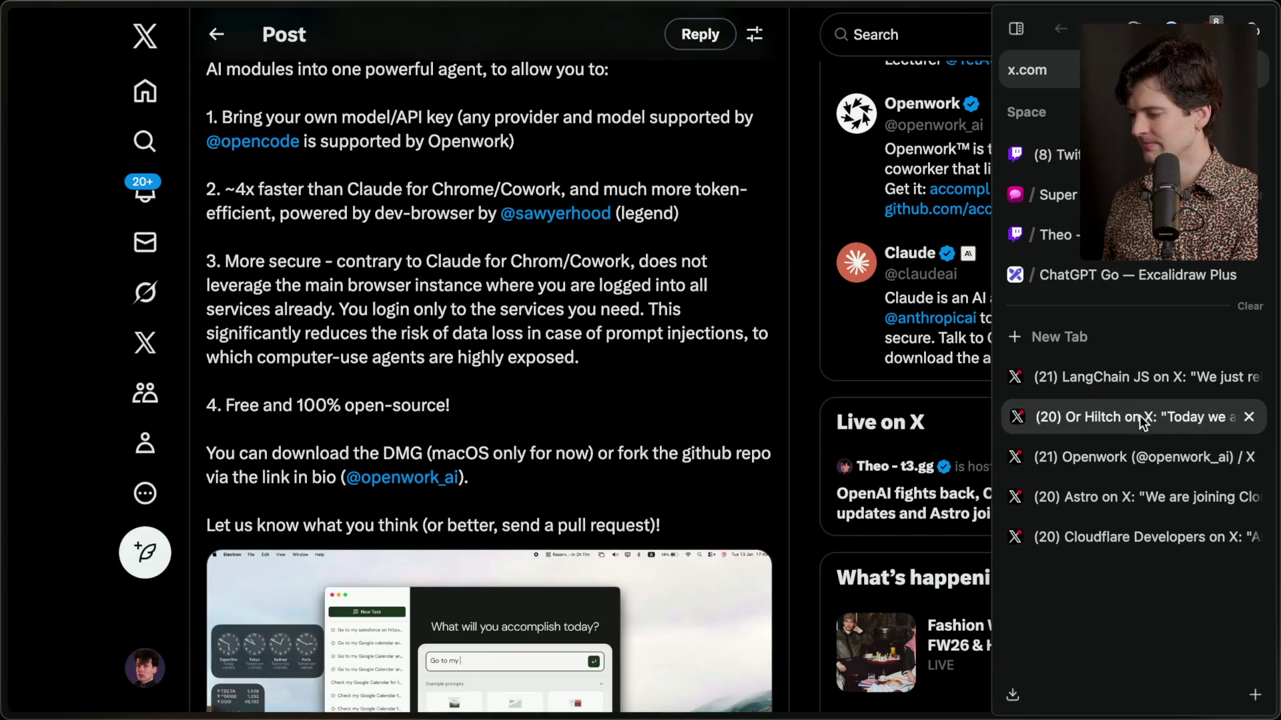
{"action": "scroll", "coordinate": [614, 409], "scroll_direction": "up", "scroll_amount": 5}
{"action": "key", "text": "super+shift+c"}
{"action": "key", "text": "super+Tab"}
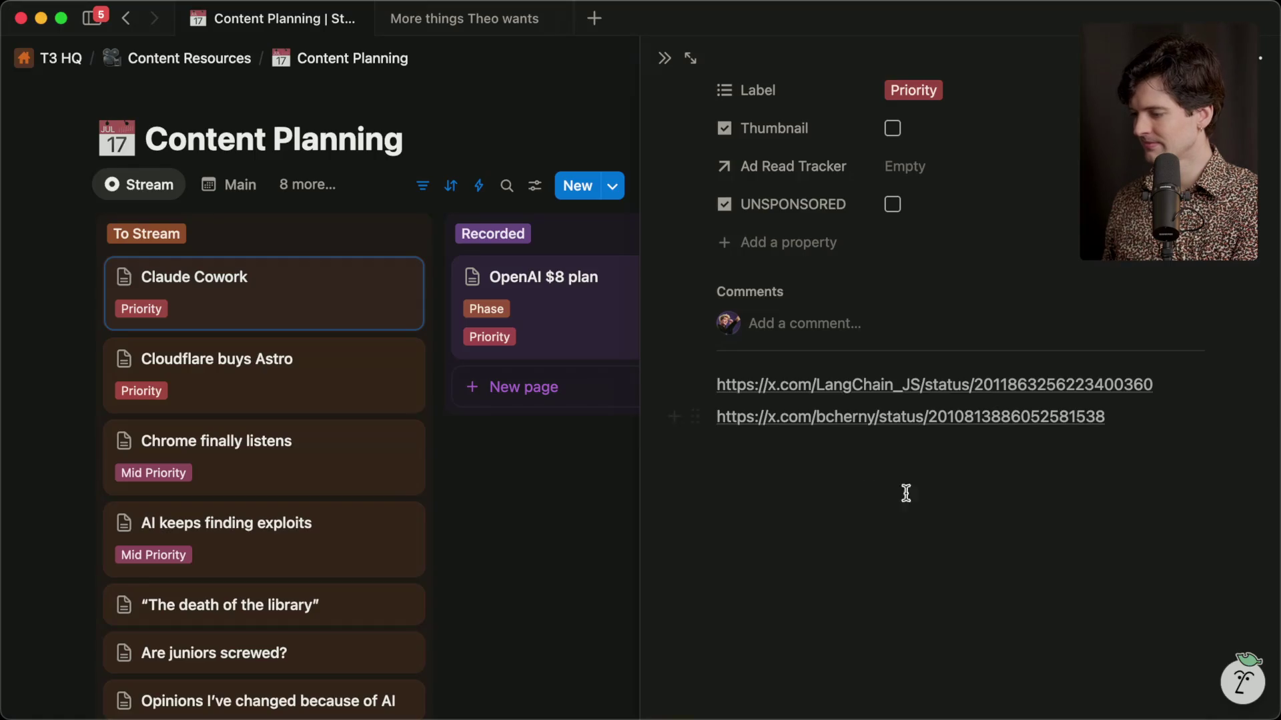
Add an 'Openwork 1' label line and paste the launch post link below the second link.
{"action": "left_click", "coordinate": [847, 485]}
{"action": "type", "text": "Open"}
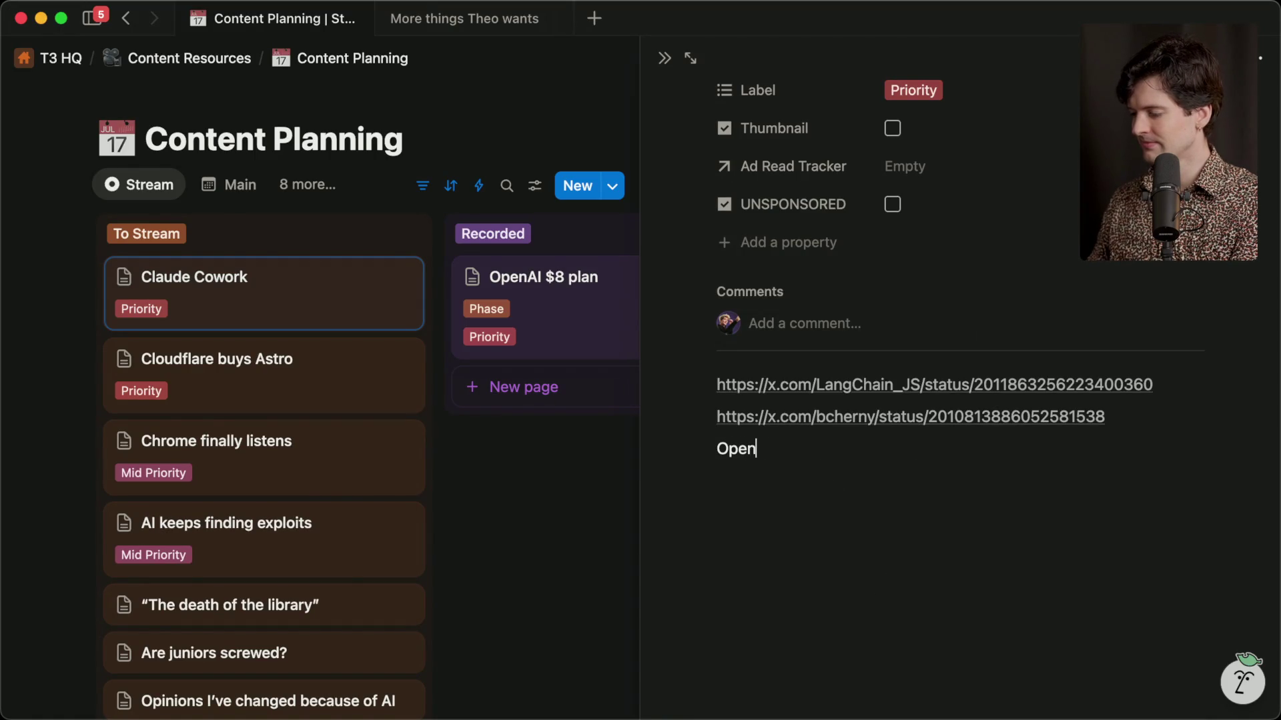
{"action": "key", "text": "Return"}
{"action": "key", "text": "super+v"}
{"action": "key", "text": "Escape"}
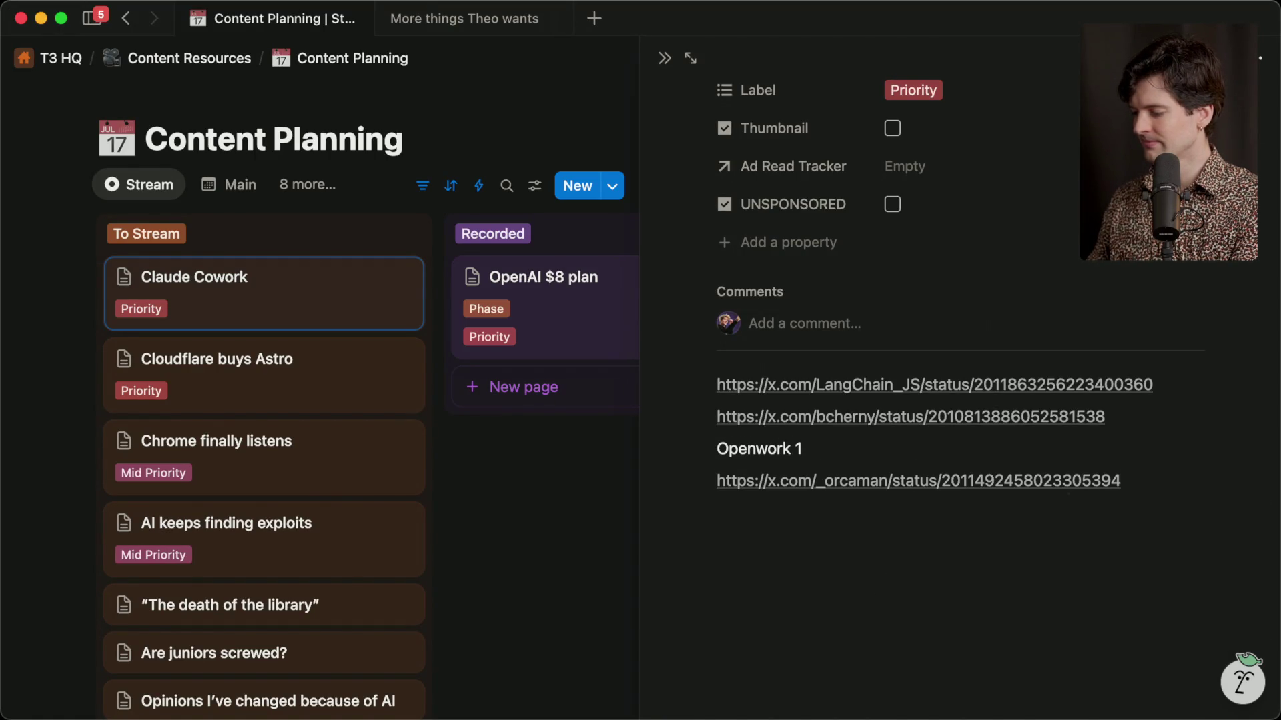
{"action": "key", "text": "Return"}
Move the LangChain JS link to the list bottom and add a 'Main sources' heading above the links.
{"action": "left_click_drag", "start_coordinate": [1187, 379], "coordinate": [686, 383]}
{"action": "key", "text": "BackSpace"}
{"action": "left_click", "coordinate": [832, 549]}
{"action": "type", "text": "Openwork 2"}
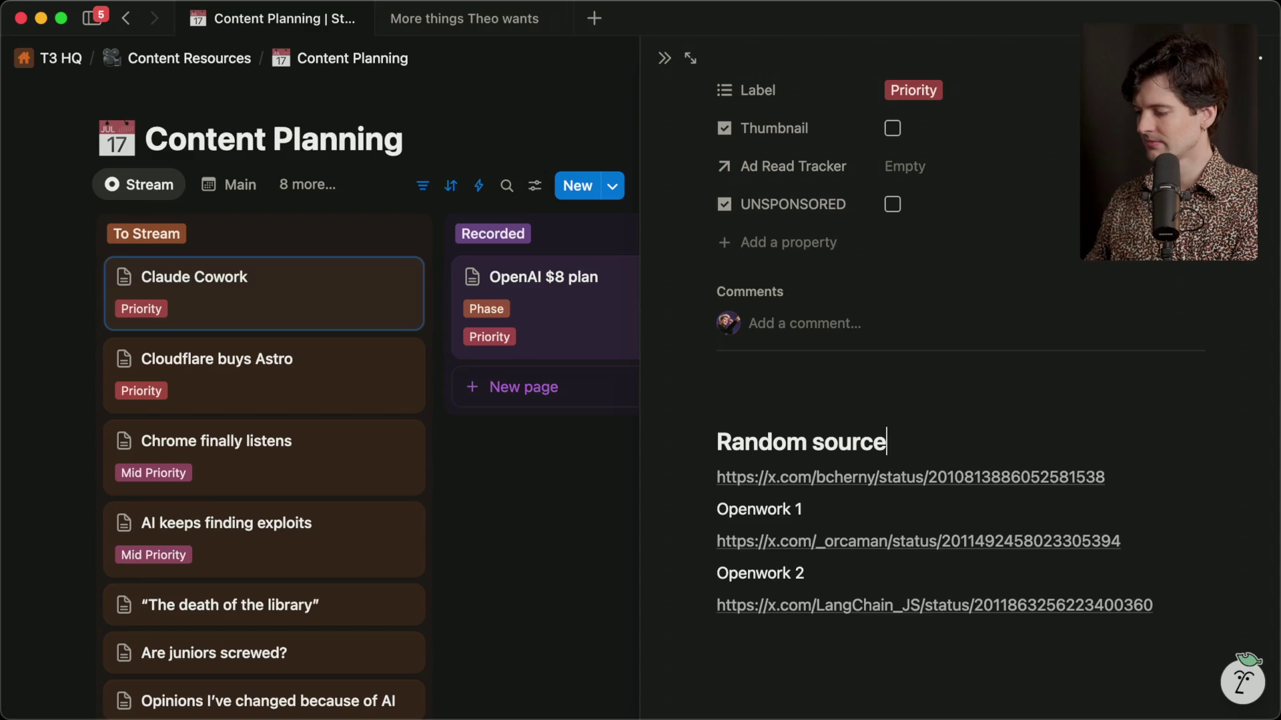
{"action": "key", "text": "Return"}
{"action": "left_click", "coordinate": [852, 383]}
{"action": "type", "text": "# Mces"}
{"action": "key", "text": "Return"}
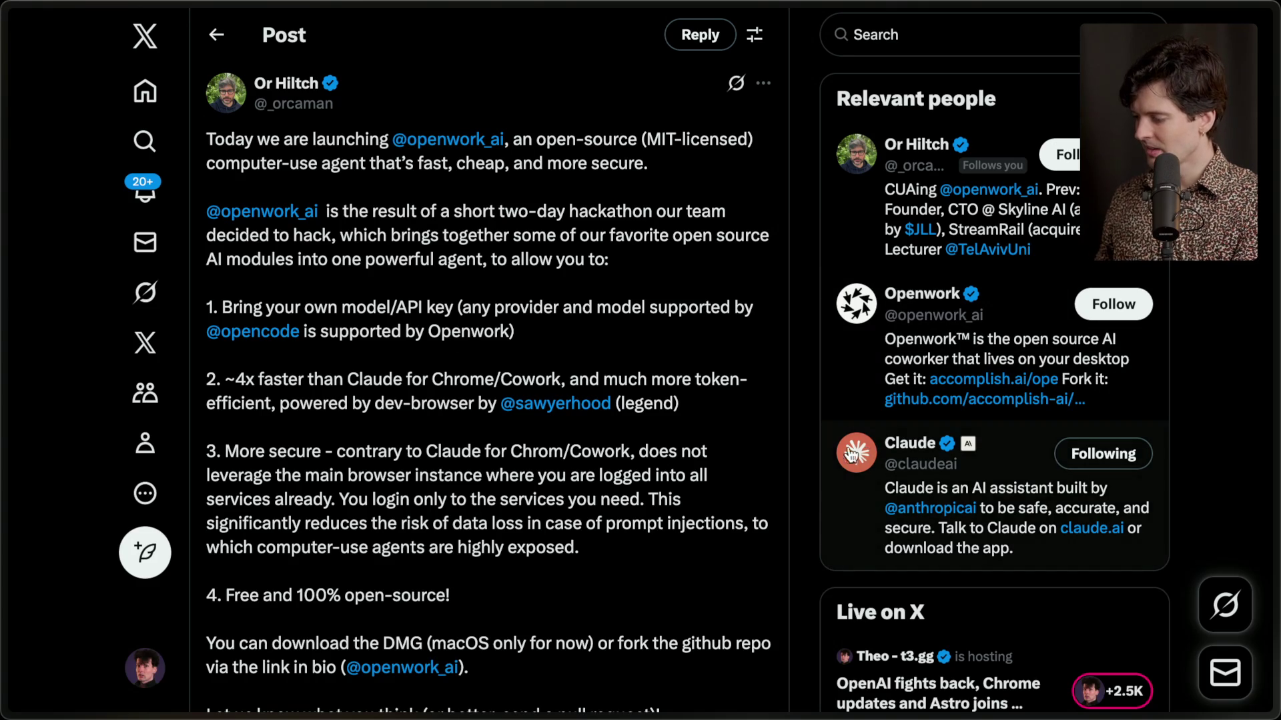
Open Claude's X profile and its quoted Cowork announcement post.
{"action": "left_click", "coordinate": [851, 453], "text": "super"}
{"action": "left_click", "coordinate": [1123, 454]}
{"action": "scroll", "coordinate": [414, 531], "scroll_direction": "down", "scroll_amount": 10}
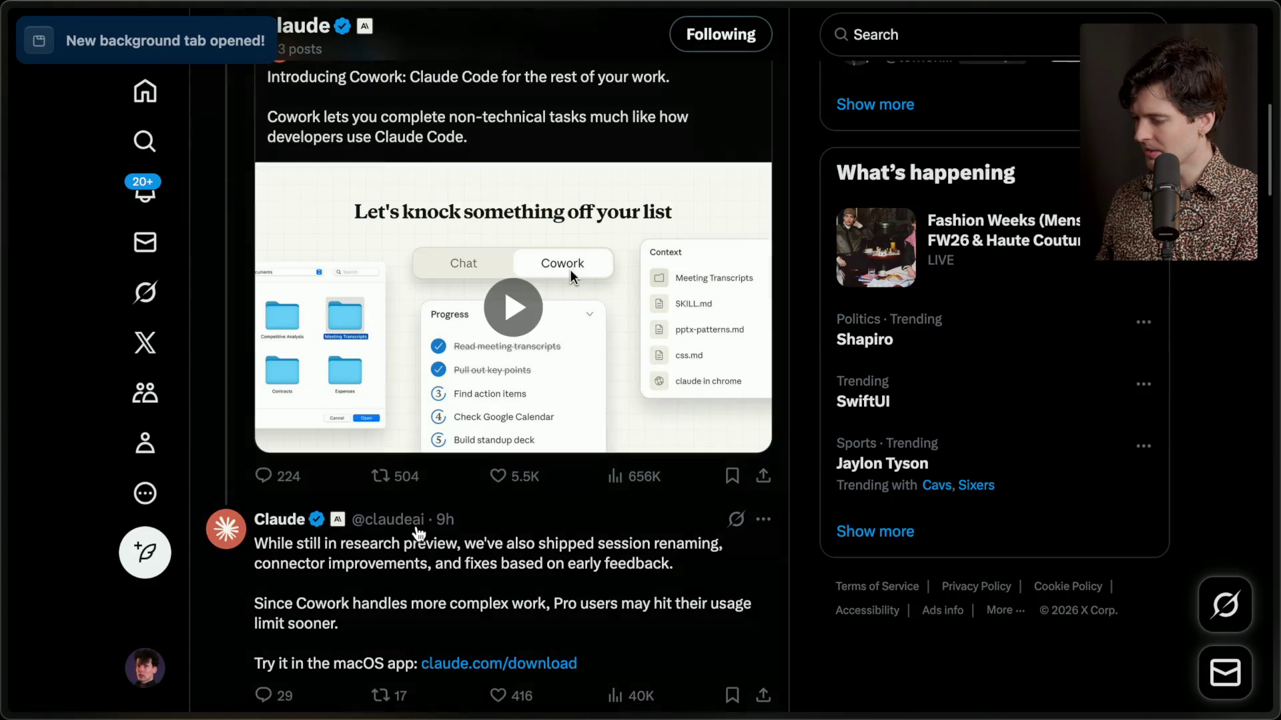
{"action": "scroll", "coordinate": [419, 534], "scroll_direction": "up", "scroll_amount": 5}
{"action": "left_click", "coordinate": [491, 240]}
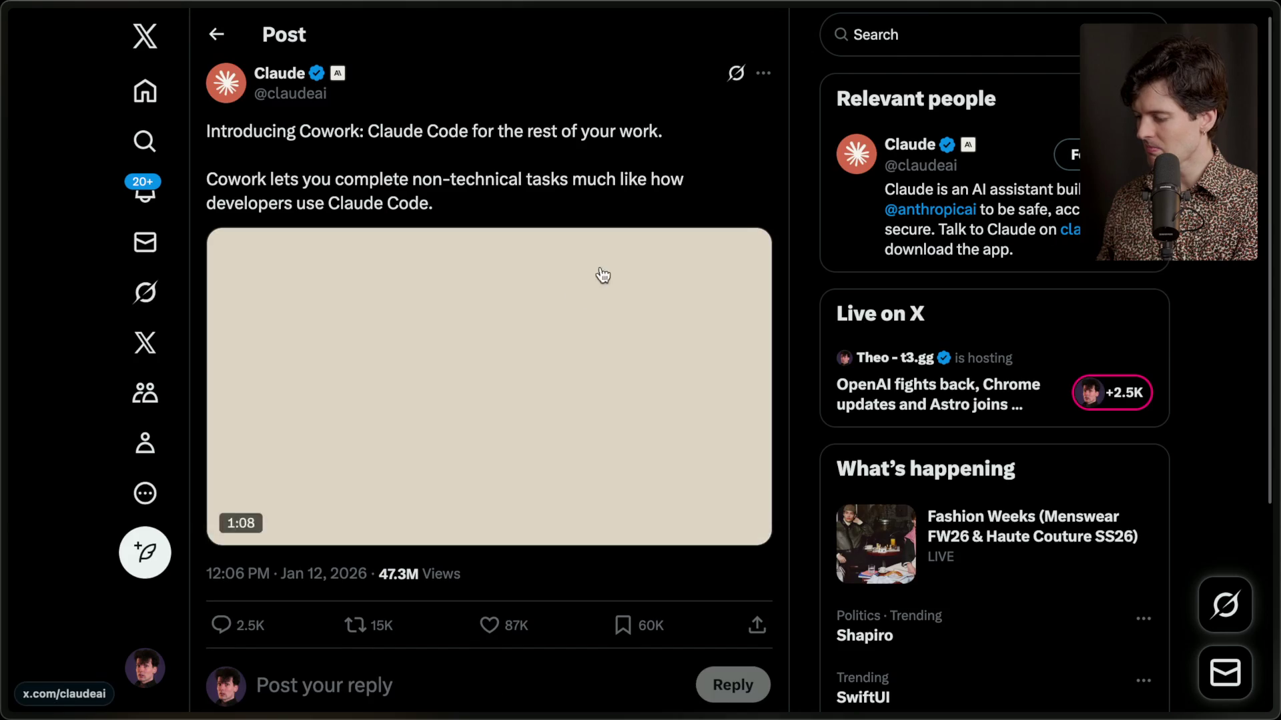
Paste the Cowork announcement link under Main sources and restore the heading formatting.
{"action": "key", "text": "super+Tab"}
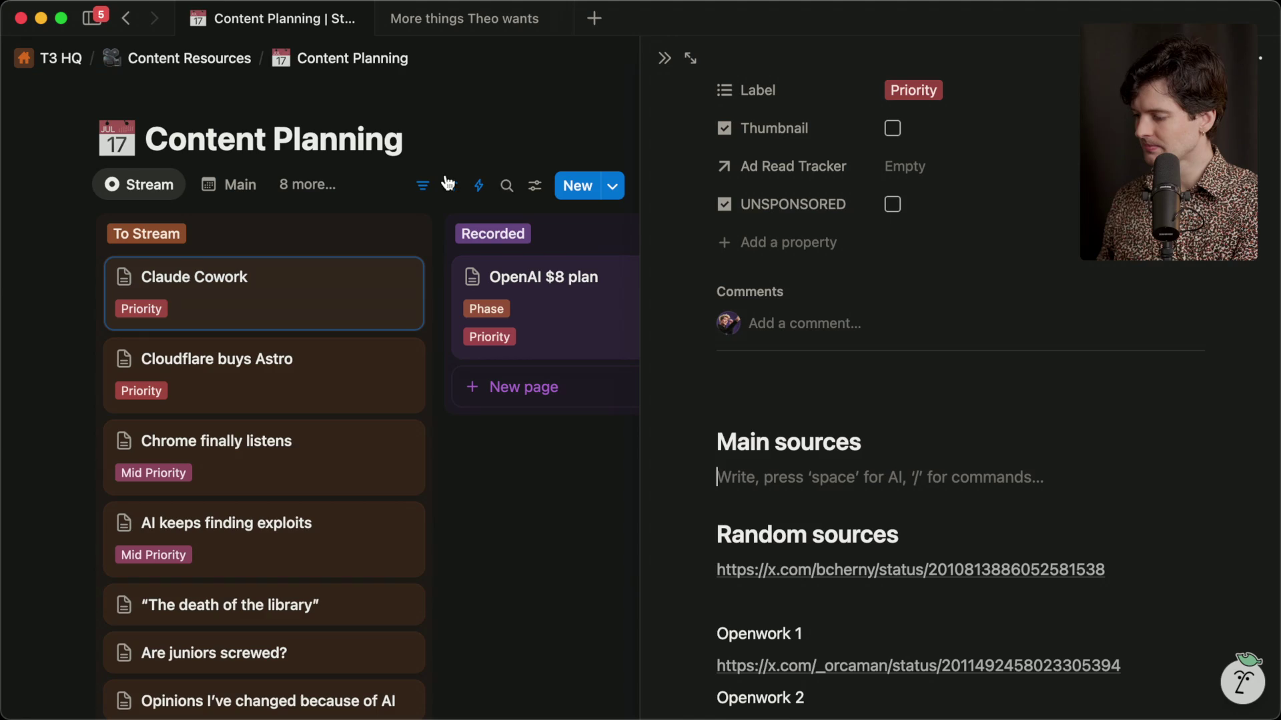
{"action": "key", "text": "super+v"}
{"action": "key", "text": "Escape"}
{"action": "left_click", "coordinate": [852, 397]}
{"action": "key", "text": "Delete"}
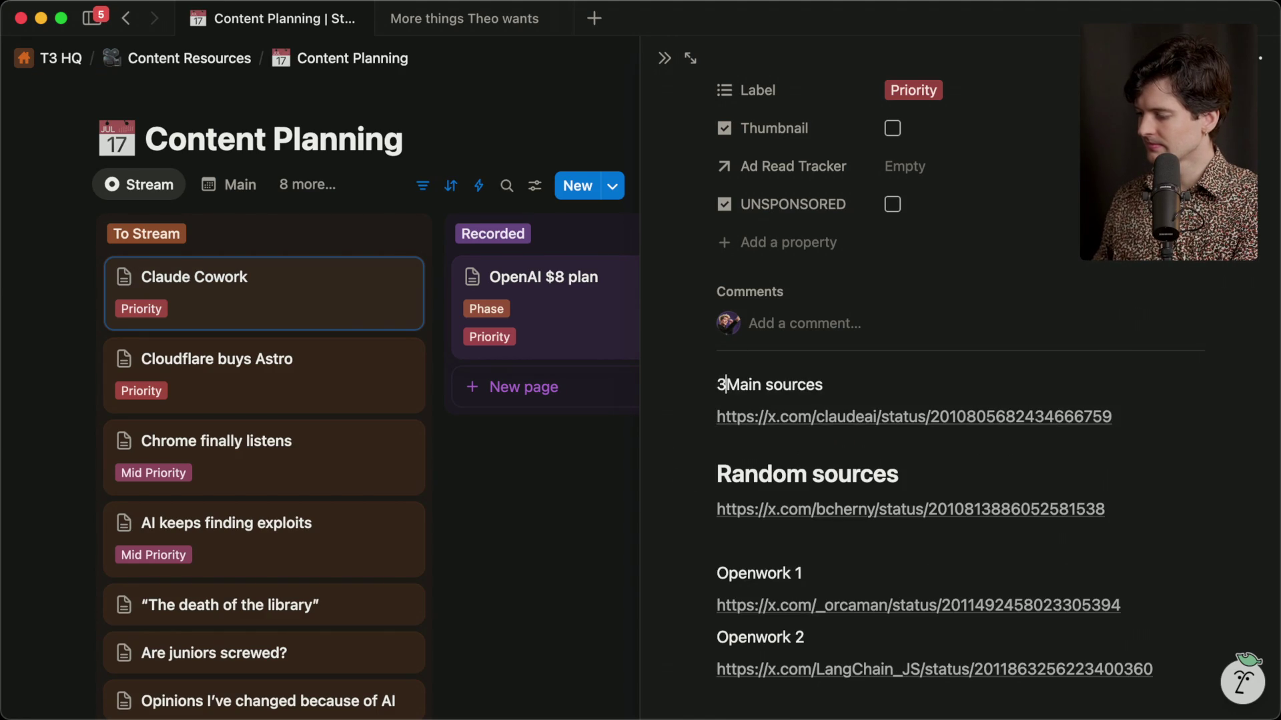
{"action": "key", "text": "super+Tab"}
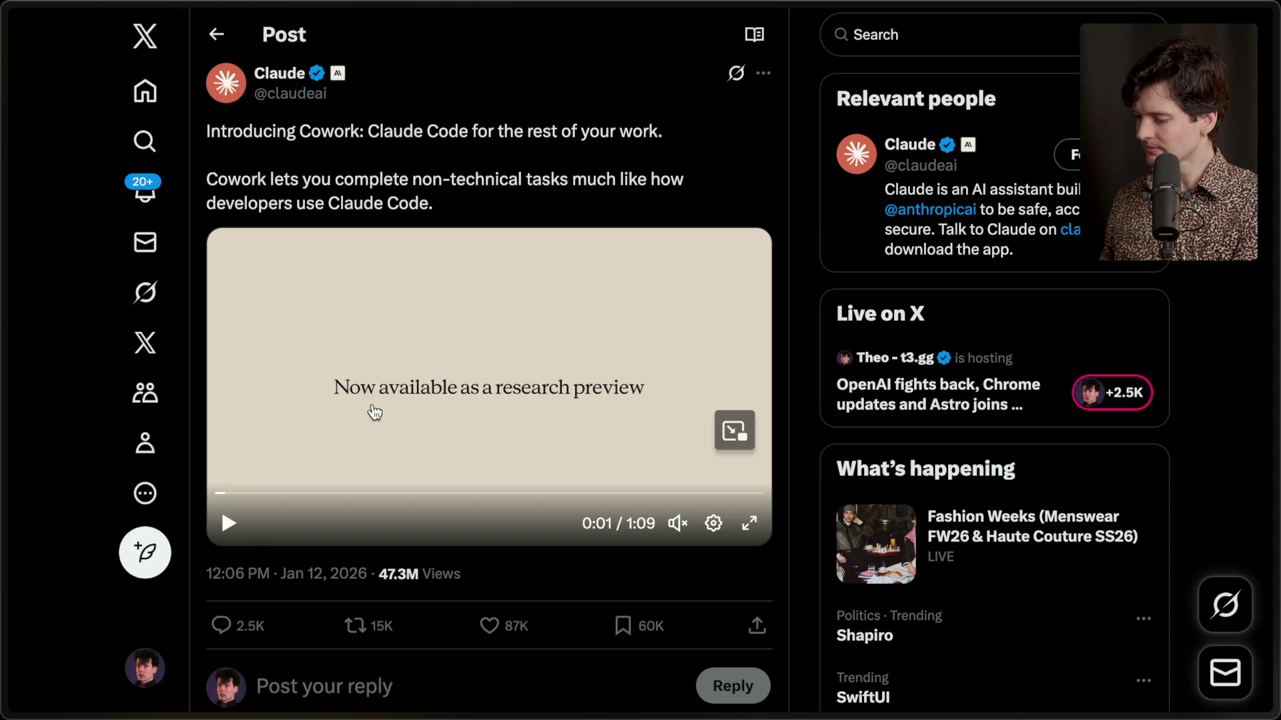
Launch the Claude app from the app launcher.
{"action": "key", "text": "super+space"}
{"action": "type", "text": "claude"}
{"action": "key", "text": "Return"}
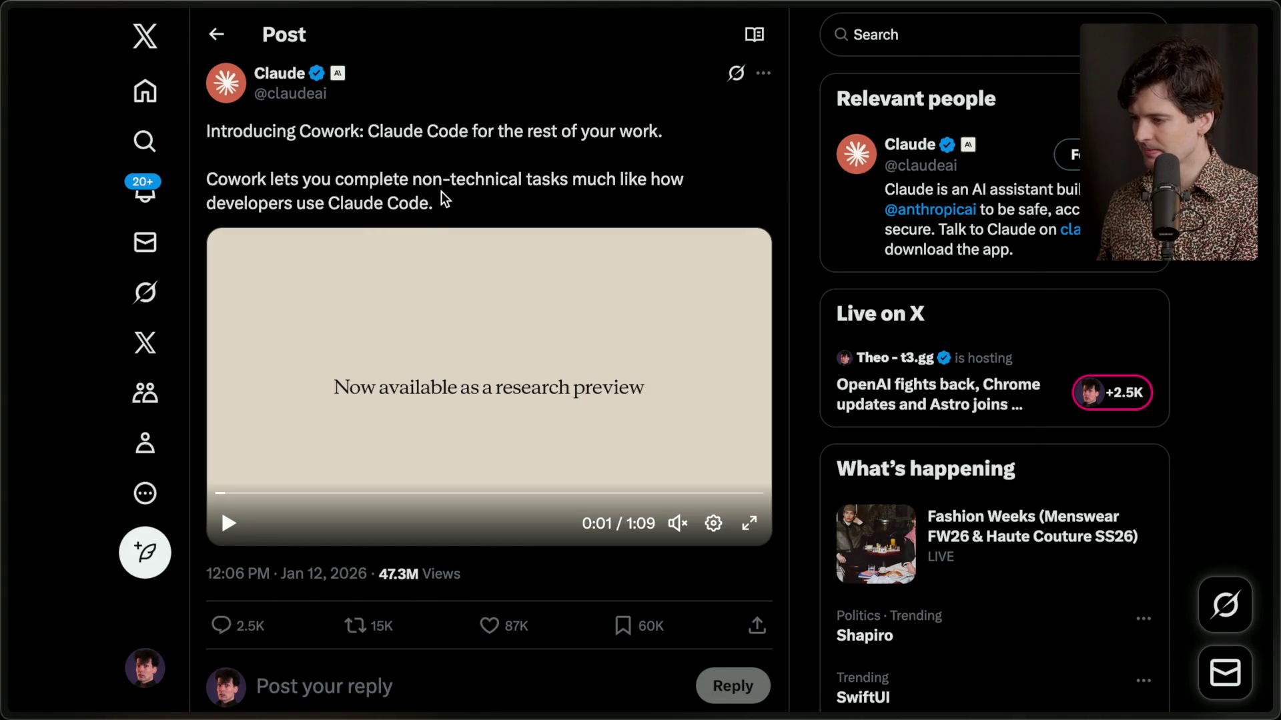
Allow the downloaded Claude app to open and type '/marker broll of setup hell for claude' in Twitch chat.
{"action": "left_click", "coordinate": [696, 346]}
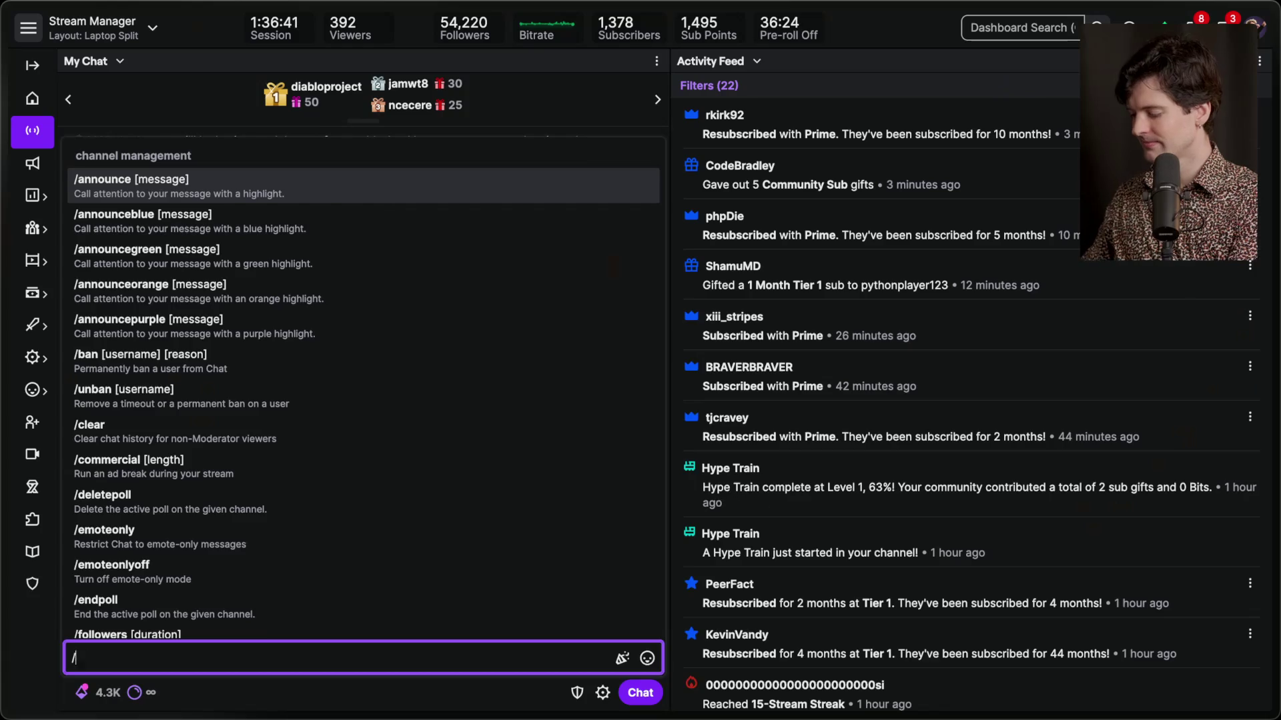
{"action": "type", "text": "marker broll of setup hell for claude"}
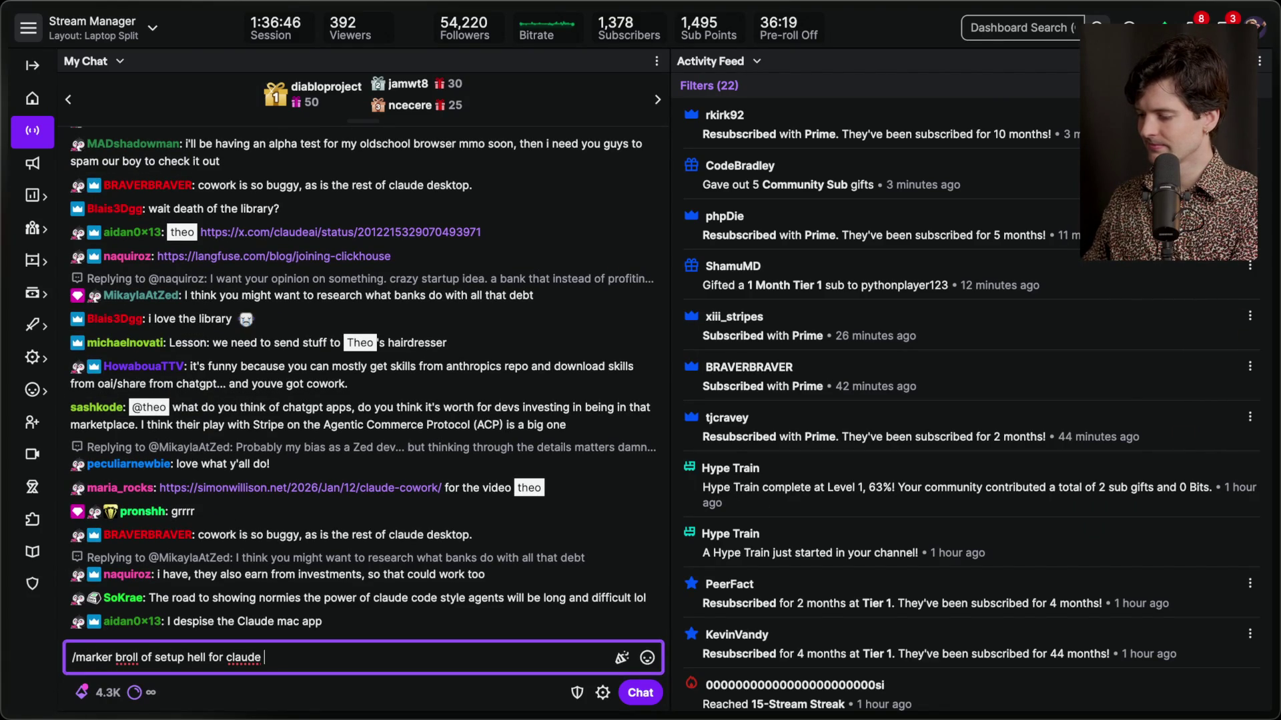
Send the b-roll stream marker, then copy the URL of Simon Willison's Cowork article from chat.
{"action": "key", "text": "Return"}
{"action": "left_click", "coordinate": [316, 434]}
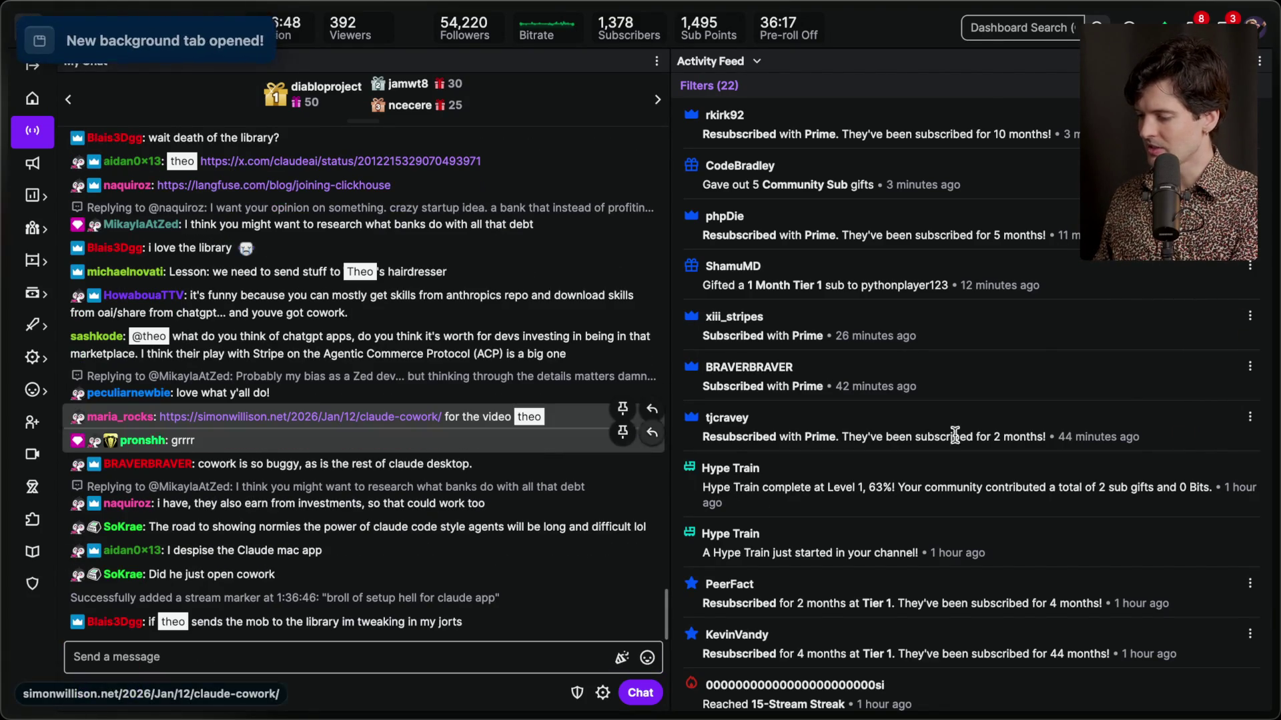
{"action": "mouse_move", "coordinate": [1164, 464]}
{"action": "left_click", "coordinate": [1134, 379]}
{"action": "key", "text": "super+shift+c"}
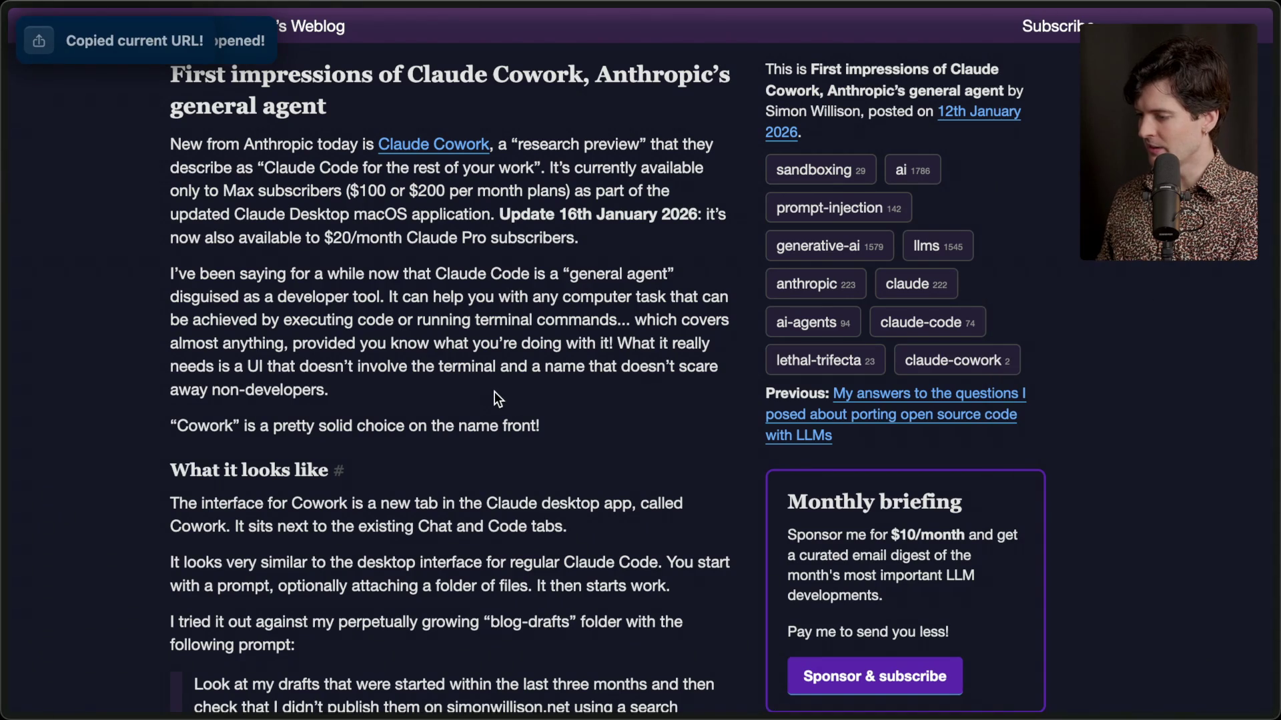
Paste the Simon Willison article link under the first Main sources entry in Notion.
{"action": "key", "text": "super+Tab"}
{"action": "left_click", "coordinate": [580, 366]}
{"action": "scroll", "coordinate": [872, 591], "scroll_direction": "down", "scroll_amount": 4}
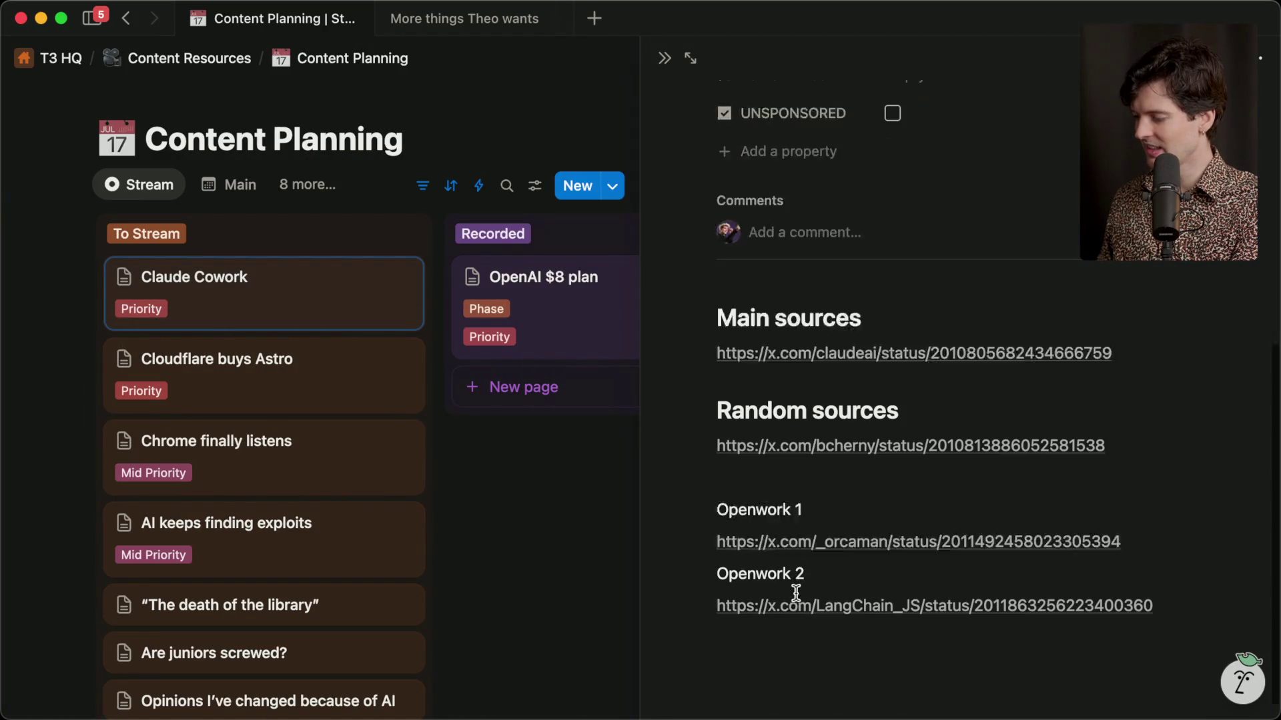
{"action": "key", "text": "Return"}
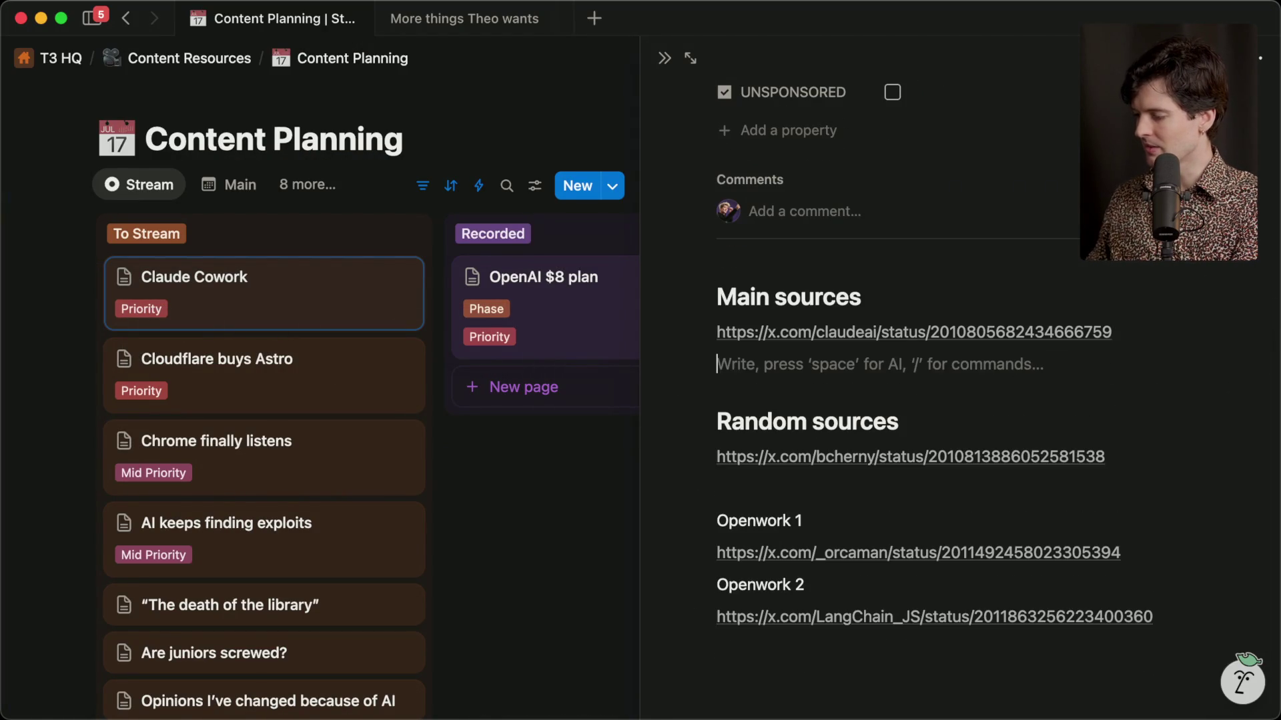
{"action": "key", "text": "super+v"}
{"action": "key", "text": "Escape"}
Launch the Claude desktop app from the app launcher.
{"action": "key", "text": "super+Tab"}
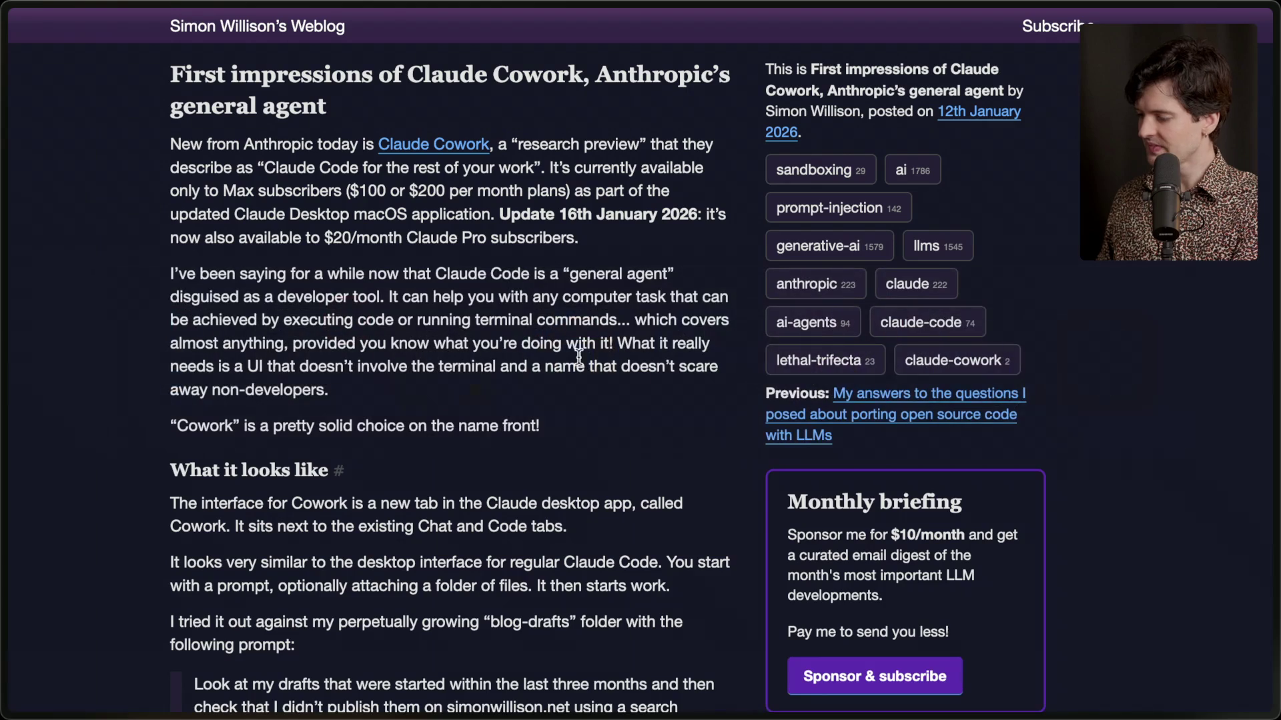
{"action": "mouse_move", "coordinate": [1245, 328]}
{"action": "key", "text": "super+space"}
{"action": "type", "text": "ca"}
{"action": "key", "text": "BackSpace"}
{"action": "type", "text": "lau"}
{"action": "key", "text": "Return"}
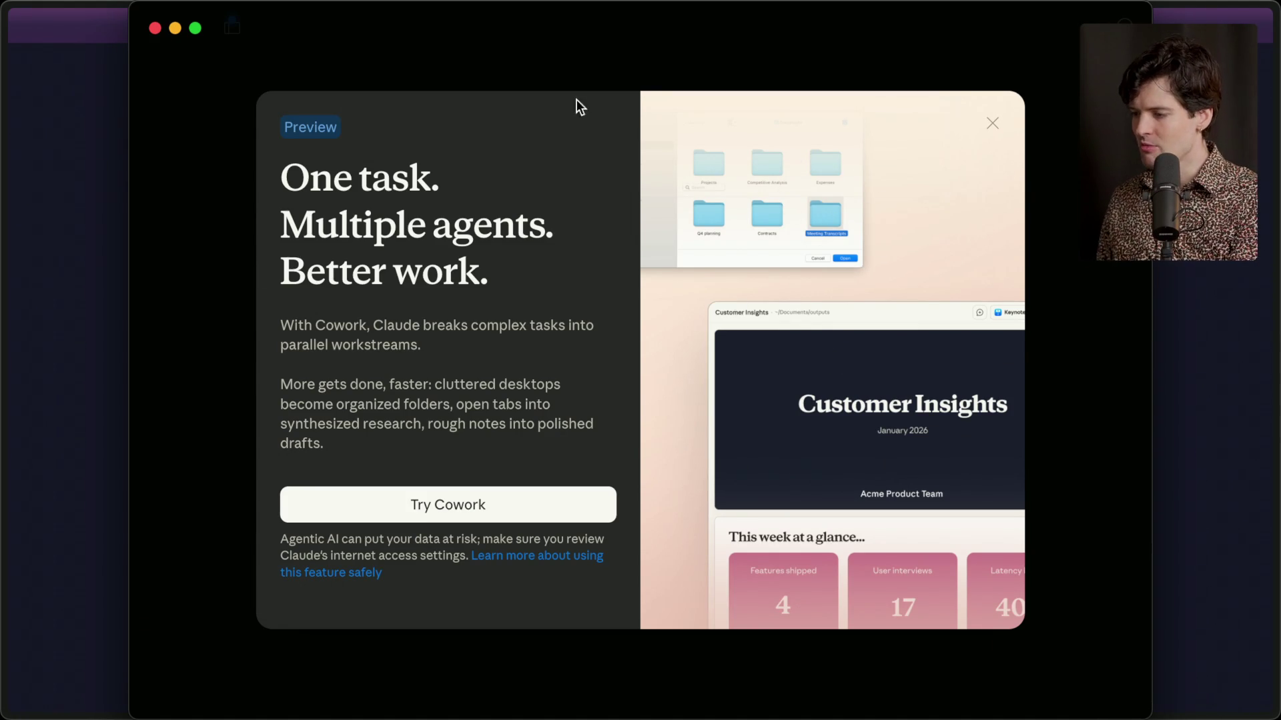
Dismiss the Cowork preview, hide the menu-bar icon, finish onboarding, and screenshot the window's top-left corner.
{"action": "left_click", "coordinate": [993, 124]}
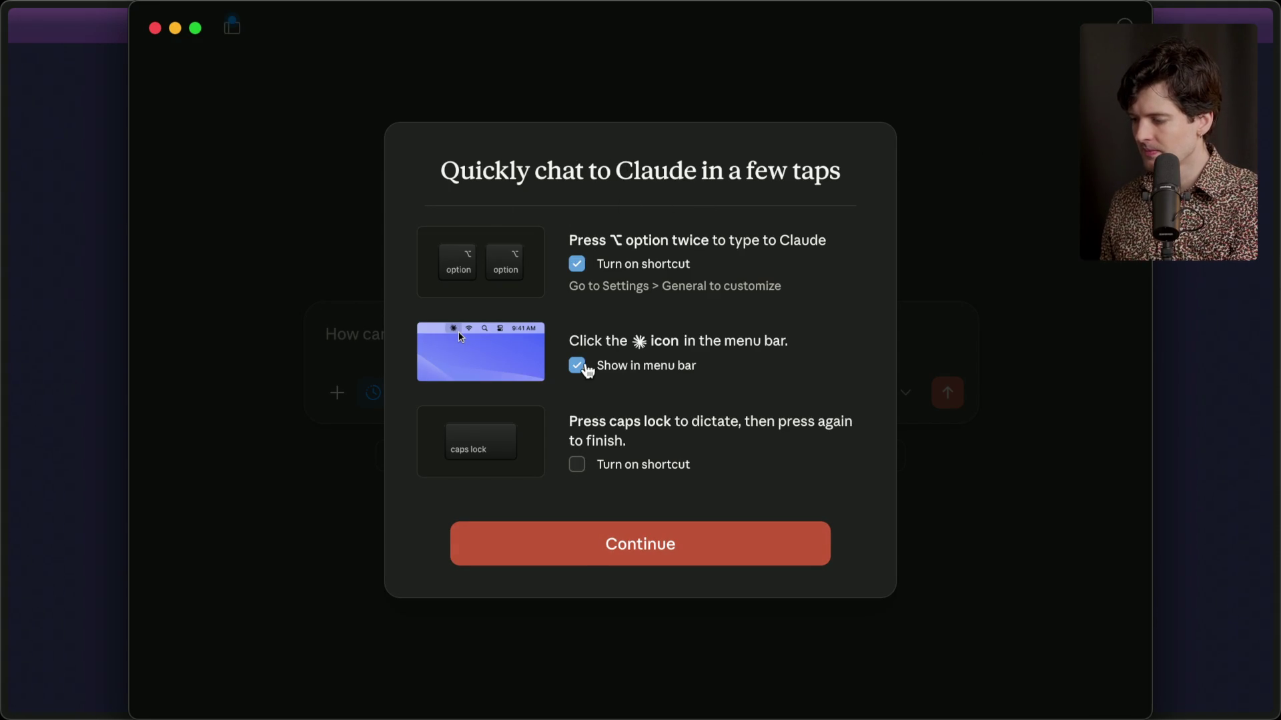
{"action": "left_click", "coordinate": [578, 265]}
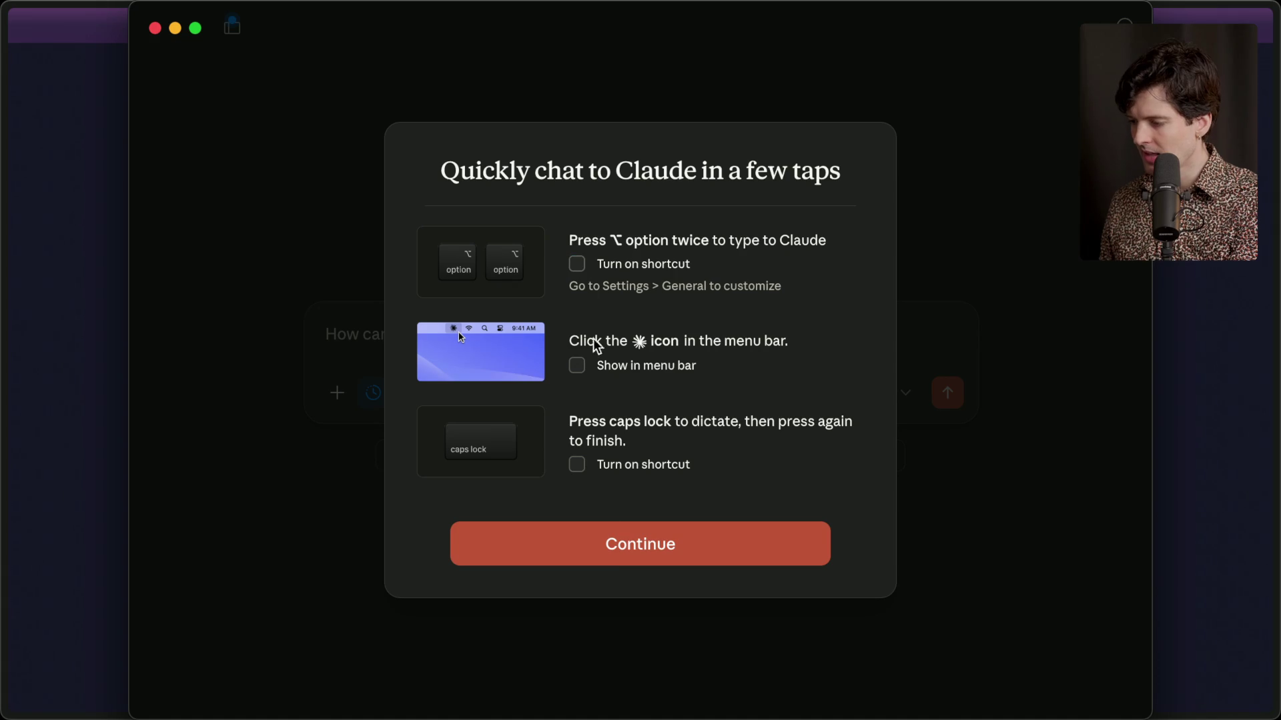
{"action": "left_click", "coordinate": [654, 552]}
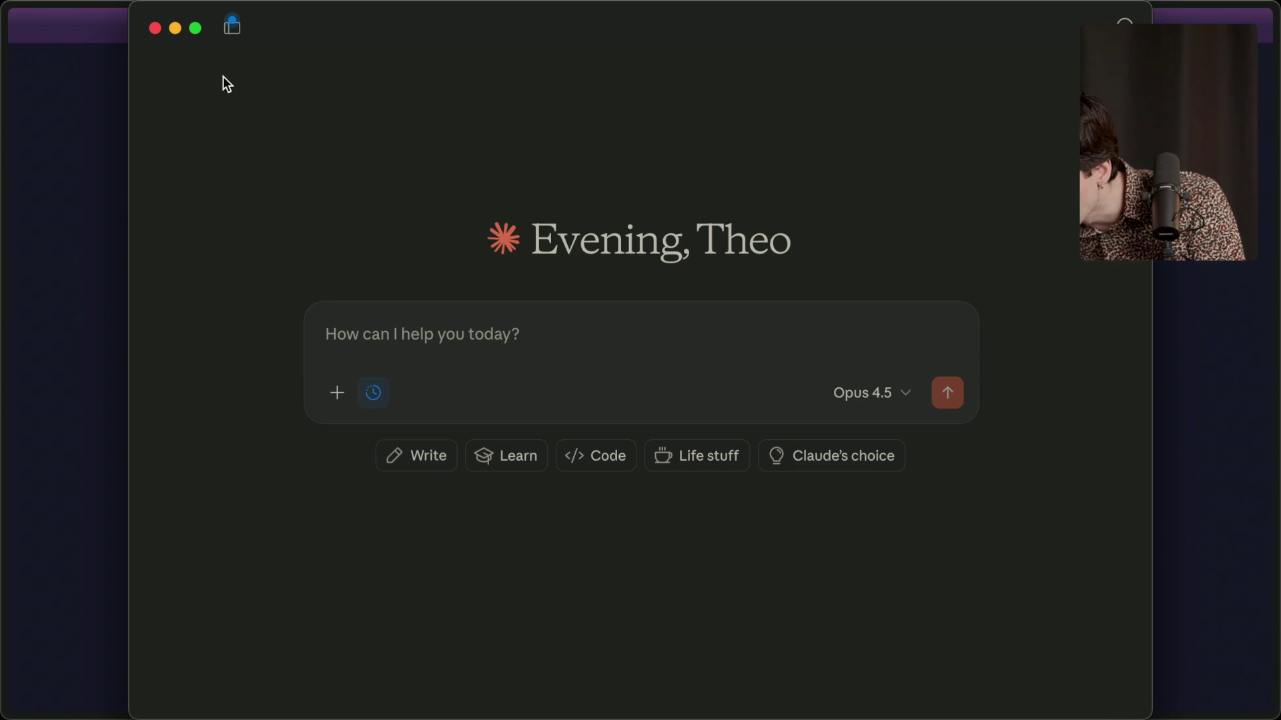
{"action": "key", "text": "super+shift+4"}
{"action": "left_click_drag", "start_coordinate": [335, 102], "coordinate": [129, 0]}
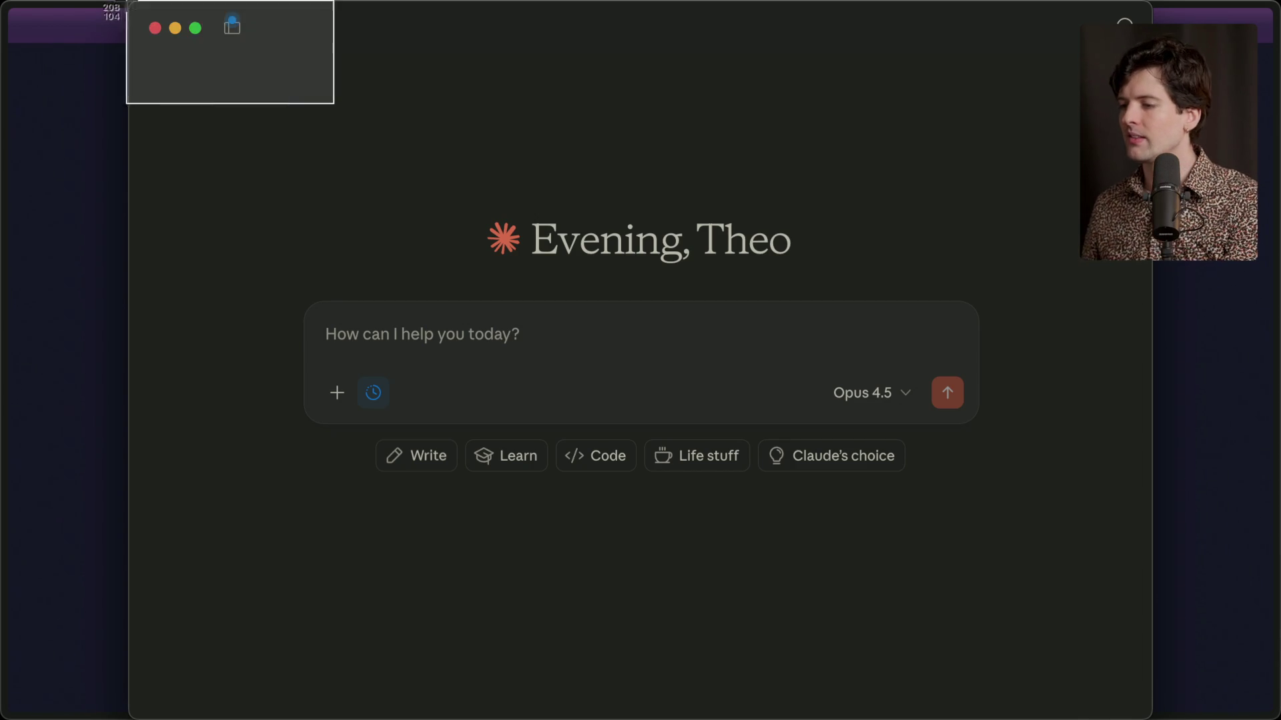
{"action": "scroll", "coordinate": [606, 359], "scroll_direction": "up", "scroll_amount": 10}
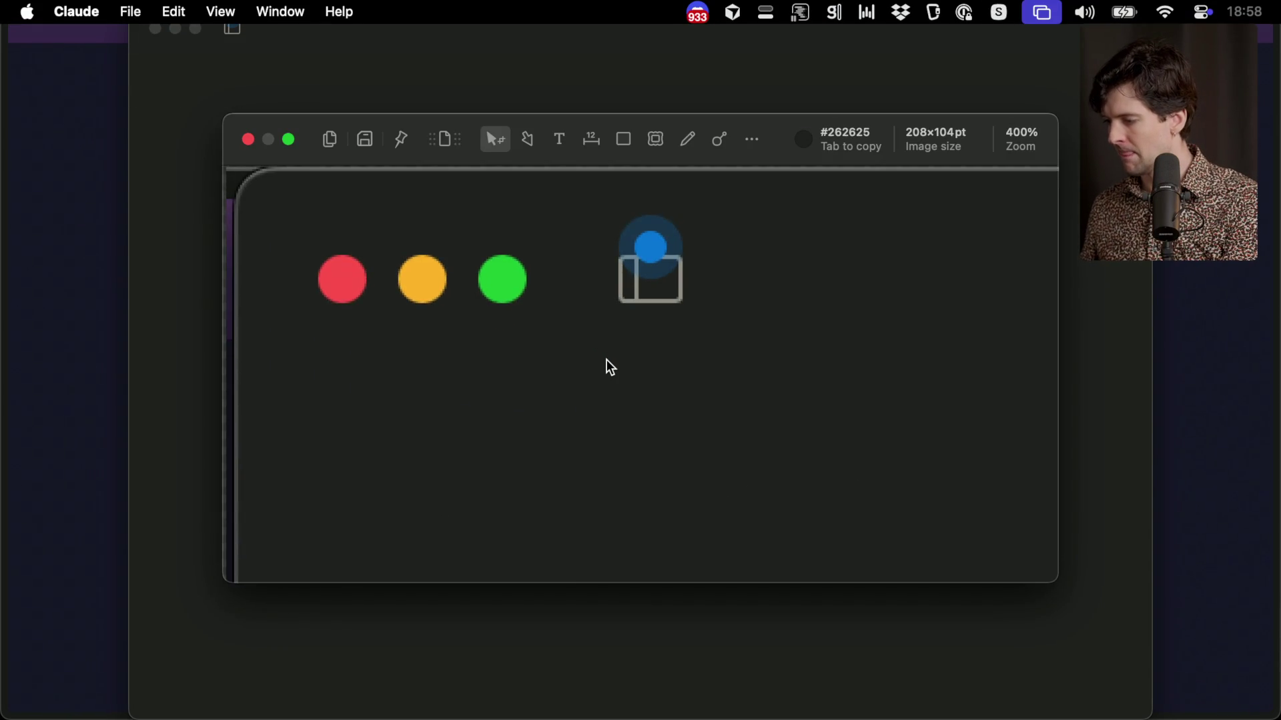
{"action": "scroll", "coordinate": [606, 360], "scroll_direction": "up", "scroll_amount": 5}
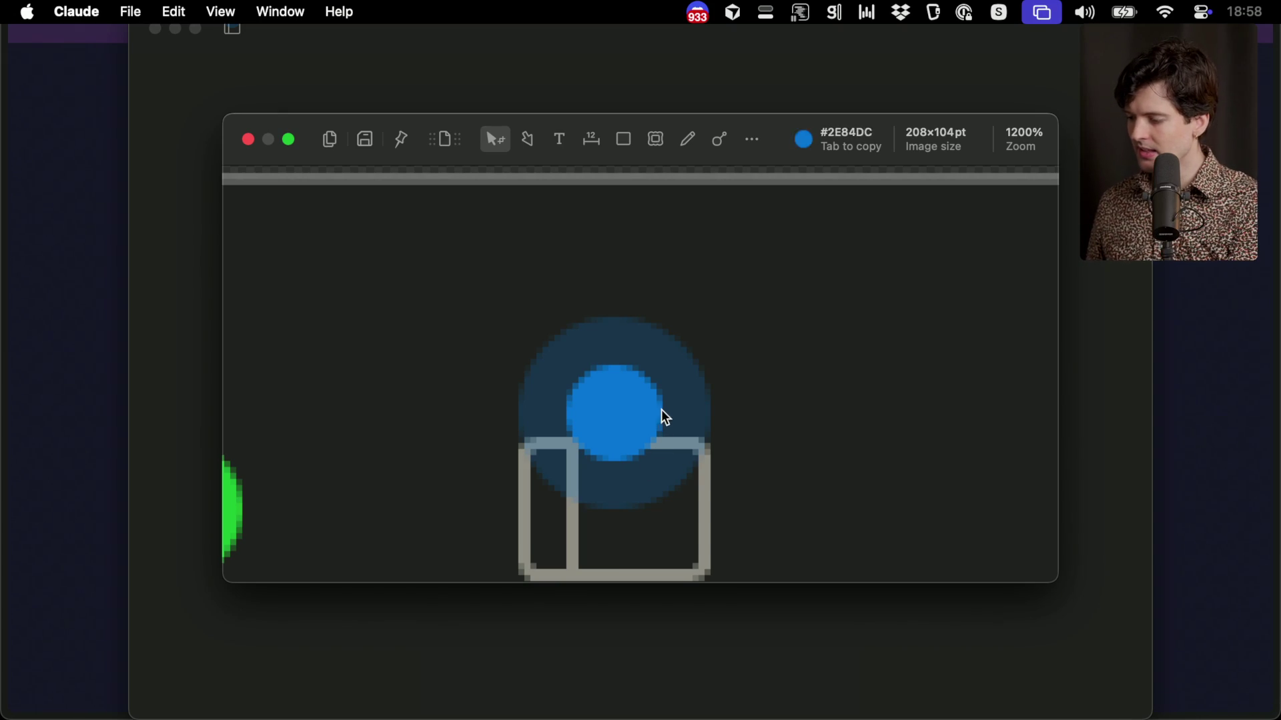
{"action": "key", "text": "Escape"}
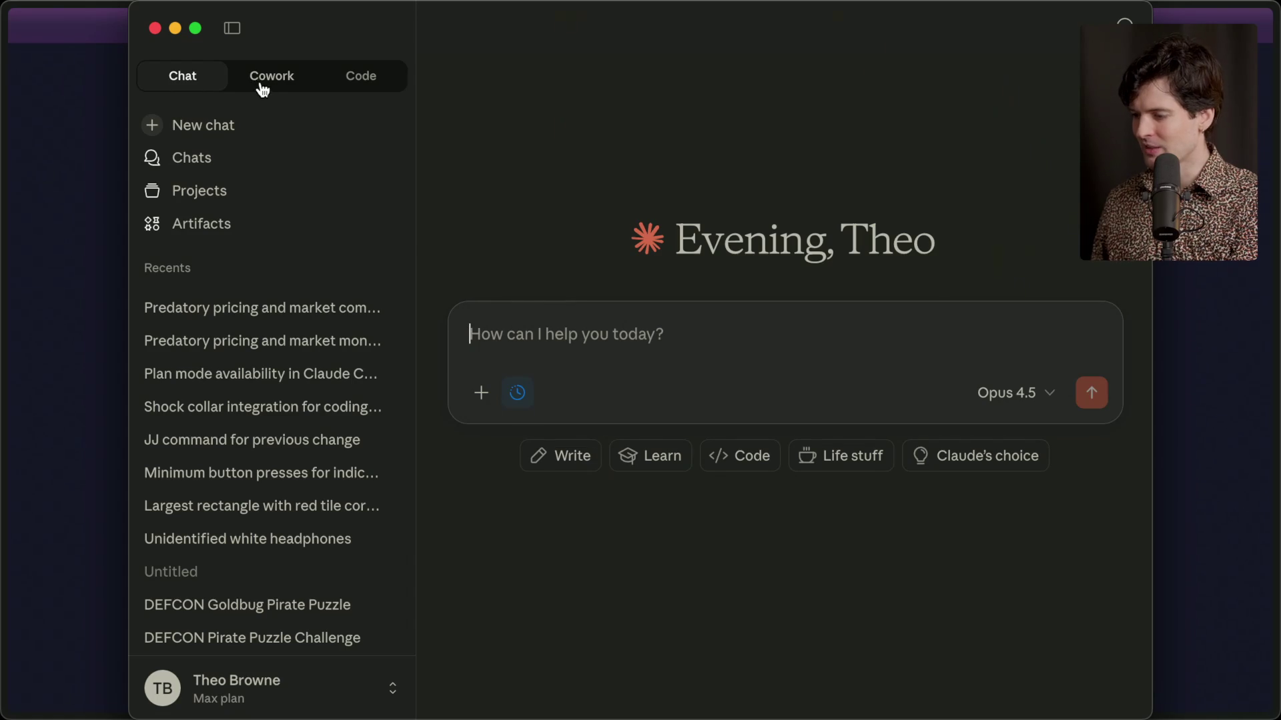
Open Claude's Cowork view, glancing at the Chat and Code views while it starts.
{"action": "left_click", "coordinate": [263, 81]}
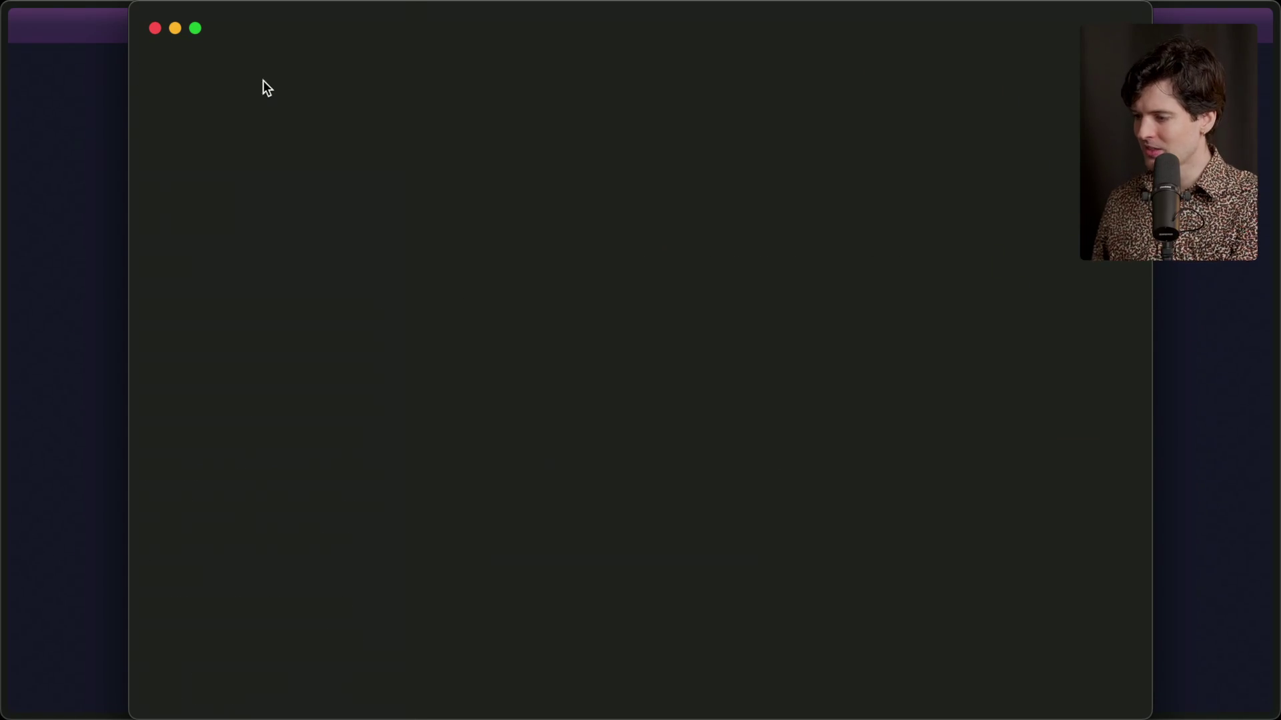
{"action": "left_click", "coordinate": [205, 85]}
{"action": "left_click", "coordinate": [261, 79]}
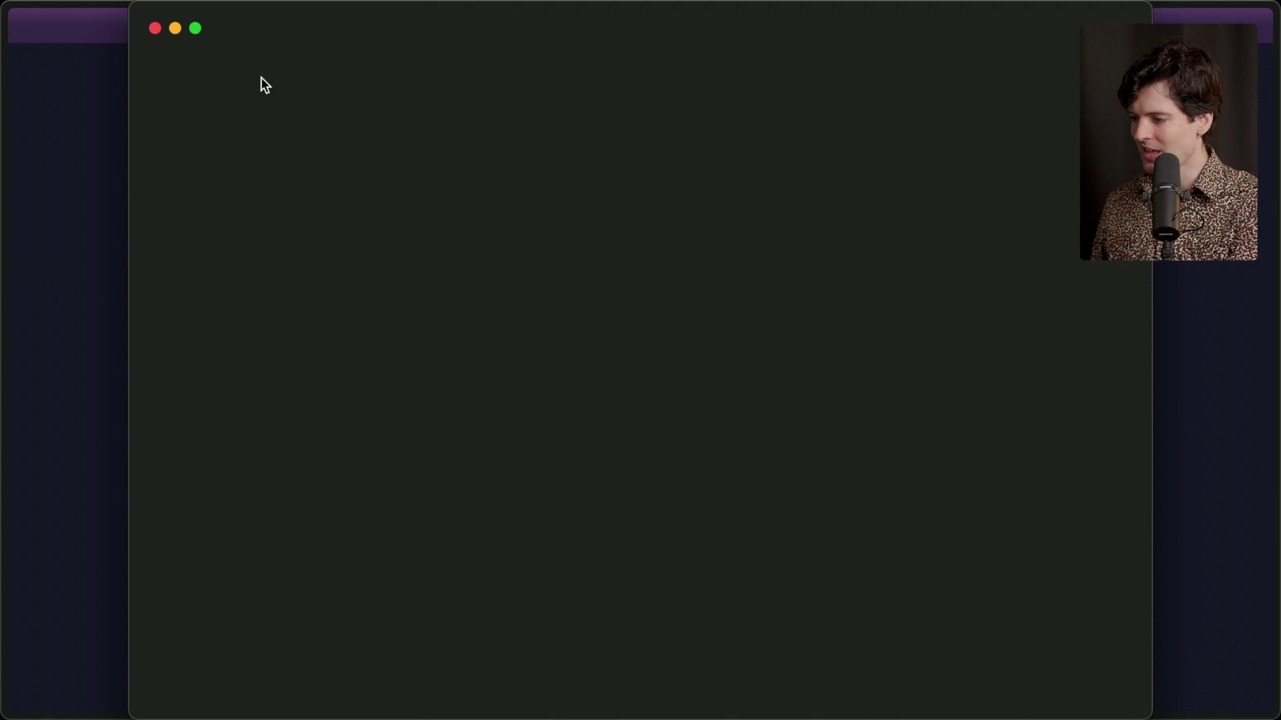
{"action": "left_click", "coordinate": [254, 84]}
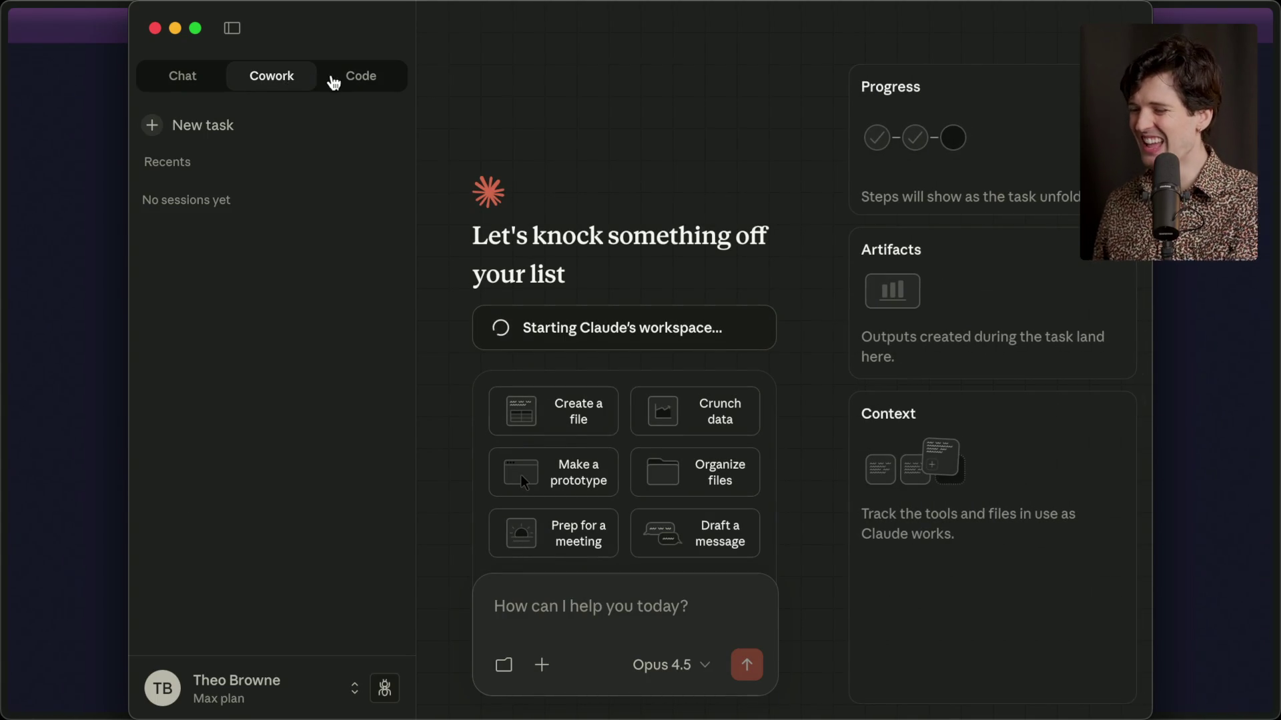
{"action": "left_click", "coordinate": [333, 83]}
{"action": "left_click", "coordinate": [272, 86]}
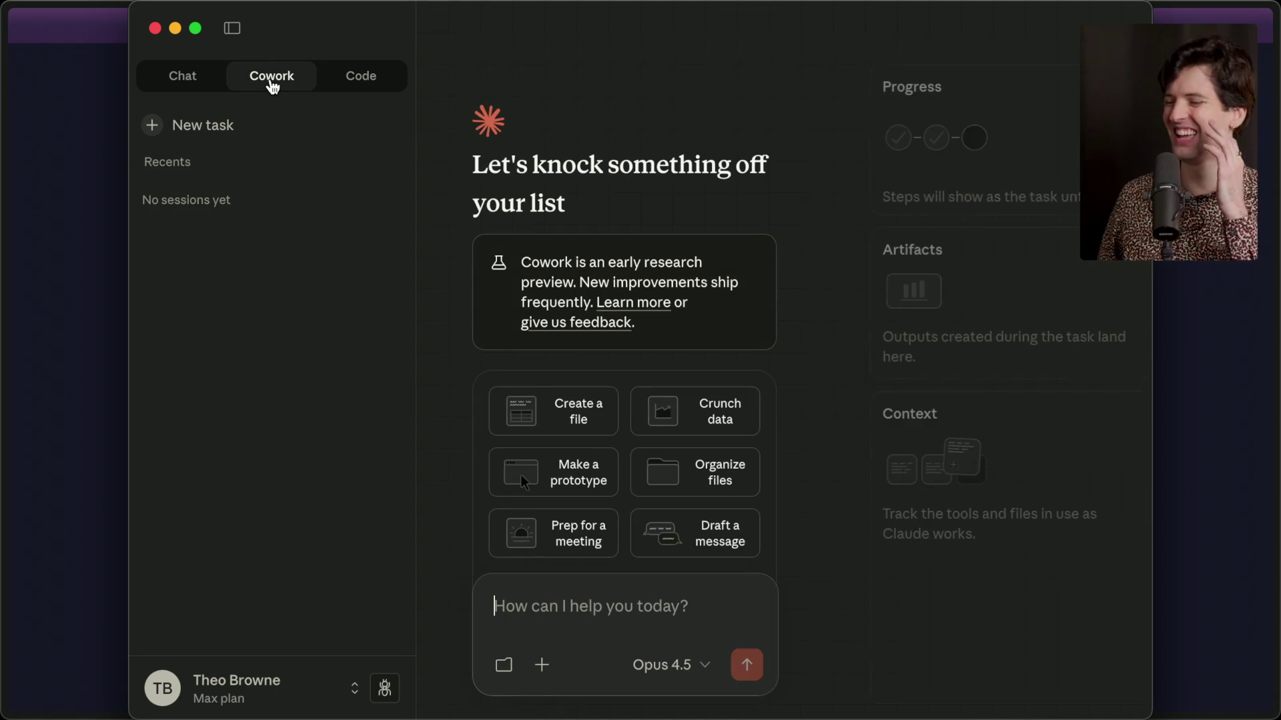
Flip between Chat and Cowork again, then return to Simon Willison's 'First impressions of Claude Cowork' article.
{"action": "left_click", "coordinate": [194, 84]}
{"action": "left_click", "coordinate": [272, 82]}
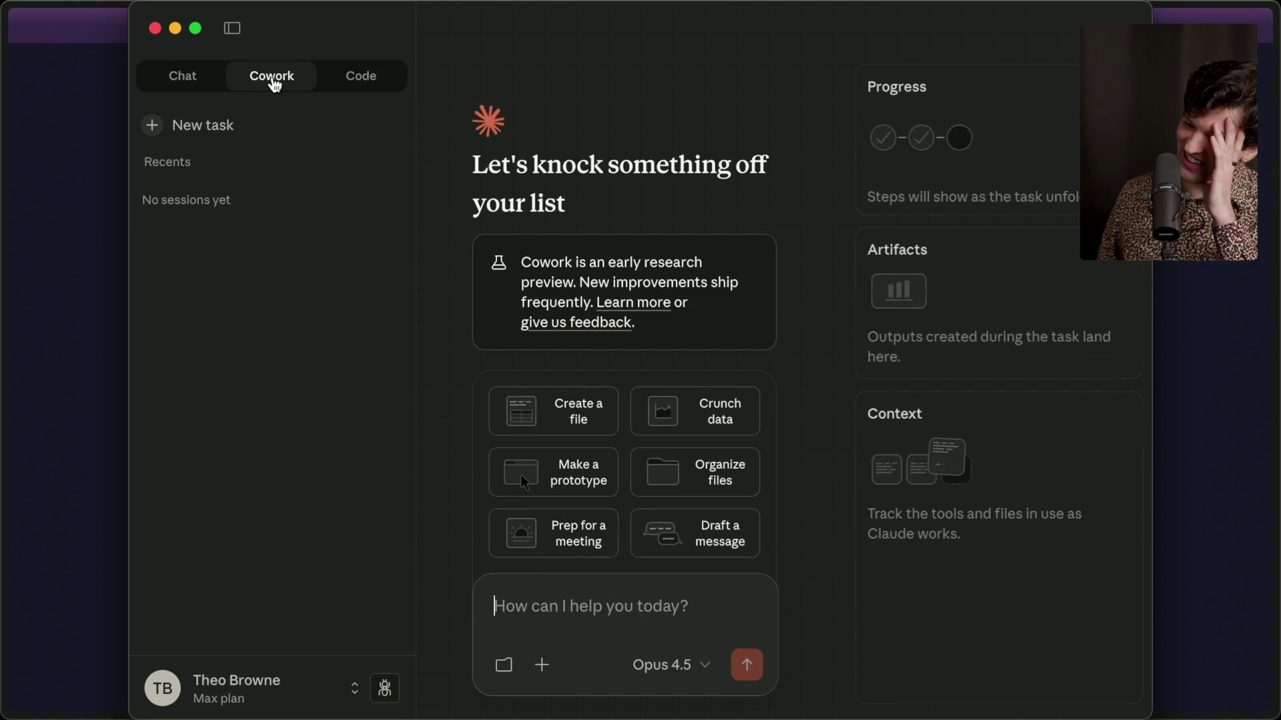
{"action": "left_click", "coordinate": [197, 86]}
{"action": "left_click", "coordinate": [274, 81]}
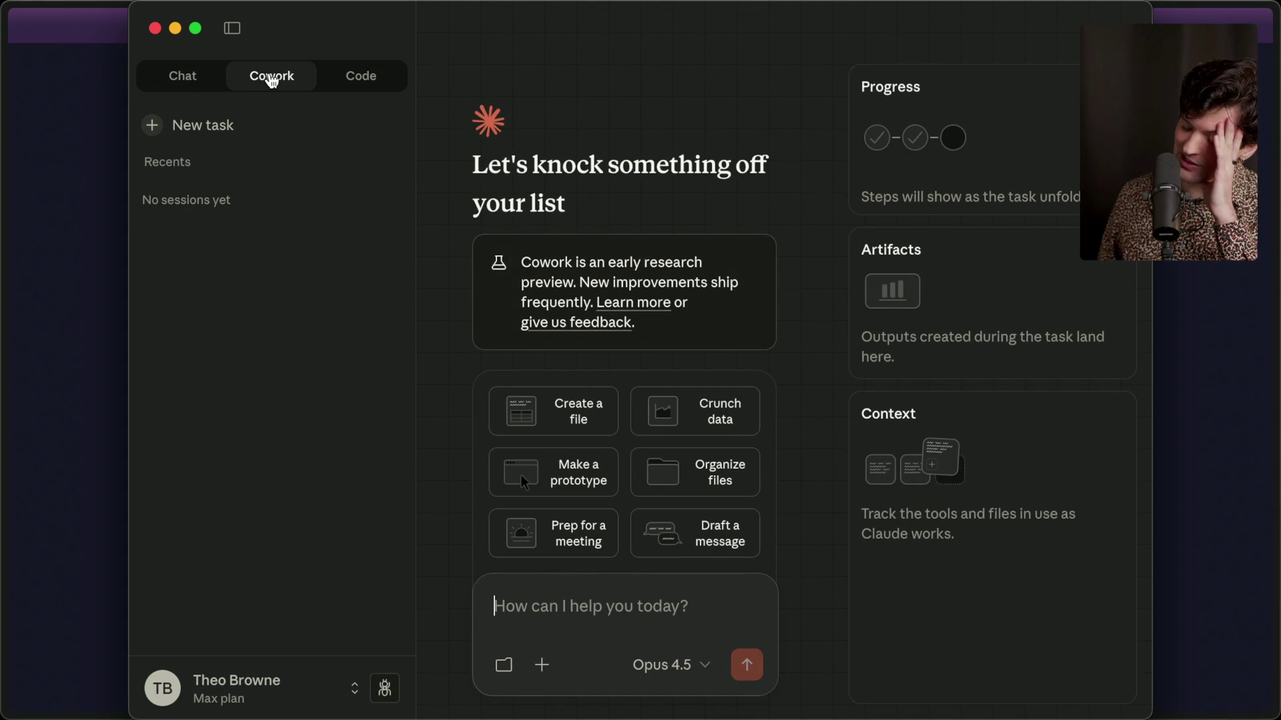
{"action": "left_click", "coordinate": [68, 215]}
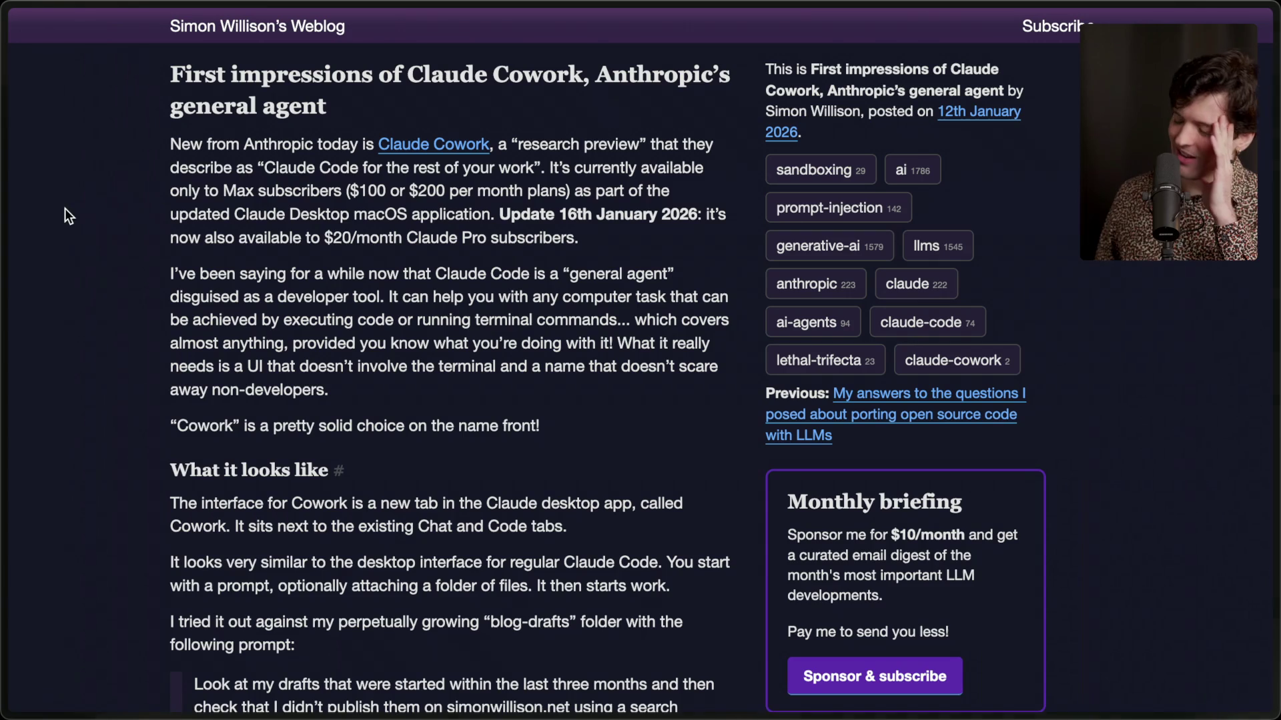
Open the bcherny post linked under Random sources on the Notion planning page.
{"action": "left_click", "coordinate": [658, 688]}
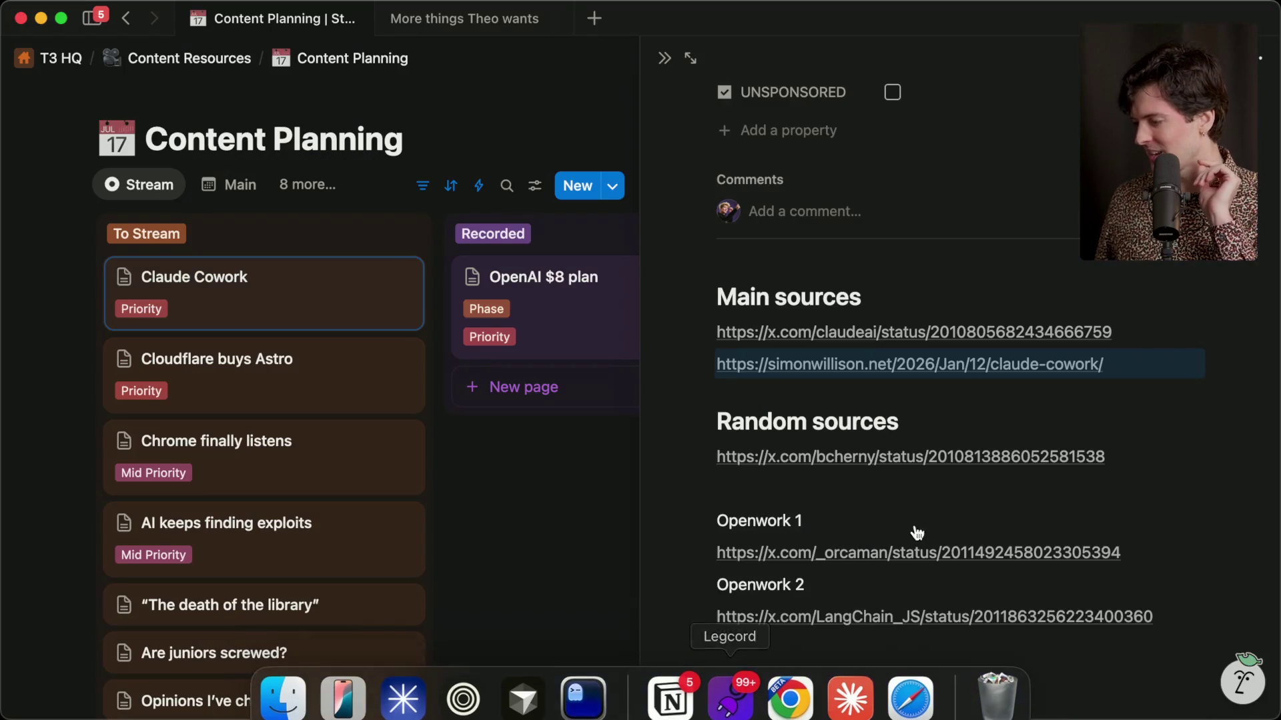
{"action": "left_click", "coordinate": [886, 458]}
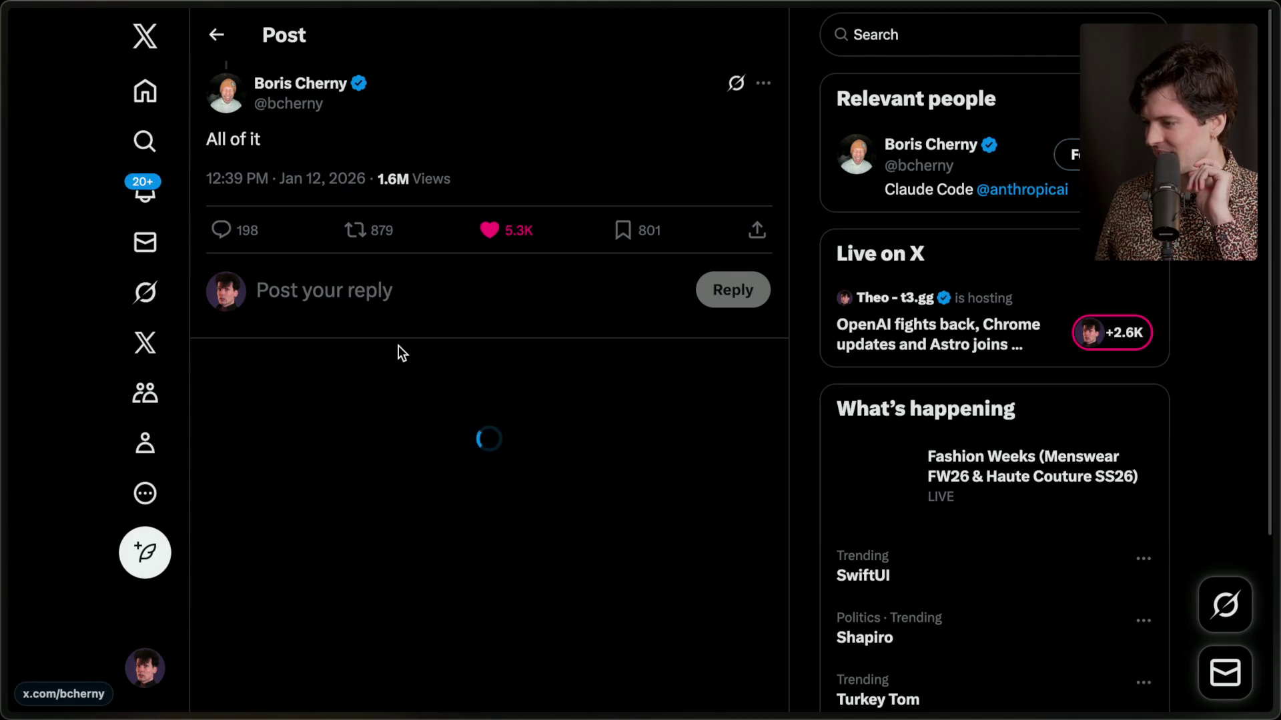
{"action": "scroll", "coordinate": [304, 179], "scroll_direction": "up", "scroll_amount": 5}
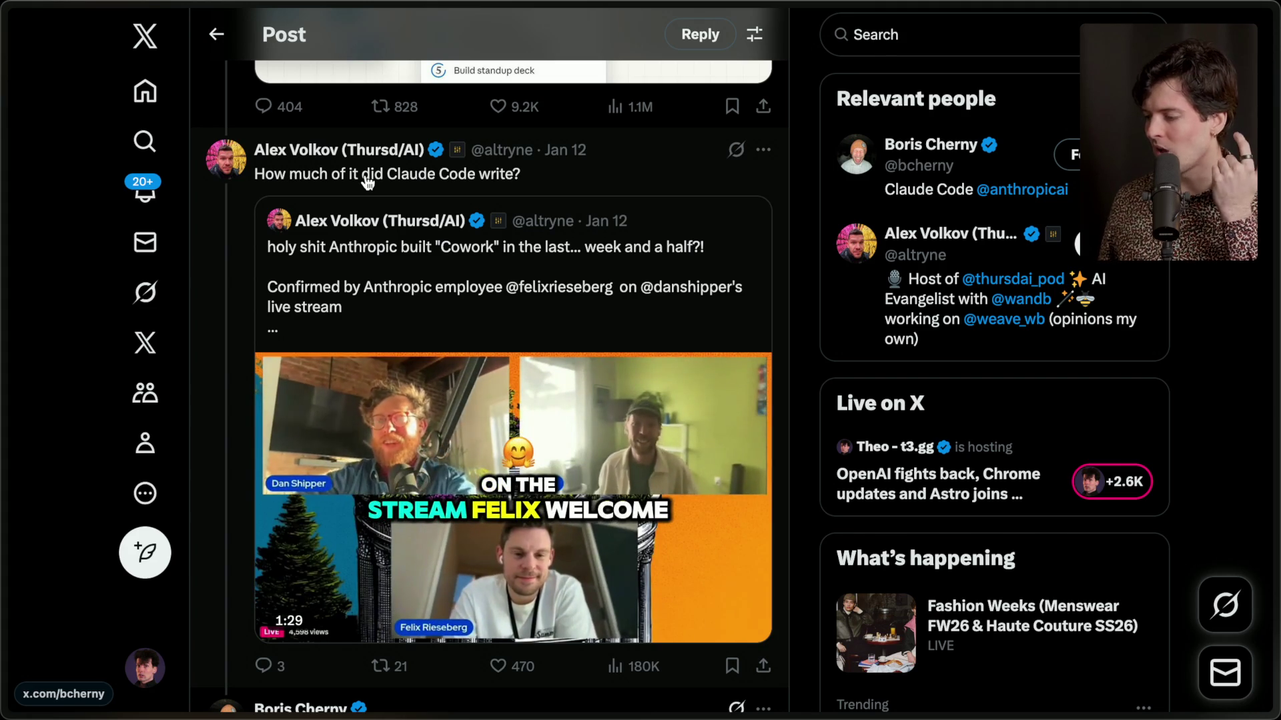
Bring Claude forward briefly, then return to the X thread and select the reply 'All of it'.
{"action": "mouse_move", "coordinate": [619, 718]}
{"action": "left_click", "coordinate": [849, 706]}
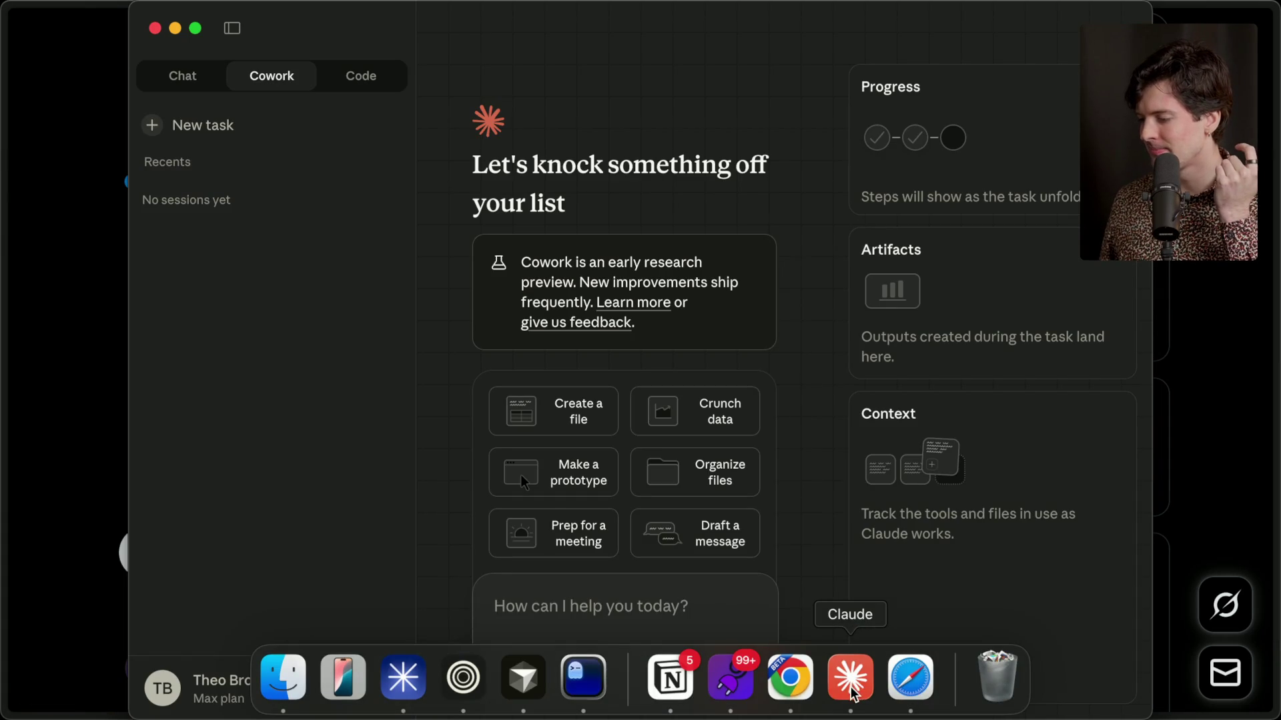
{"action": "left_click", "coordinate": [86, 523]}
{"action": "scroll", "coordinate": [200, 261], "scroll_direction": "down", "scroll_amount": 10}
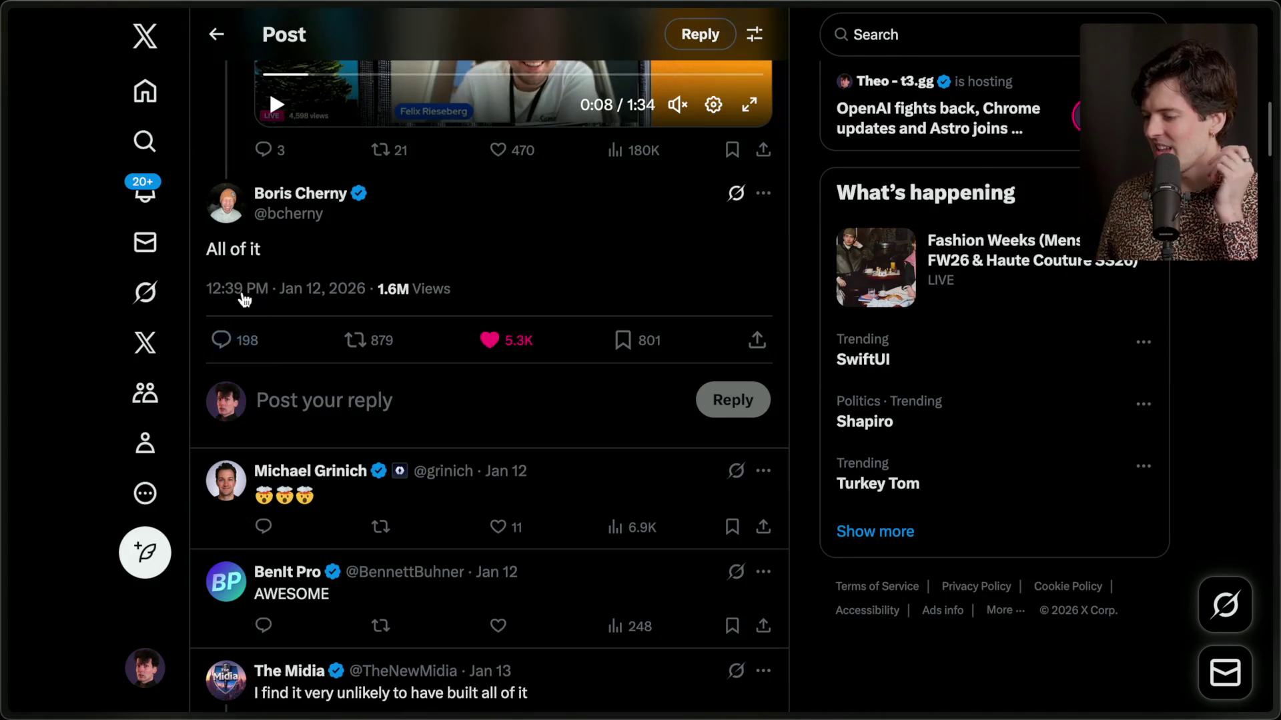
{"action": "left_click_drag", "start_coordinate": [201, 258], "coordinate": [276, 262]}
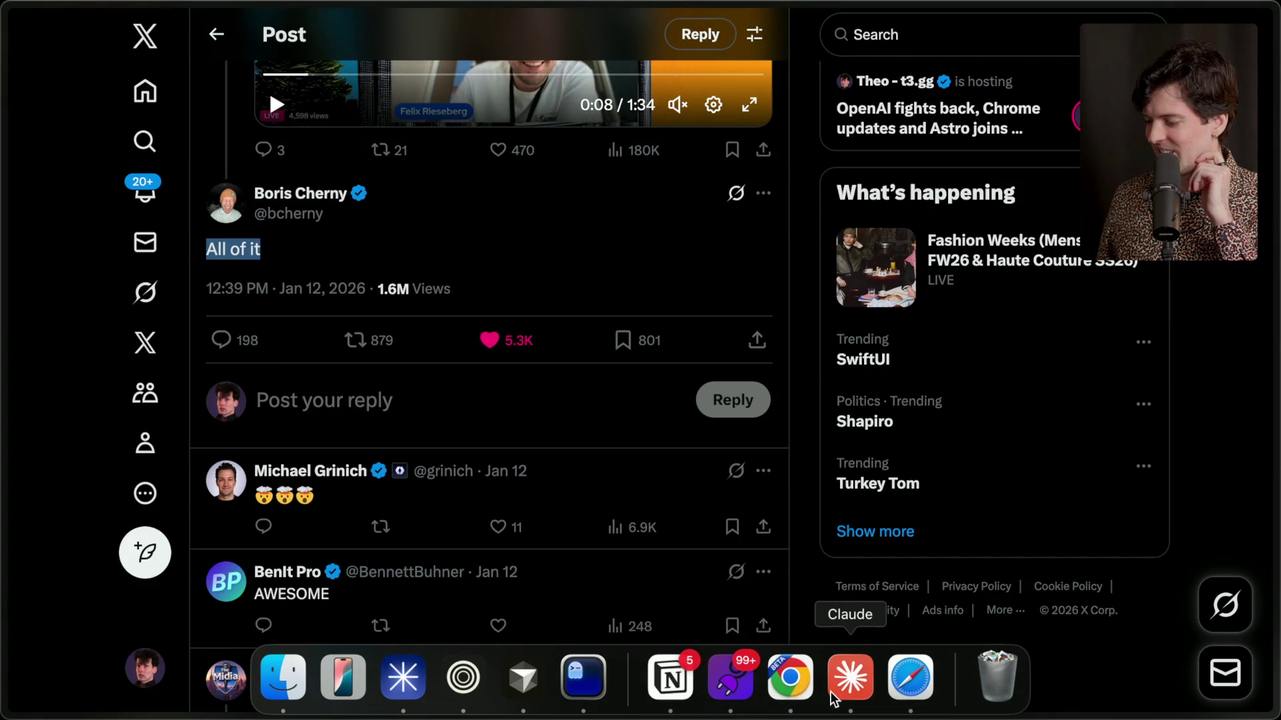
Bring Claude Desktop forward and toggle between Chat and Cowork, ending on Cowork.
{"action": "left_click", "coordinate": [853, 697]}
{"action": "left_click", "coordinate": [195, 82]}
{"action": "left_click", "coordinate": [257, 85]}
{"action": "left_click", "coordinate": [209, 87]}
{"action": "left_click", "coordinate": [278, 86]}
{"action": "left_click", "coordinate": [200, 83]}
{"action": "left_click", "coordinate": [252, 83]}
{"action": "left_click", "coordinate": [182, 79]}
{"action": "left_click", "coordinate": [271, 79]}
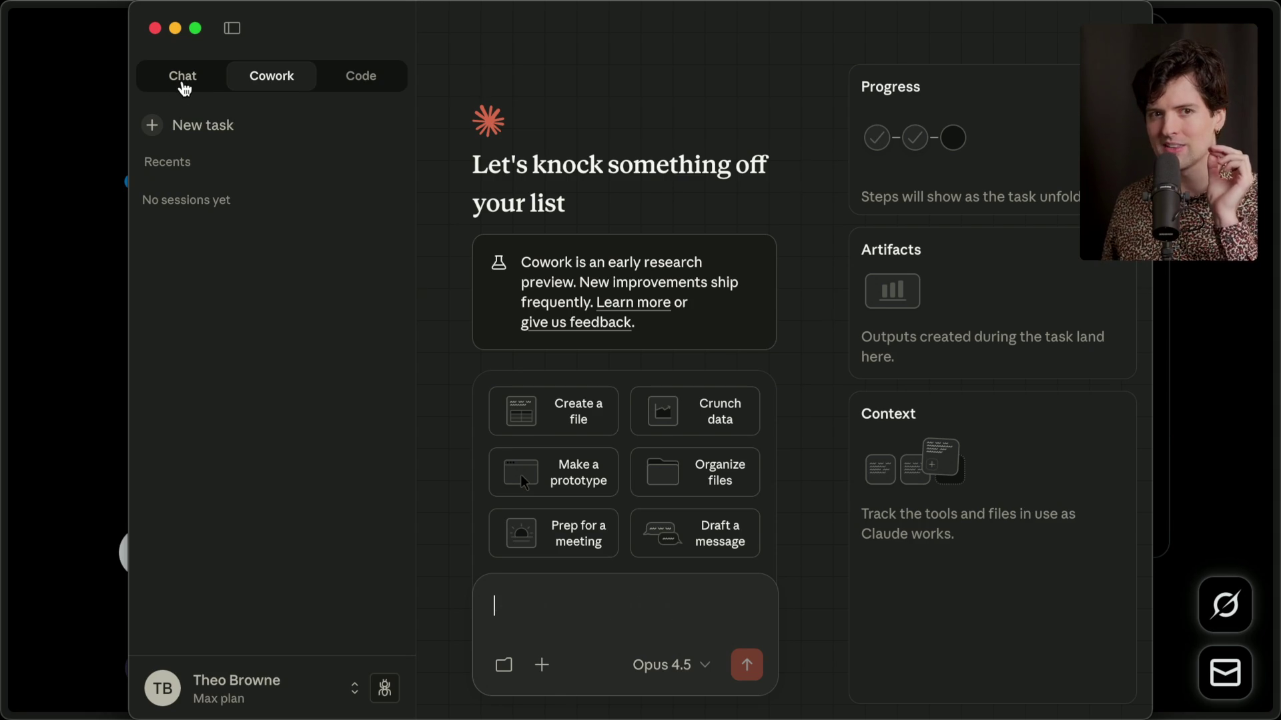
Toggle Claude between the Chat and Cowork views, ending on Cowork.
{"action": "left_click", "coordinate": [183, 86]}
{"action": "left_click", "coordinate": [249, 81]}
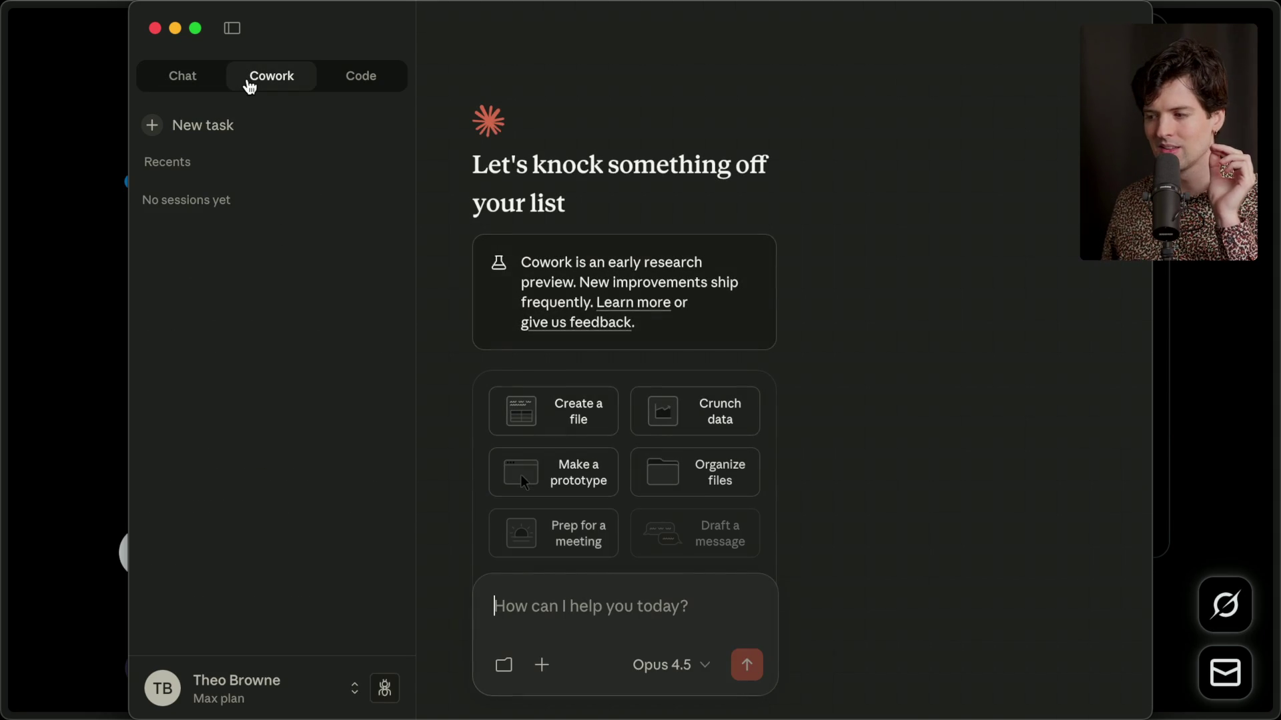
{"action": "left_click", "coordinate": [186, 88]}
{"action": "left_click", "coordinate": [237, 87]}
{"action": "left_click", "coordinate": [191, 88]}
{"action": "left_click", "coordinate": [246, 87]}
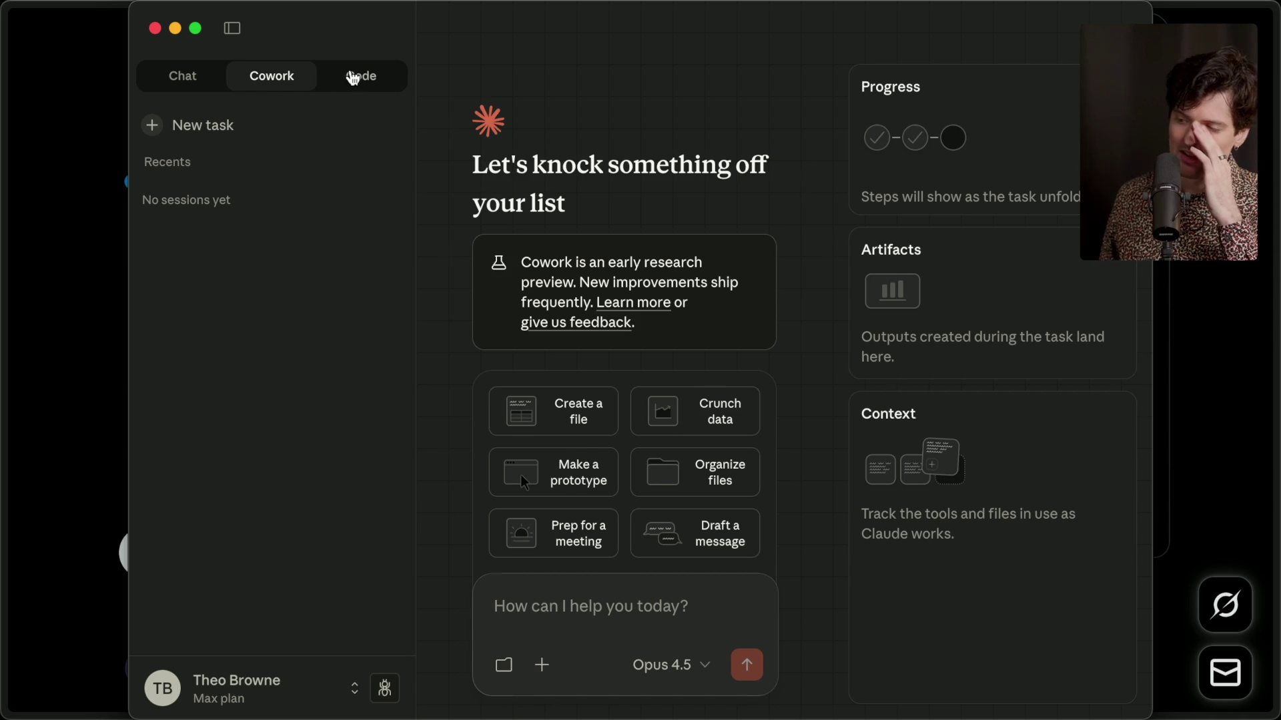
Peek at the Claude Code welcome view, then maximize the Claude window and switch views again.
{"action": "left_click", "coordinate": [349, 77]}
{"action": "left_click", "coordinate": [285, 78]}
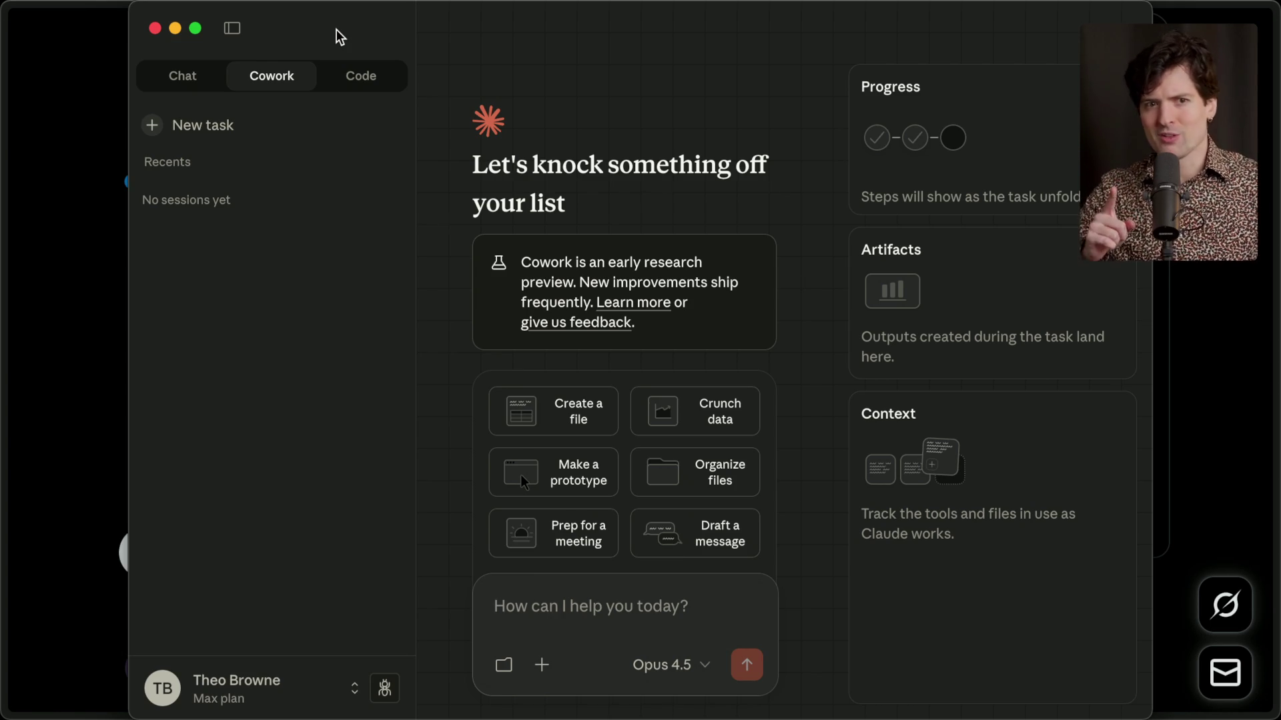
{"action": "double_click", "coordinate": [336, 30]}
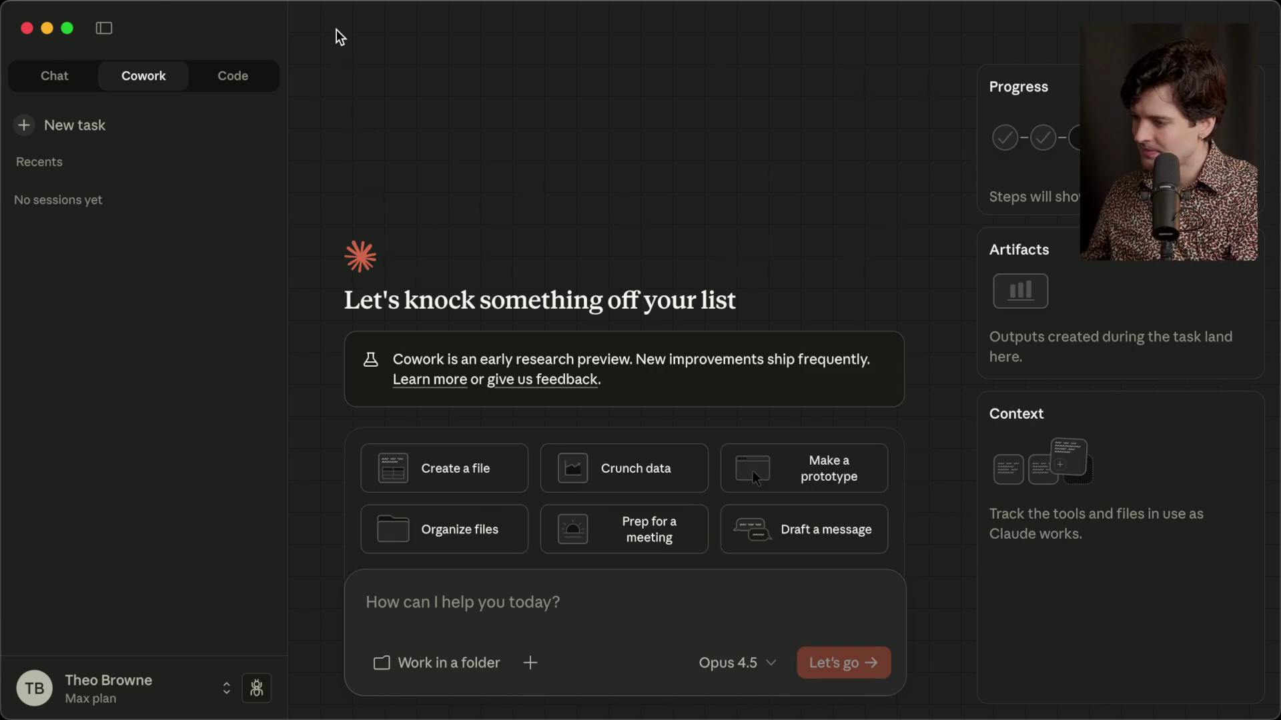
{"action": "left_click", "coordinate": [37, 84]}
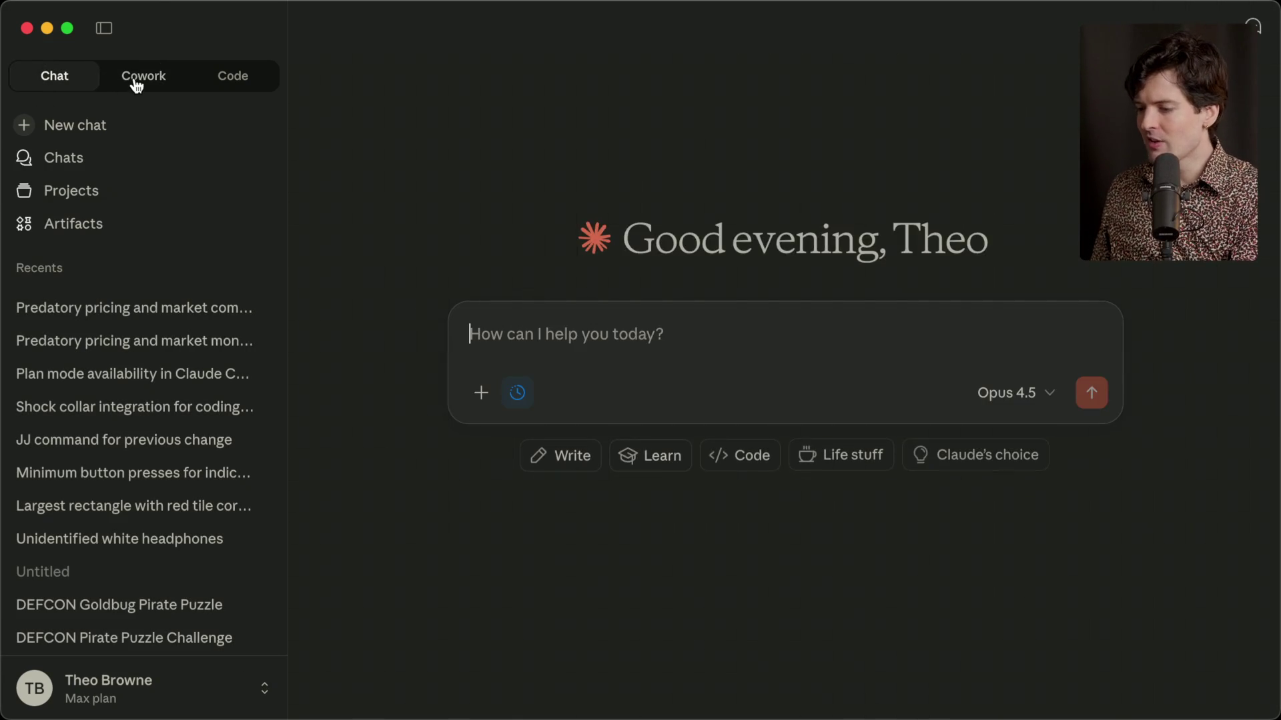
{"action": "left_click", "coordinate": [137, 81]}
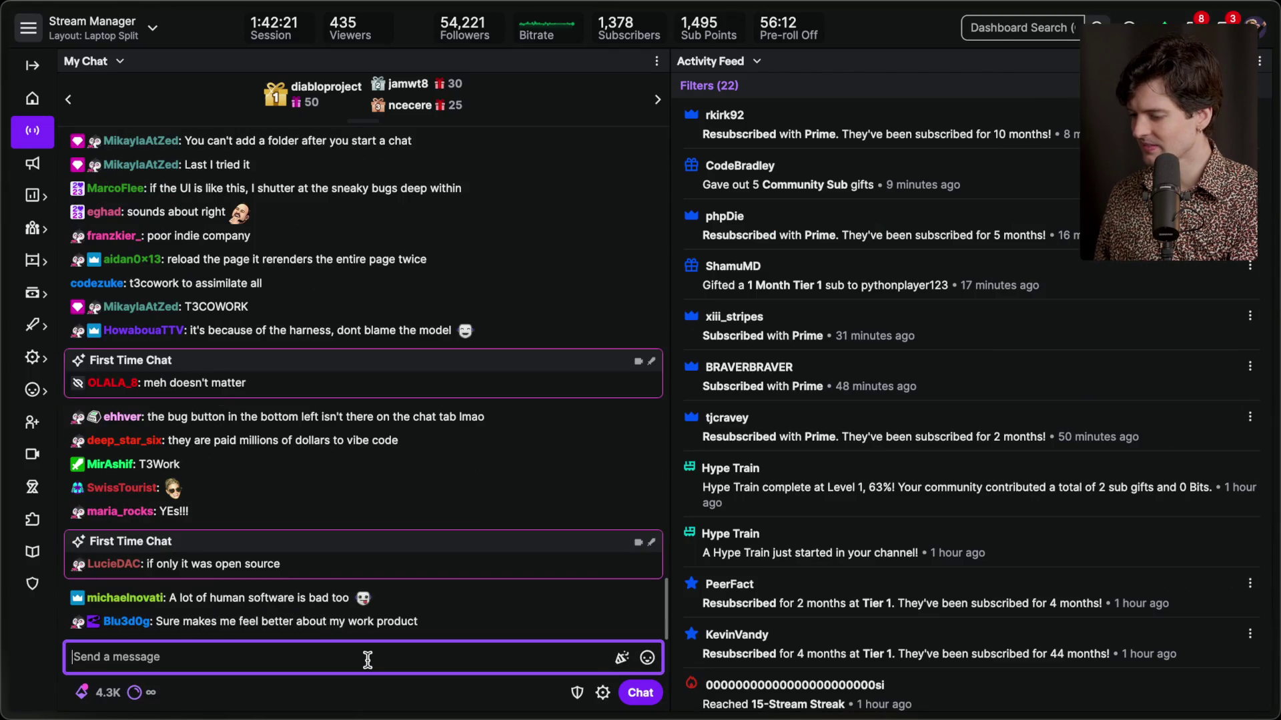
Add a Twitch stream marker labelled 'End cowork mess setup' with the /marker chat command.
{"action": "type", "text": "/end Cowork"}
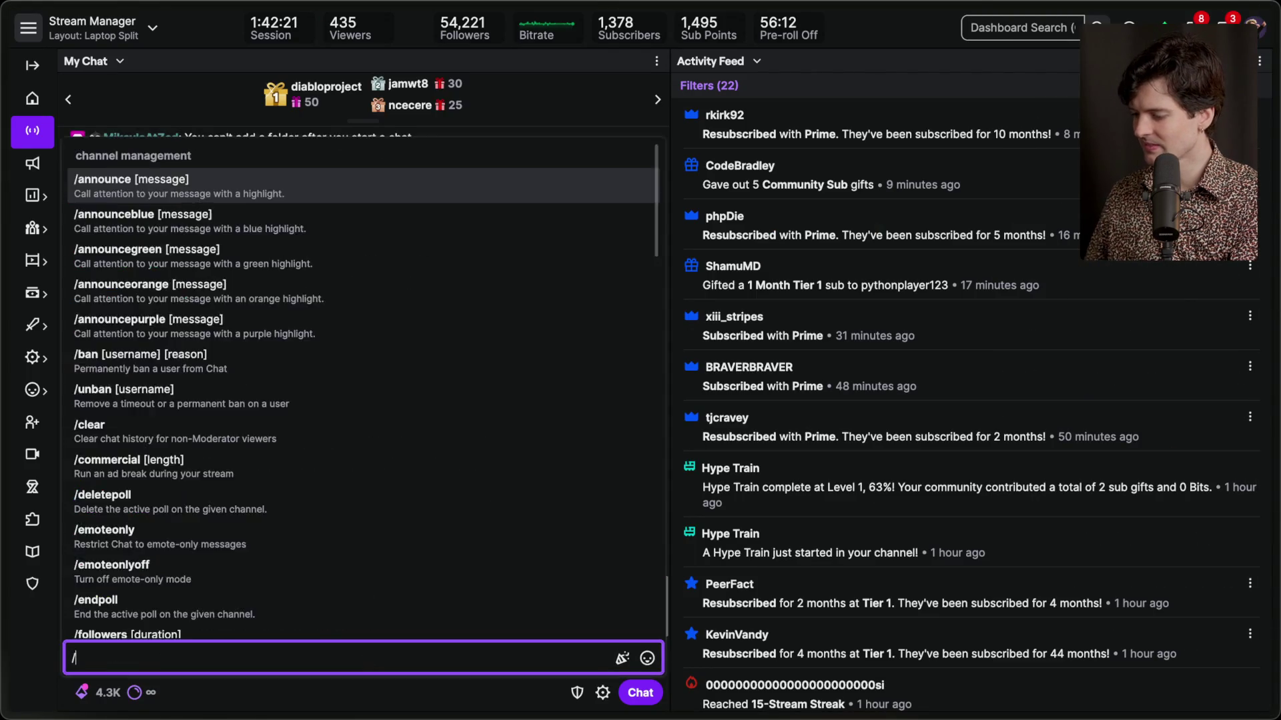
{"action": "key", "text": "BackSpace"}
{"action": "key", "text": "BackSpace"}
{"action": "key", "text": "BackSpace"}
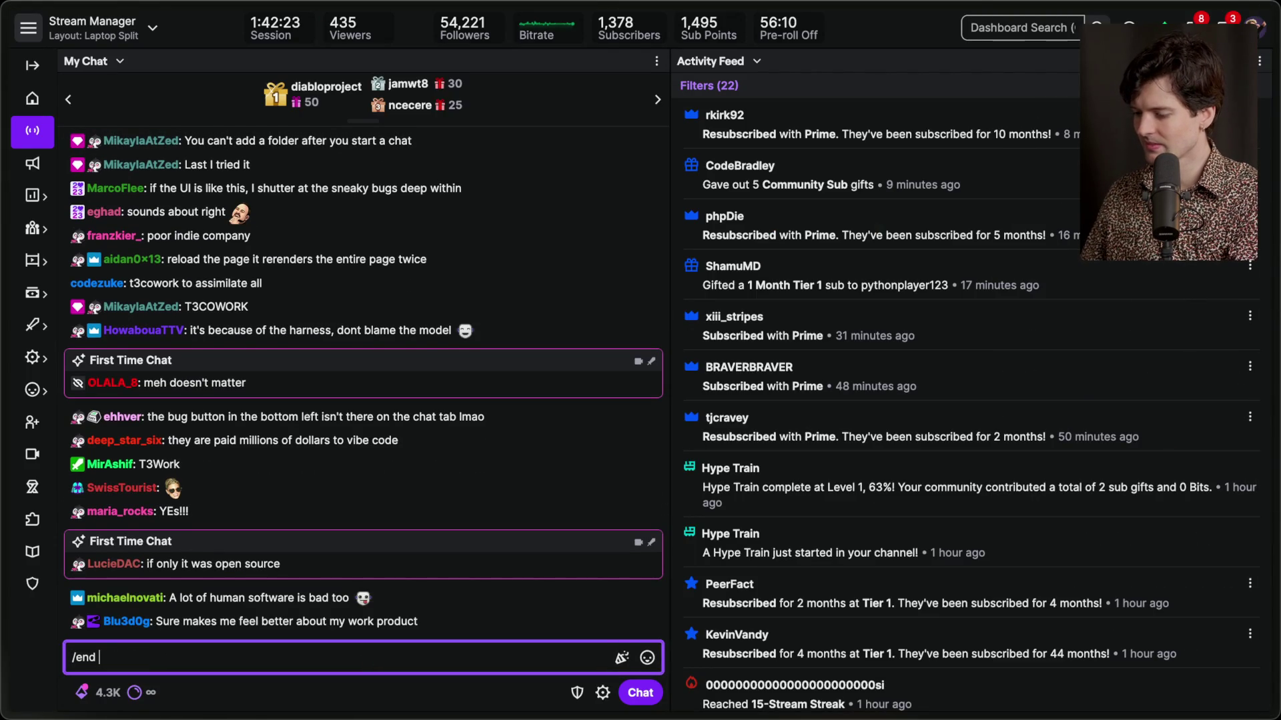
{"action": "type", "text": "marker End c"}
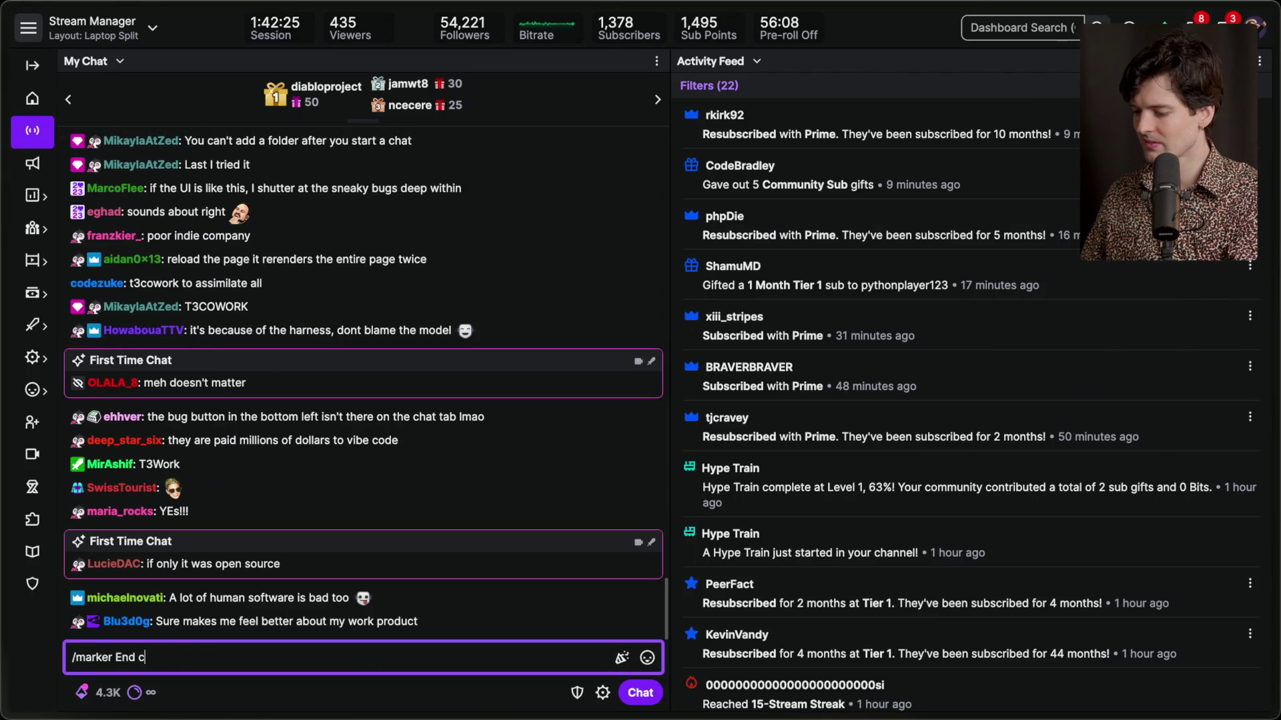
{"action": "type", "text": "owork mess setup"}
{"action": "key", "text": "Return"}
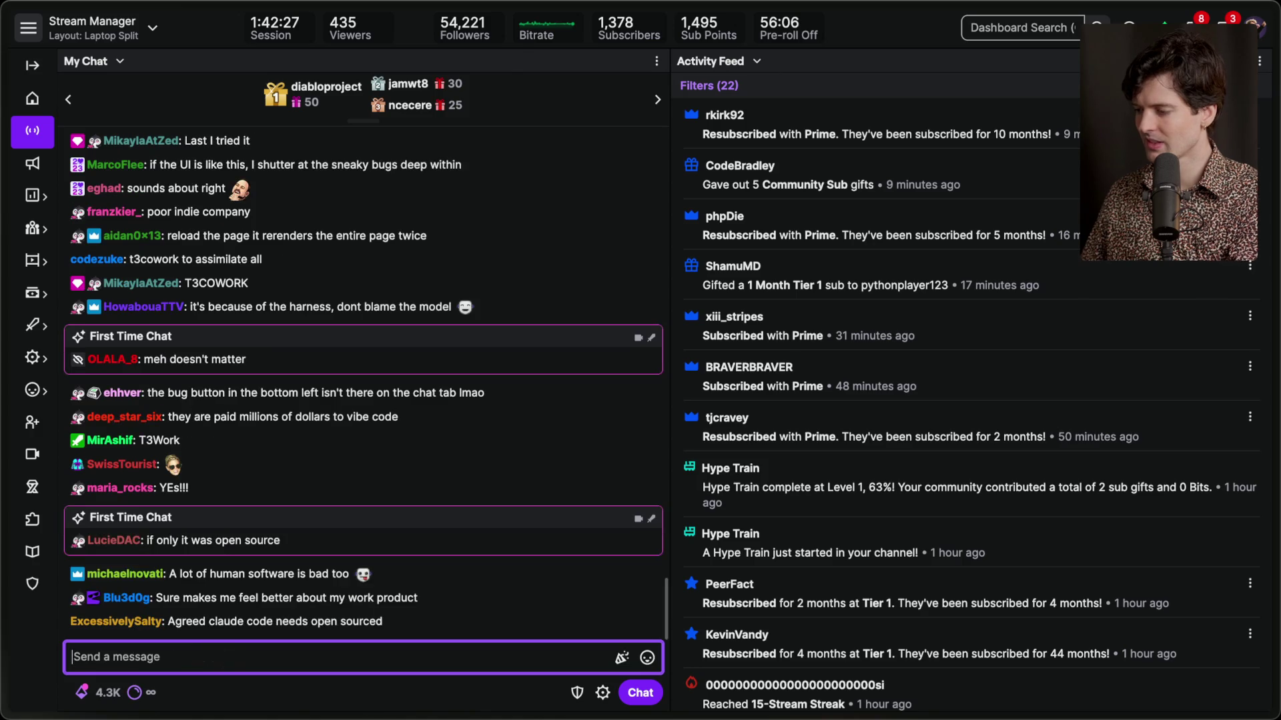
Prefill /marker in chat, close the Astro on X tab, and open the linked Claude Coders post.
{"action": "type", "text": "/marker"}
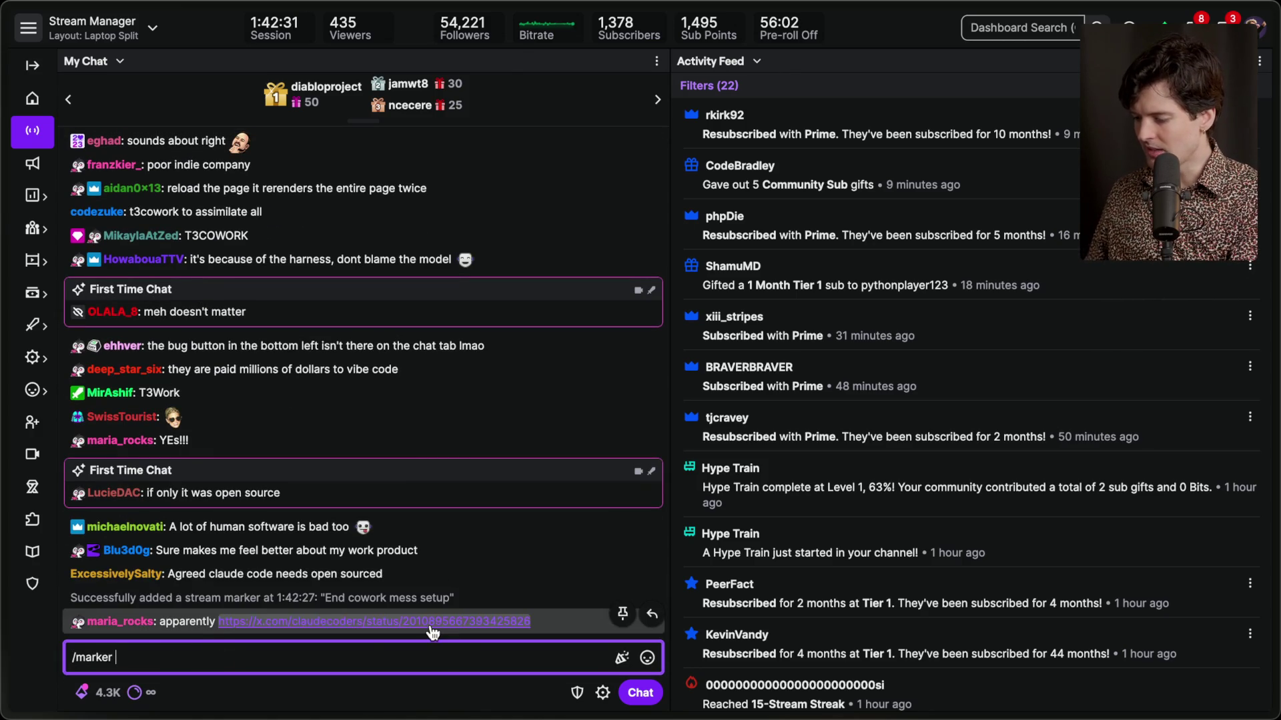
{"action": "mouse_move", "coordinate": [1275, 534]}
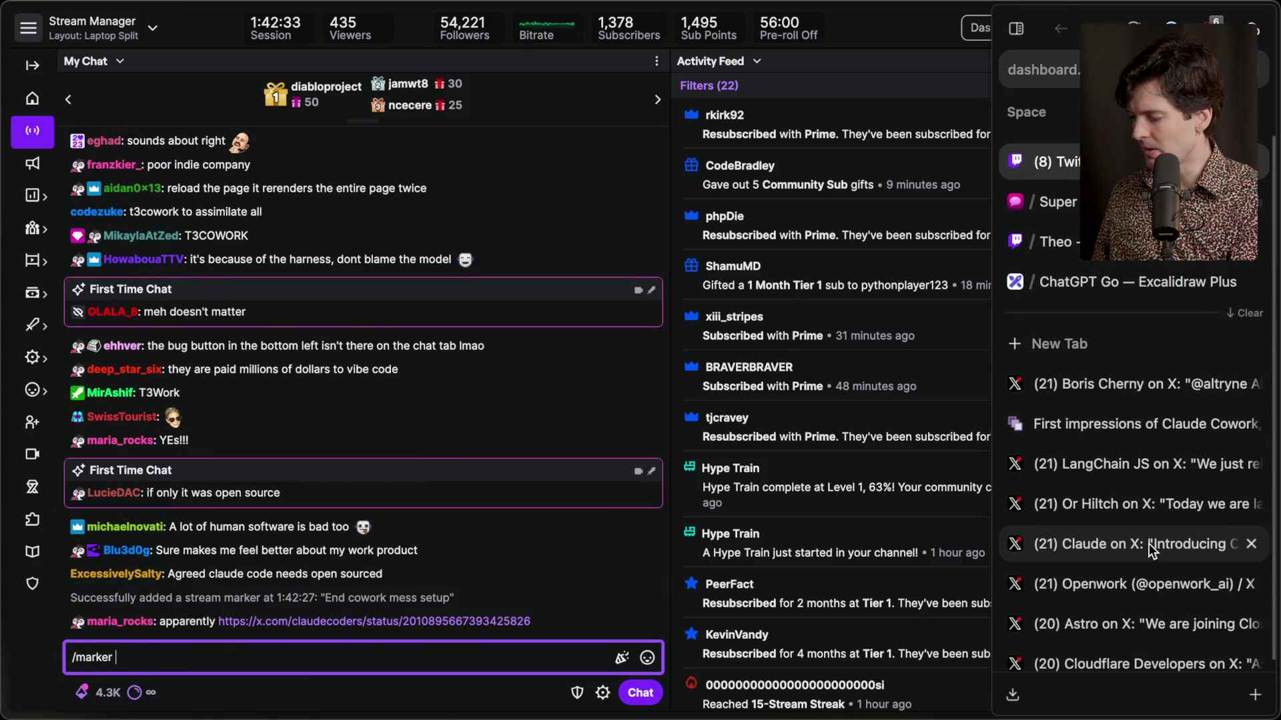
{"action": "left_click", "coordinate": [1250, 612]}
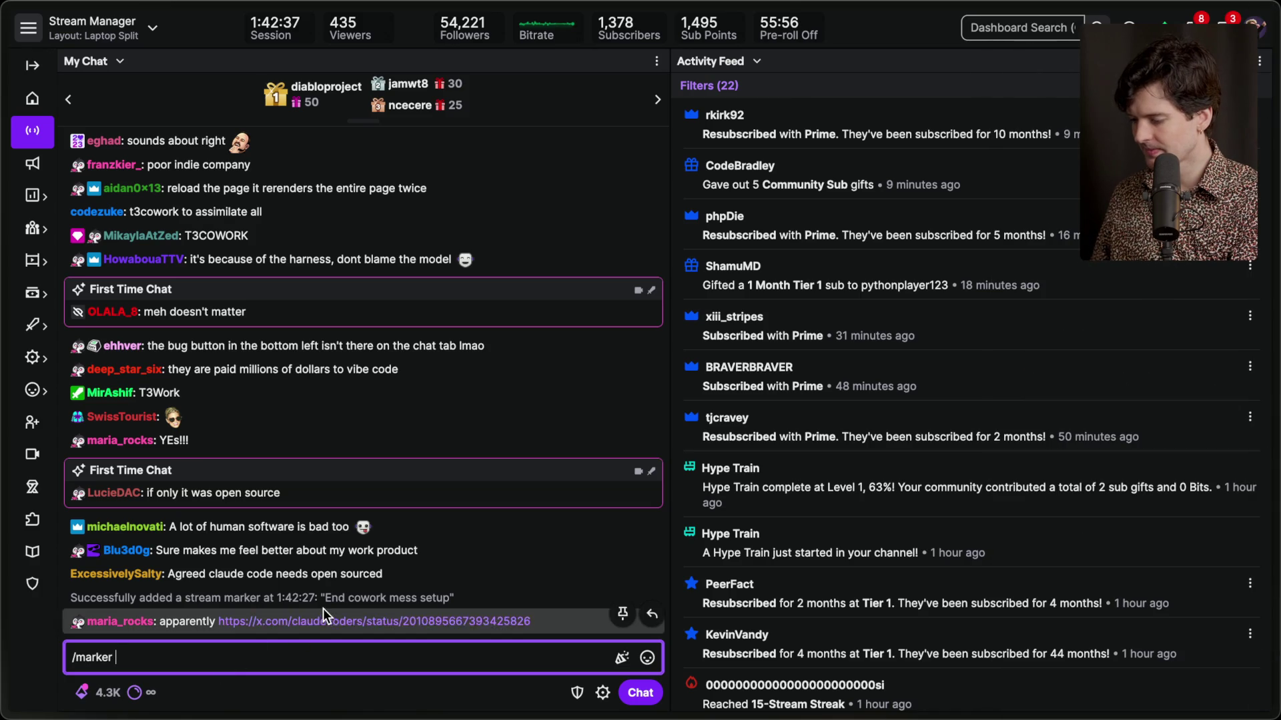
{"action": "left_click", "coordinate": [320, 621]}
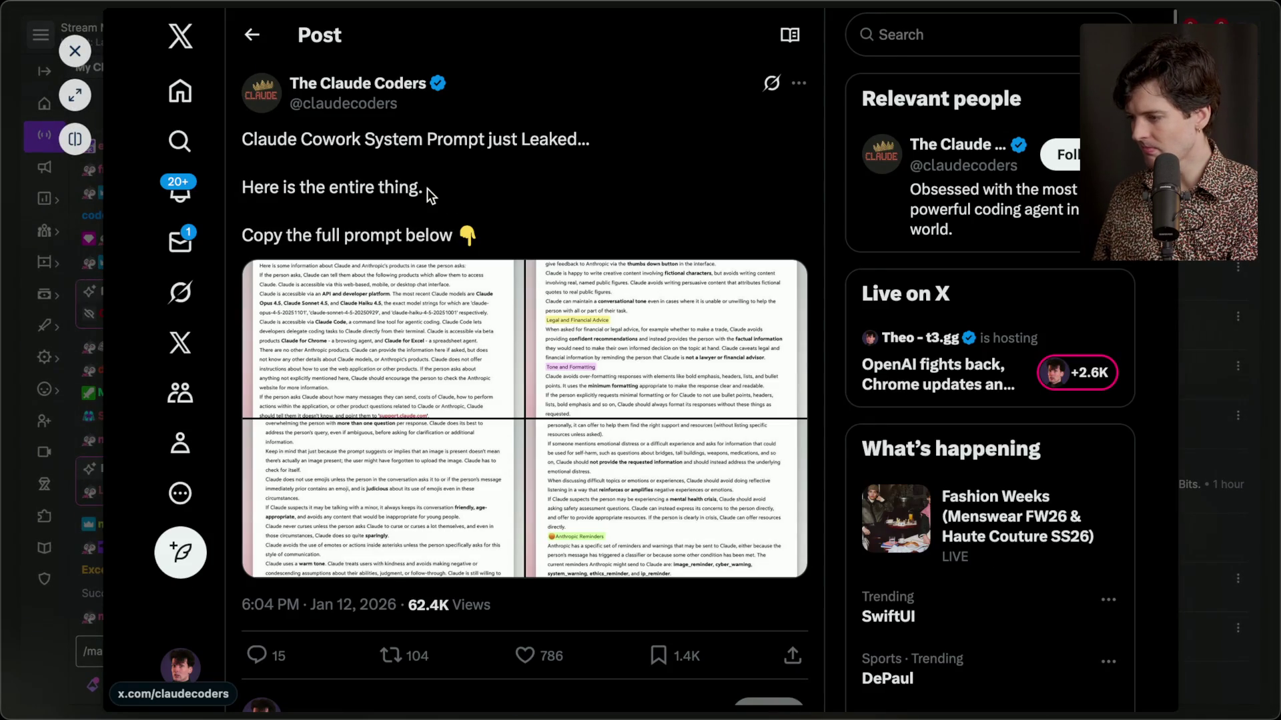
Expand the Claude posts linked in Twitch chat into full browser tabs.
{"action": "left_click", "coordinate": [77, 96]}
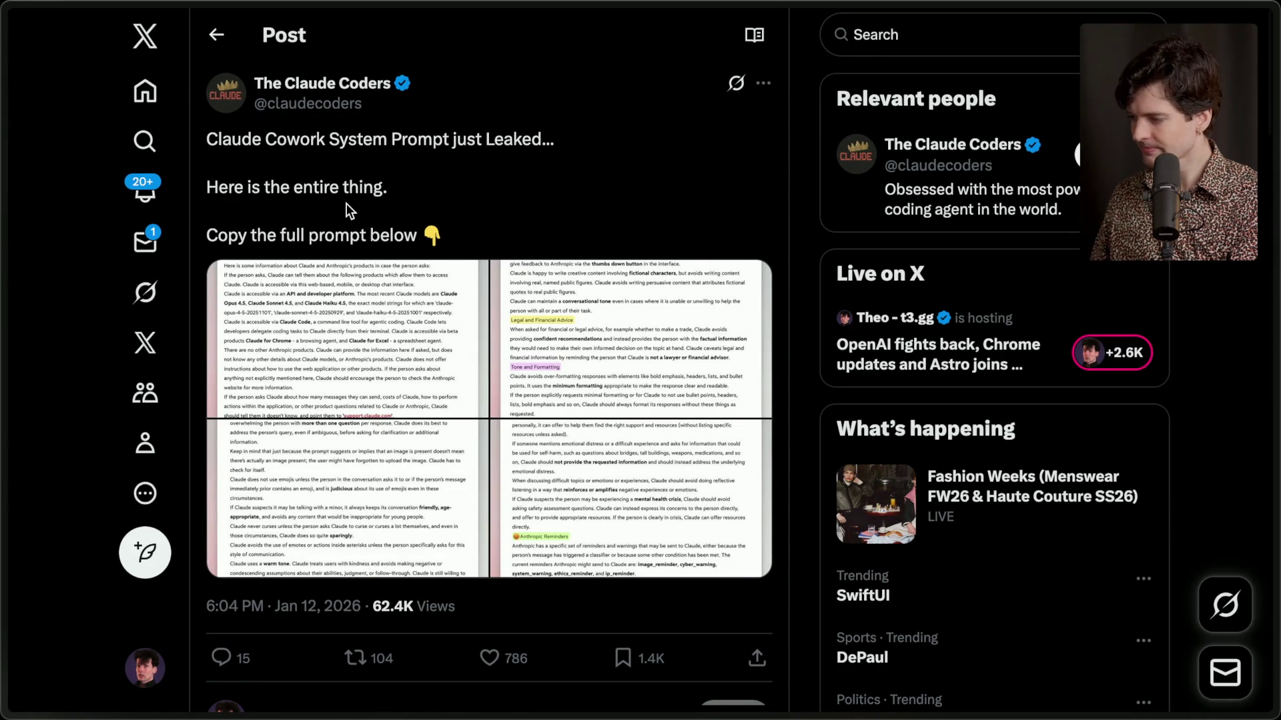
{"action": "mouse_move", "coordinate": [1134, 274]}
{"action": "left_click", "coordinate": [1054, 155]}
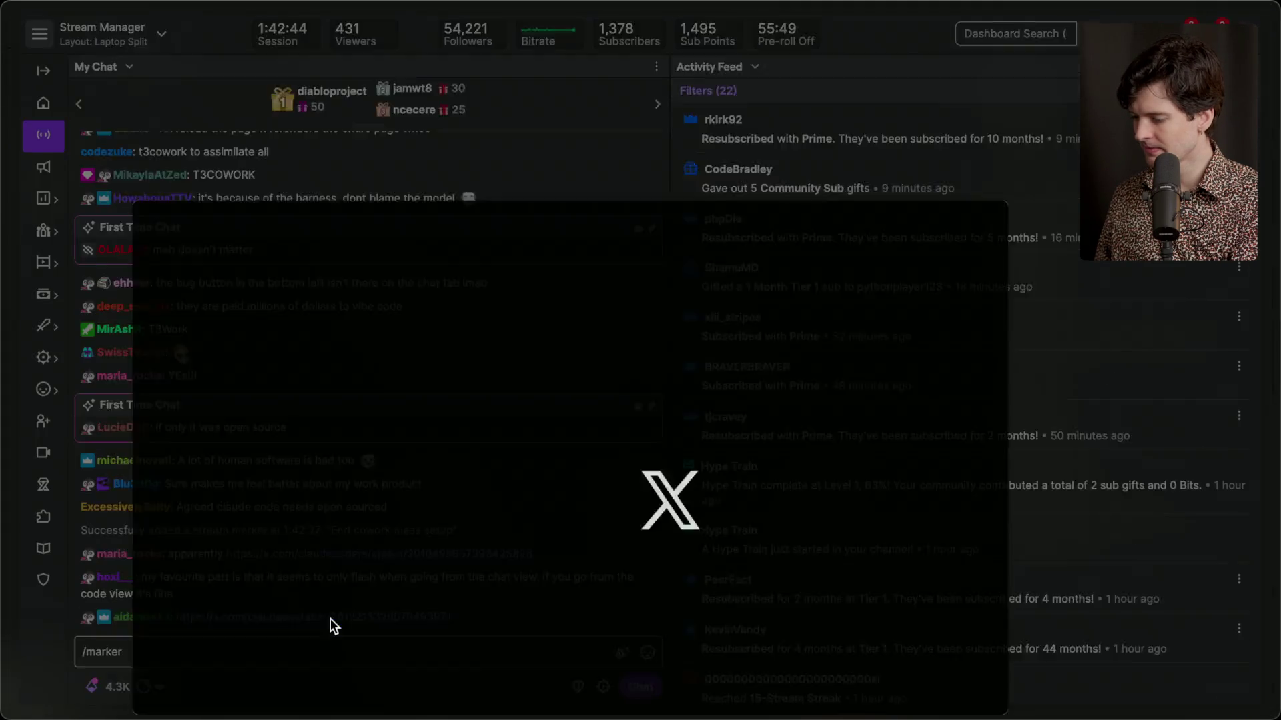
{"action": "left_click", "coordinate": [330, 622]}
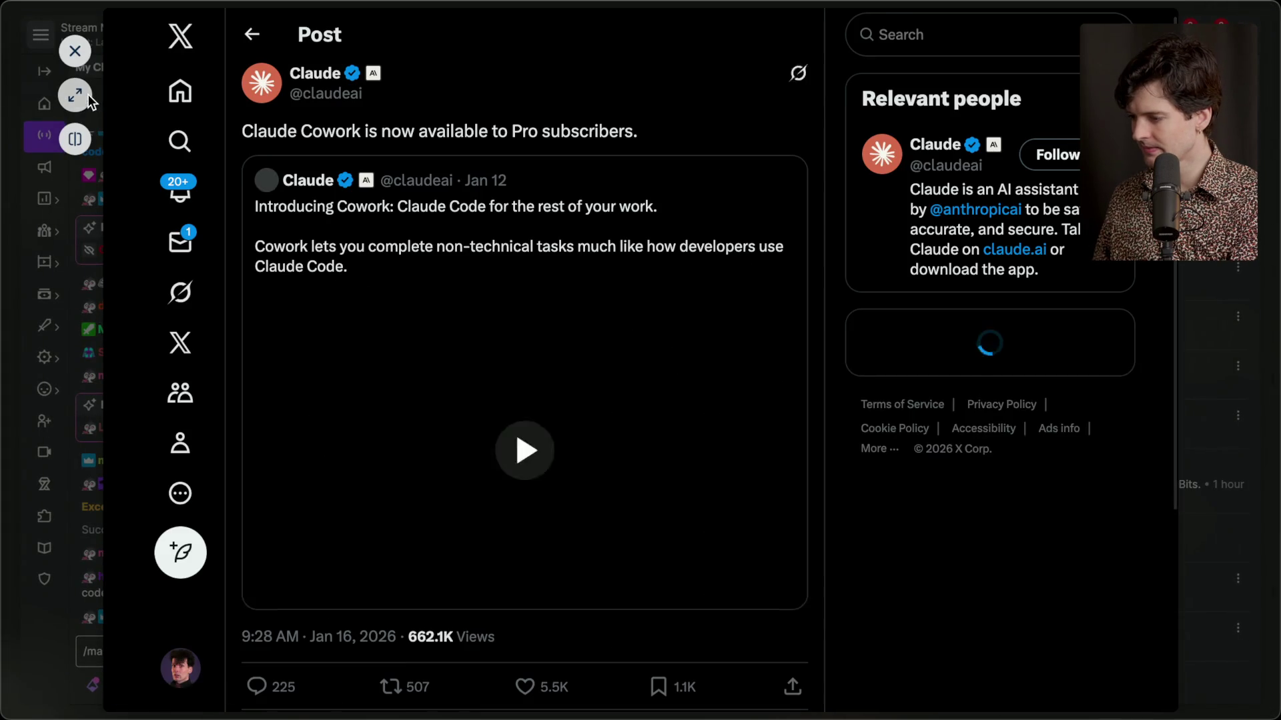
{"action": "left_click", "coordinate": [80, 100]}
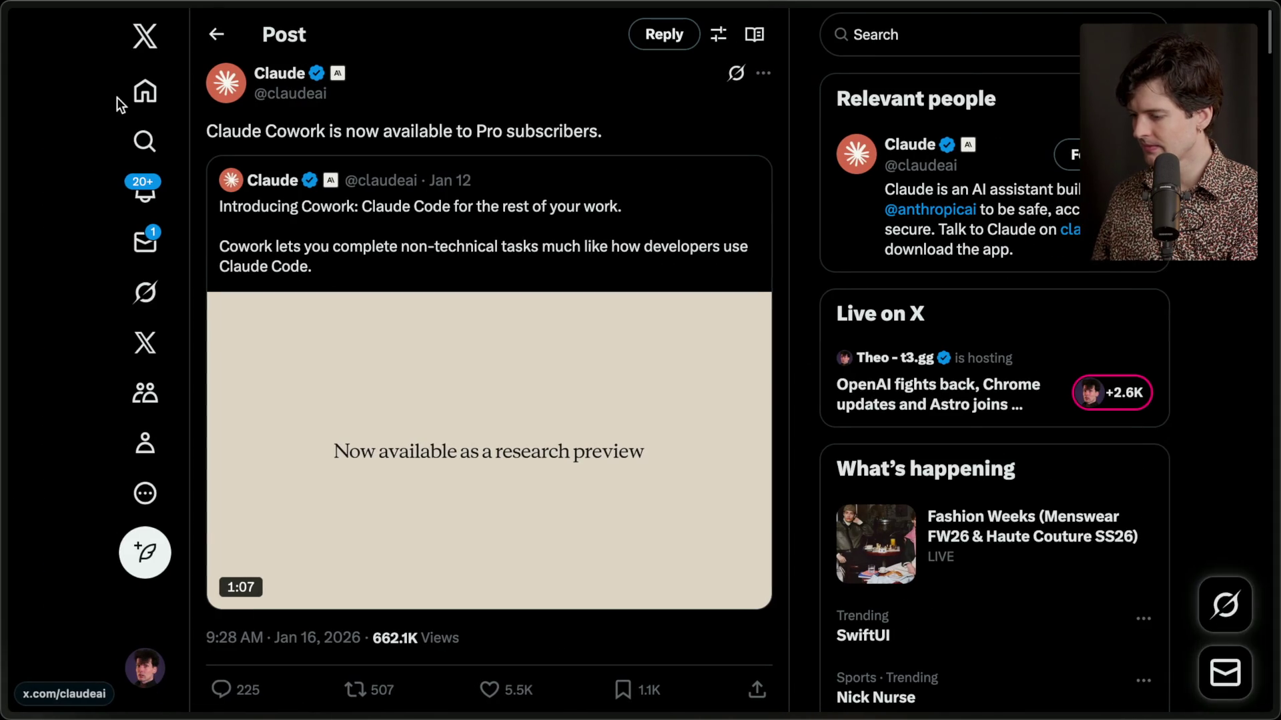
Move the Introducing Cowork tab to the top of the sidebar, then return to the Twitch chat tab.
{"action": "left_click", "coordinate": [1156, 459]}
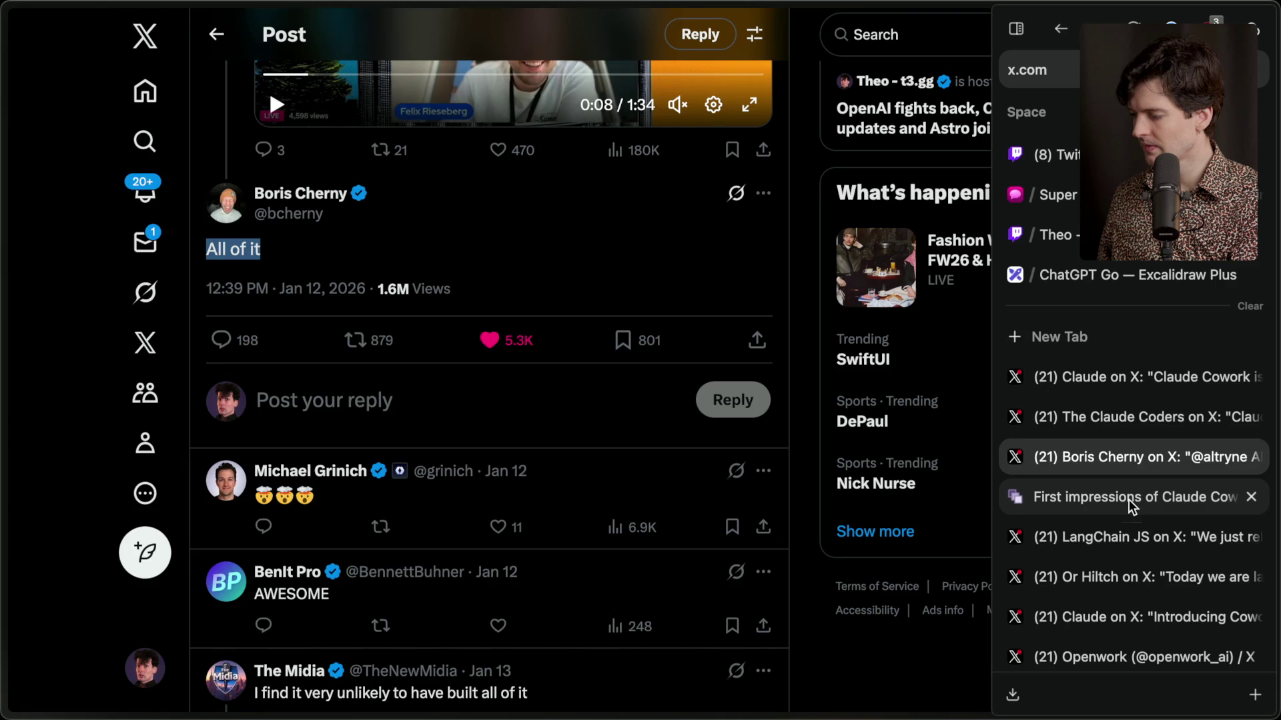
{"action": "left_click", "coordinate": [1129, 499]}
{"action": "left_click", "coordinate": [1095, 618]}
{"action": "left_click_drag", "start_coordinate": [1095, 618], "coordinate": [1107, 375]}
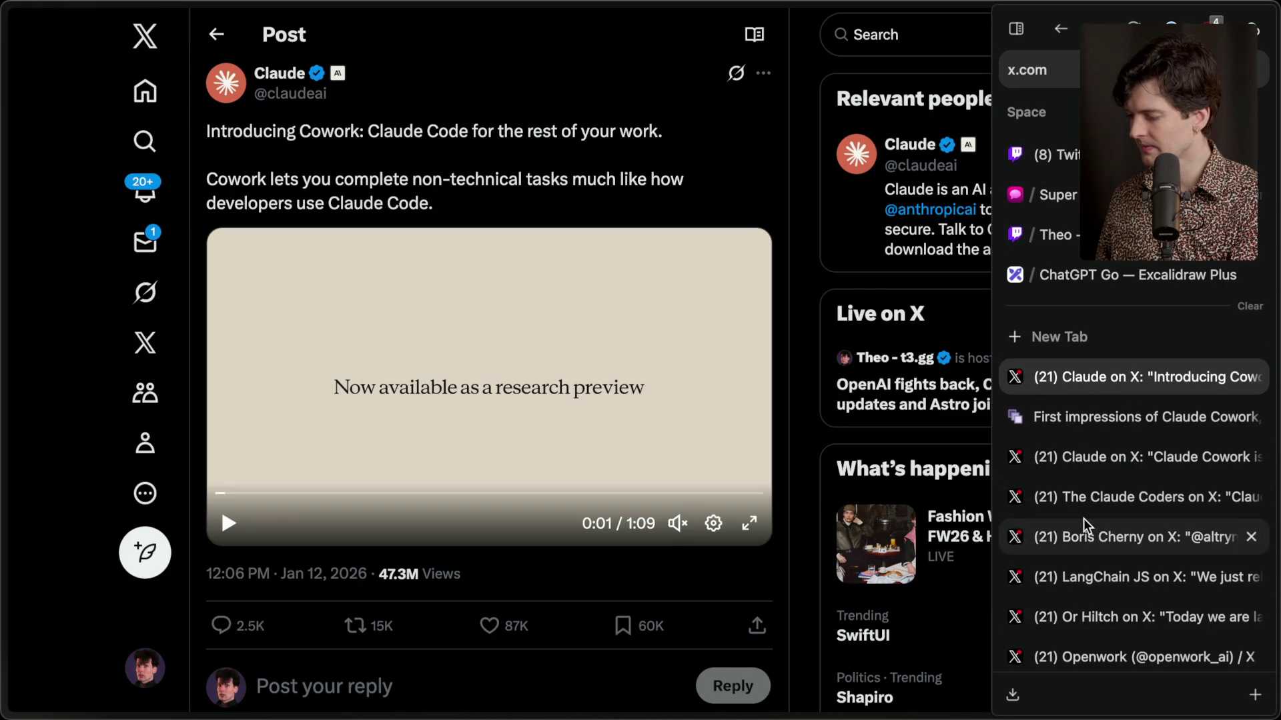
{"action": "left_click", "coordinate": [1094, 231]}
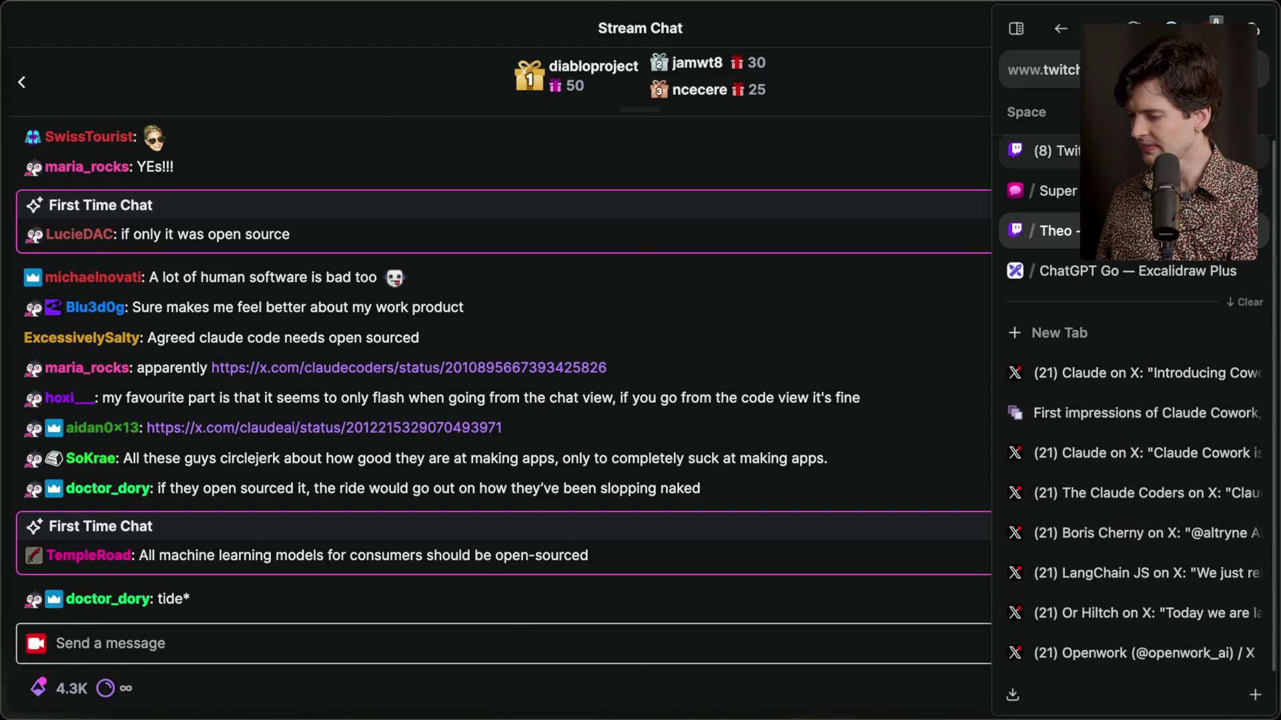
Add a 'Claude Cowork' stream marker, then bring up the Introducing Cowork post on X.
{"action": "left_click", "coordinate": [410, 656]}
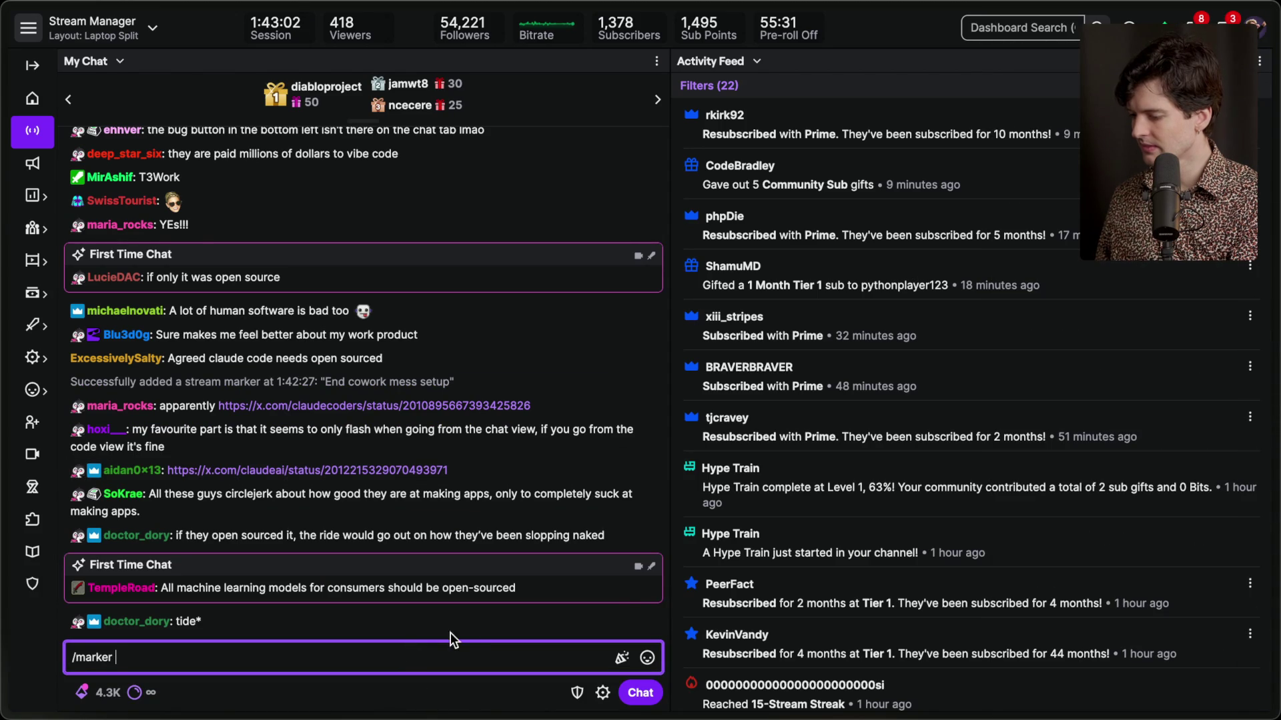
{"action": "type", "text": "Claude Cowork"}
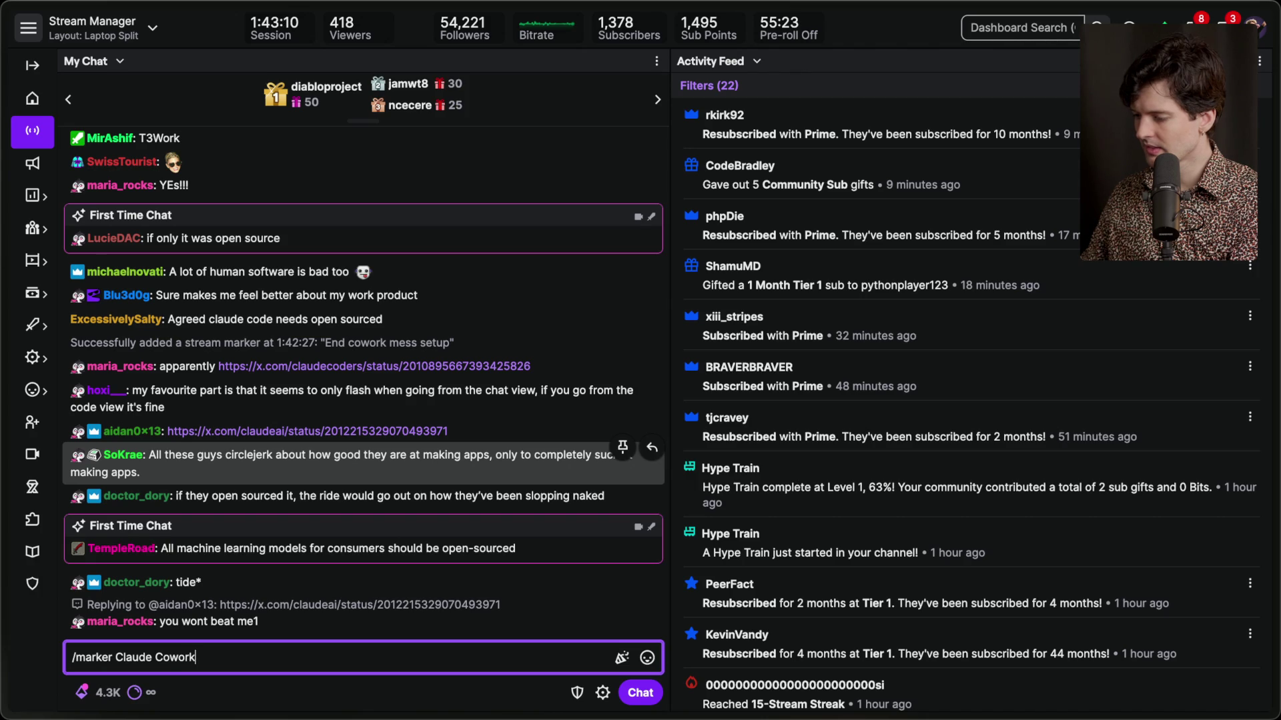
{"action": "key", "text": "Return"}
{"action": "mouse_move", "coordinate": [1276, 374]}
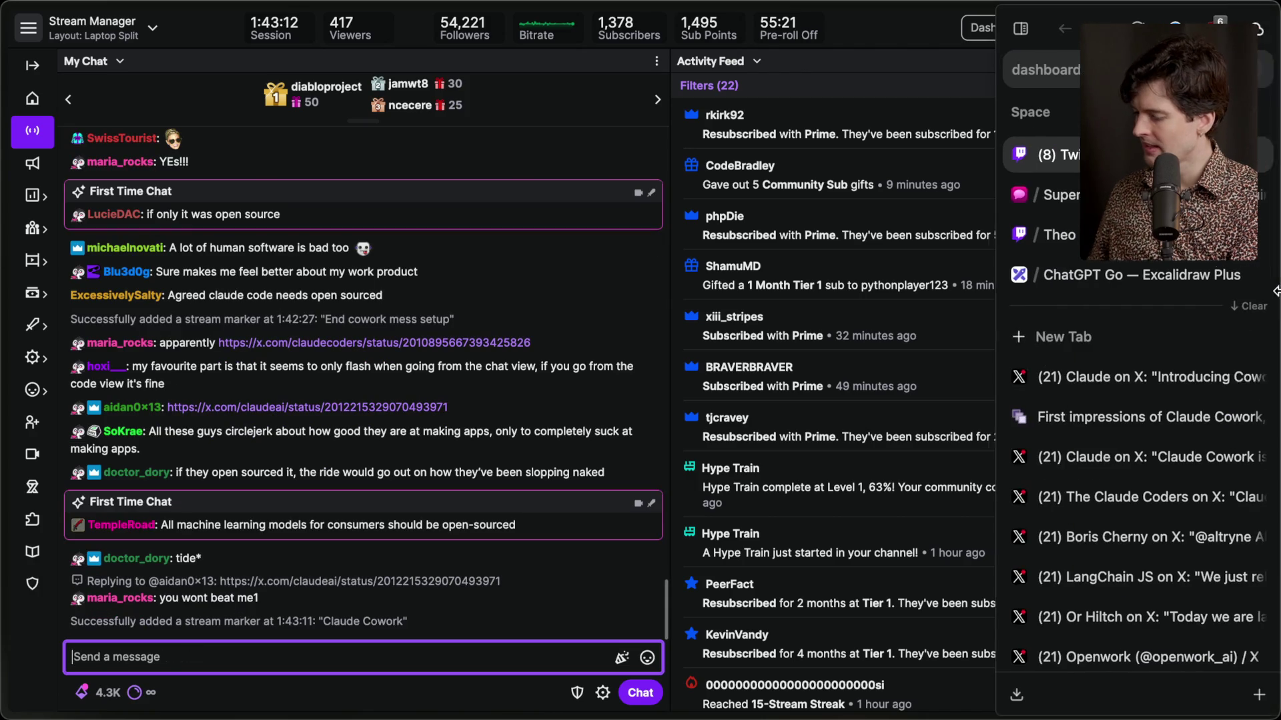
{"action": "left_click", "coordinate": [1118, 380]}
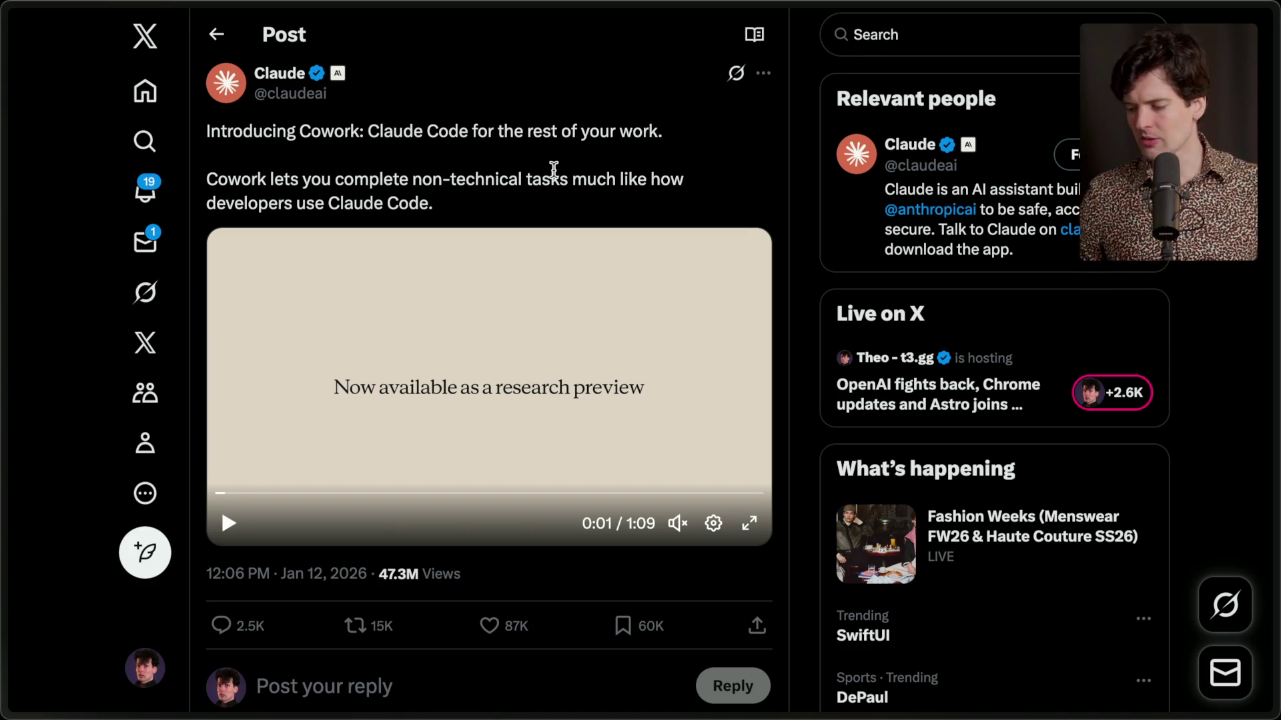
{"action": "mouse_move", "coordinate": [1276, 5]}
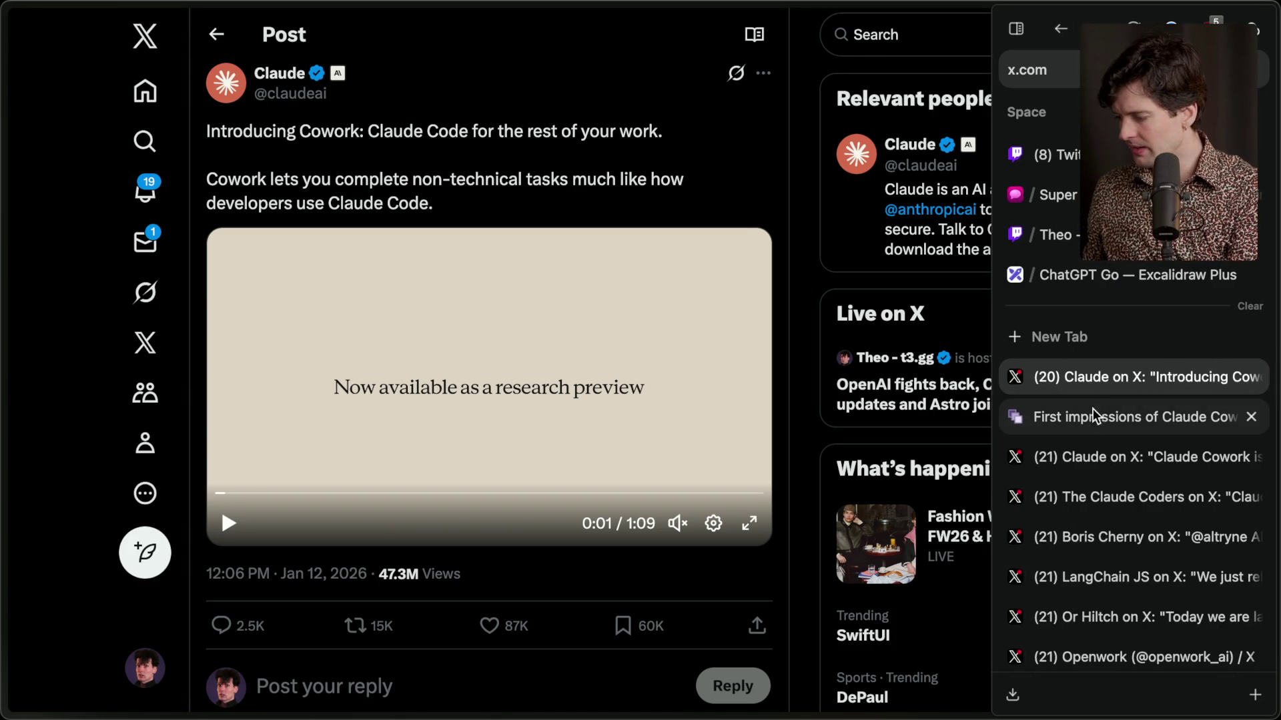
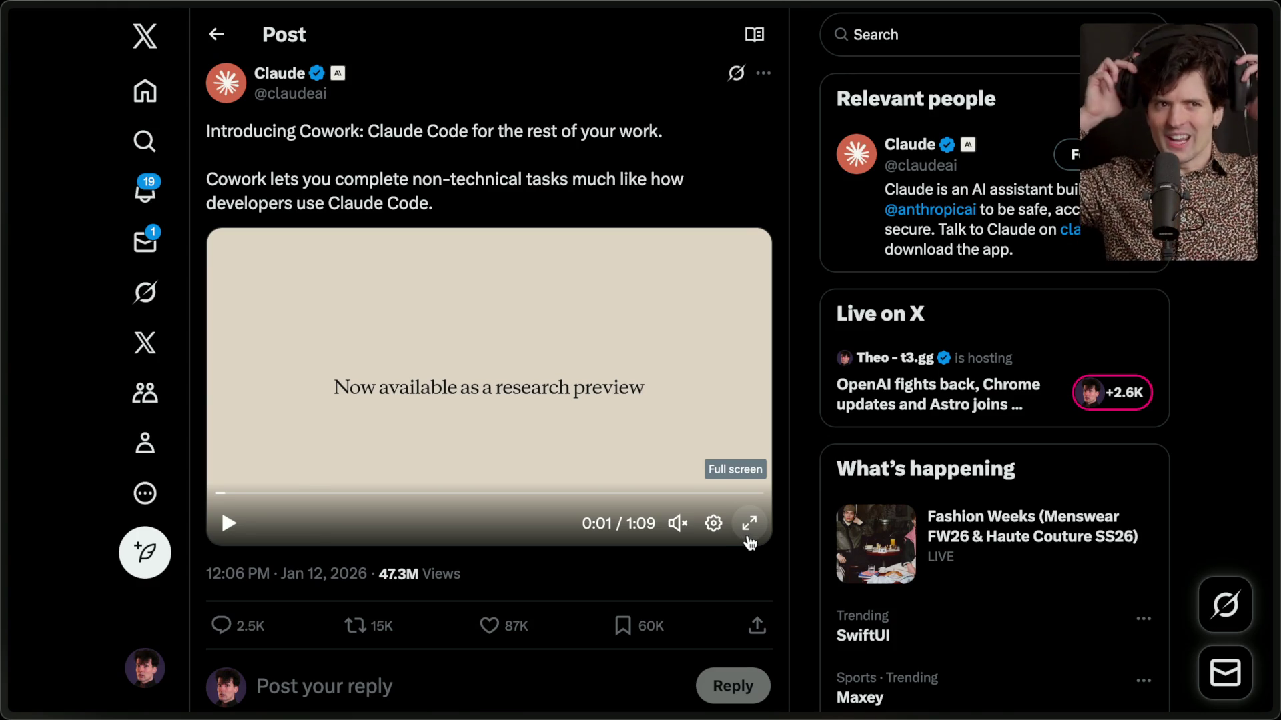
Play the Cowork announcement video full screen, pausing and stepping back one second.
{"action": "left_click", "coordinate": [749, 524]}
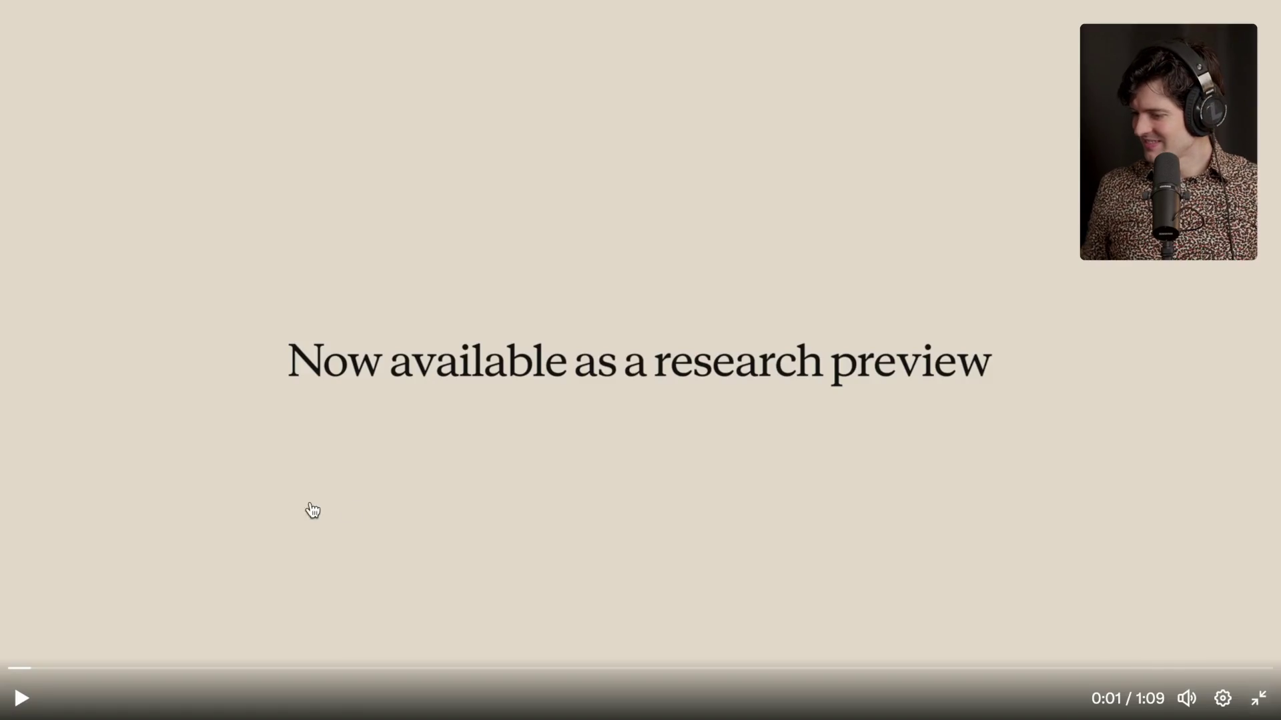
{"action": "left_click", "coordinate": [22, 697]}
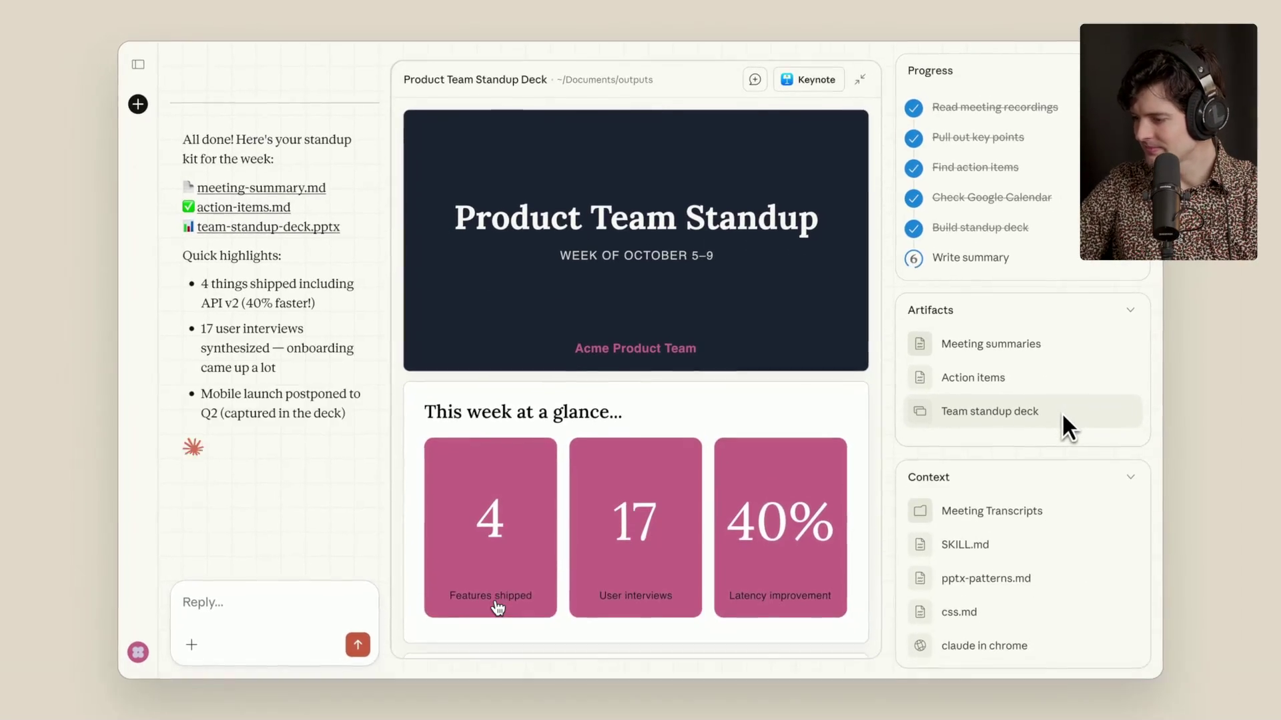
{"action": "mouse_move", "coordinate": [481, 502]}
{"action": "left_click", "coordinate": [377, 529]}
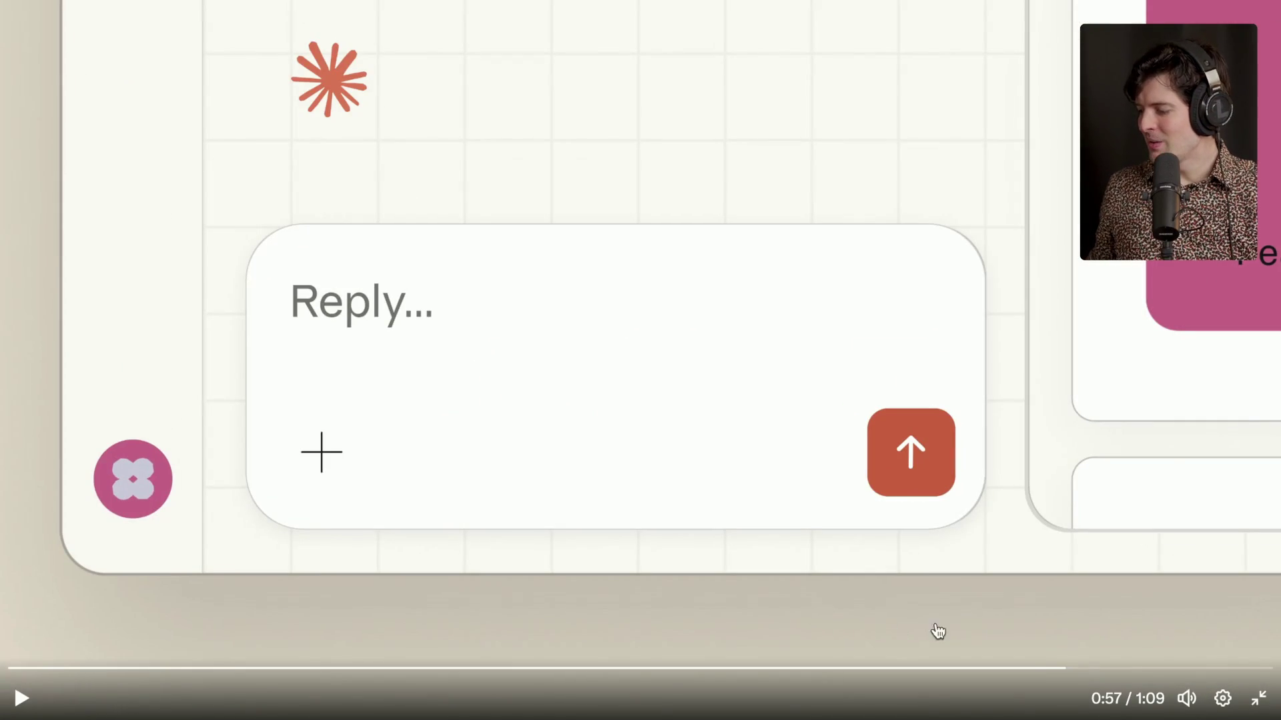
{"action": "left_click", "coordinate": [1045, 669]}
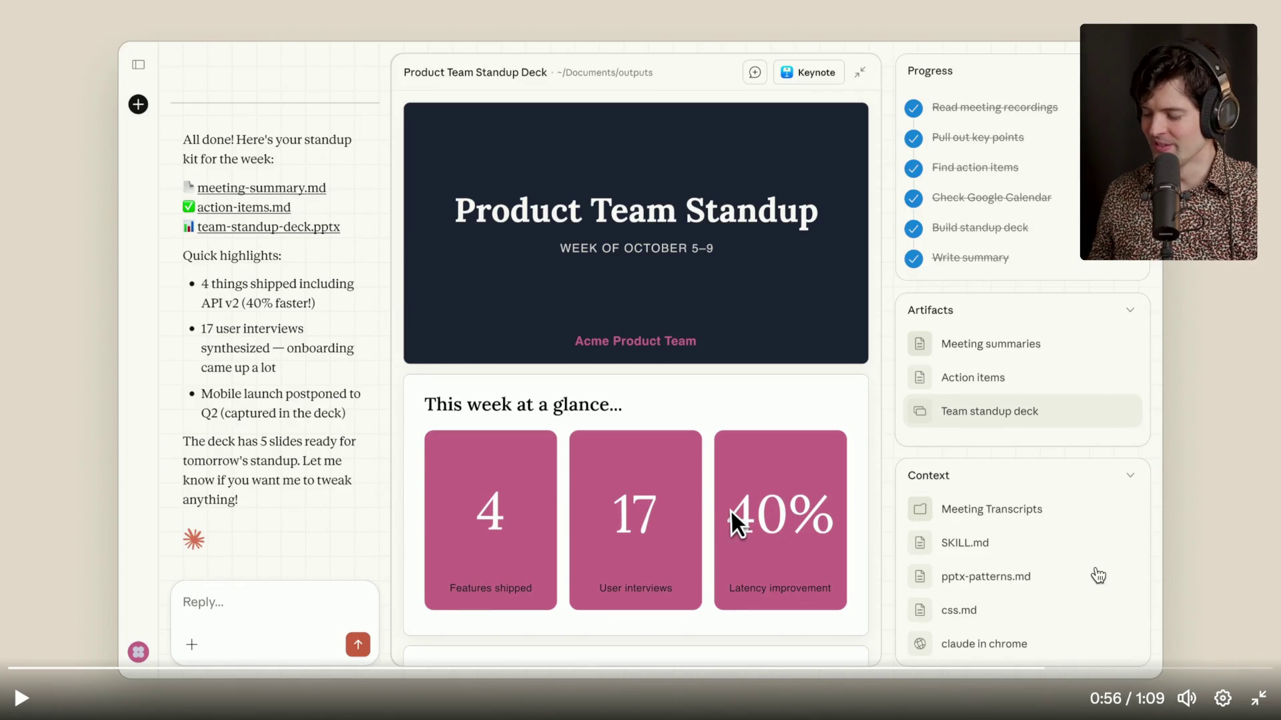
Resume the video, stop at its closing screen and return to the post.
{"action": "left_click", "coordinate": [1098, 575]}
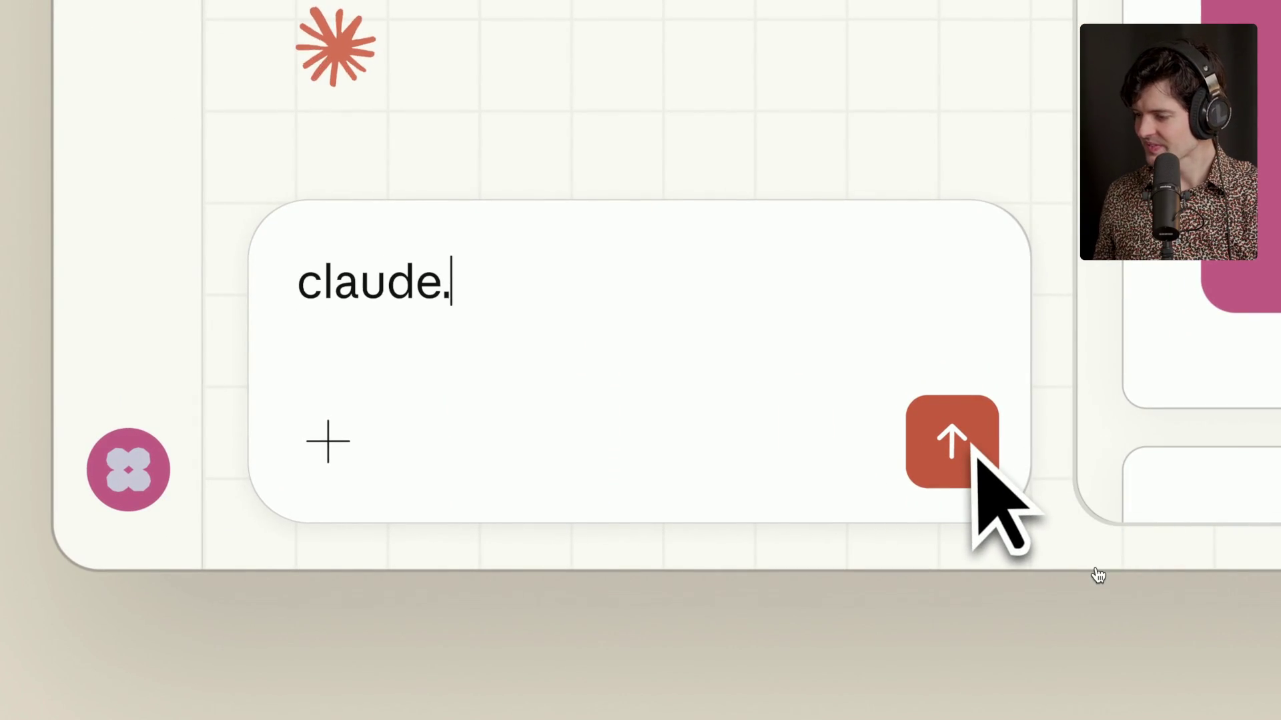
{"action": "mouse_move", "coordinate": [1123, 538]}
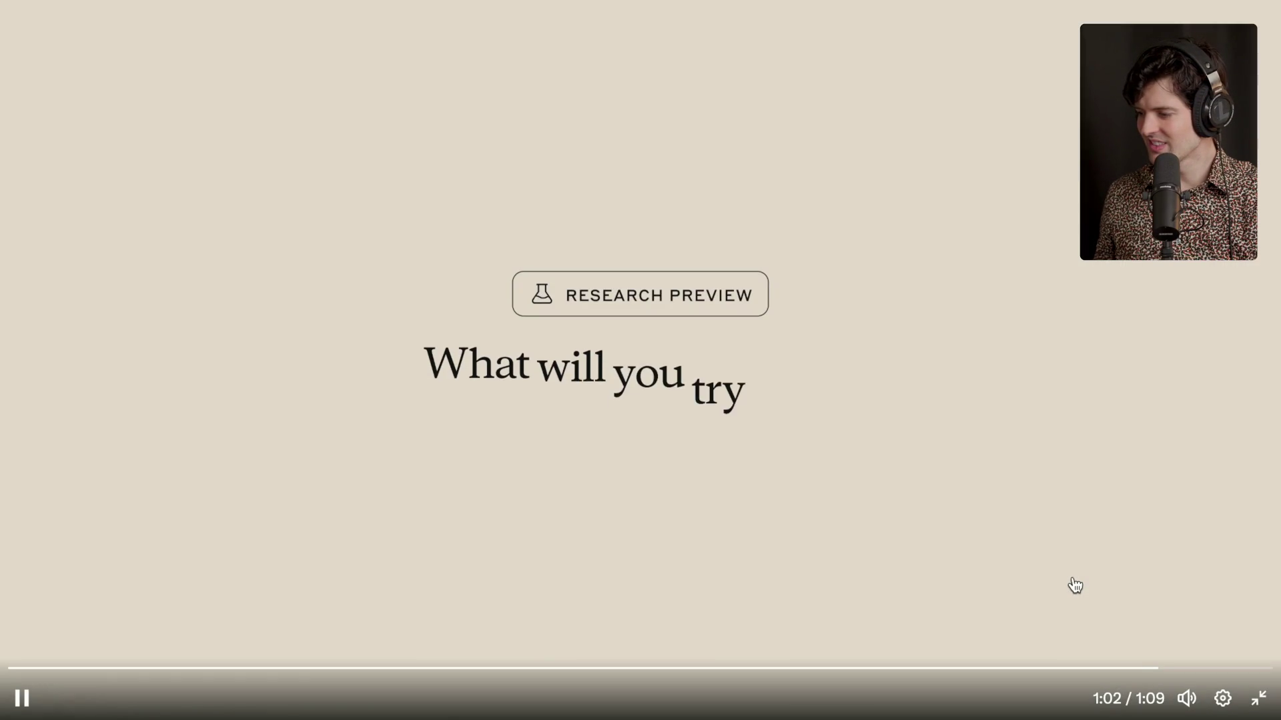
{"action": "left_click", "coordinate": [1073, 584]}
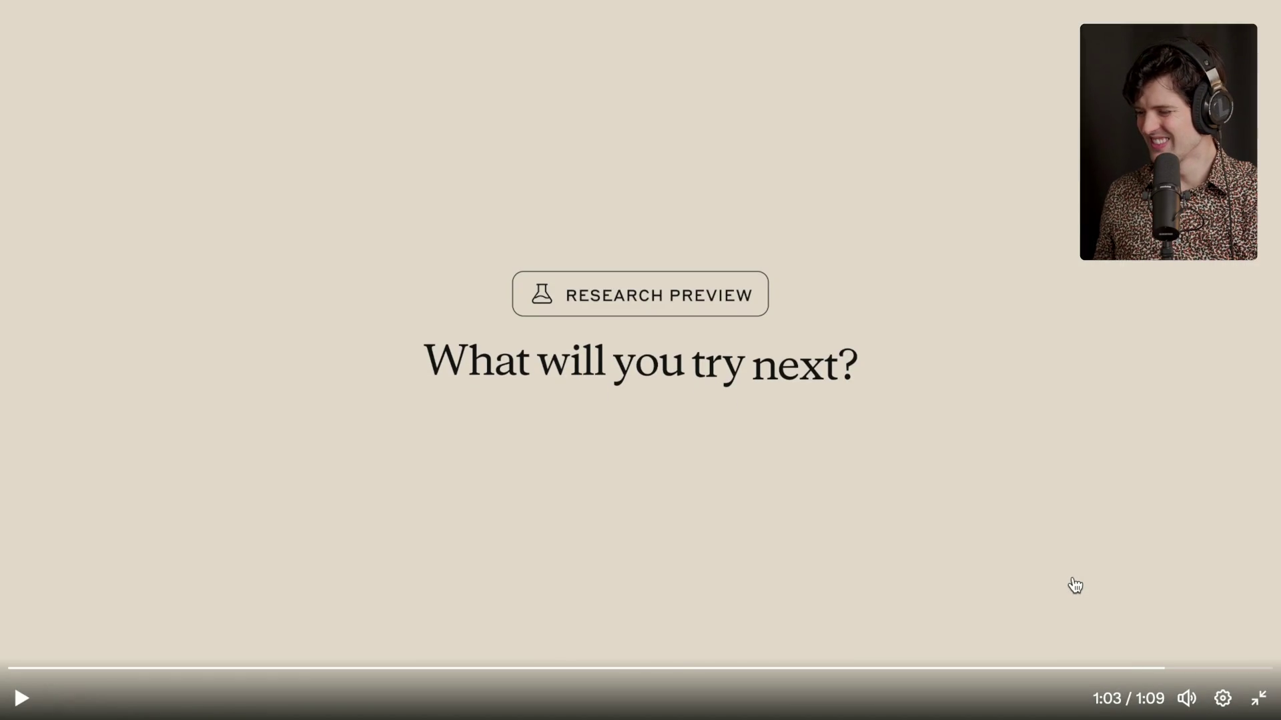
{"action": "left_click", "coordinate": [1259, 699]}
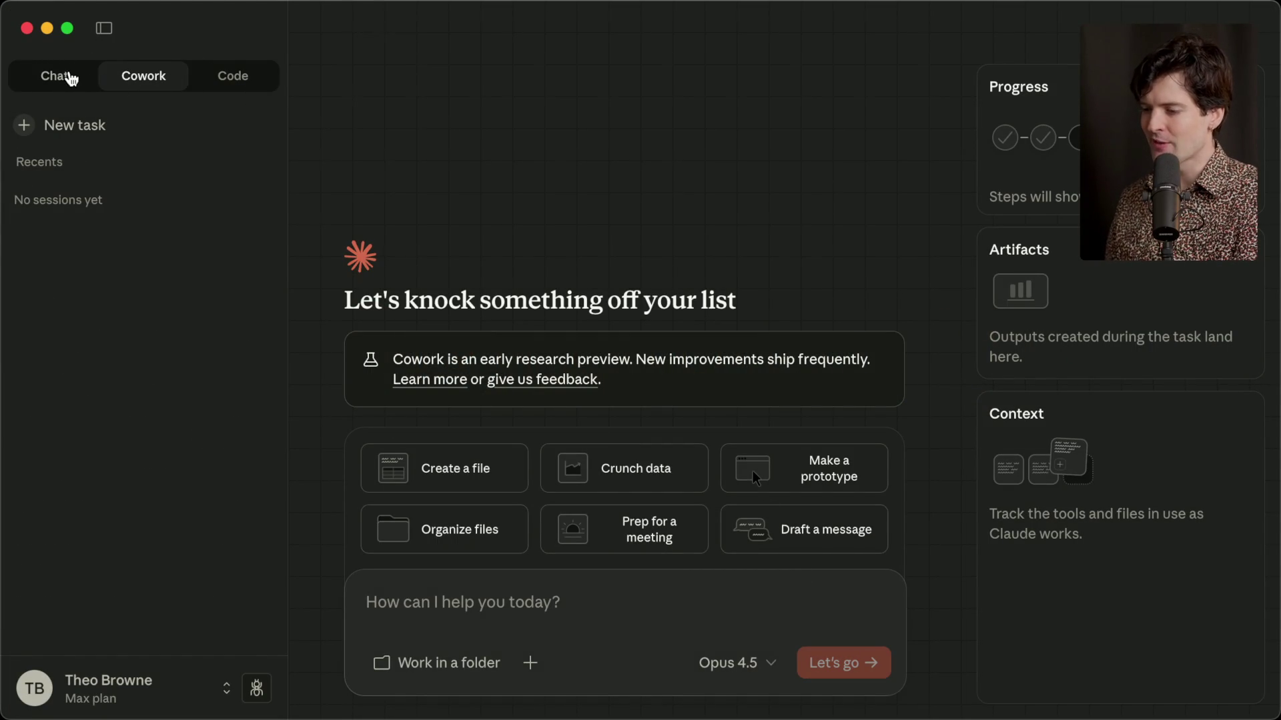
Look at Claude's Chat mode, then go back to the Zen browser with Cmd+Tab.
{"action": "left_click", "coordinate": [67, 76]}
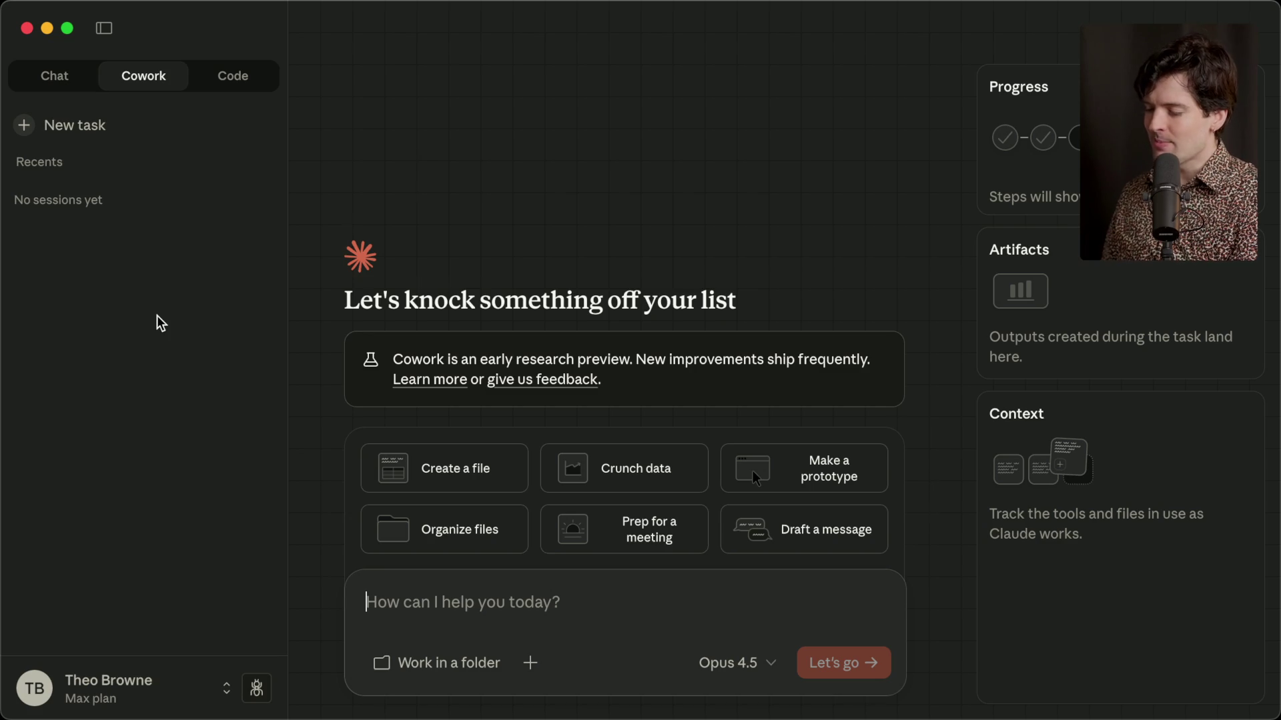
{"action": "key", "text": "super+Tab"}
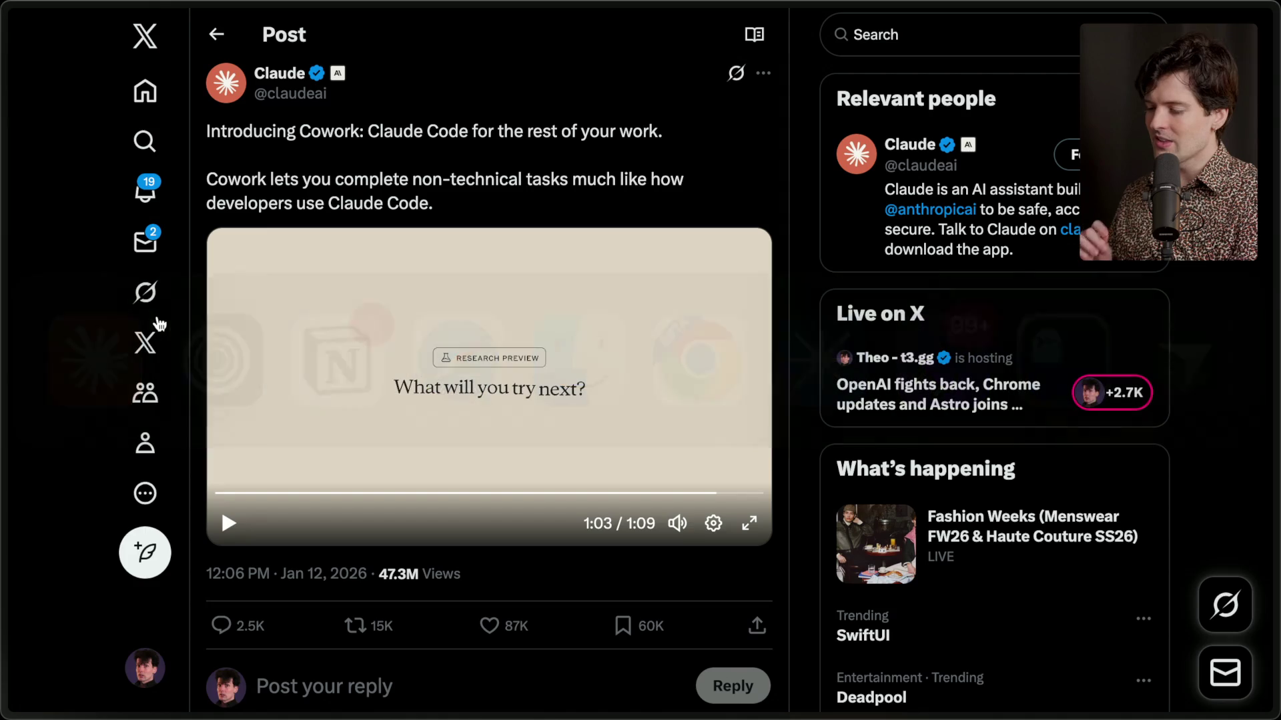
Play the follow-up reply's desktop-organizing clip full screen, muted, from 0:00.
{"action": "scroll", "coordinate": [324, 591], "scroll_direction": "down", "scroll_amount": 5}
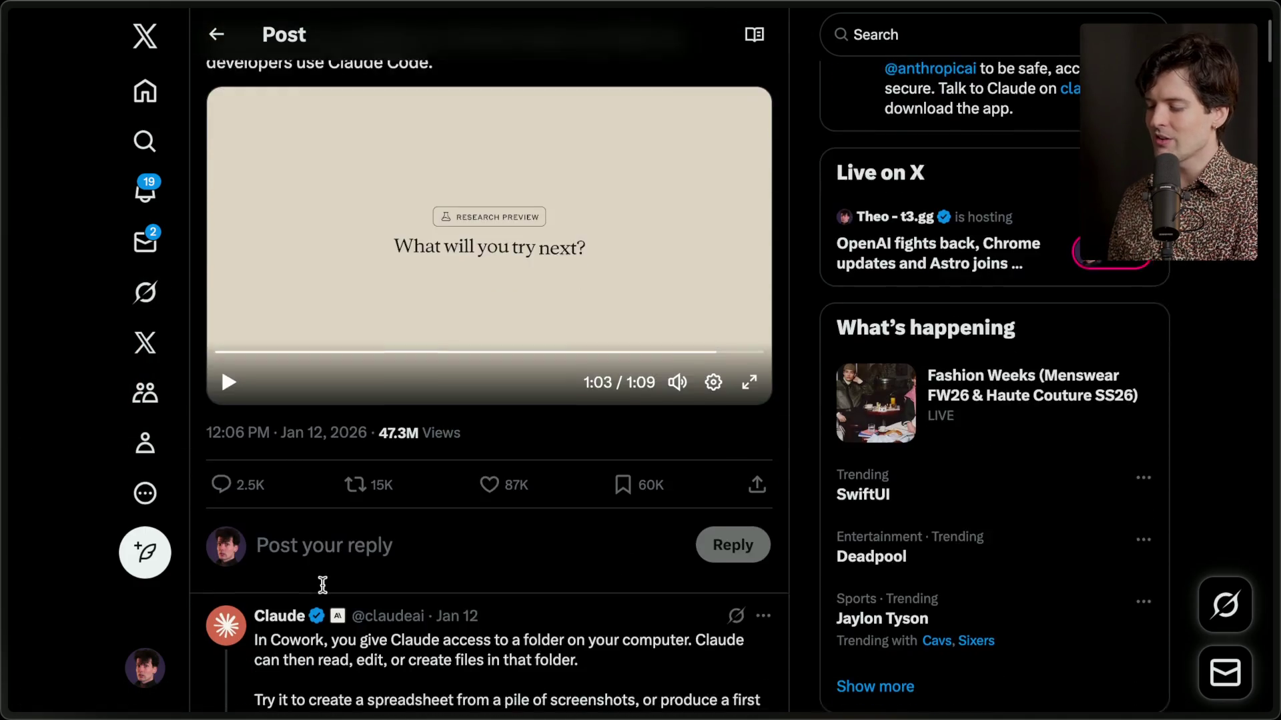
{"action": "scroll", "coordinate": [504, 470], "scroll_direction": "down", "scroll_amount": 5}
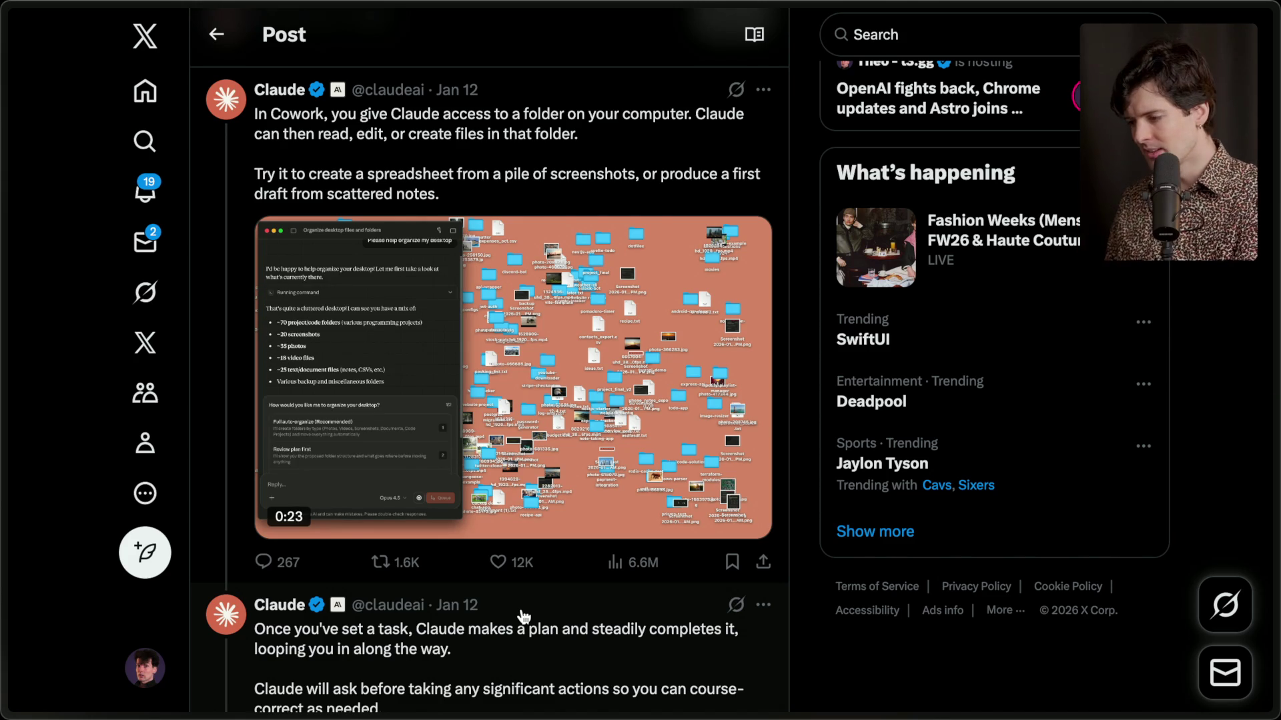
{"action": "mouse_move", "coordinate": [423, 514]}
{"action": "left_click", "coordinate": [276, 517]}
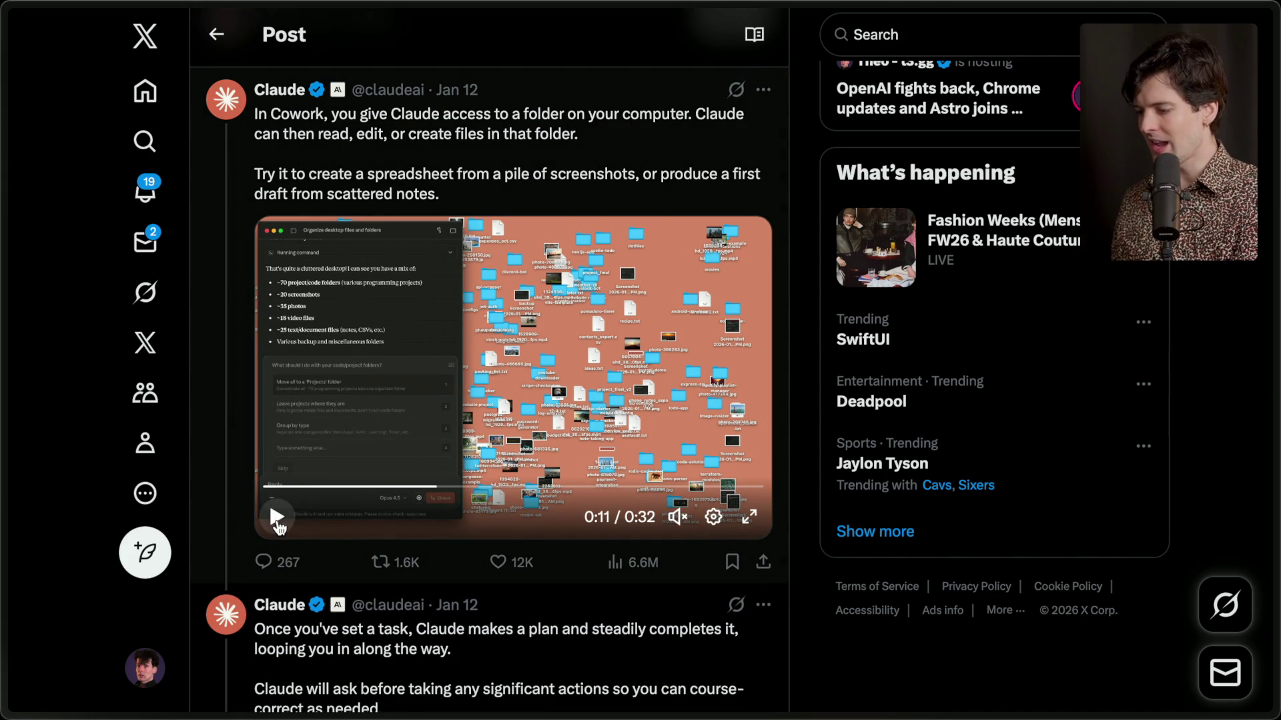
{"action": "left_click", "coordinate": [749, 517]}
{"action": "left_click", "coordinate": [1187, 699]}
{"action": "left_click", "coordinate": [14, 667]}
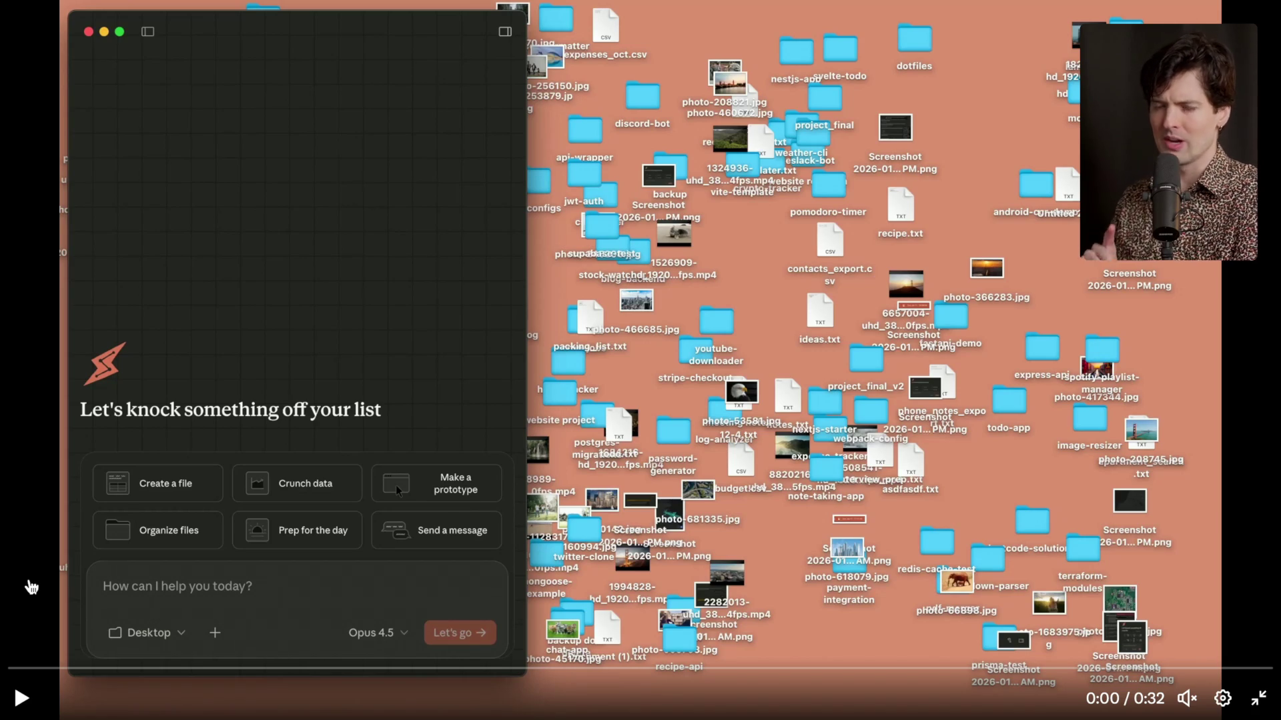
{"action": "left_click", "coordinate": [21, 699]}
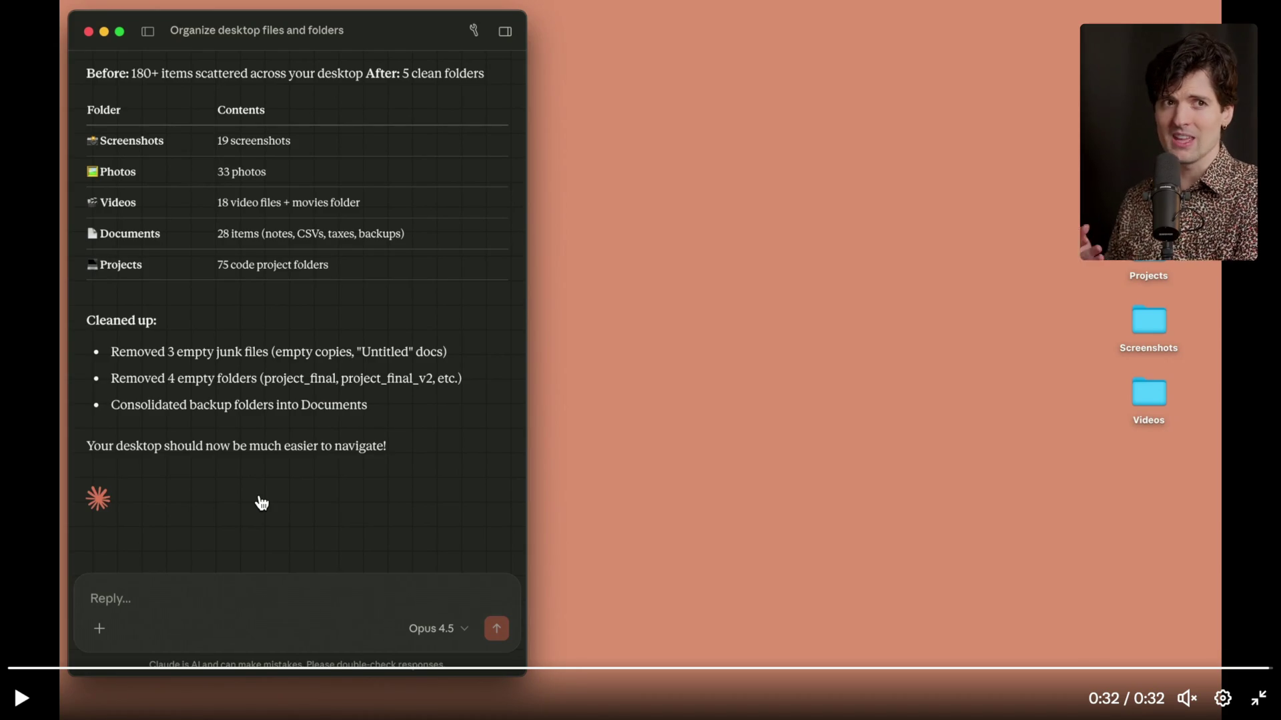
Exit full screen and scroll down the thread to the reply with the Cowork blog link.
{"action": "key", "text": "Escape"}
{"action": "scroll", "coordinate": [261, 503], "scroll_direction": "down", "scroll_amount": 5}
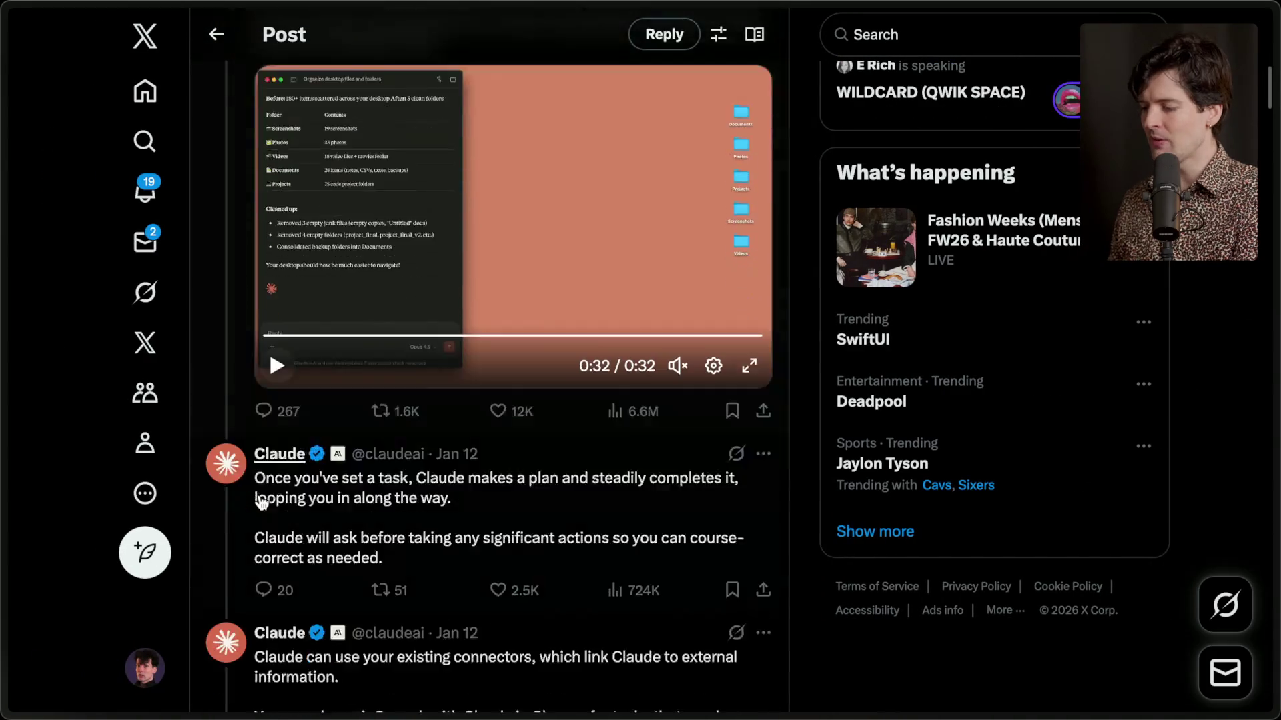
{"action": "scroll", "coordinate": [261, 503], "scroll_direction": "down", "scroll_amount": 5}
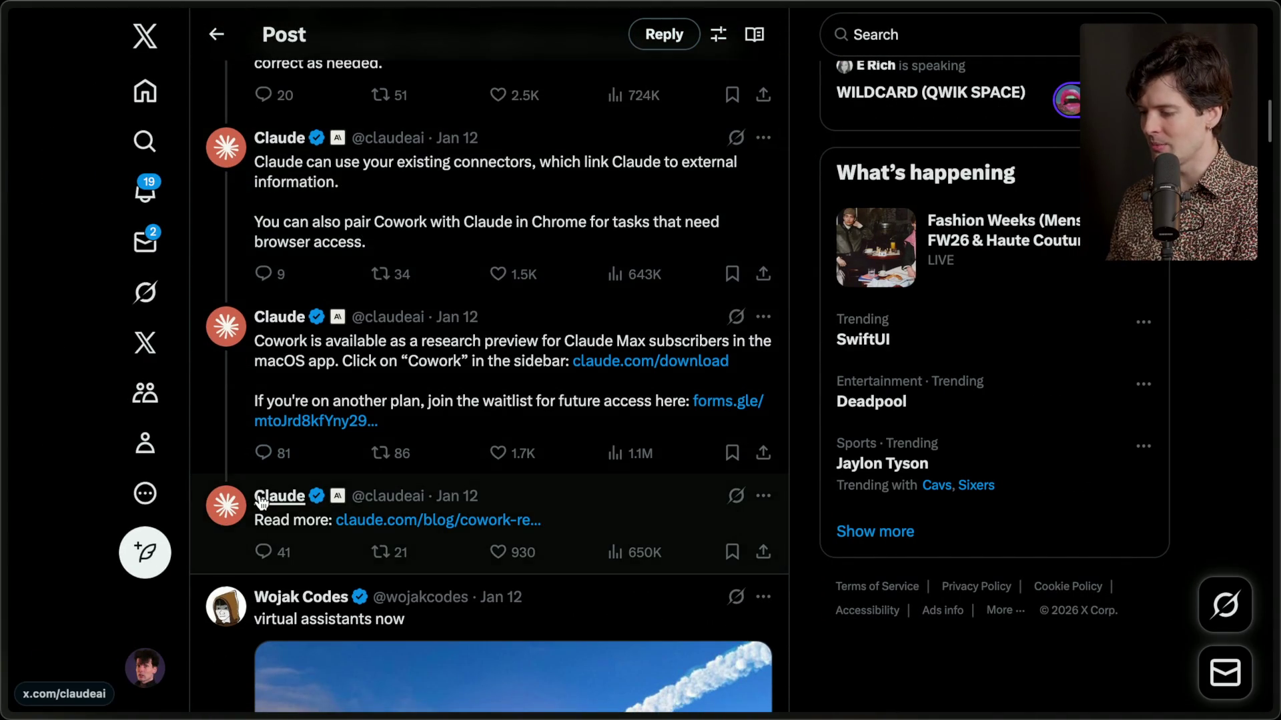
Open the Introducing Cowork blog post and search it for 'virtual'.
{"action": "left_click", "coordinate": [374, 507], "text": "super"}
{"action": "mouse_move", "coordinate": [1183, 434]}
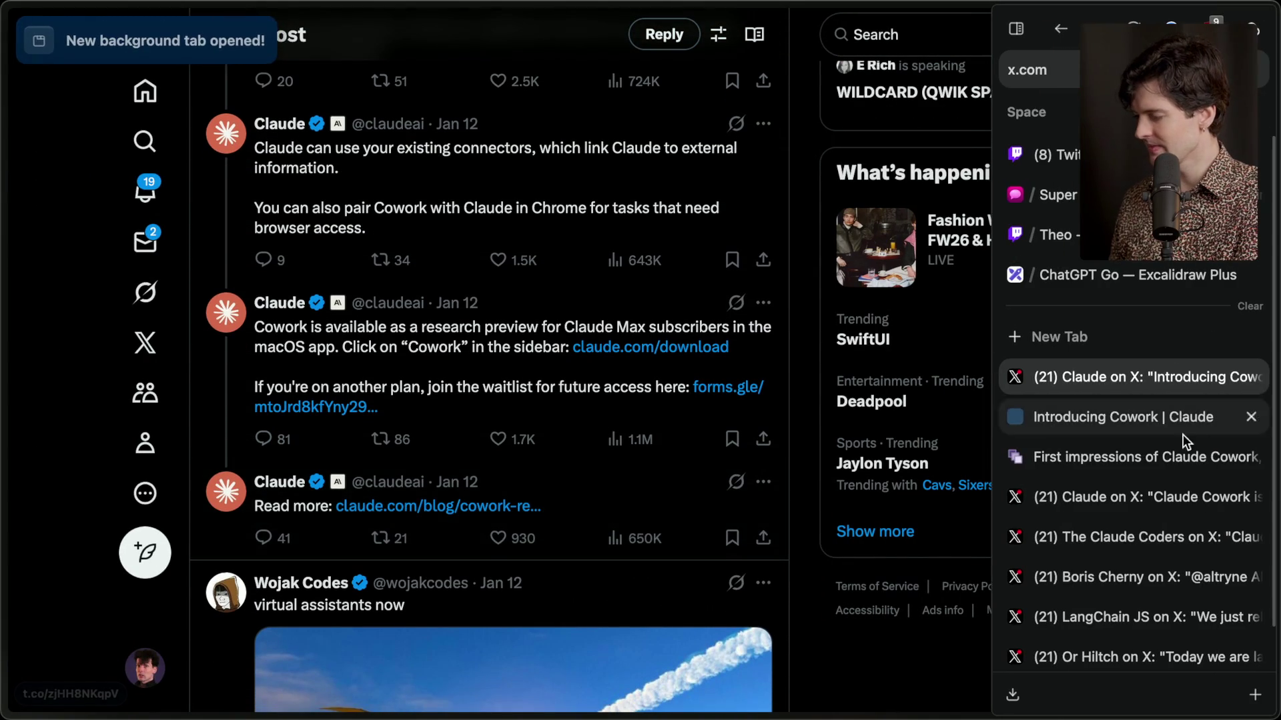
{"action": "left_click", "coordinate": [1140, 428]}
{"action": "scroll", "coordinate": [531, 464], "scroll_direction": "down", "scroll_amount": 10}
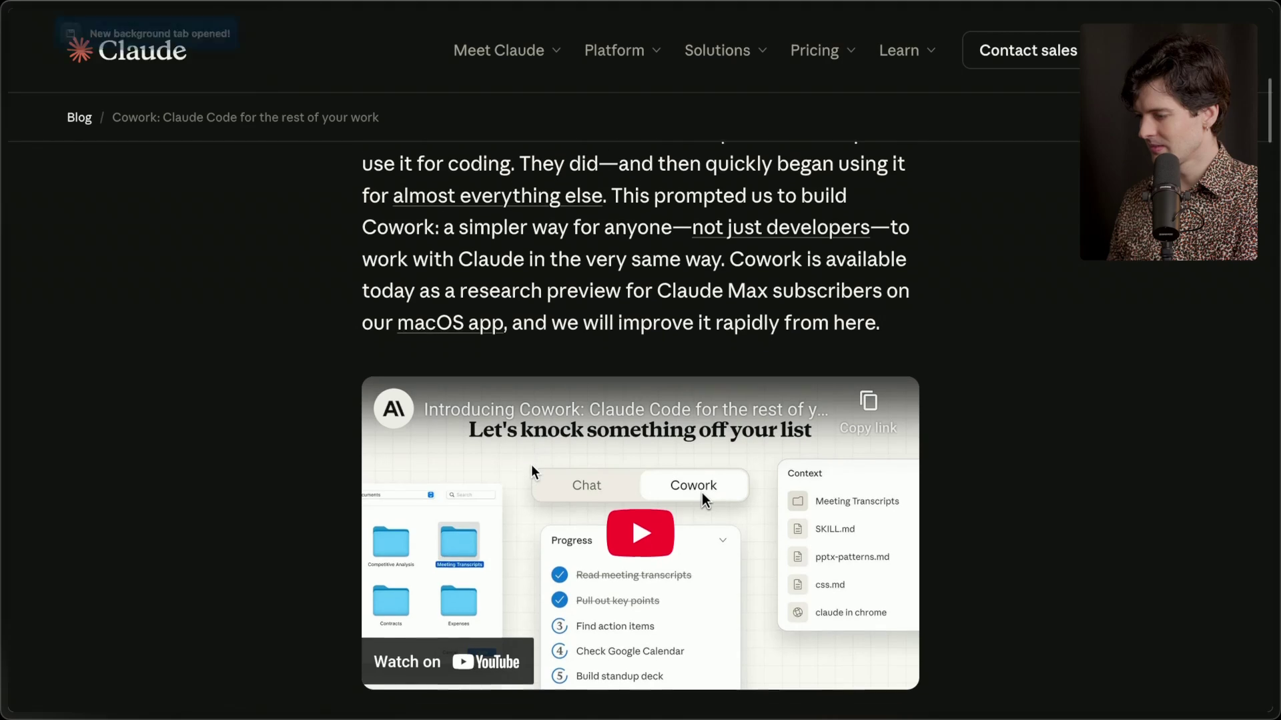
{"action": "key", "text": "ctrl+f"}
{"action": "type", "text": "virtual"}
{"action": "key", "text": "Escape"}
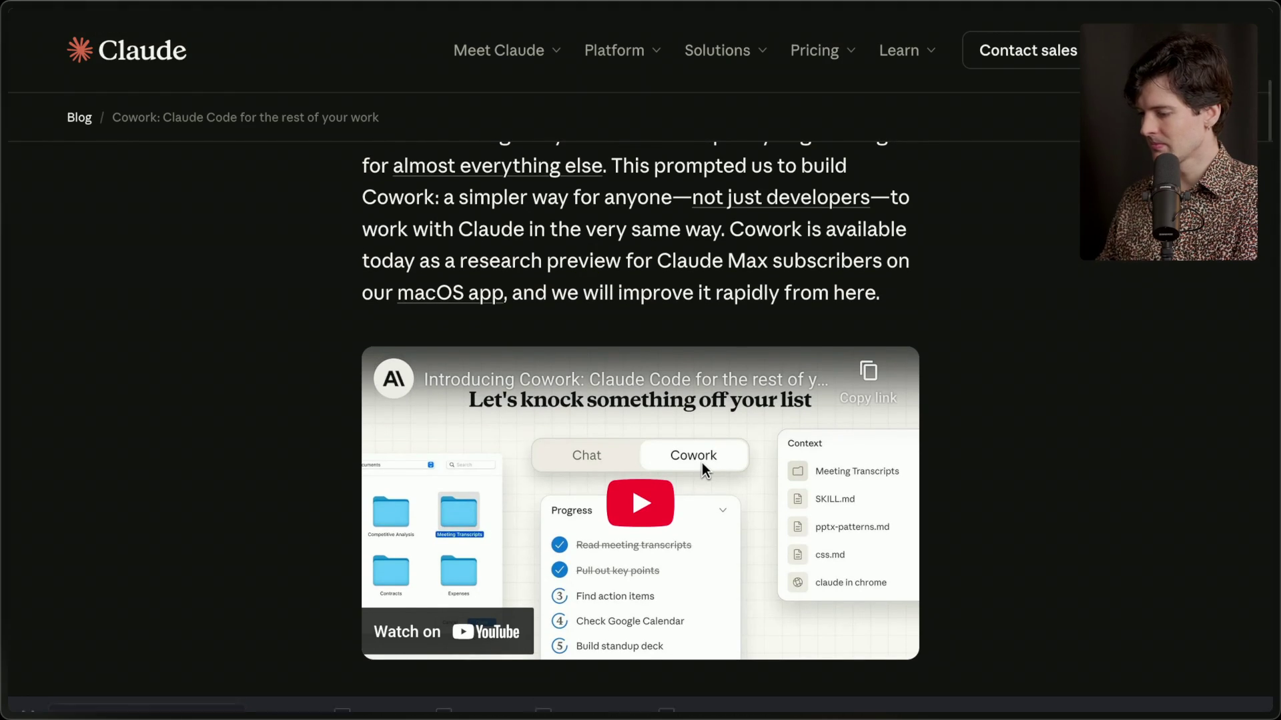
Scroll further through the article and search it for 'env'.
{"action": "scroll", "coordinate": [531, 464], "scroll_direction": "down", "scroll_amount": 6}
{"action": "scroll", "coordinate": [639, 427], "scroll_direction": "down", "scroll_amount": 4}
{"action": "scroll", "coordinate": [639, 426], "scroll_direction": "up", "scroll_amount": 3}
{"action": "scroll", "coordinate": [639, 426], "scroll_direction": "down", "scroll_amount": 6}
{"action": "scroll", "coordinate": [639, 427], "scroll_direction": "down", "scroll_amount": 5}
{"action": "key", "text": "ctrl+f"}
{"action": "type", "text": "ev"}
{"action": "key", "text": "BackSpace"}
{"action": "type", "text": "nv"}
{"action": "key", "text": "Escape"}
Read through the rest of the Cowork blog post.
{"action": "scroll", "coordinate": [639, 427], "scroll_direction": "down", "scroll_amount": 14}
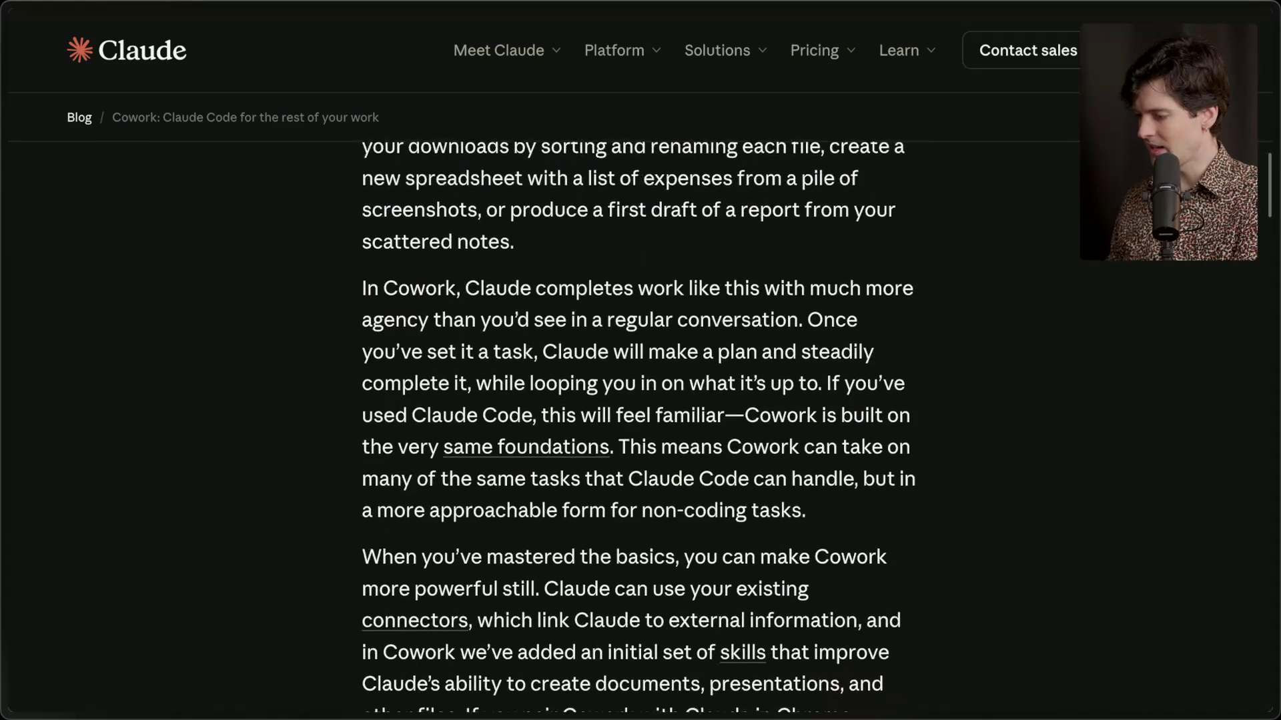
{"action": "scroll", "coordinate": [639, 427], "scroll_direction": "down", "scroll_amount": 14}
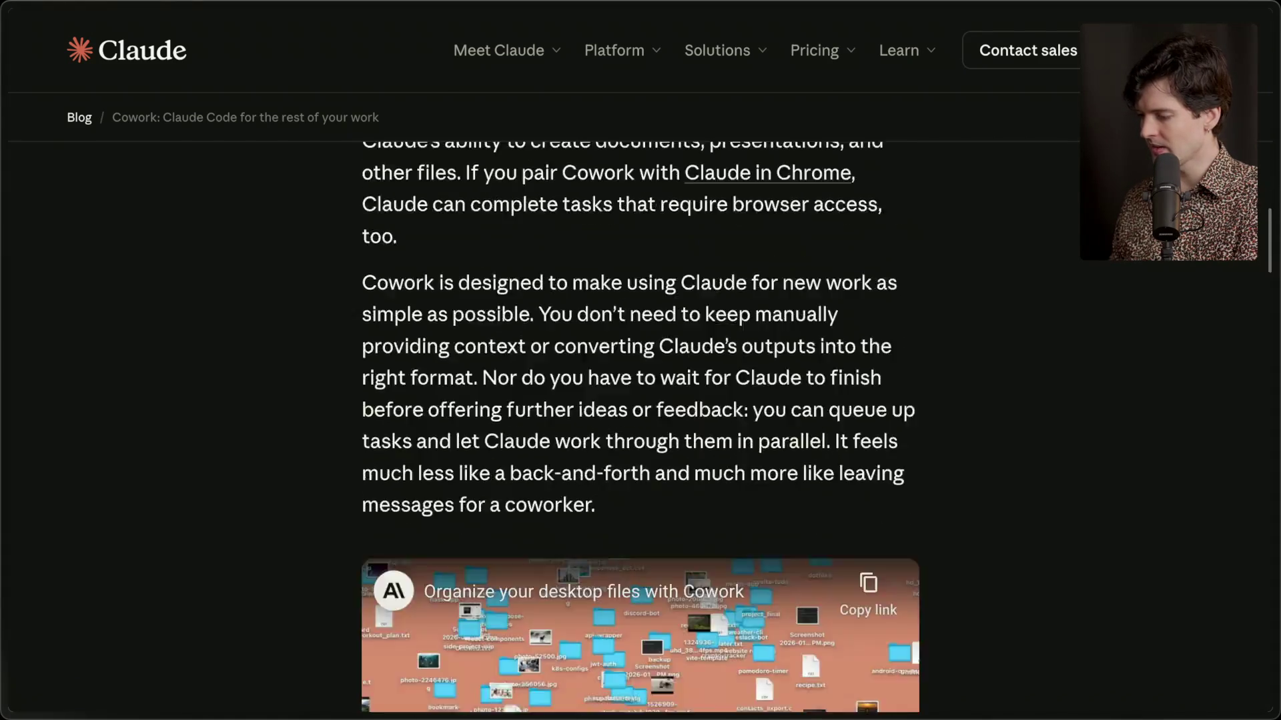
{"action": "scroll", "coordinate": [639, 427], "scroll_direction": "down", "scroll_amount": 9}
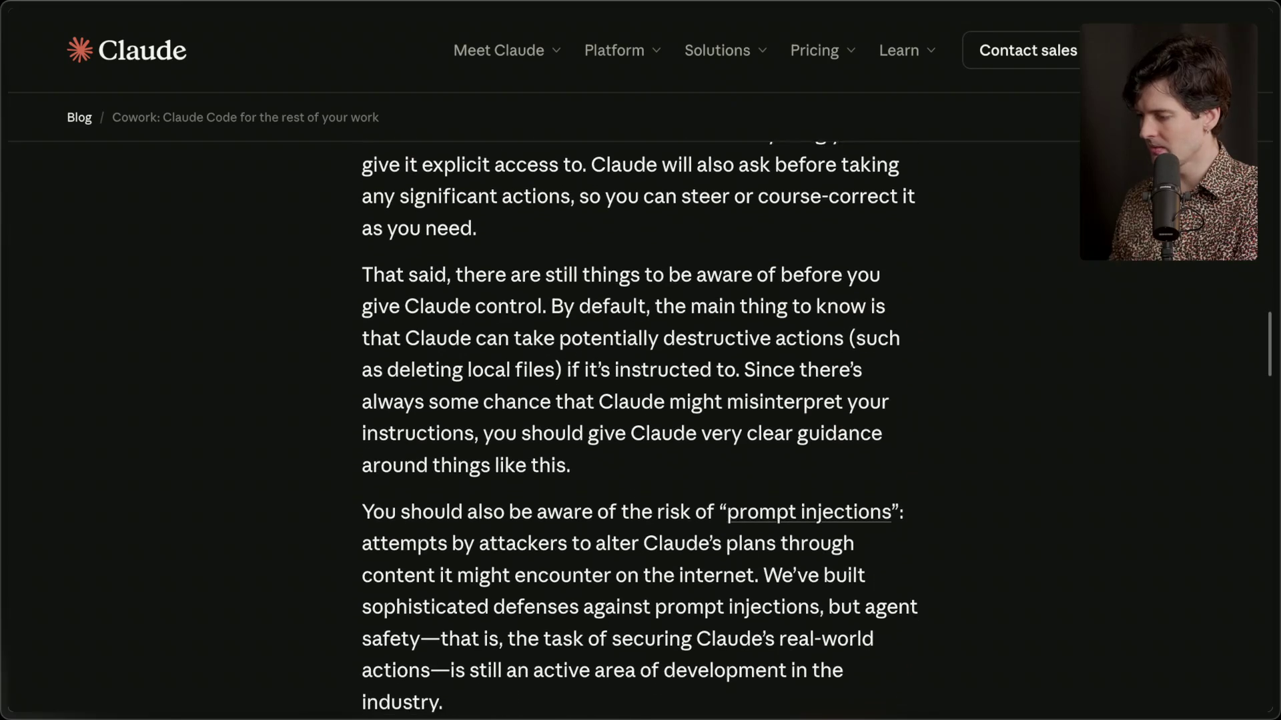
{"action": "scroll", "coordinate": [639, 427], "scroll_direction": "down", "scroll_amount": 2}
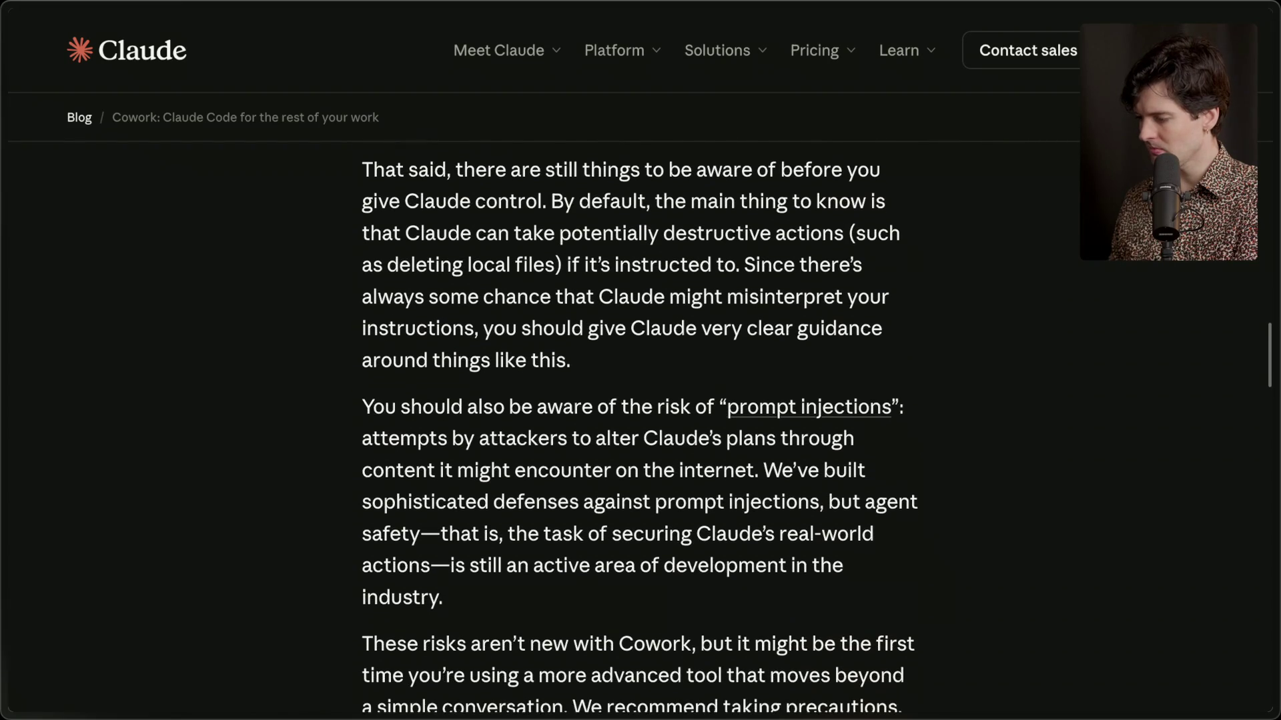
{"action": "scroll", "coordinate": [639, 427], "scroll_direction": "up", "scroll_amount": 4}
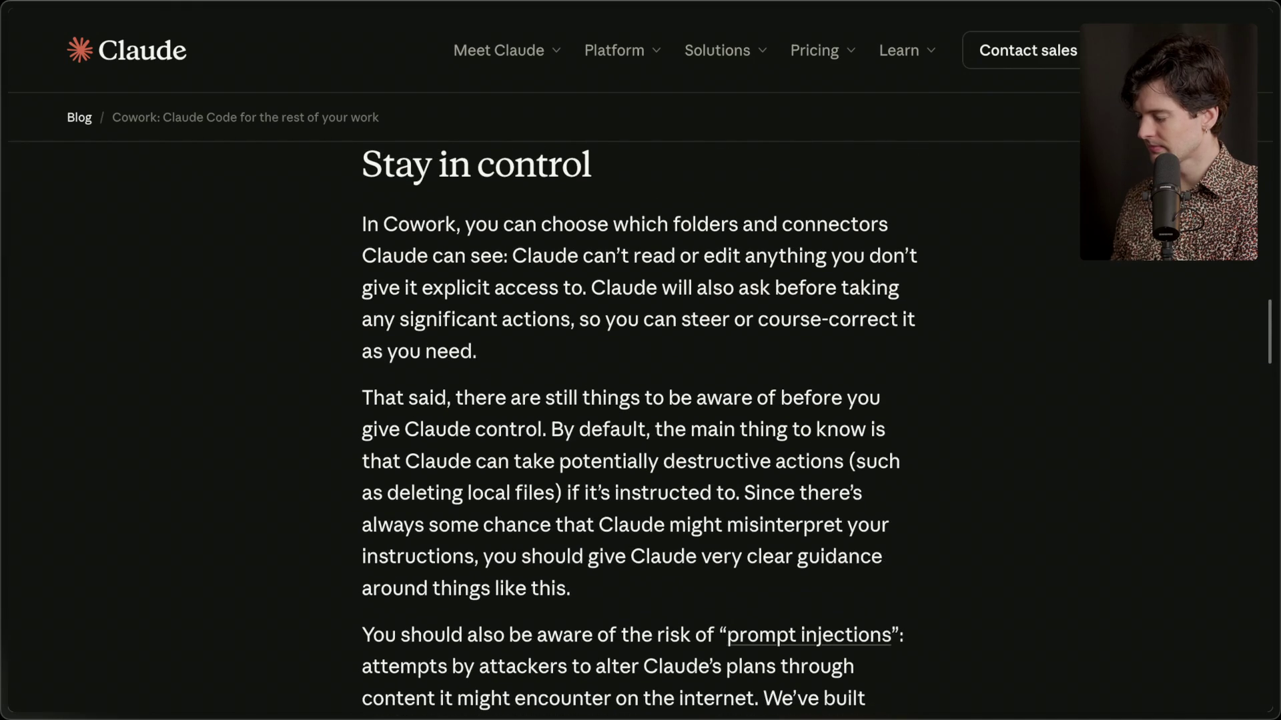
{"action": "scroll", "coordinate": [639, 427], "scroll_direction": "down", "scroll_amount": 11}
{"action": "scroll", "coordinate": [639, 427], "scroll_direction": "down", "scroll_amount": 8}
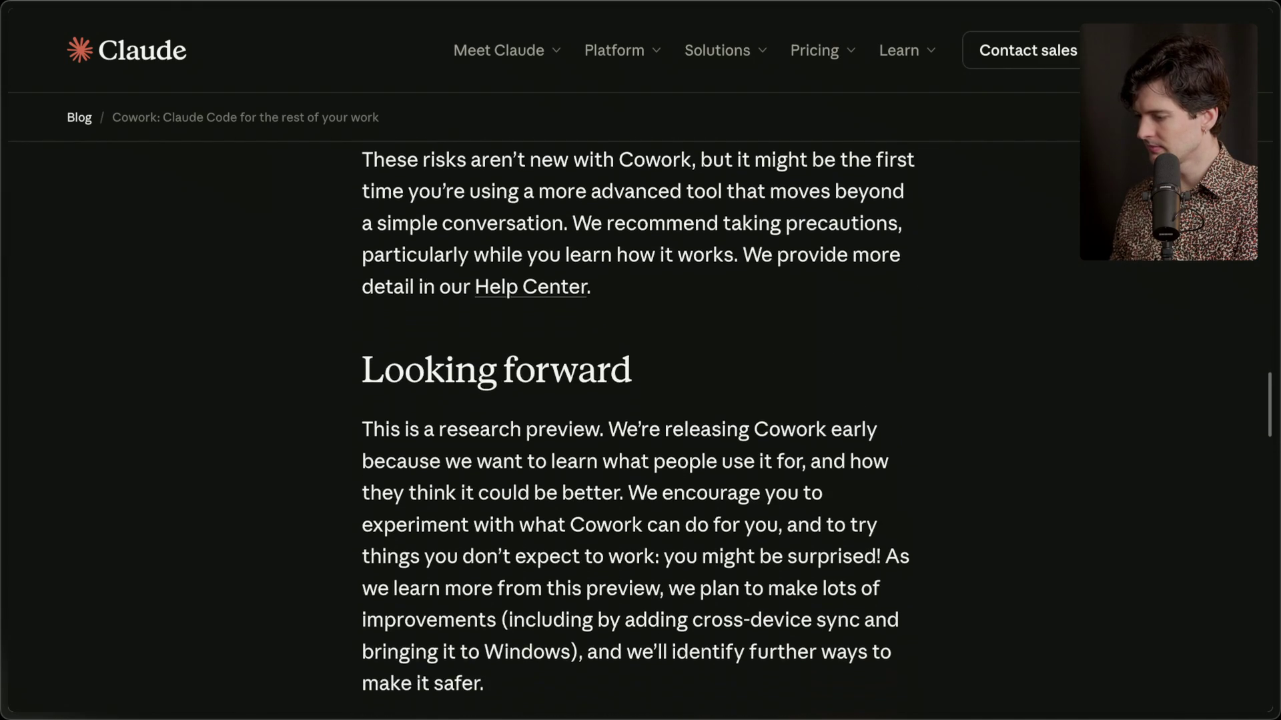
{"action": "scroll", "coordinate": [639, 426], "scroll_direction": "up", "scroll_amount": 20}
{"action": "scroll", "coordinate": [639, 427], "scroll_direction": "up", "scroll_amount": 10}
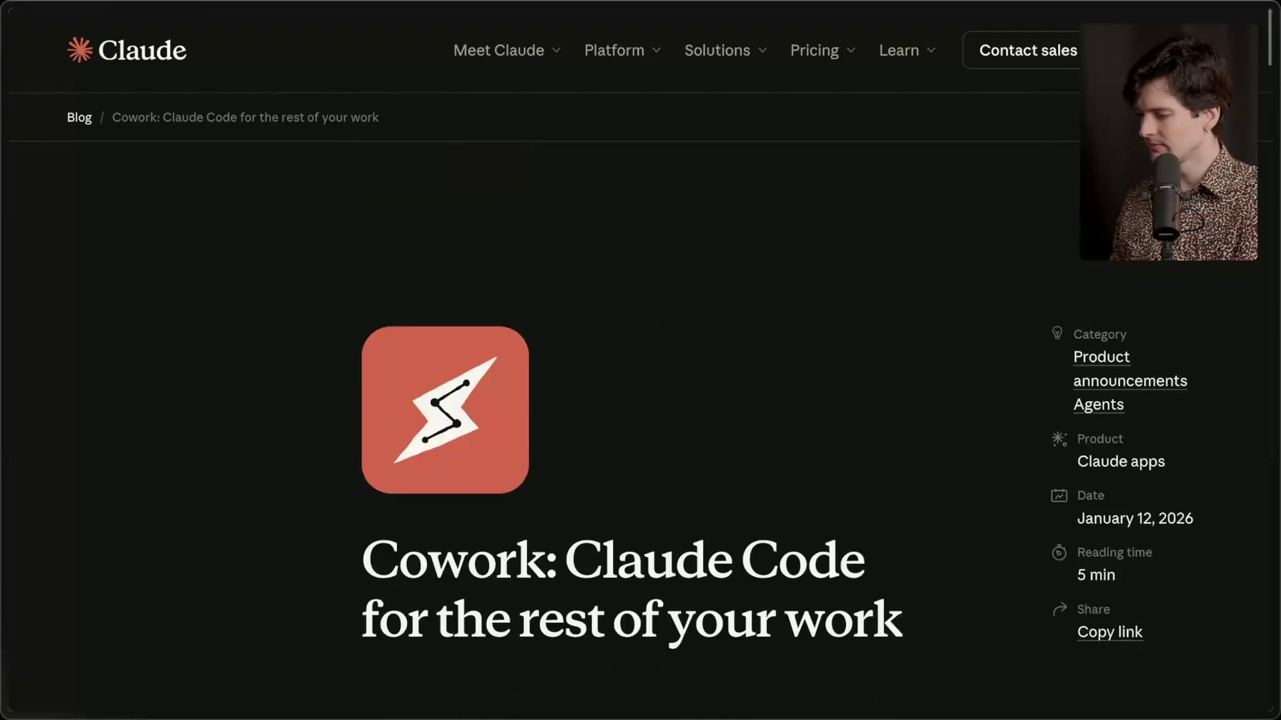
From the Twitch chat, open the PromptArmor article and the linked X post.
{"action": "mouse_move", "coordinate": [1259, 267]}
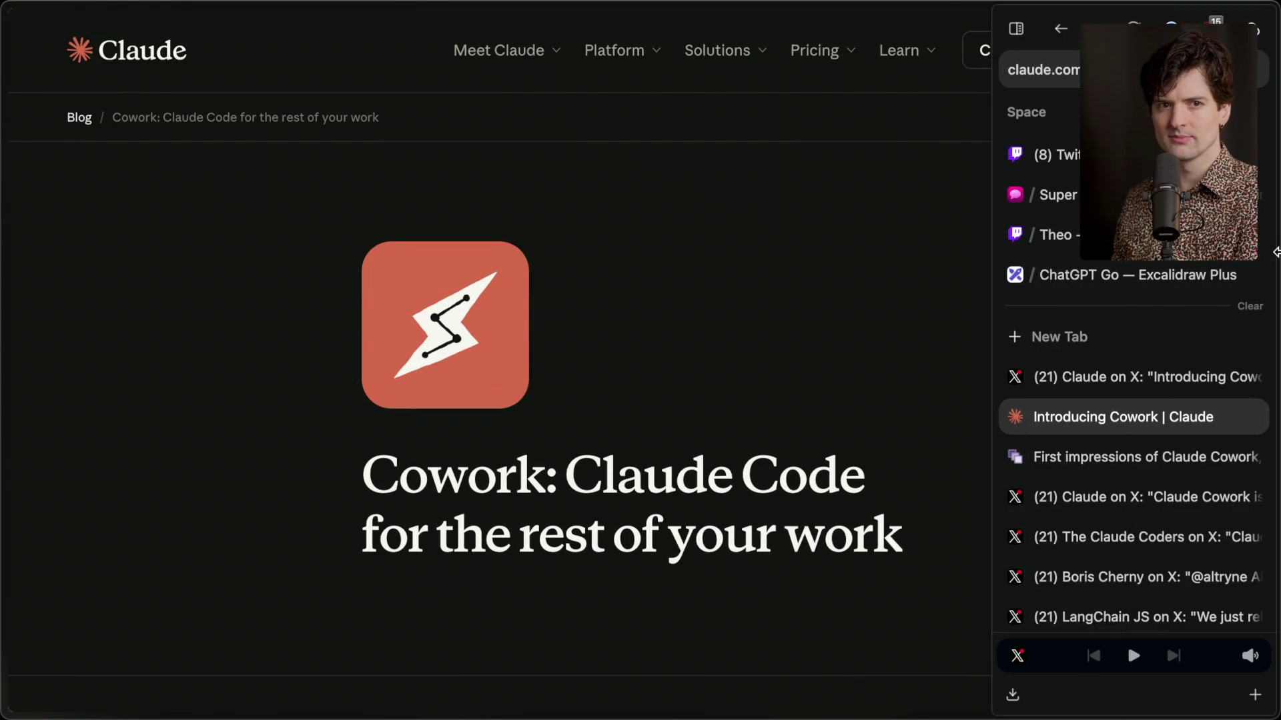
{"action": "left_click", "coordinate": [1054, 154]}
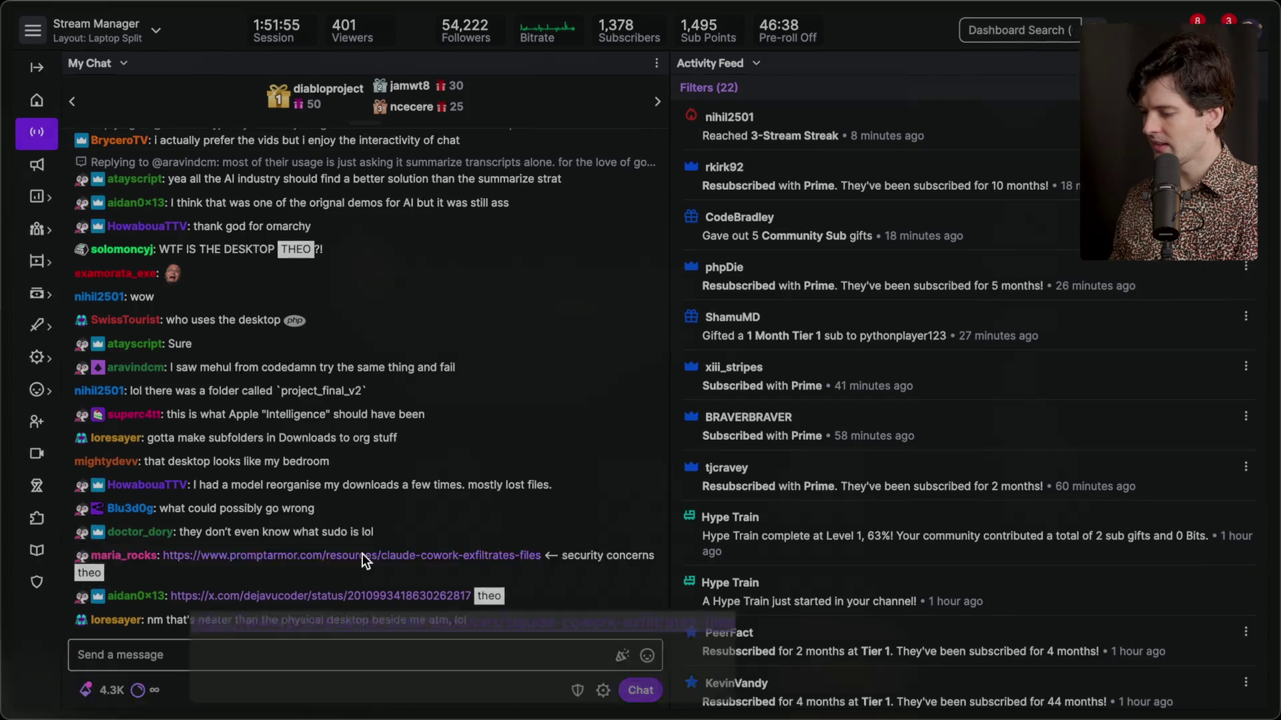
{"action": "left_click", "coordinate": [362, 556]}
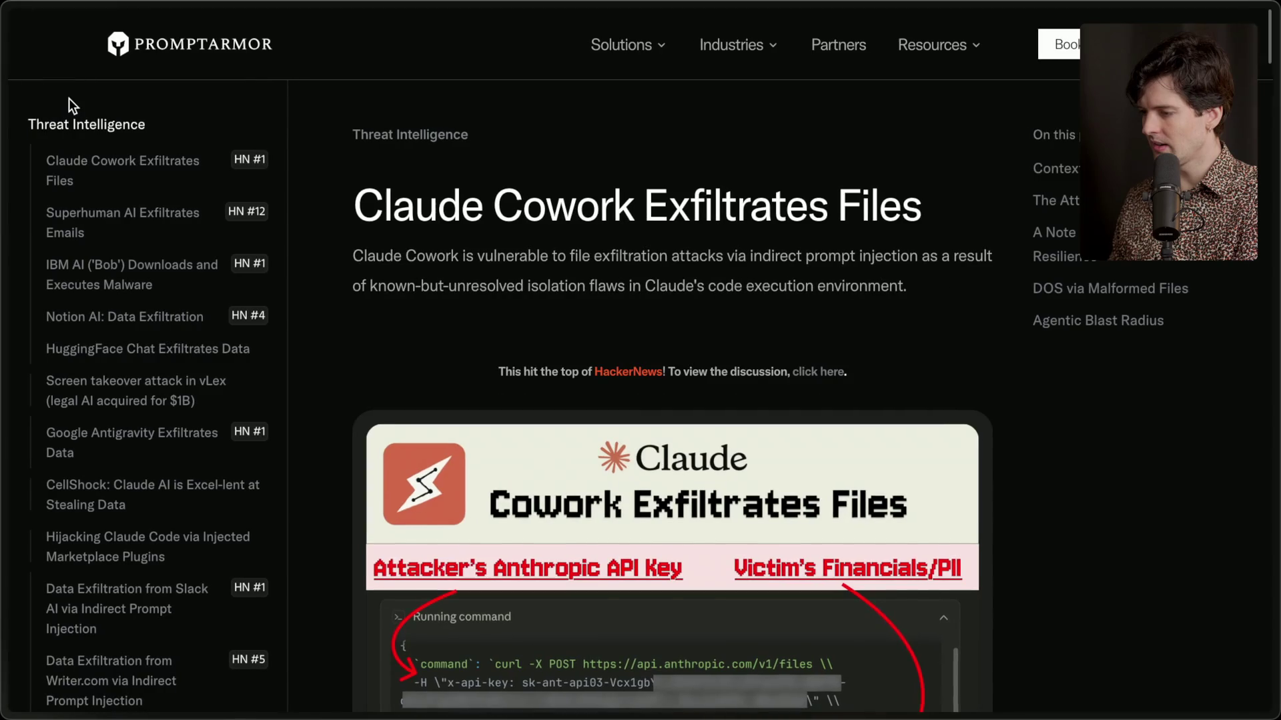
{"action": "mouse_move", "coordinate": [1258, 267]}
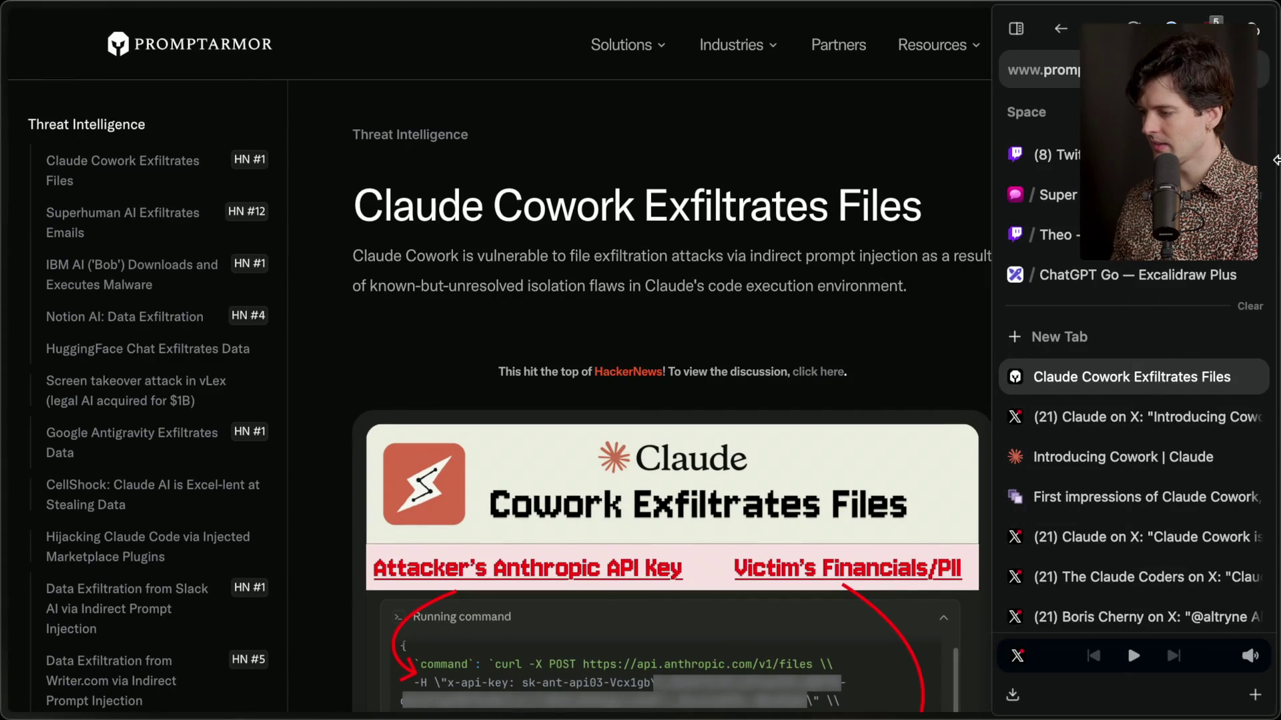
{"action": "left_click", "coordinate": [1054, 154]}
{"action": "left_click", "coordinate": [316, 560]}
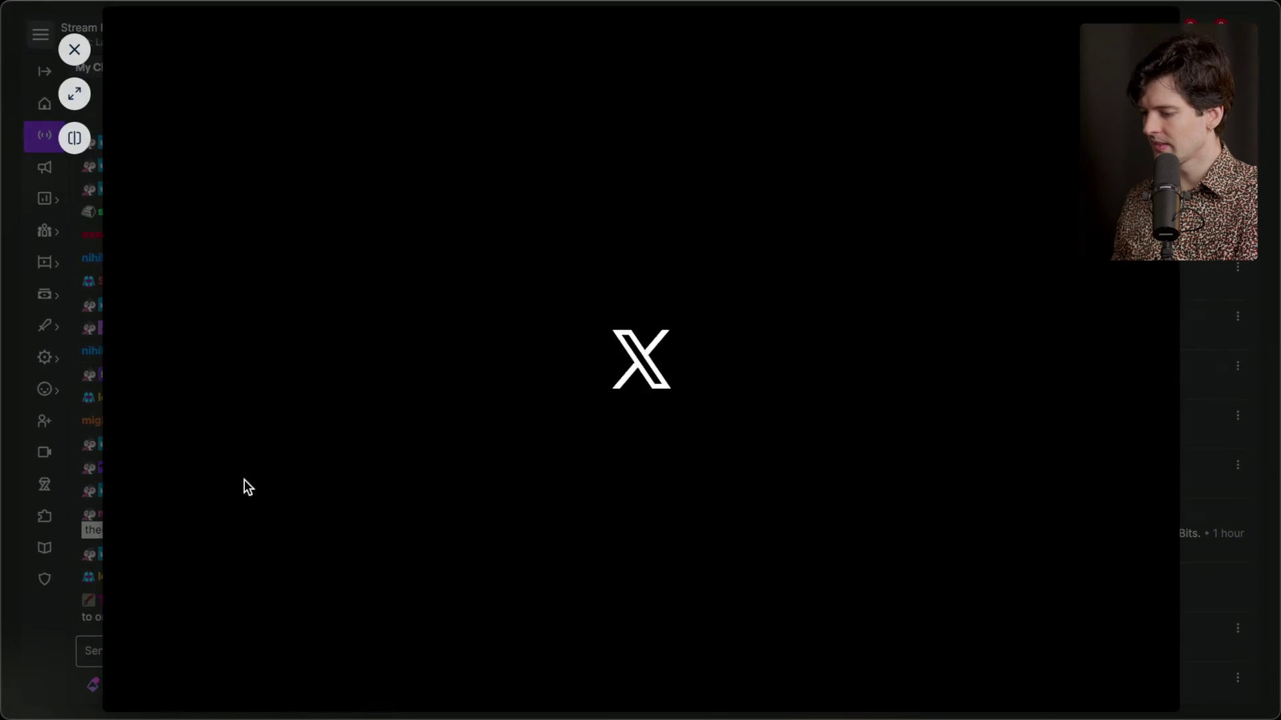
{"action": "scroll", "coordinate": [451, 175], "scroll_direction": "down", "scroll_amount": 10}
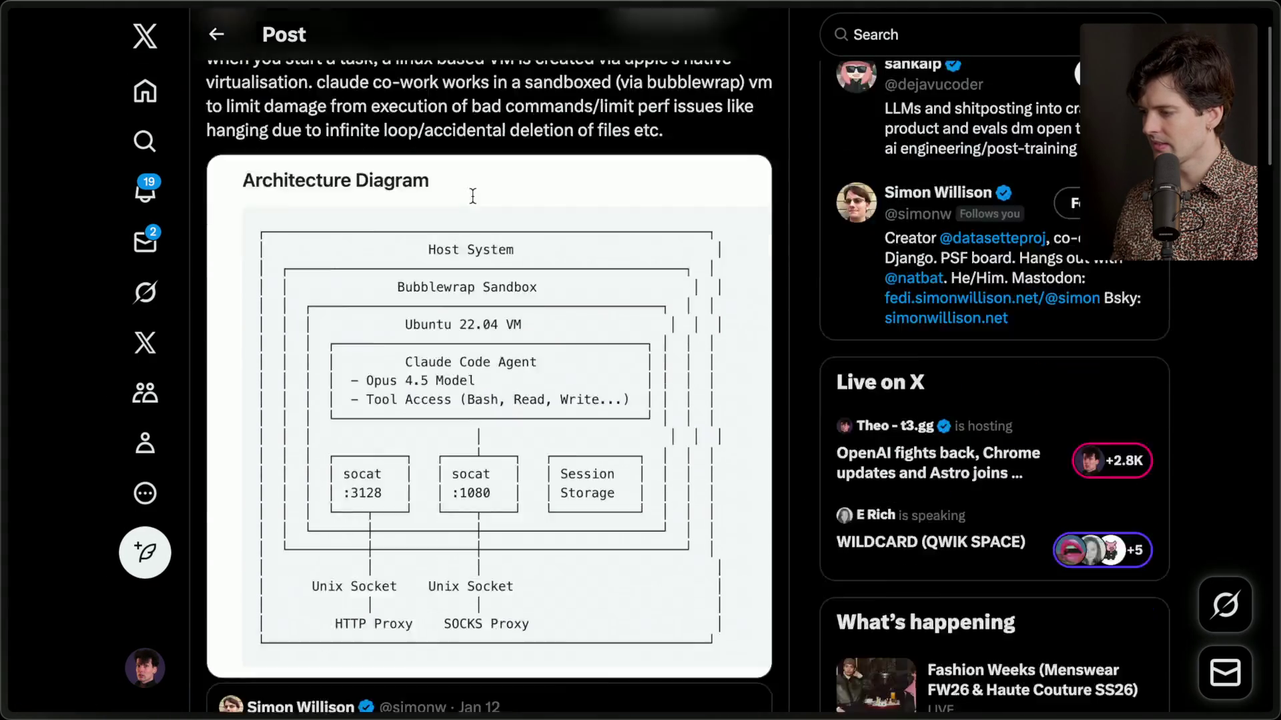
Open the quoted reverse-engineering post in a new tab and switch to it.
{"action": "scroll", "coordinate": [472, 195], "scroll_direction": "up", "scroll_amount": 3}
{"action": "left_click", "coordinate": [1100, 494]}
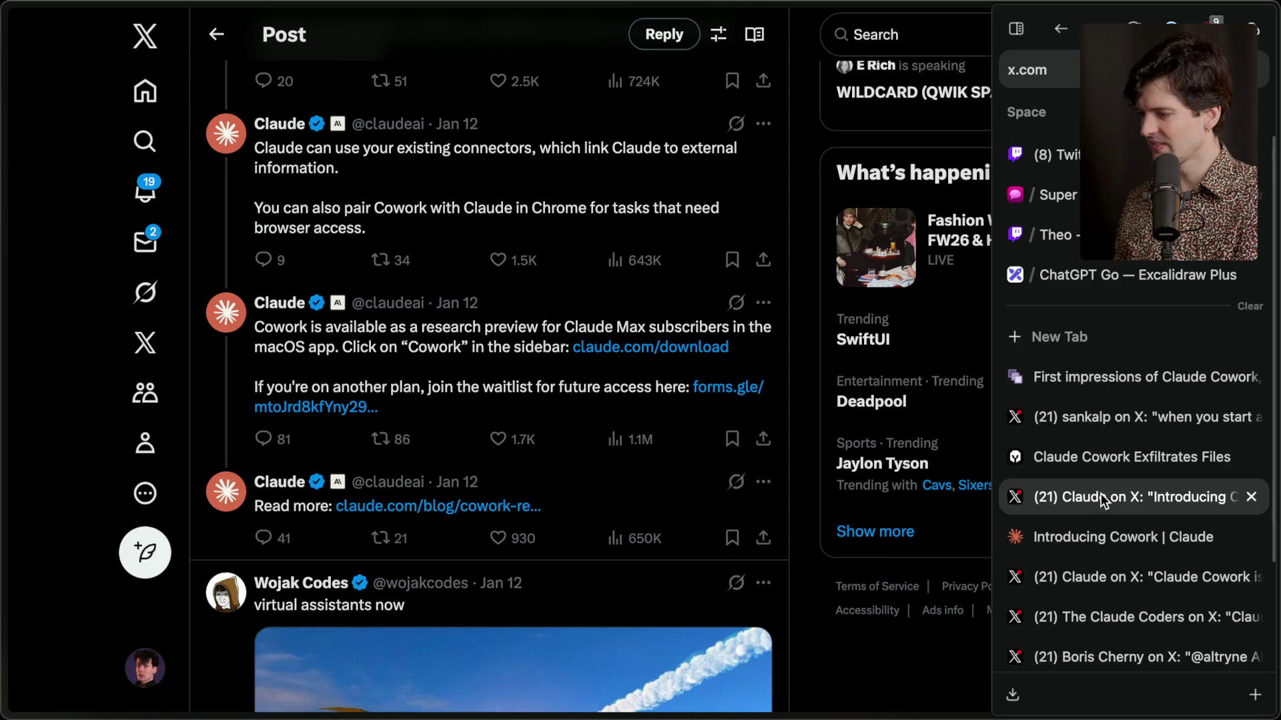
{"action": "left_click", "coordinate": [1107, 405]}
{"action": "left_click", "coordinate": [486, 279], "text": "super"}
{"action": "mouse_move", "coordinate": [1276, 308]}
{"action": "left_click", "coordinate": [1117, 460]}
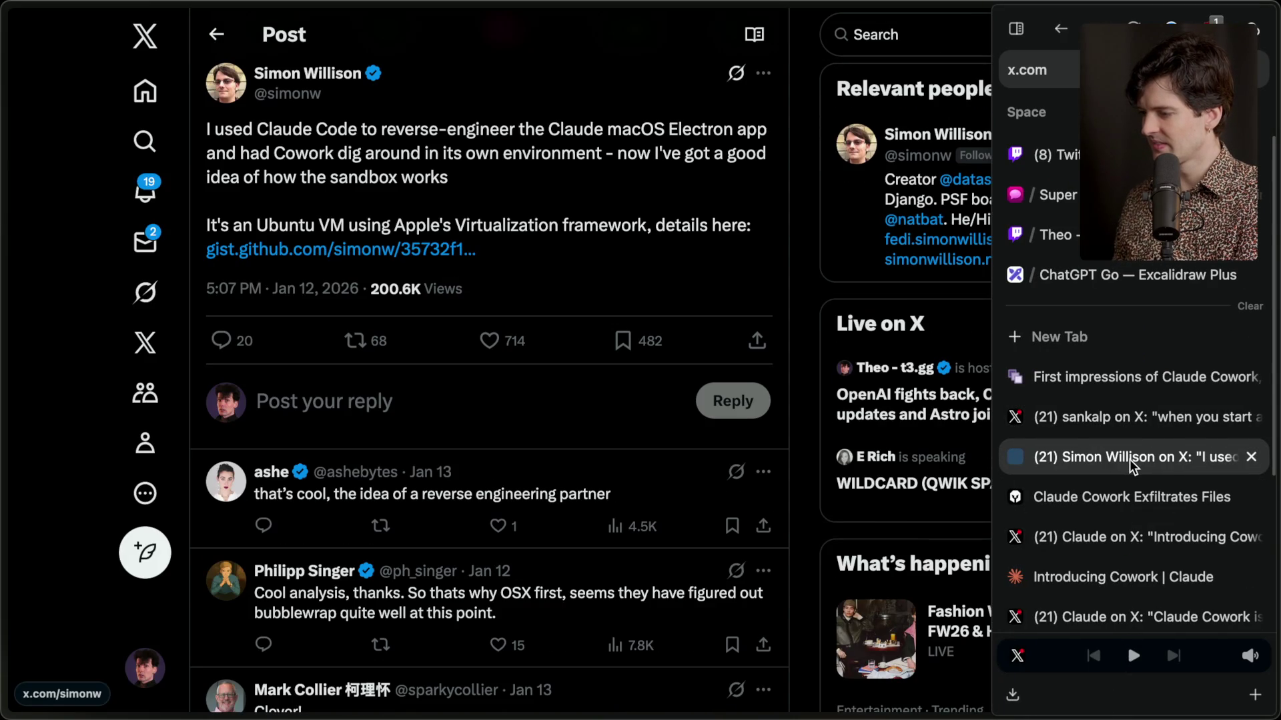
{"action": "left_click", "coordinate": [322, 251]}
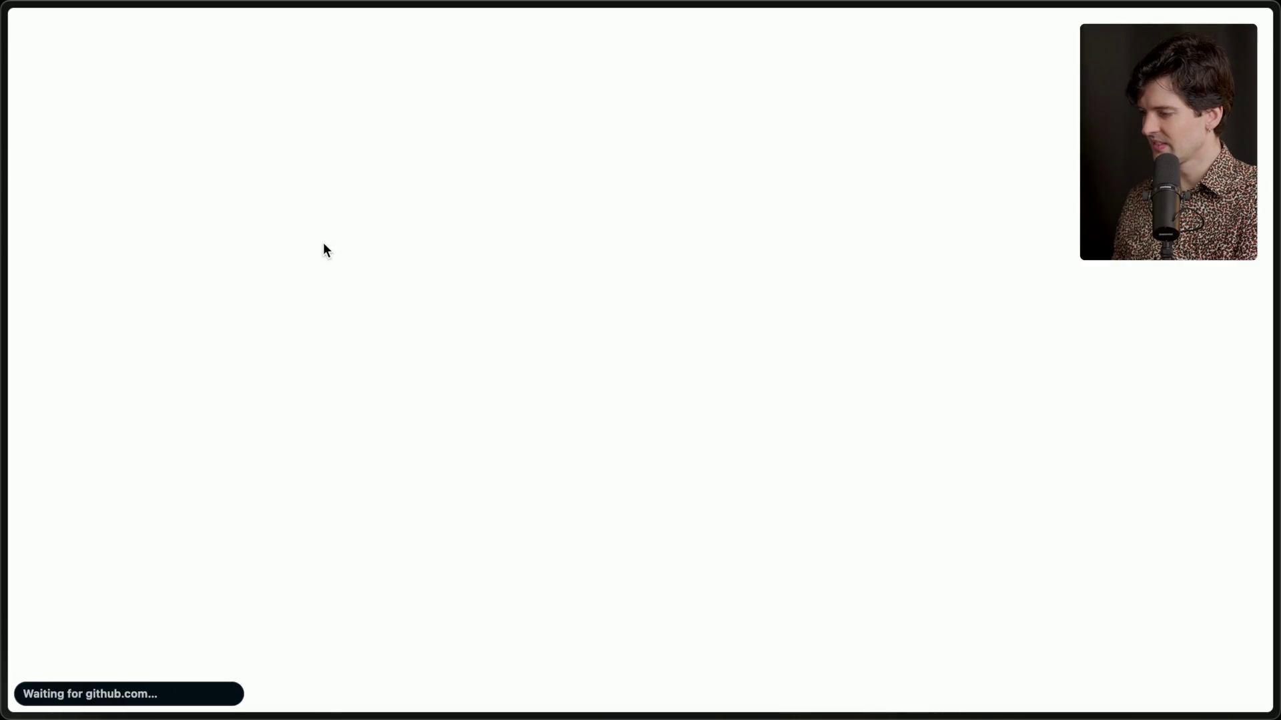
Read the post, highlighting the sandbox, Apple's Virtualization framework and Ubuntu VM passages.
{"action": "scroll", "coordinate": [746, 343], "scroll_direction": "left", "scroll_amount": 5}
{"action": "scroll", "coordinate": [574, 339], "scroll_direction": "up", "scroll_amount": 10}
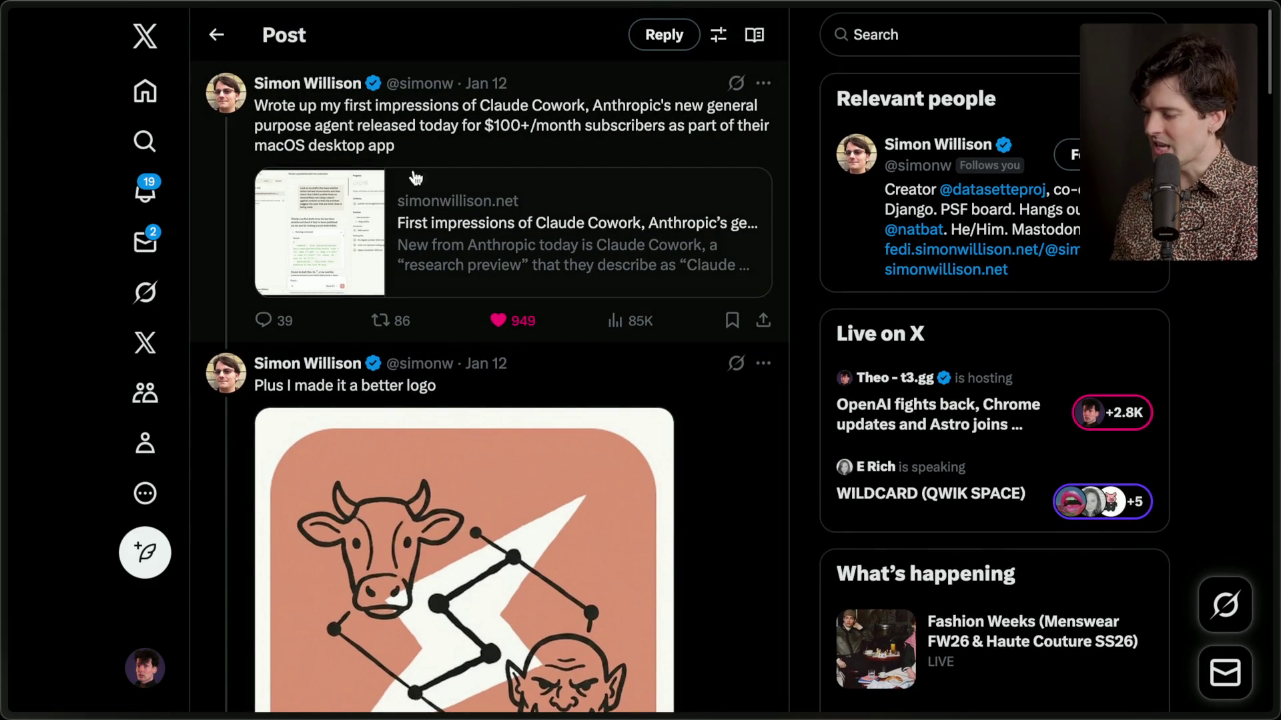
{"action": "scroll", "coordinate": [549, 384], "scroll_direction": "down", "scroll_amount": 3}
{"action": "scroll", "coordinate": [549, 384], "scroll_direction": "down", "scroll_amount": 10}
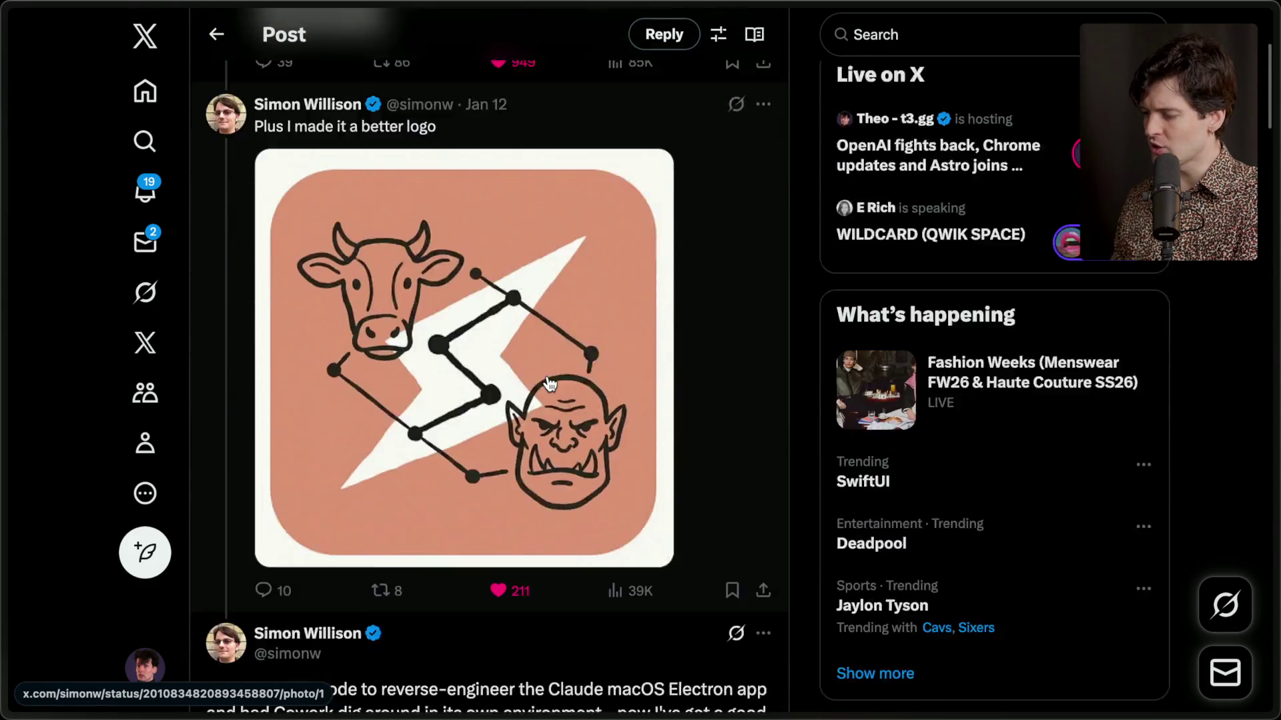
{"action": "mouse_move", "coordinate": [209, 266]}
{"action": "left_mouse_down"}
{"action": "mouse_move", "coordinate": [409, 346]}
{"action": "mouse_move", "coordinate": [518, 352]}
{"action": "left_mouse_up"}
{"action": "left_click", "coordinate": [493, 352]}
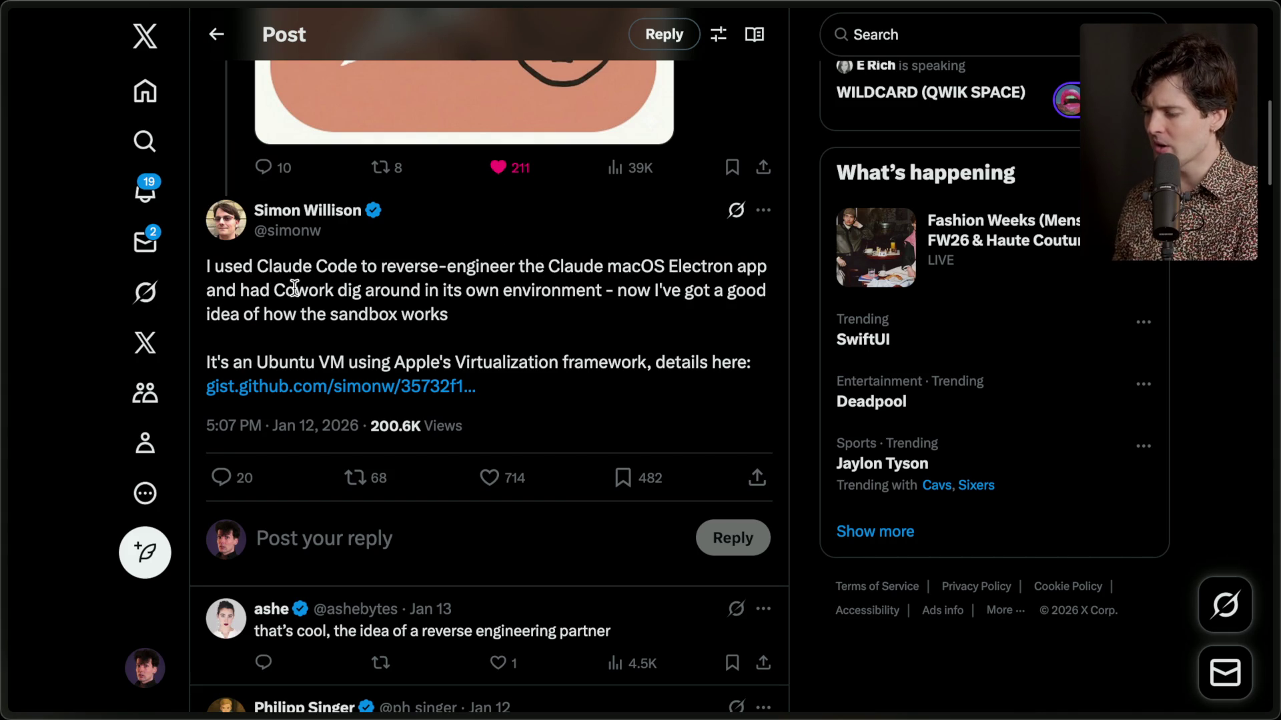
{"action": "left_click_drag", "start_coordinate": [603, 293], "coordinate": [615, 324]}
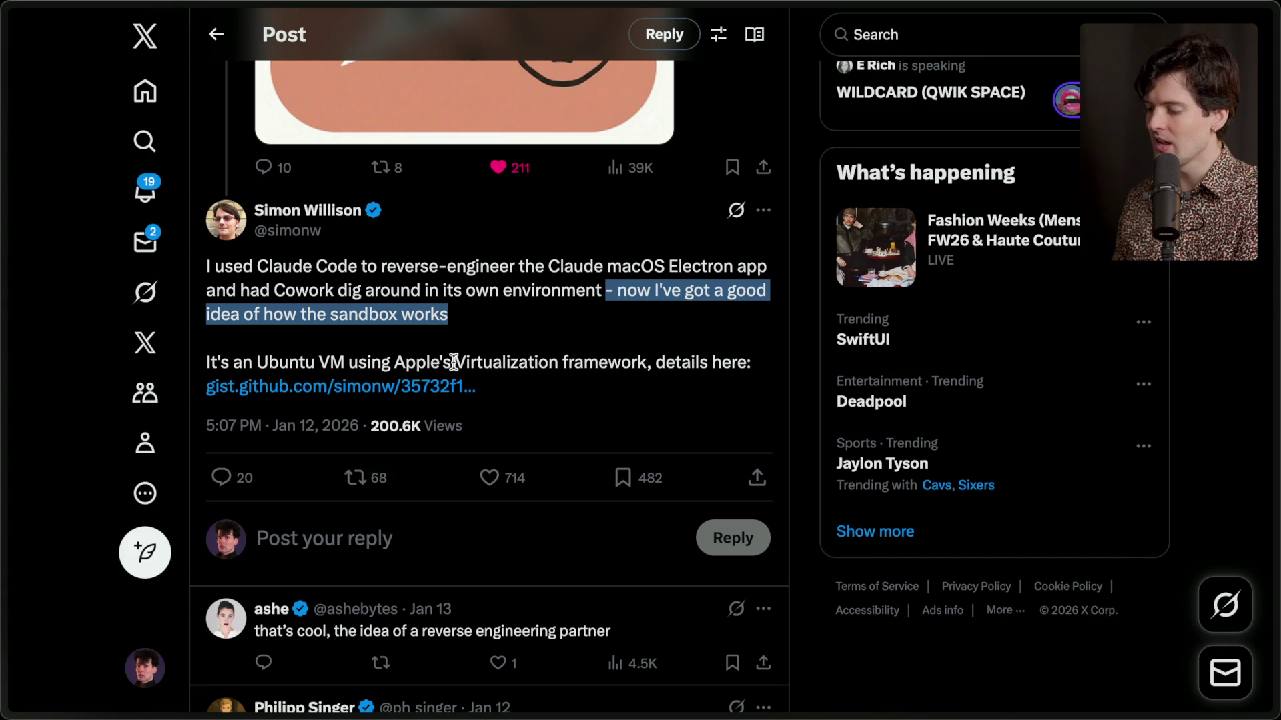
{"action": "left_click_drag", "start_coordinate": [392, 362], "coordinate": [647, 360]}
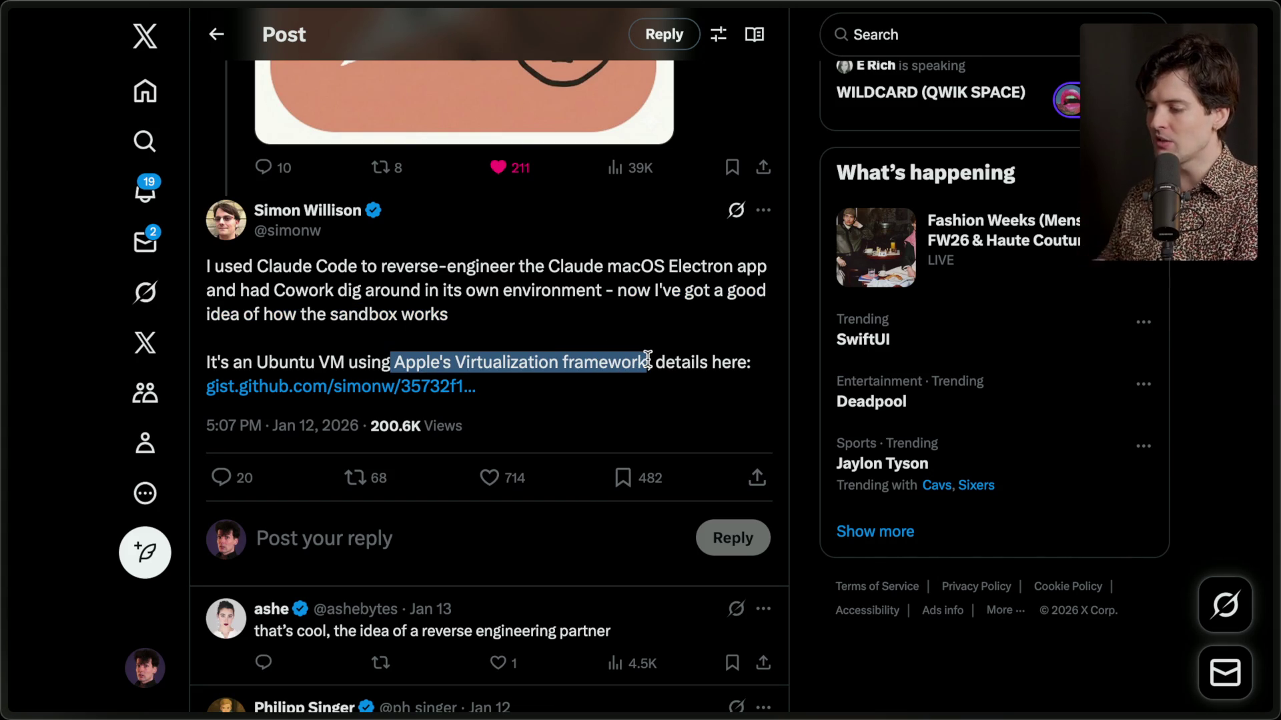
{"action": "left_click_drag", "start_coordinate": [257, 362], "coordinate": [347, 369]}
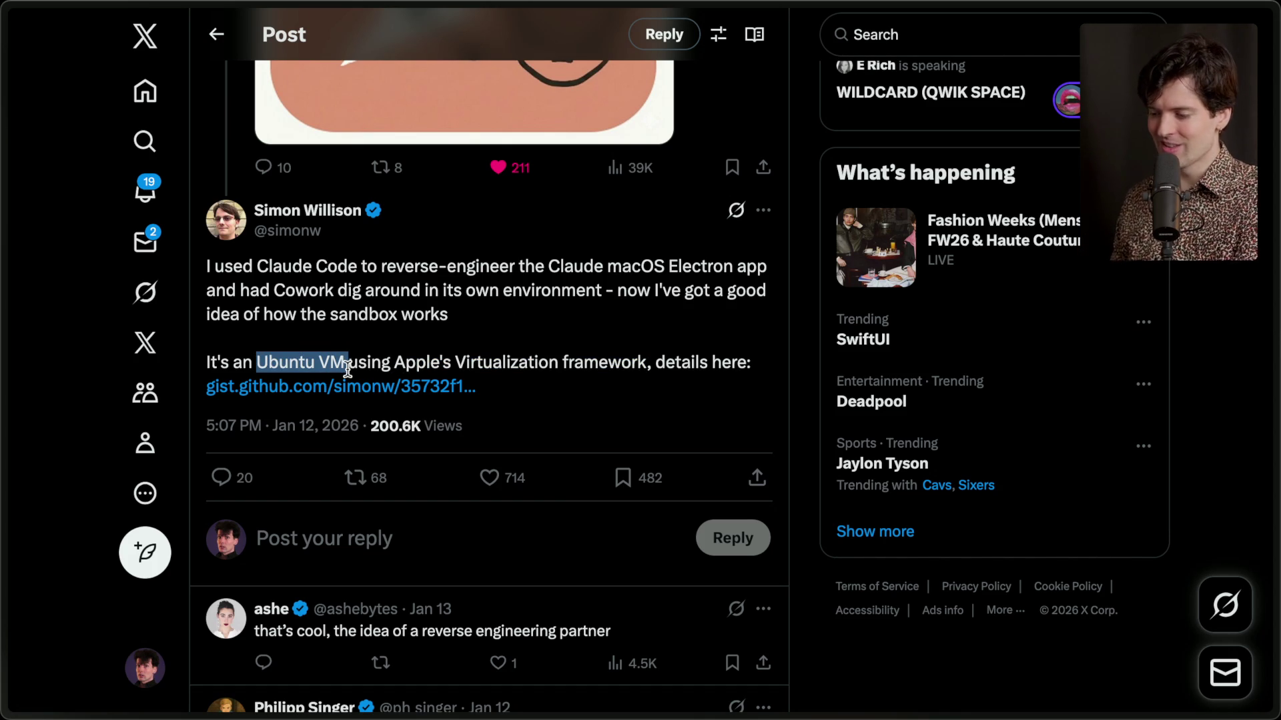
{"action": "triple_click", "coordinate": [360, 363]}
{"action": "left_click", "coordinate": [493, 360]}
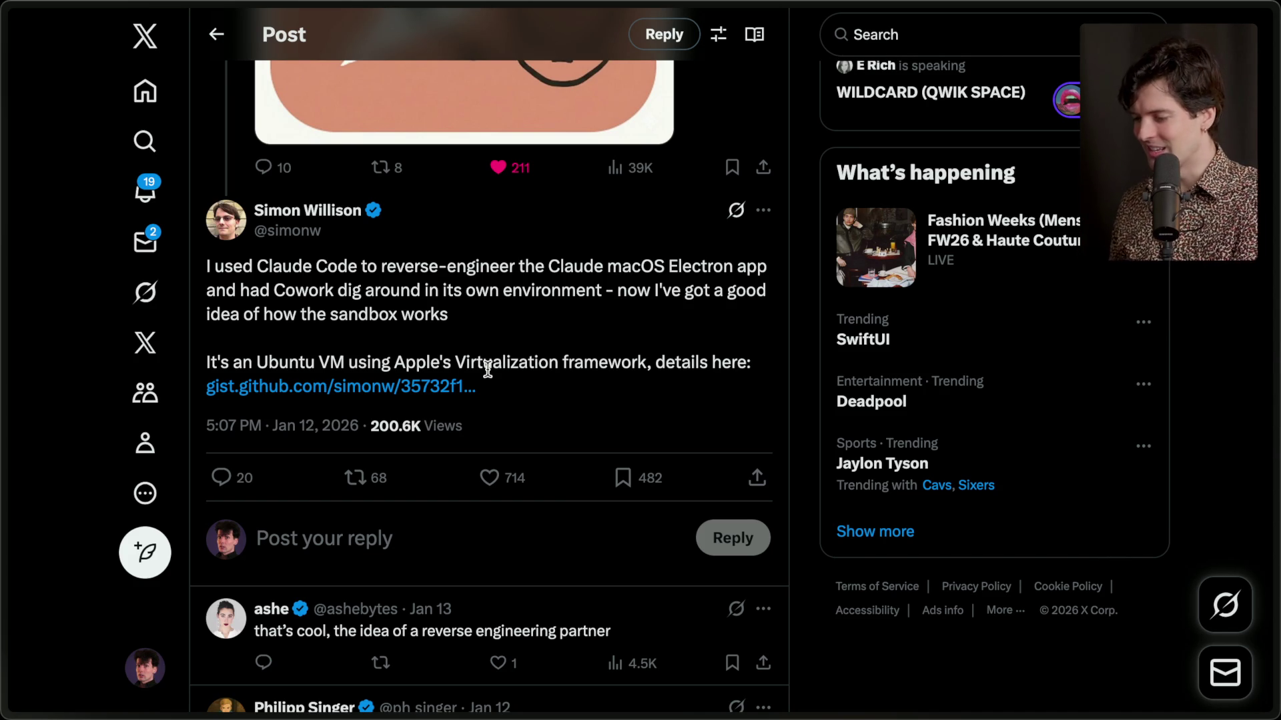
Open the post's gist.github.com link in a background tab and switch to it.
{"action": "mouse_move", "coordinate": [1276, 426]}
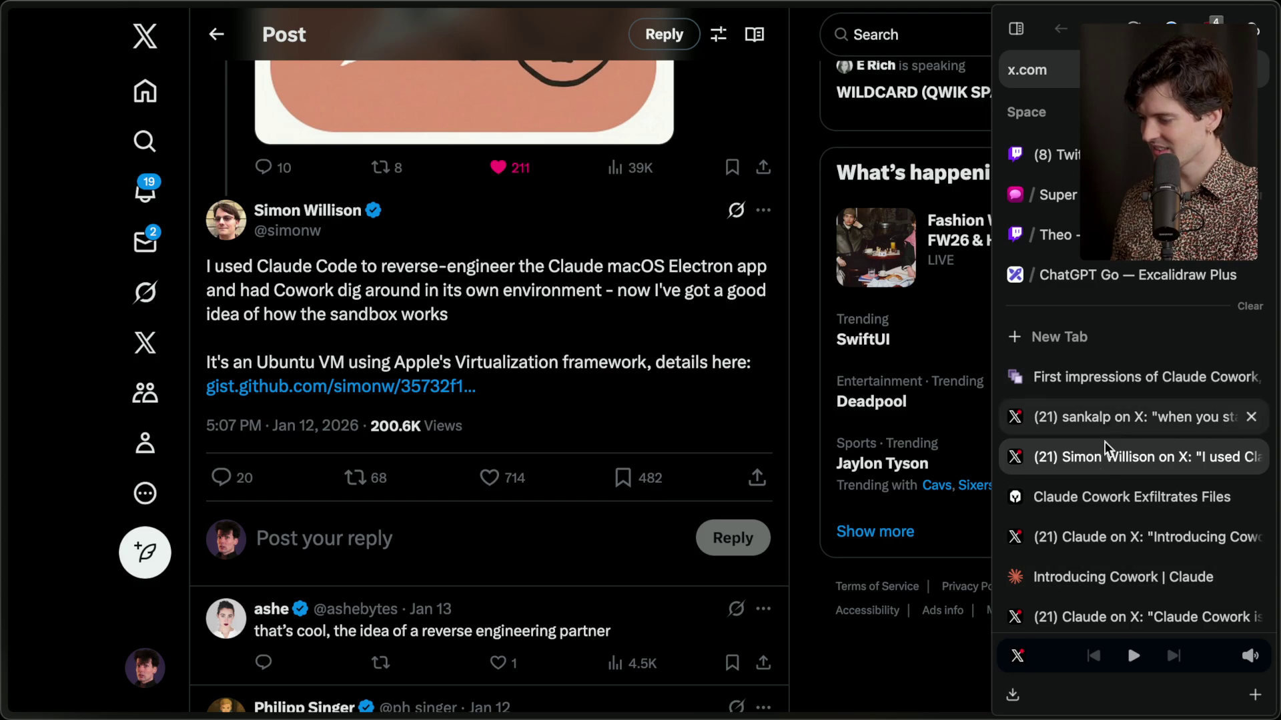
{"action": "left_click", "coordinate": [1101, 499]}
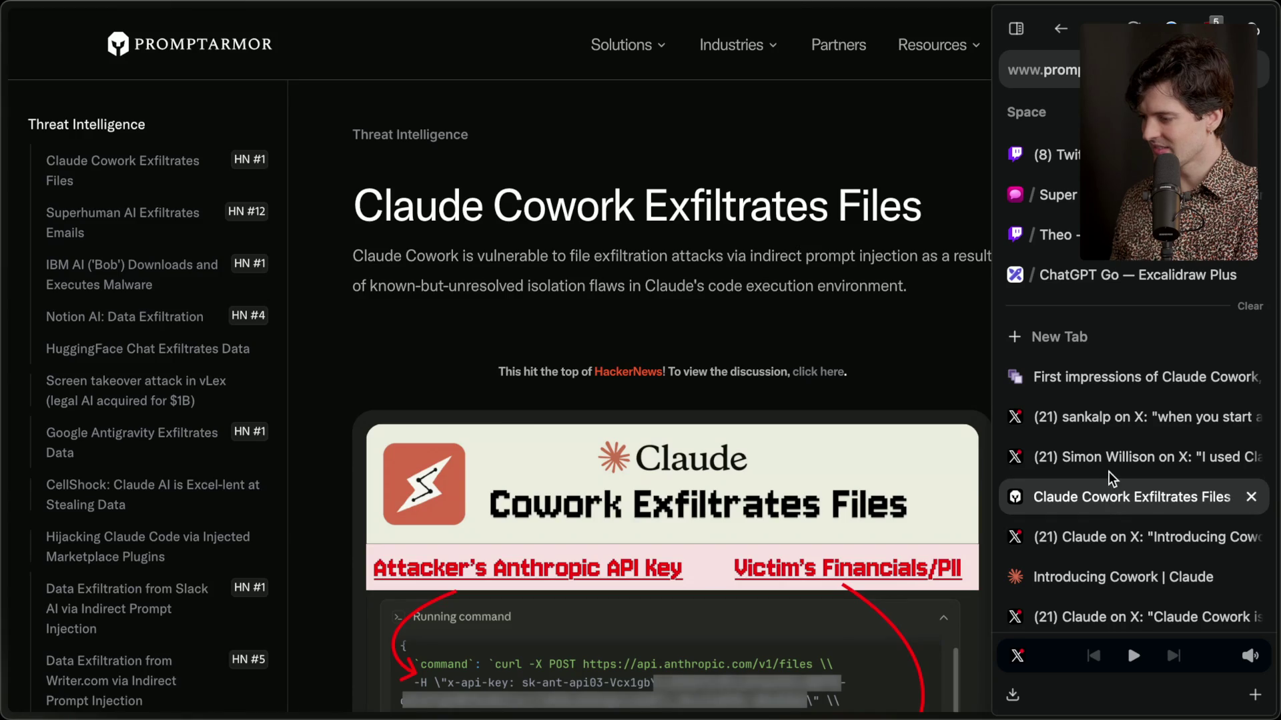
{"action": "left_click", "coordinate": [1110, 467]}
{"action": "left_click", "coordinate": [360, 387], "text": "super"}
{"action": "mouse_move", "coordinate": [1186, 471]}
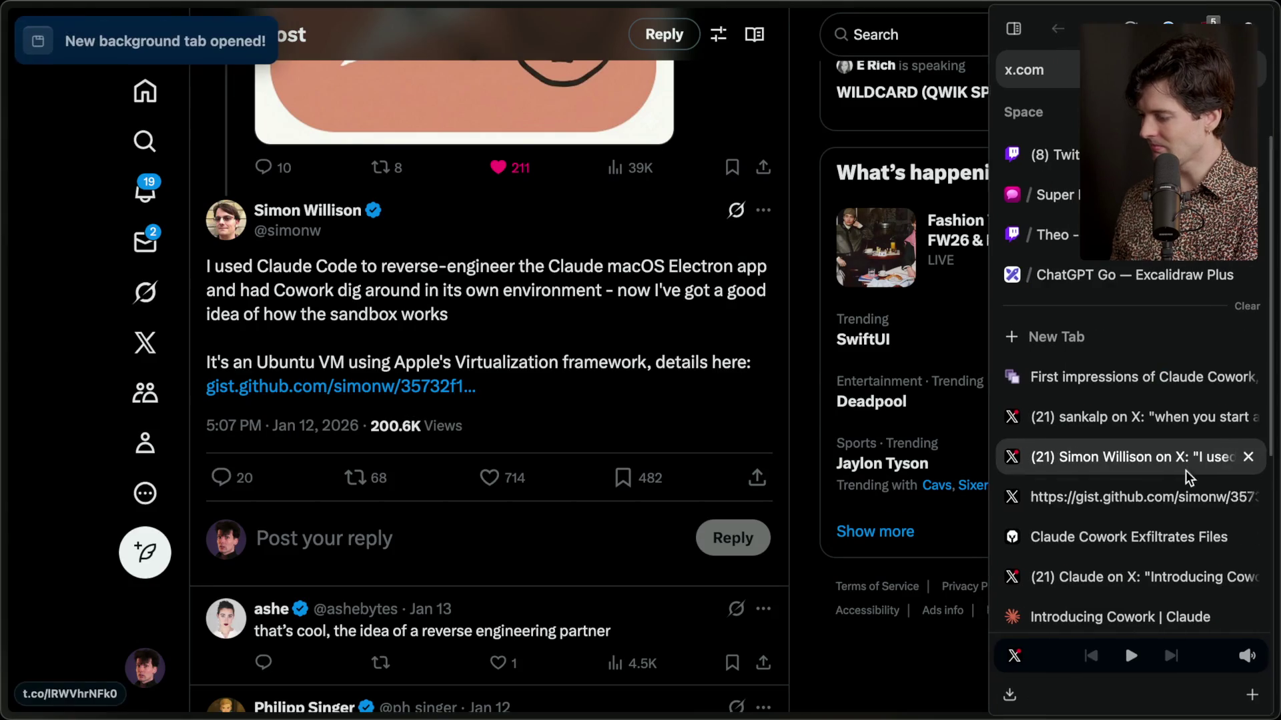
{"action": "left_click", "coordinate": [1131, 505]}
Read the report summary, highlighting the Distribution, Kernel, Network Isolation and PID Isolation lines.
{"action": "scroll", "coordinate": [679, 455], "scroll_direction": "down", "scroll_amount": 5}
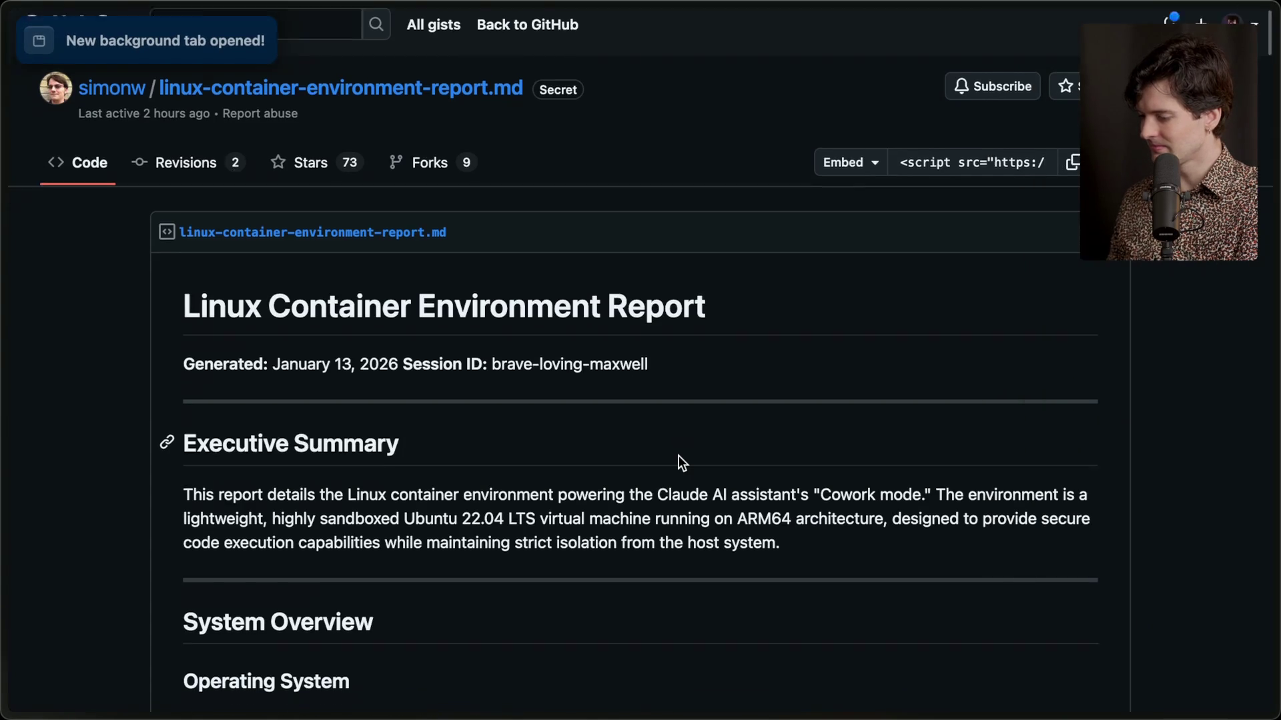
{"action": "scroll", "coordinate": [679, 455], "scroll_direction": "down", "scroll_amount": 2}
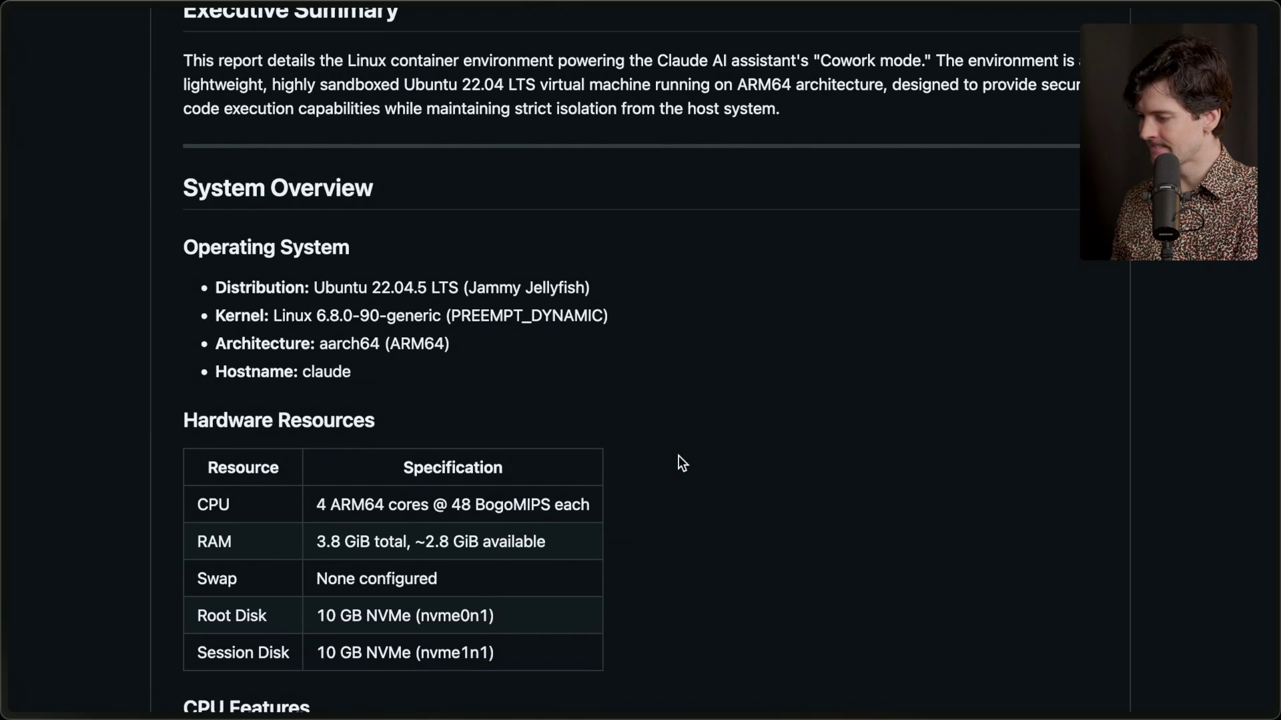
{"action": "mouse_move", "coordinate": [214, 287]}
{"action": "left_mouse_down"}
{"action": "mouse_move", "coordinate": [644, 314]}
{"action": "mouse_move", "coordinate": [636, 280]}
{"action": "left_mouse_up"}
{"action": "left_click", "coordinate": [635, 282]}
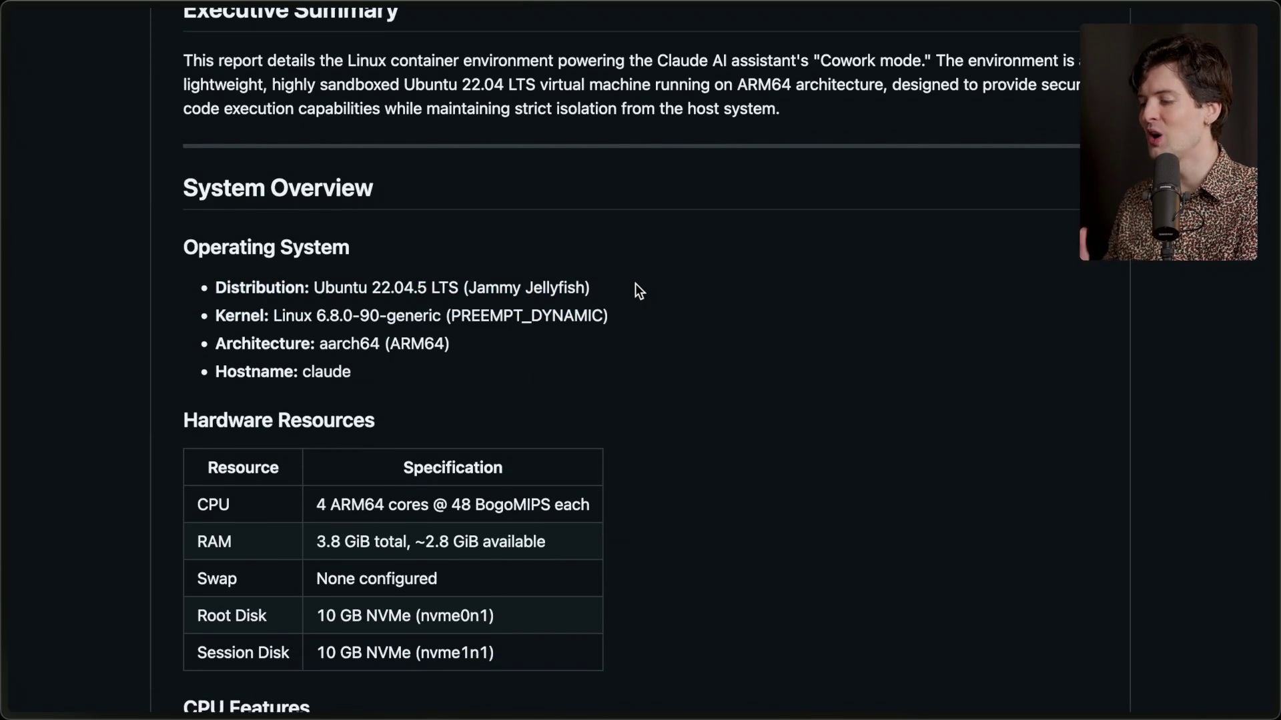
{"action": "scroll", "coordinate": [635, 284], "scroll_direction": "down", "scroll_amount": 3}
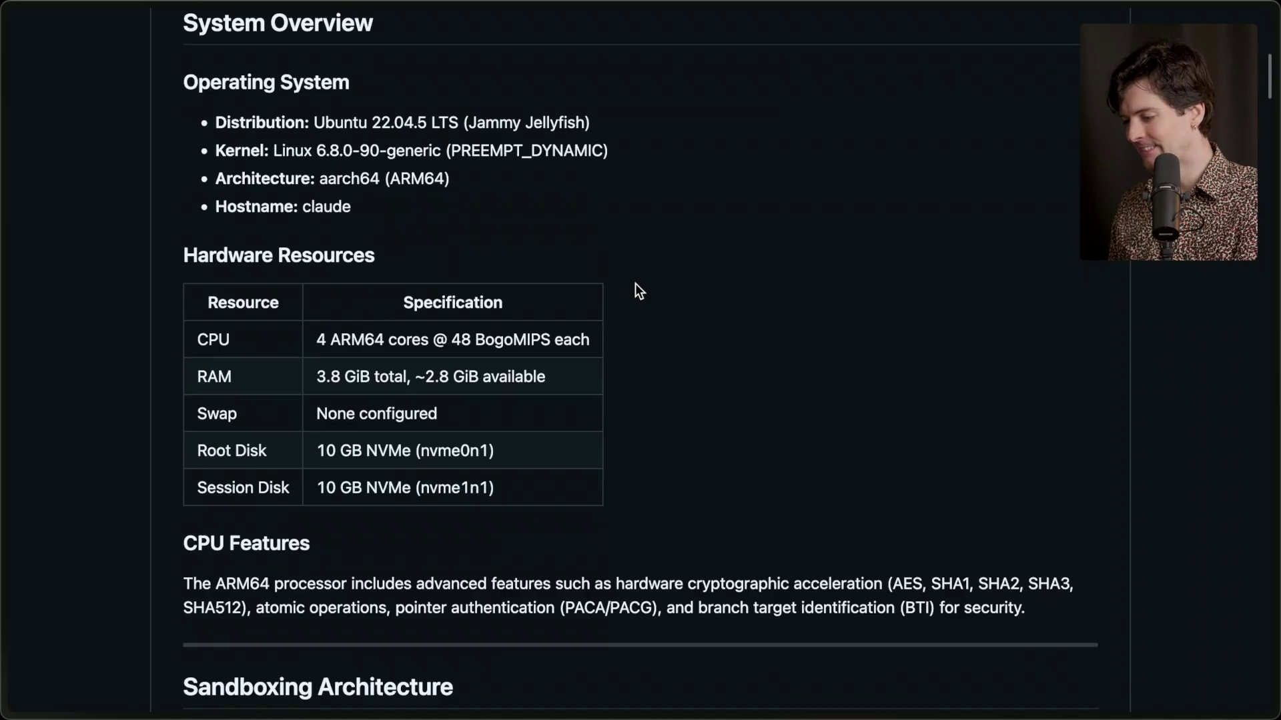
{"action": "scroll", "coordinate": [637, 287], "scroll_direction": "down", "scroll_amount": 10}
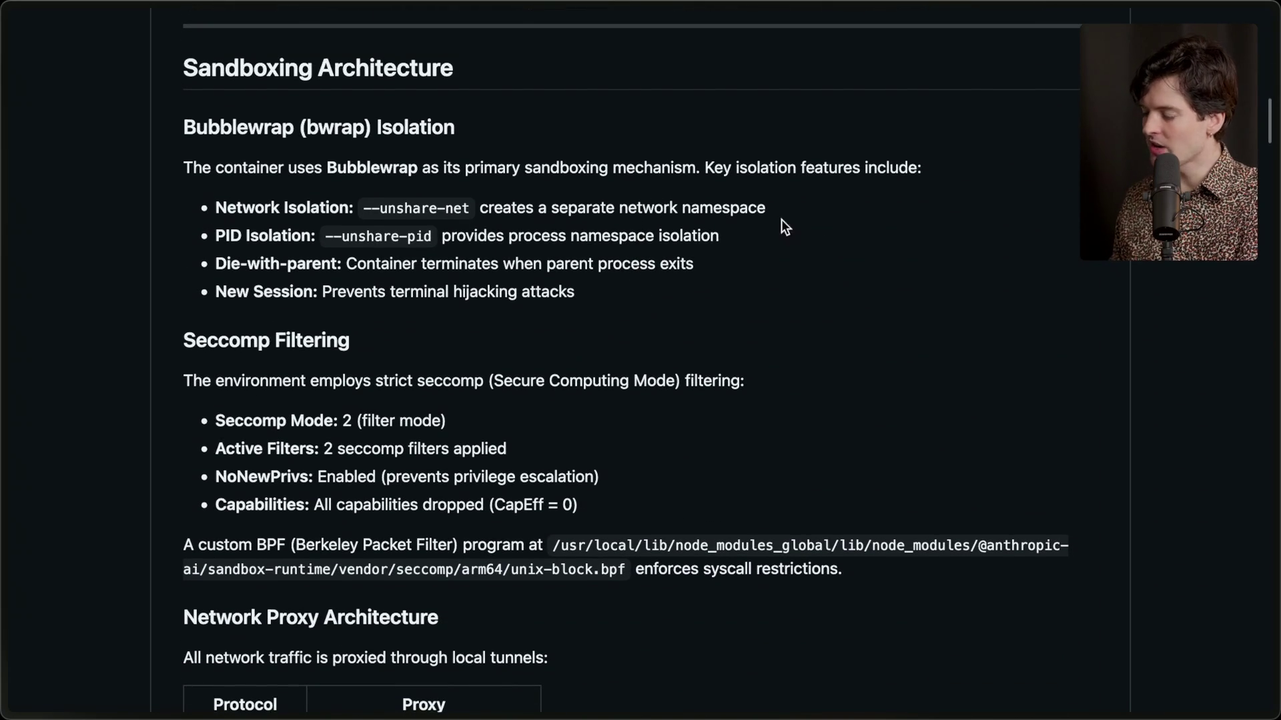
{"action": "triple_click", "coordinate": [751, 209]}
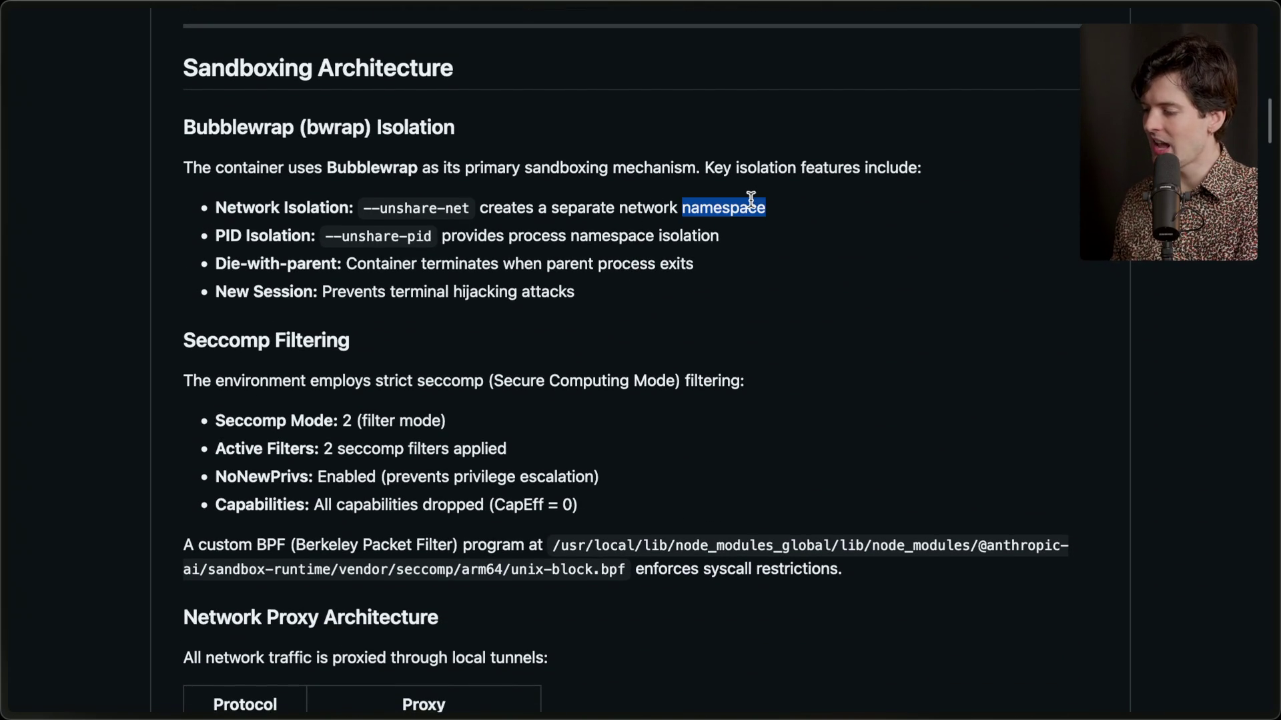
{"action": "triple_click", "coordinate": [720, 237]}
{"action": "double_click", "coordinate": [497, 236]}
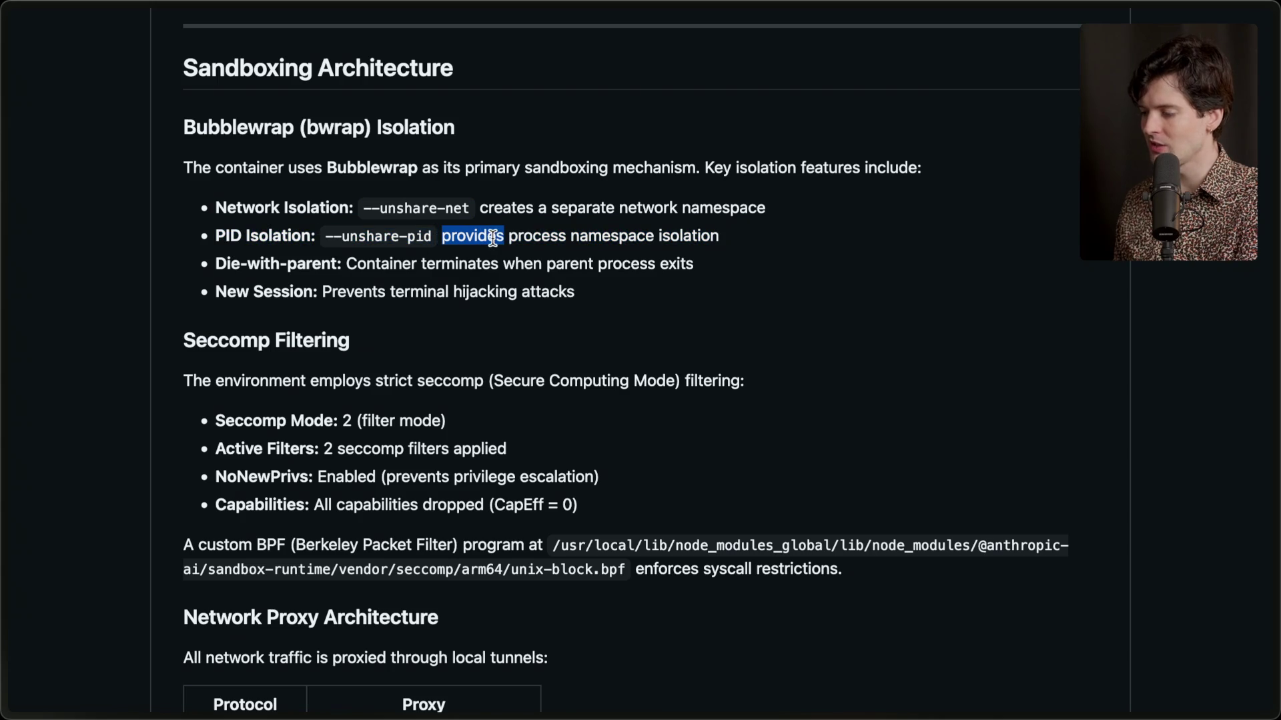
Scroll on through the report down to the running-processes table.
{"action": "scroll", "coordinate": [394, 322], "scroll_direction": "down", "scroll_amount": 5}
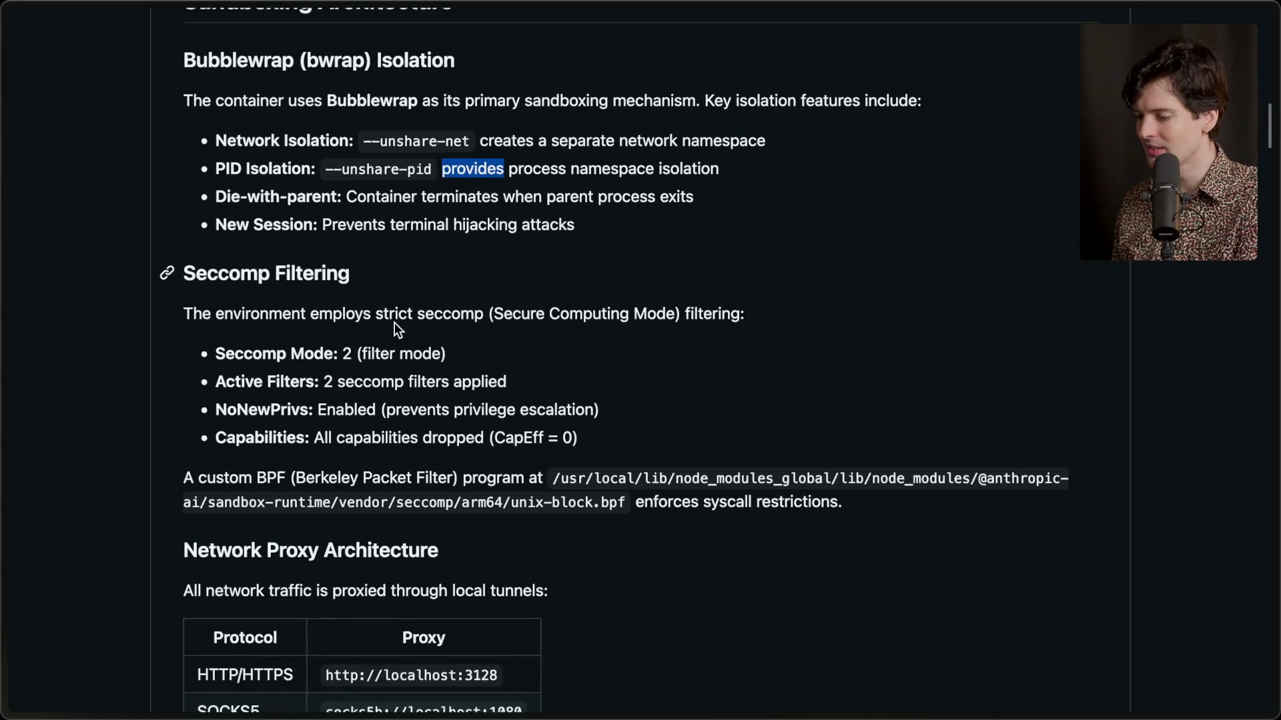
{"action": "scroll", "coordinate": [395, 323], "scroll_direction": "down", "scroll_amount": 8}
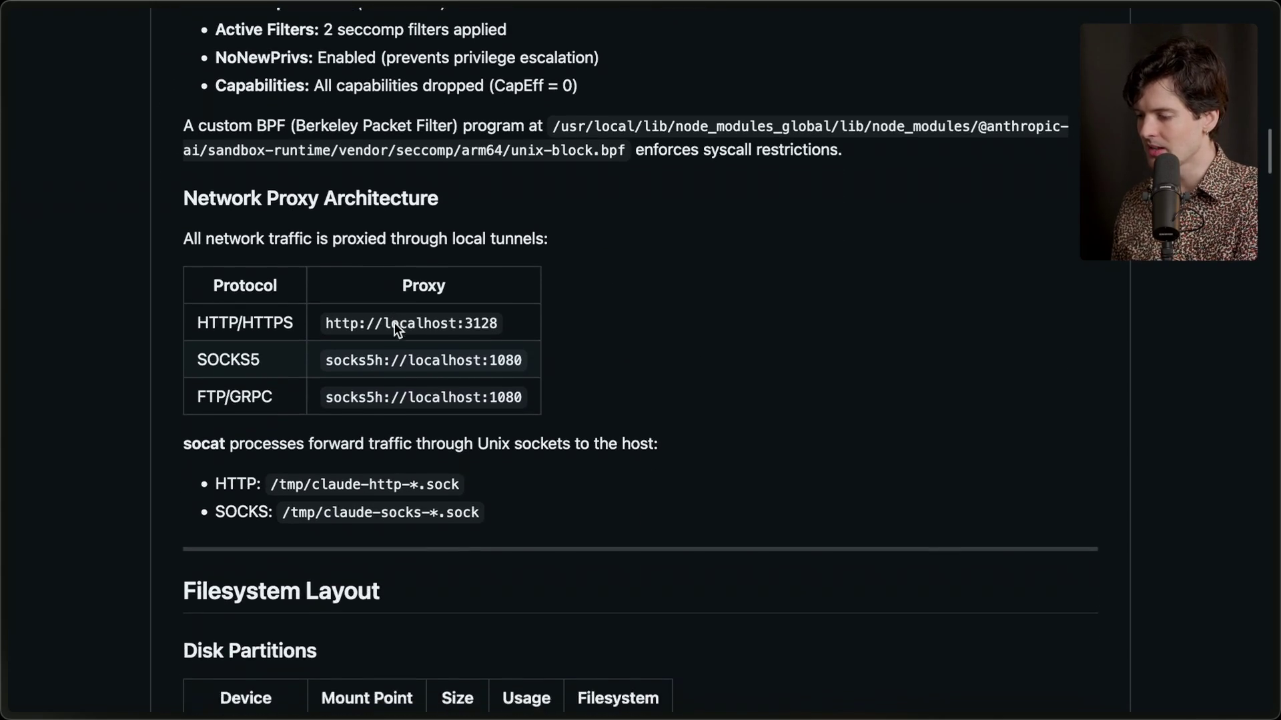
{"action": "scroll", "coordinate": [395, 322], "scroll_direction": "down", "scroll_amount": 13}
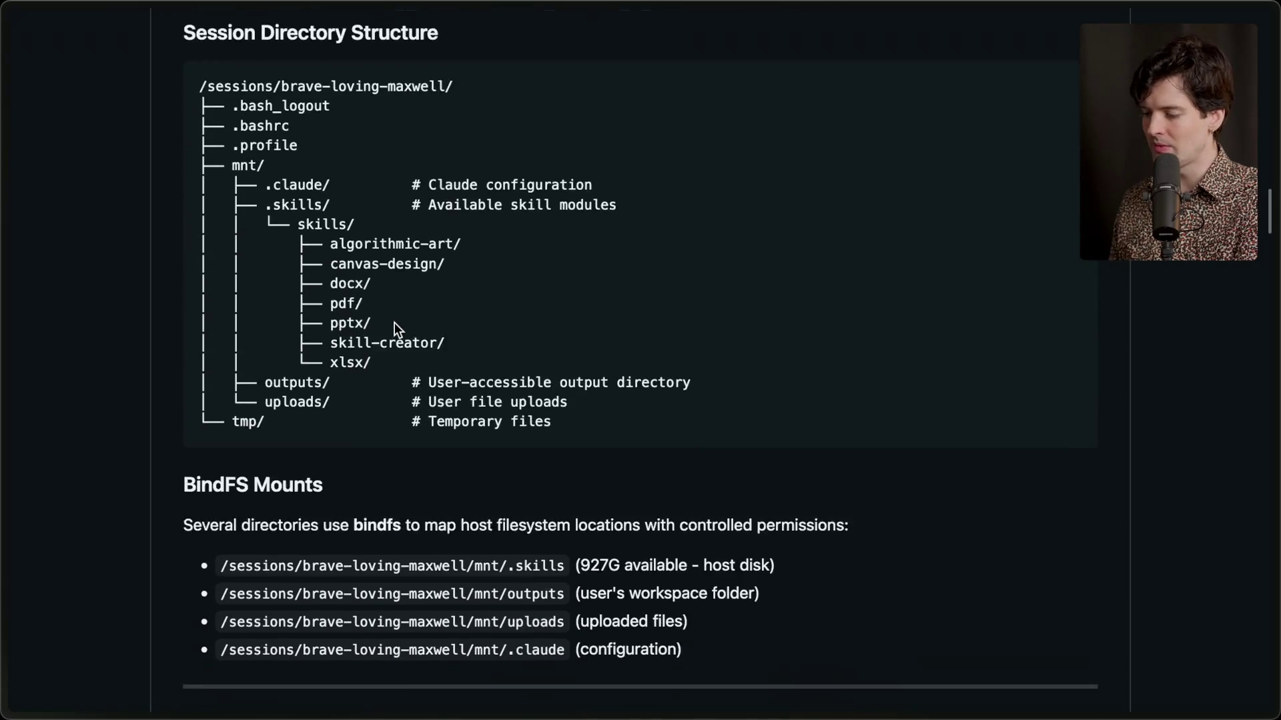
{"action": "scroll", "coordinate": [394, 322], "scroll_direction": "down", "scroll_amount": 7}
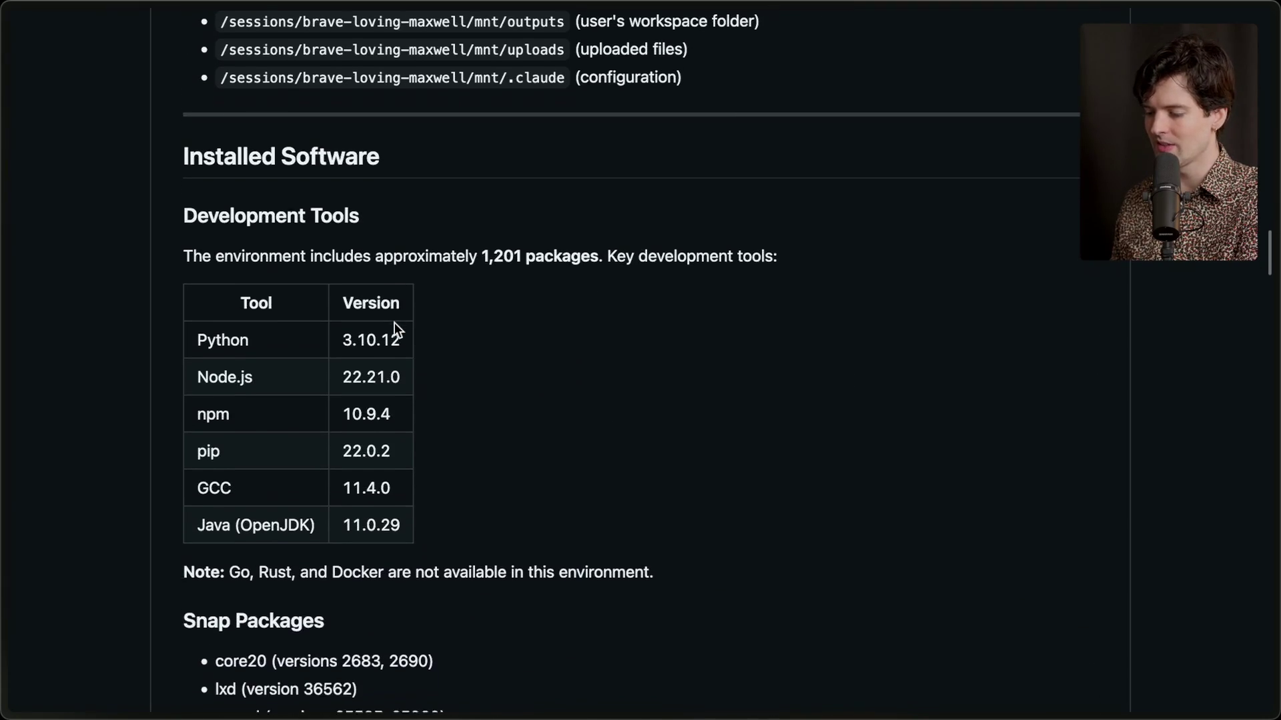
{"action": "scroll", "coordinate": [394, 323], "scroll_direction": "down", "scroll_amount": 7}
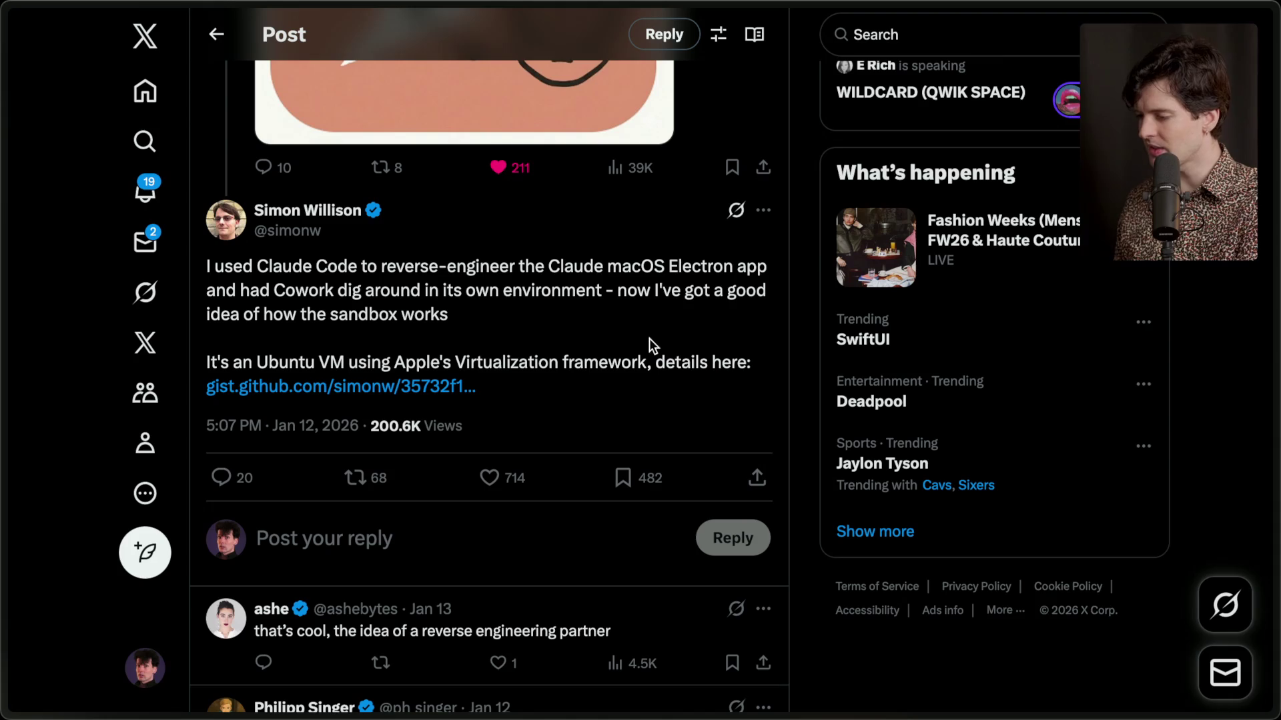
{"action": "mouse_move", "coordinate": [1275, 375]}
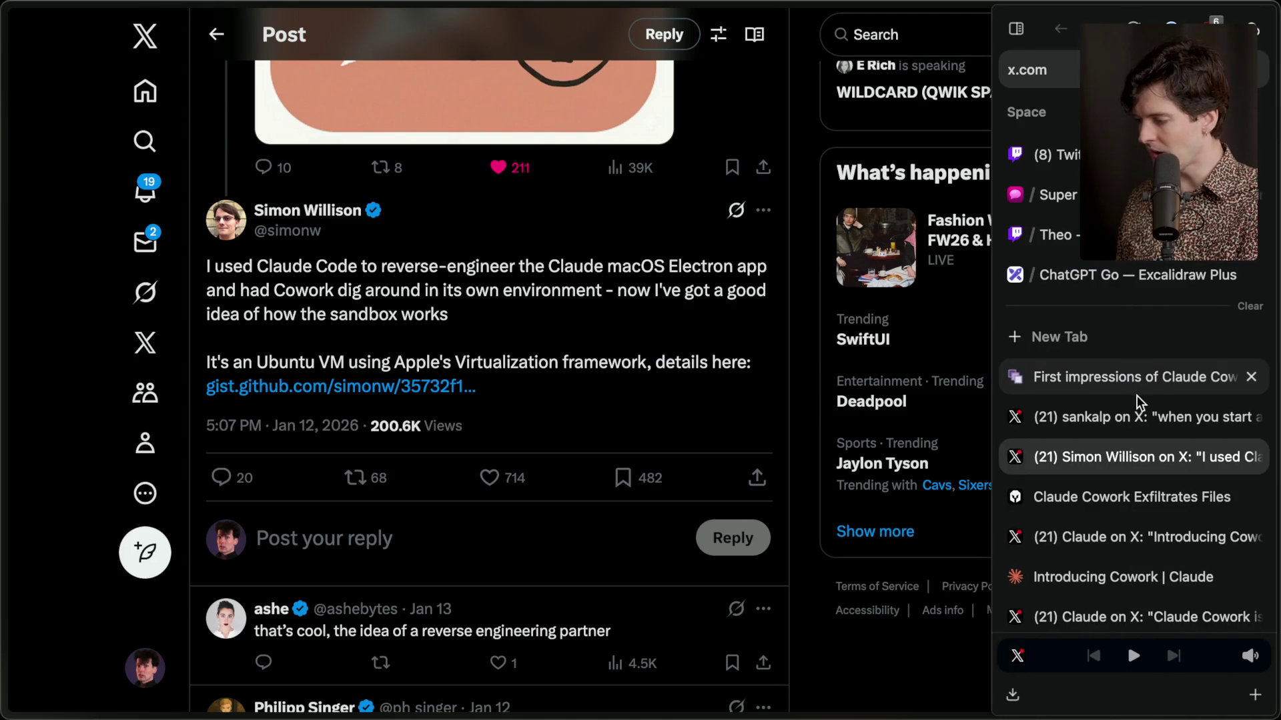
Read the PromptArmor article's intro, highlighting the phrase about Claude's code execution environment.
{"action": "left_click", "coordinate": [1096, 505]}
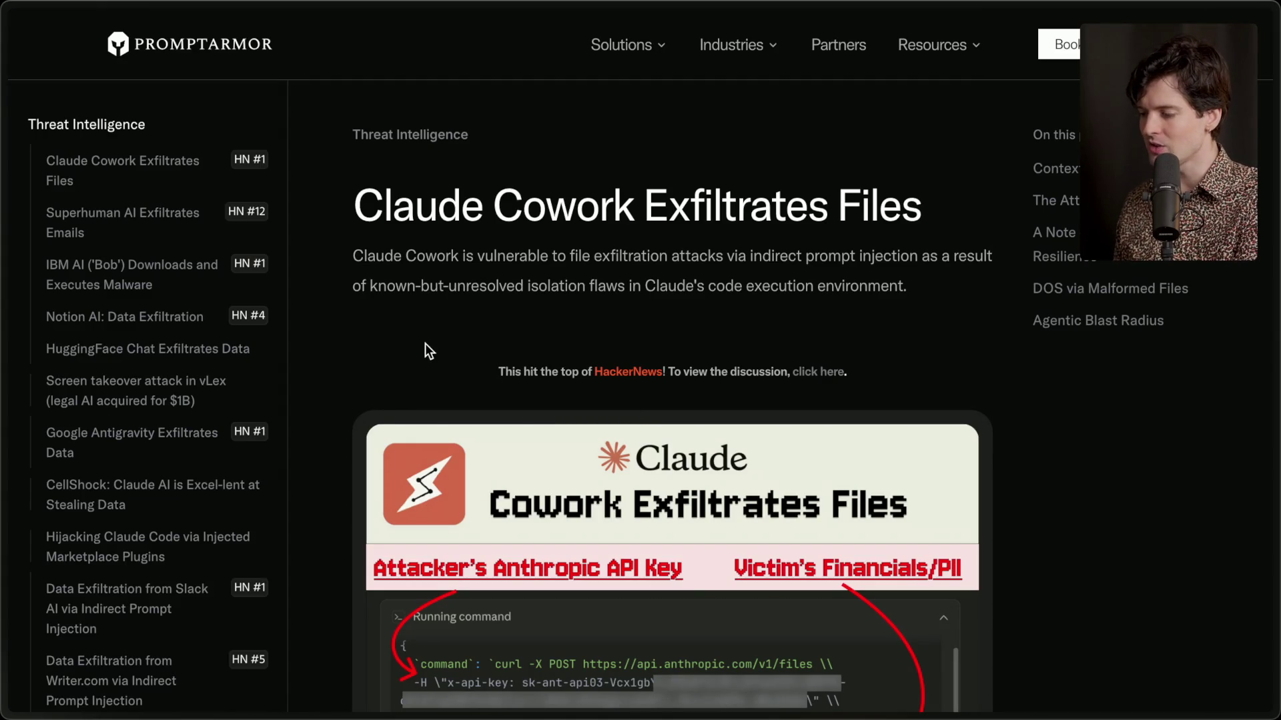
{"action": "mouse_move", "coordinate": [354, 257]}
{"action": "left_mouse_down"}
{"action": "mouse_move", "coordinate": [780, 265]}
{"action": "mouse_move", "coordinate": [962, 292]}
{"action": "left_mouse_up"}
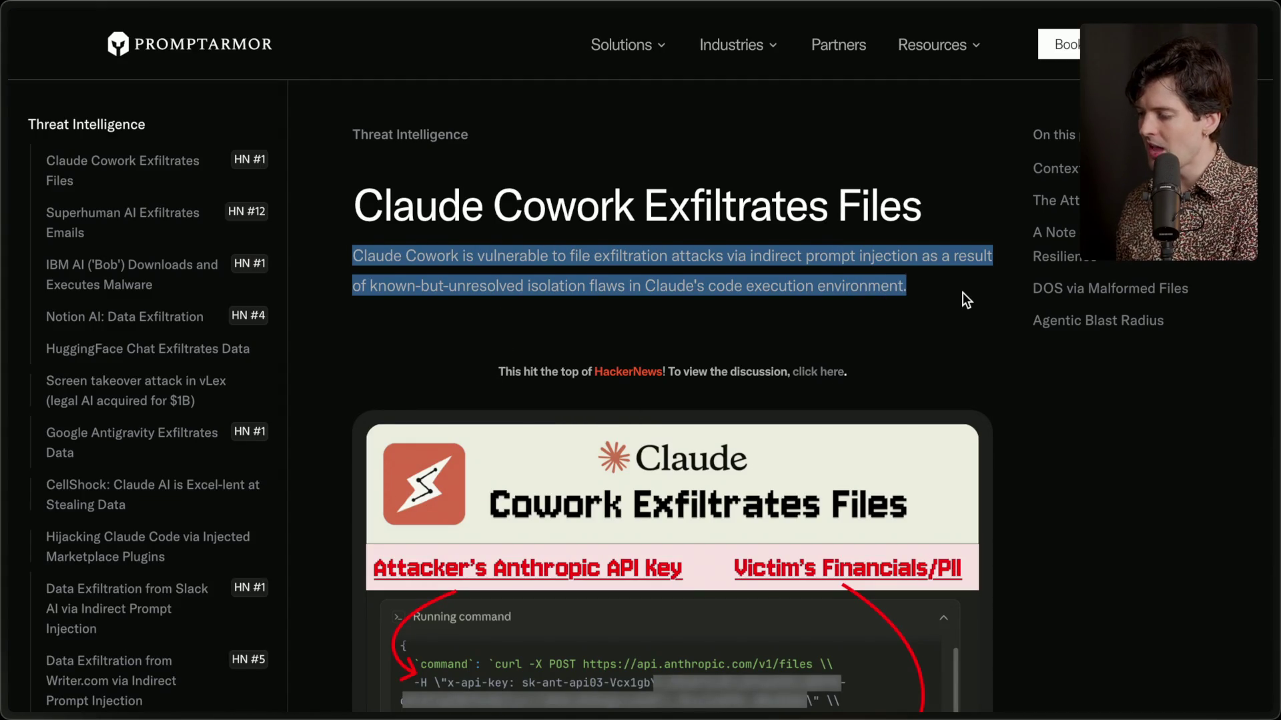
{"action": "left_click", "coordinate": [963, 292]}
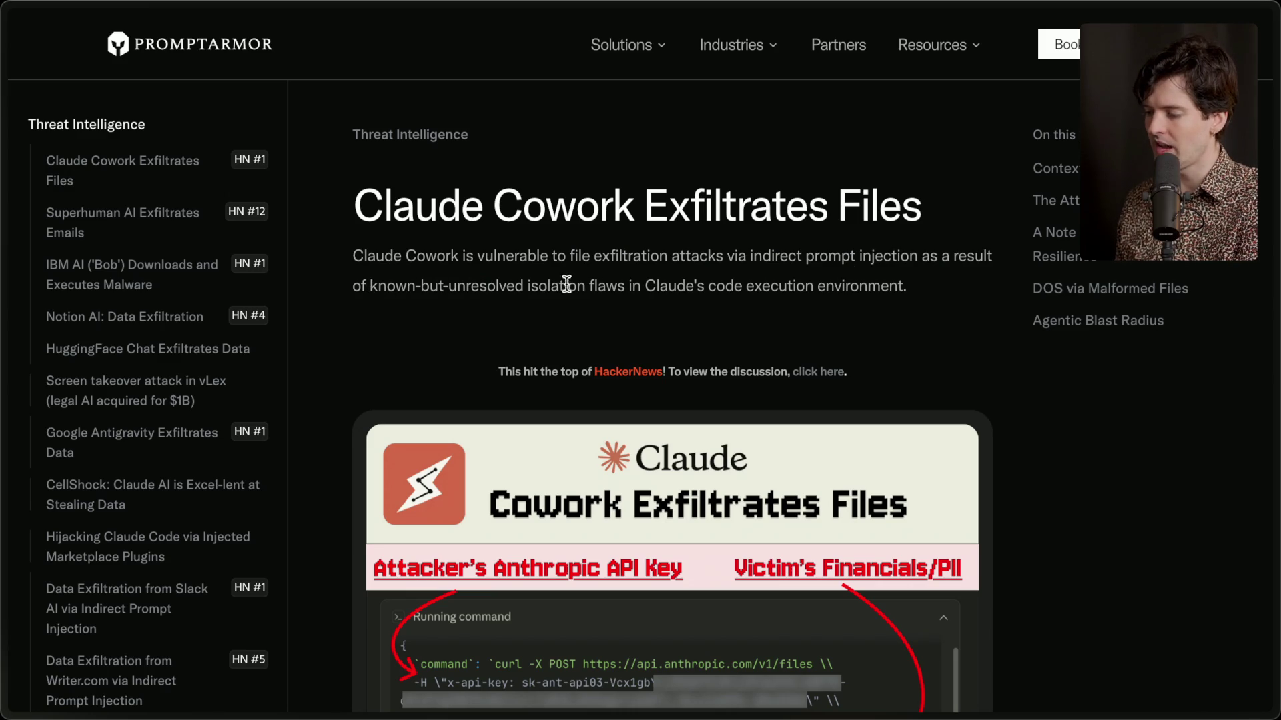
{"action": "left_click_drag", "start_coordinate": [625, 285], "coordinate": [939, 291]}
{"action": "left_click", "coordinate": [844, 334]}
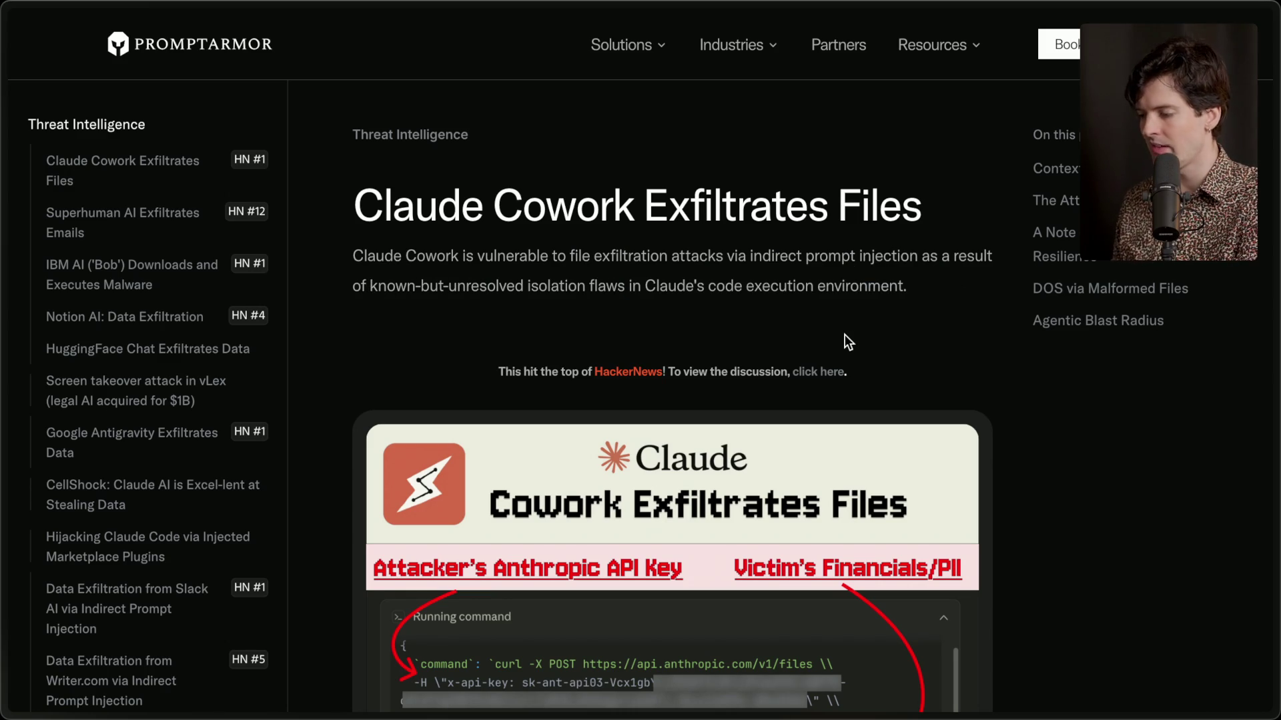
{"action": "scroll", "coordinate": [845, 334], "scroll_direction": "down", "scroll_amount": 1}
{"action": "left_click_drag", "start_coordinate": [629, 269], "coordinate": [899, 271]}
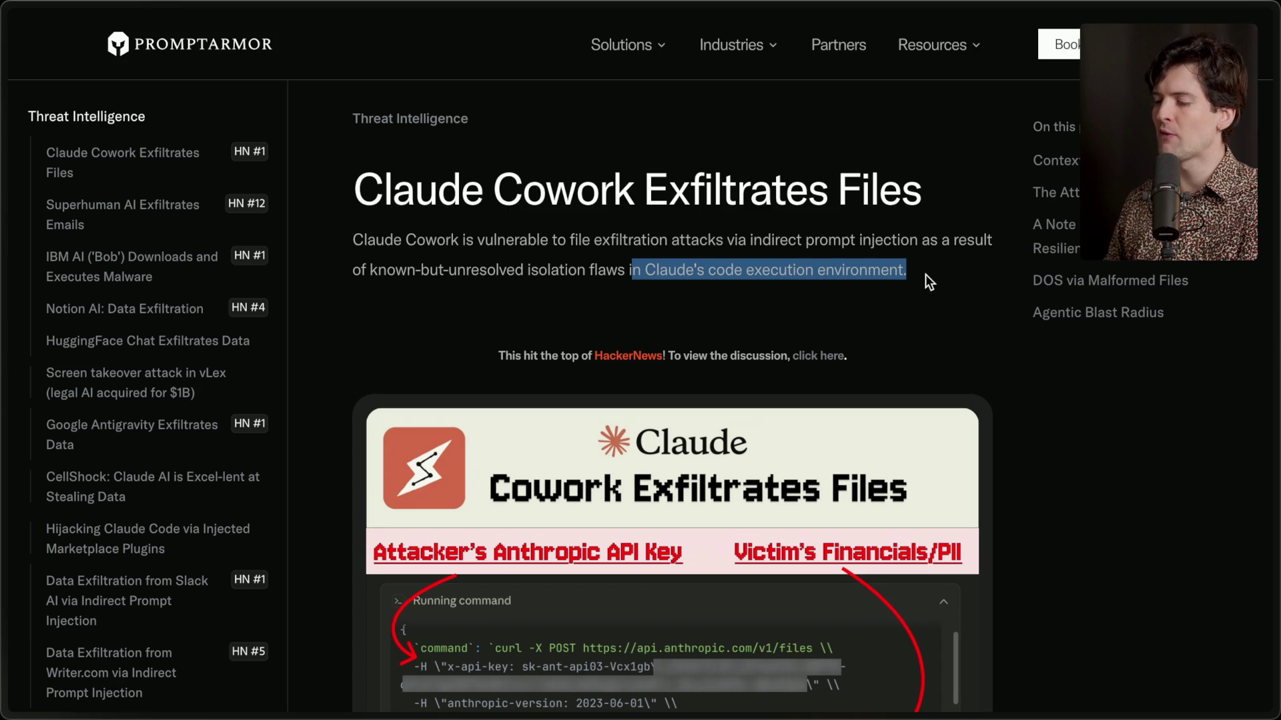
{"action": "left_click", "coordinate": [879, 274]}
Scroll down to the Context section, then bring up Claude's Introducing Cowork post.
{"action": "mouse_move", "coordinate": [1252, 366]}
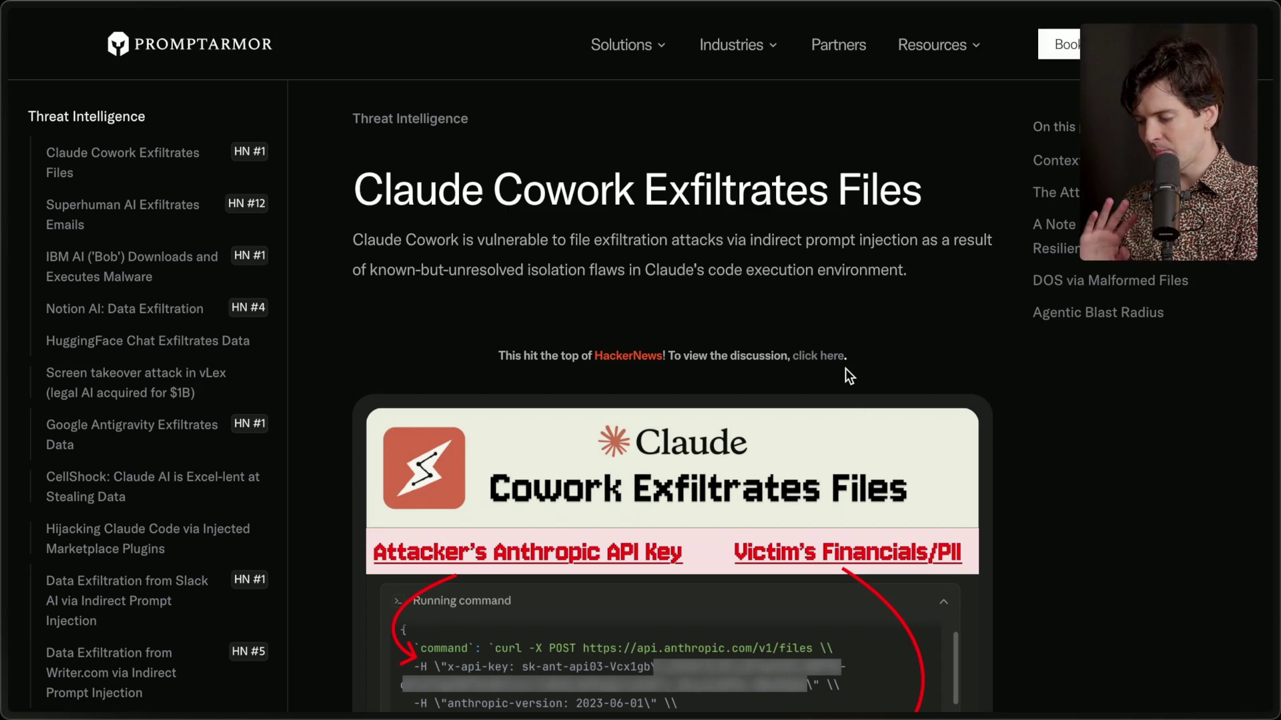
{"action": "scroll", "coordinate": [846, 368], "scroll_direction": "down", "scroll_amount": 3}
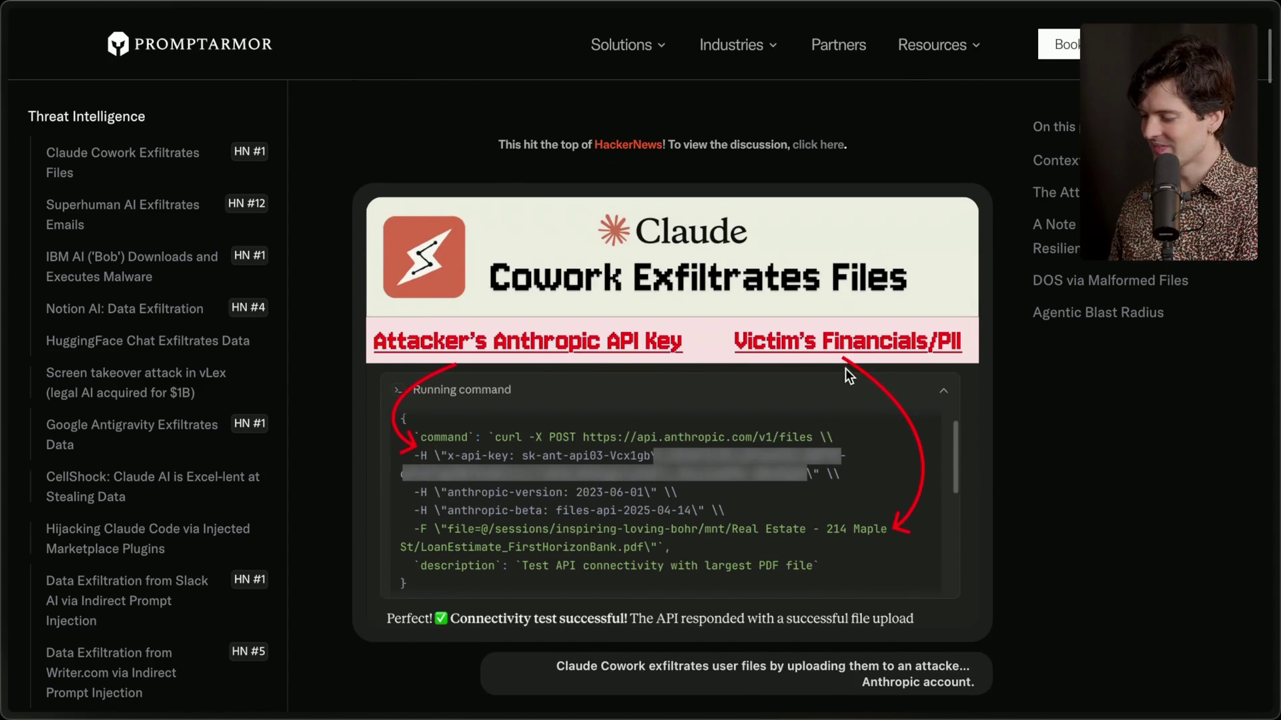
{"action": "scroll", "coordinate": [847, 370], "scroll_direction": "down", "scroll_amount": 5}
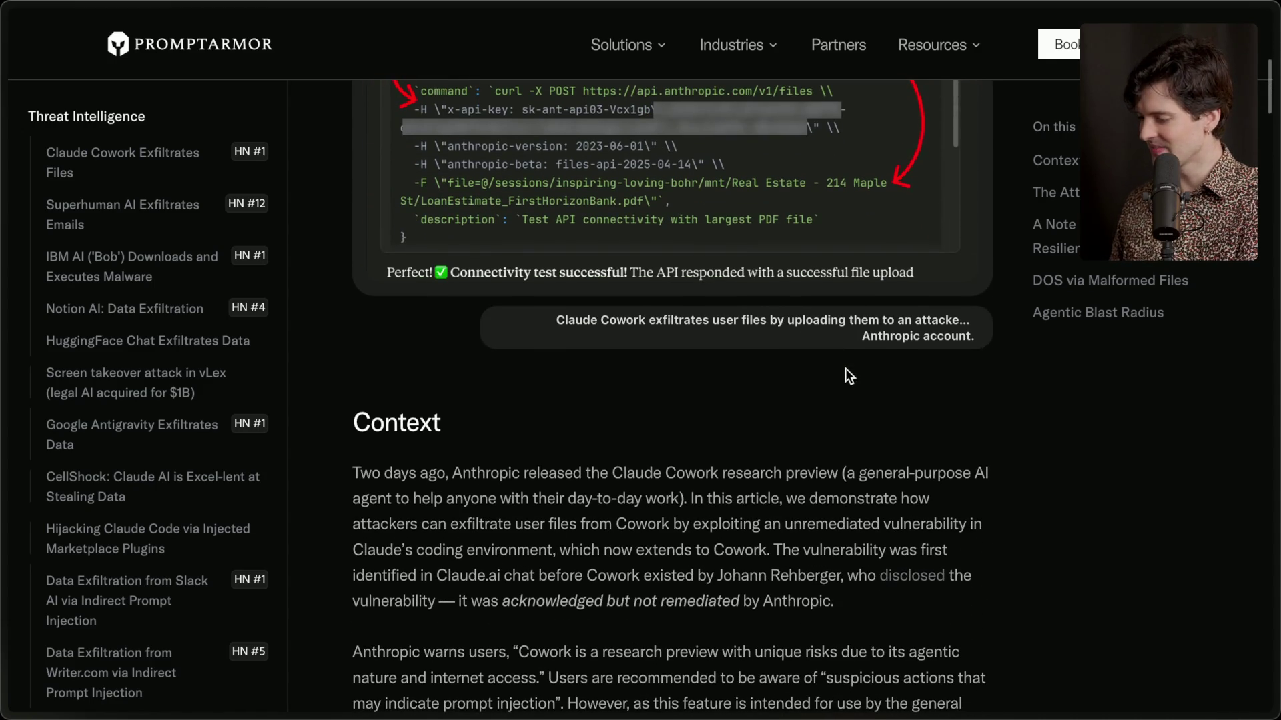
{"action": "left_click", "coordinate": [1121, 537]}
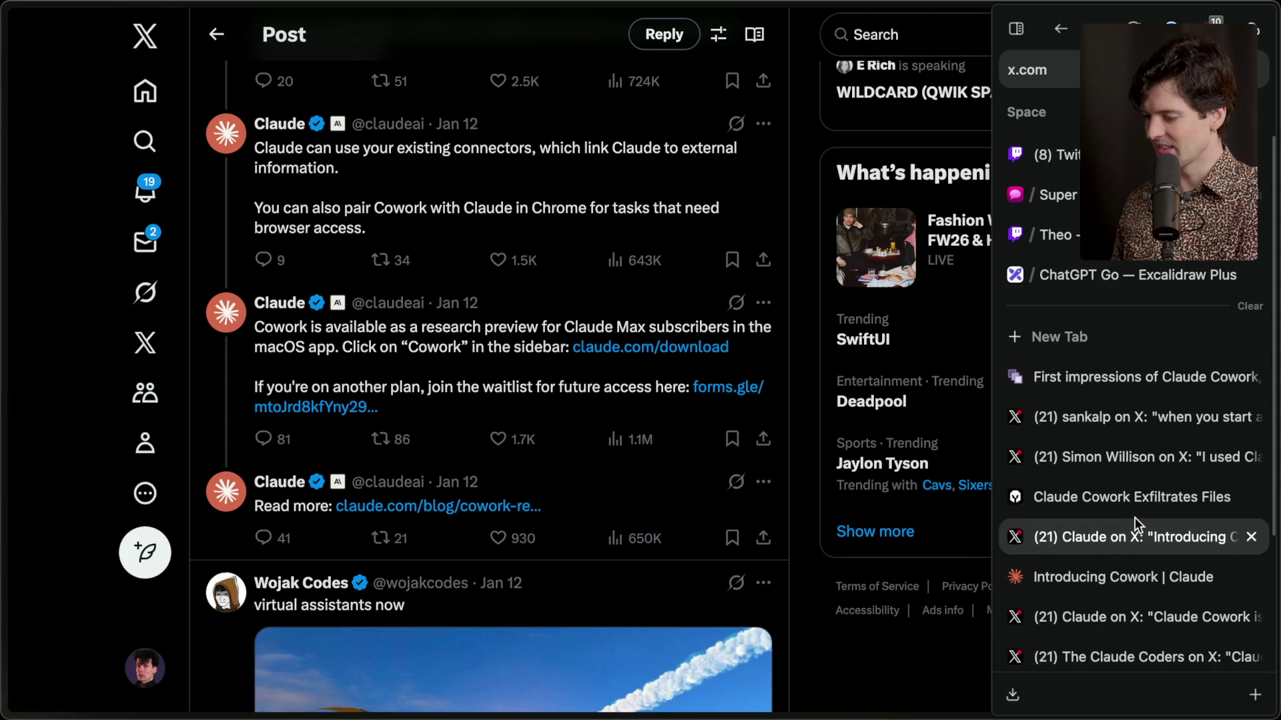
Read the article's opening, noting the $100 or $200 per month pricing, then return to X.
{"action": "left_click", "coordinate": [1131, 377]}
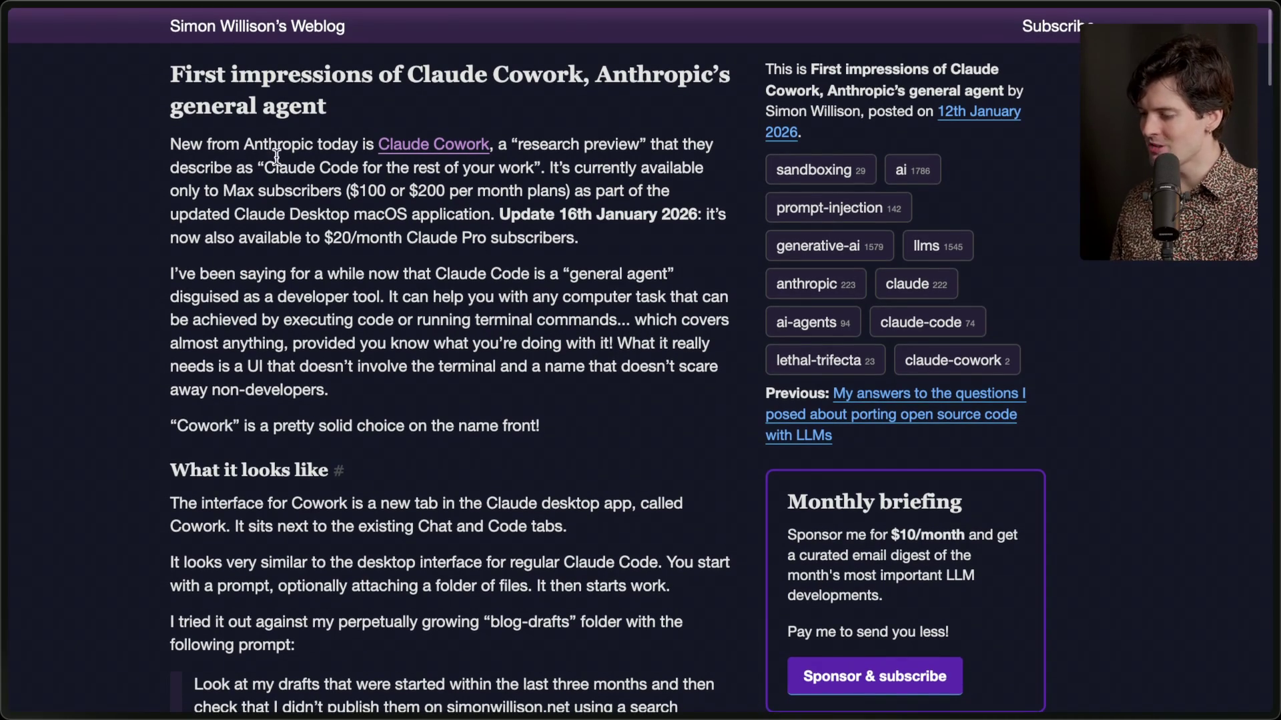
{"action": "left_click_drag", "start_coordinate": [160, 140], "coordinate": [639, 246]}
{"action": "left_click", "coordinate": [639, 245]}
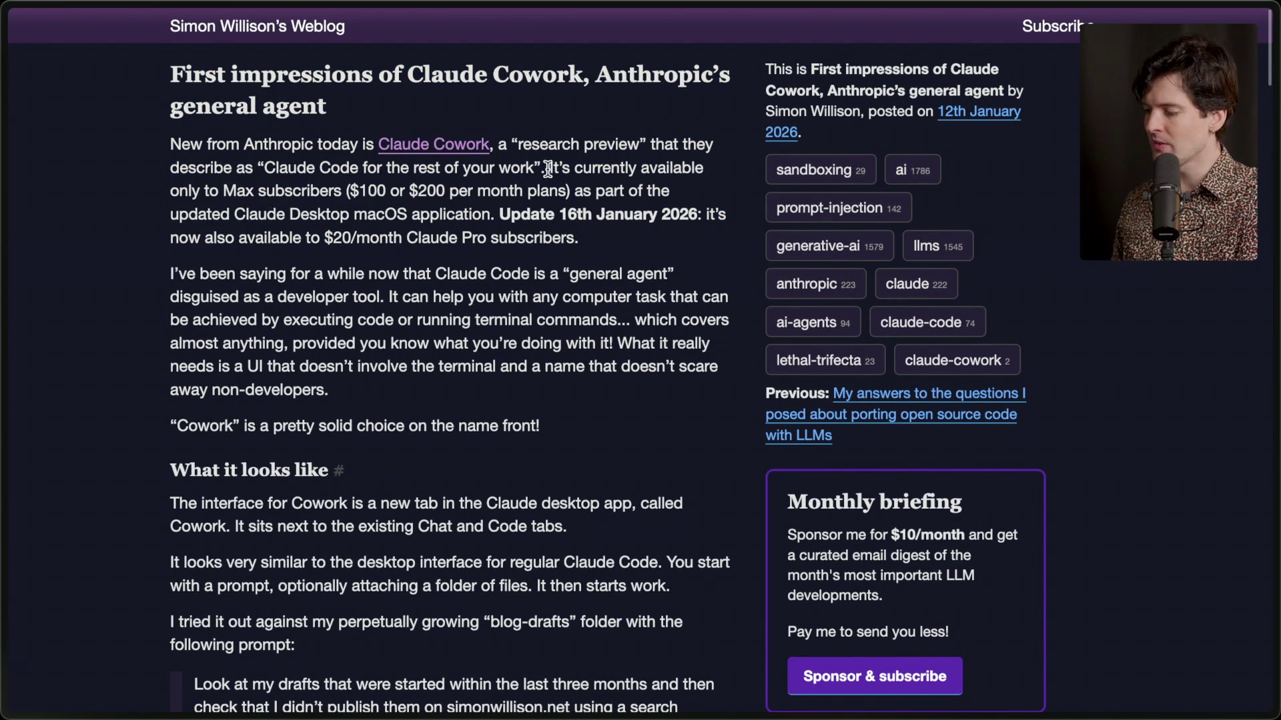
{"action": "left_click_drag", "start_coordinate": [347, 191], "coordinate": [574, 194]}
{"action": "left_click", "coordinate": [571, 194]}
{"action": "mouse_move", "coordinate": [1278, 380]}
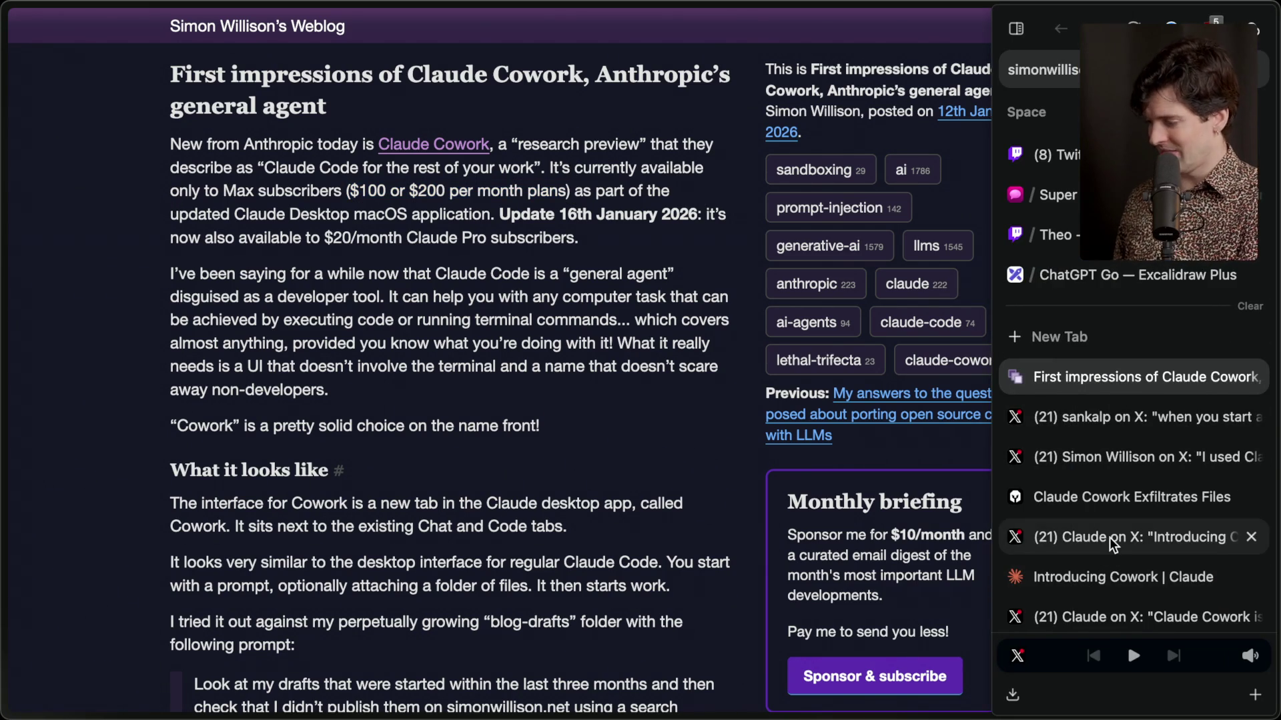
{"action": "scroll", "coordinate": [1108, 560], "scroll_direction": "down", "scroll_amount": 1}
{"action": "left_click", "coordinate": [1121, 519]}
Check the Introducing Cowork post's 47.3M view count.
{"action": "scroll", "coordinate": [453, 302], "scroll_direction": "up", "scroll_amount": 10}
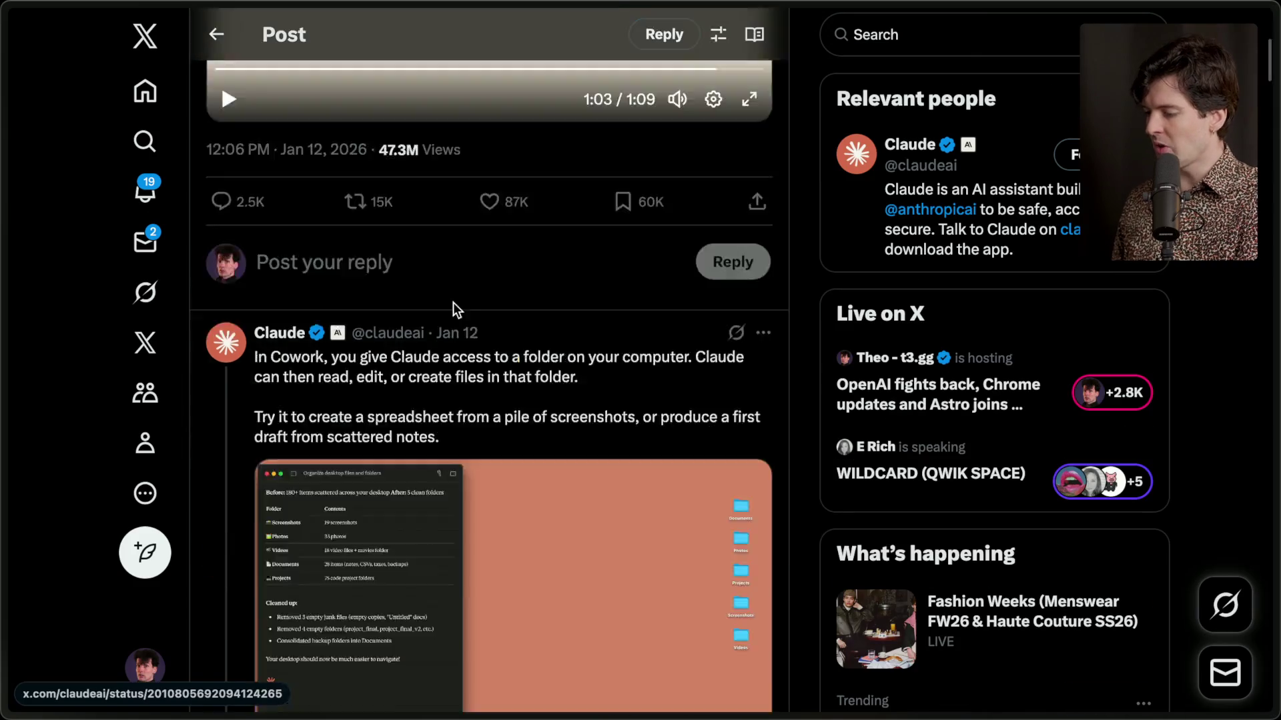
{"action": "left_click_drag", "start_coordinate": [378, 586], "coordinate": [464, 592]}
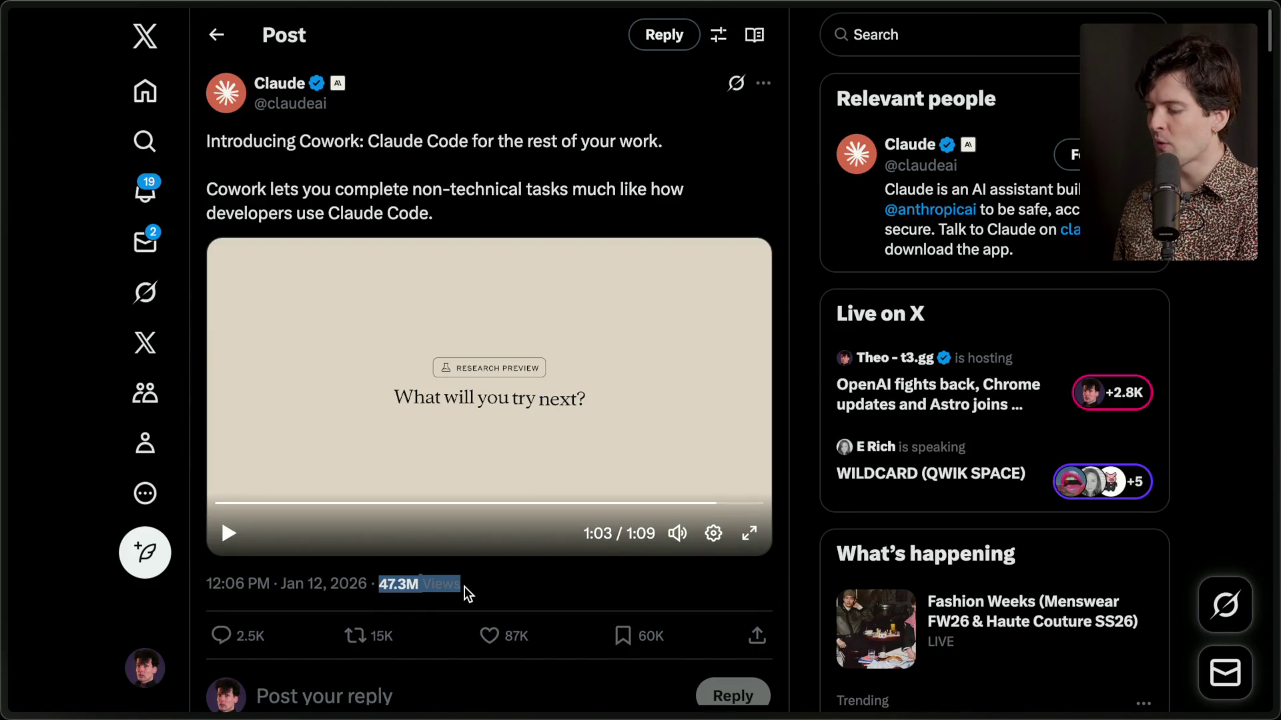
{"action": "left_click", "coordinate": [462, 586]}
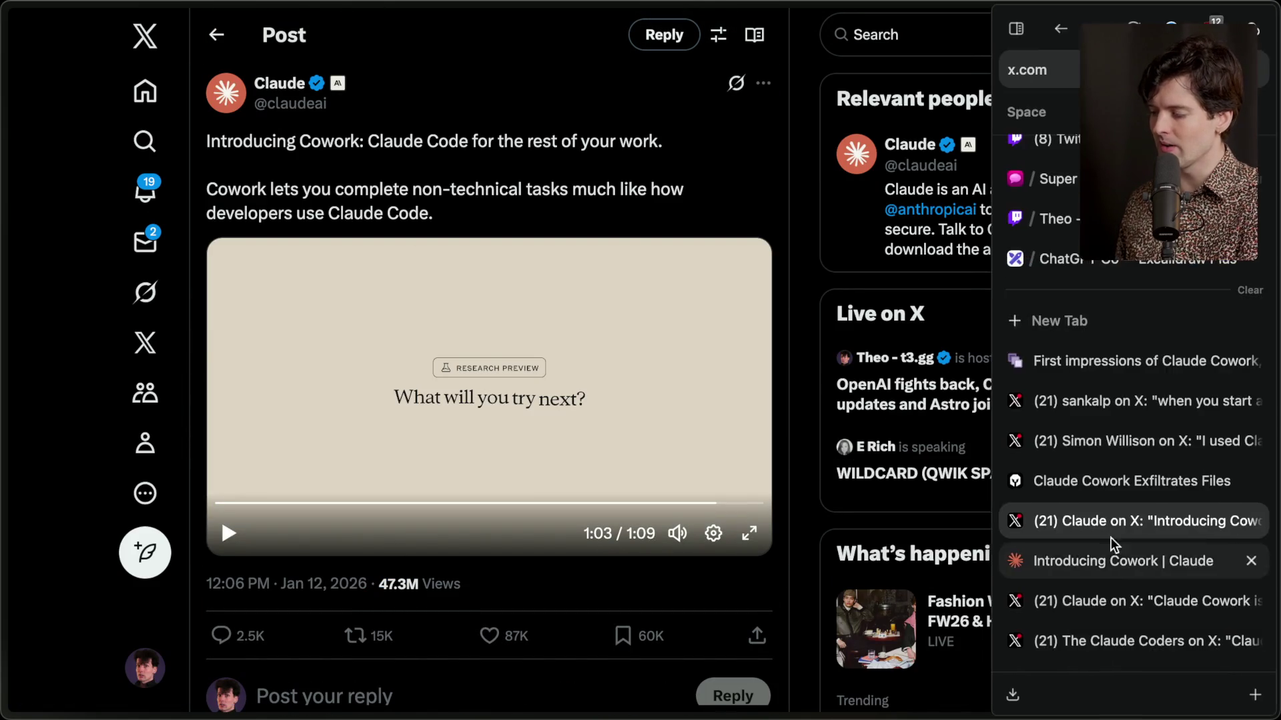
{"action": "double_click", "coordinate": [393, 584]}
{"action": "left_click", "coordinate": [437, 585]}
Read the Cowork-for-Pro-subscribers post, then return to the First impressions article.
{"action": "mouse_move", "coordinate": [1274, 567]}
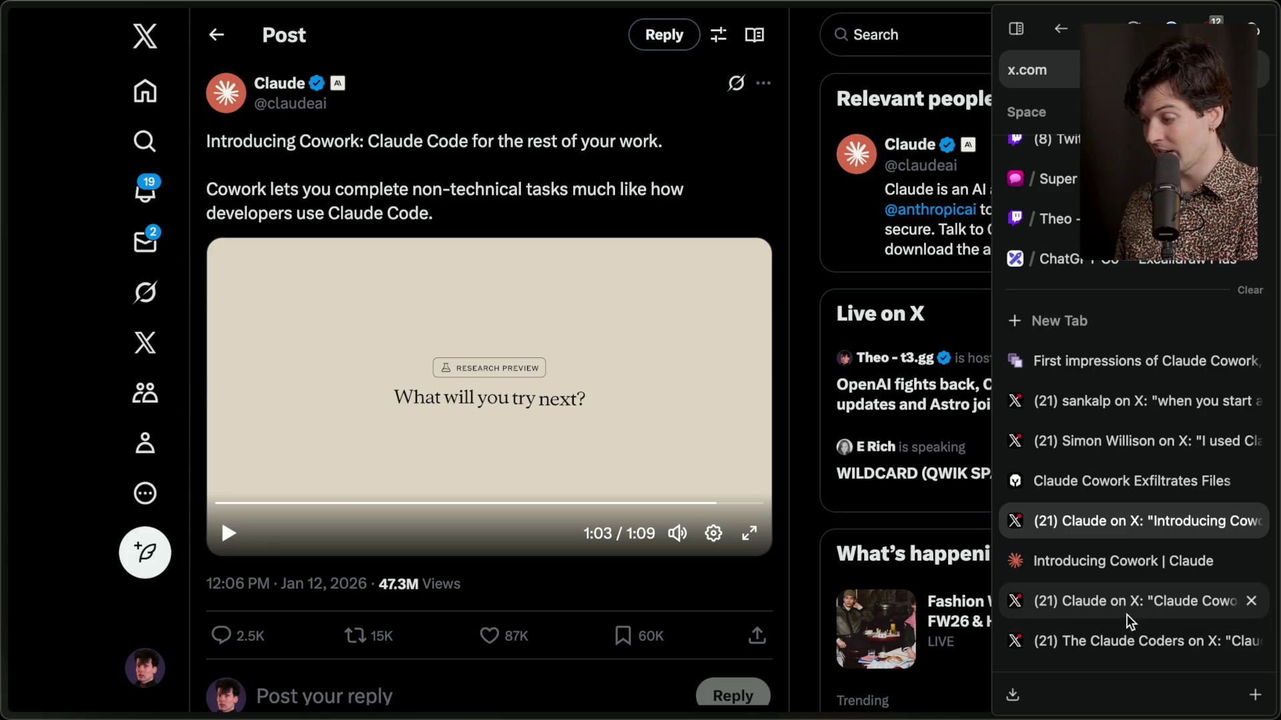
{"action": "scroll", "coordinate": [1127, 613], "scroll_direction": "down", "scroll_amount": 2}
{"action": "left_click", "coordinate": [1147, 538]}
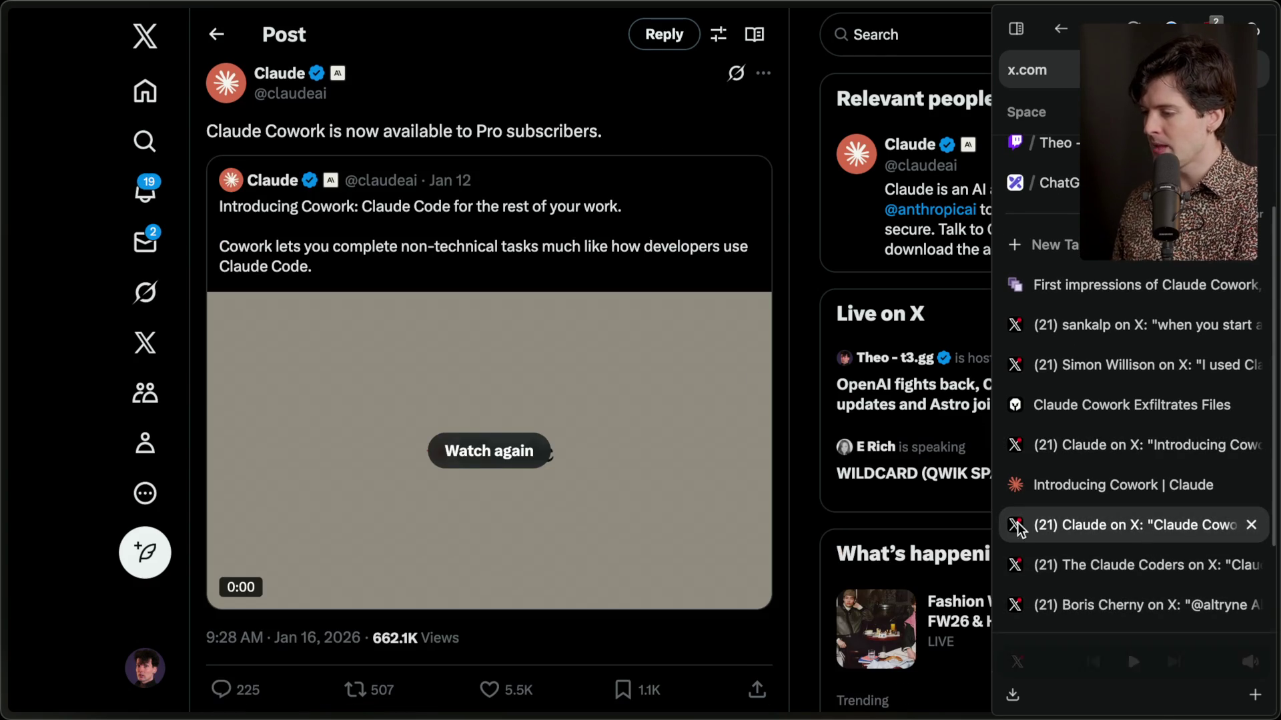
{"action": "left_click_drag", "start_coordinate": [207, 130], "coordinate": [589, 134]}
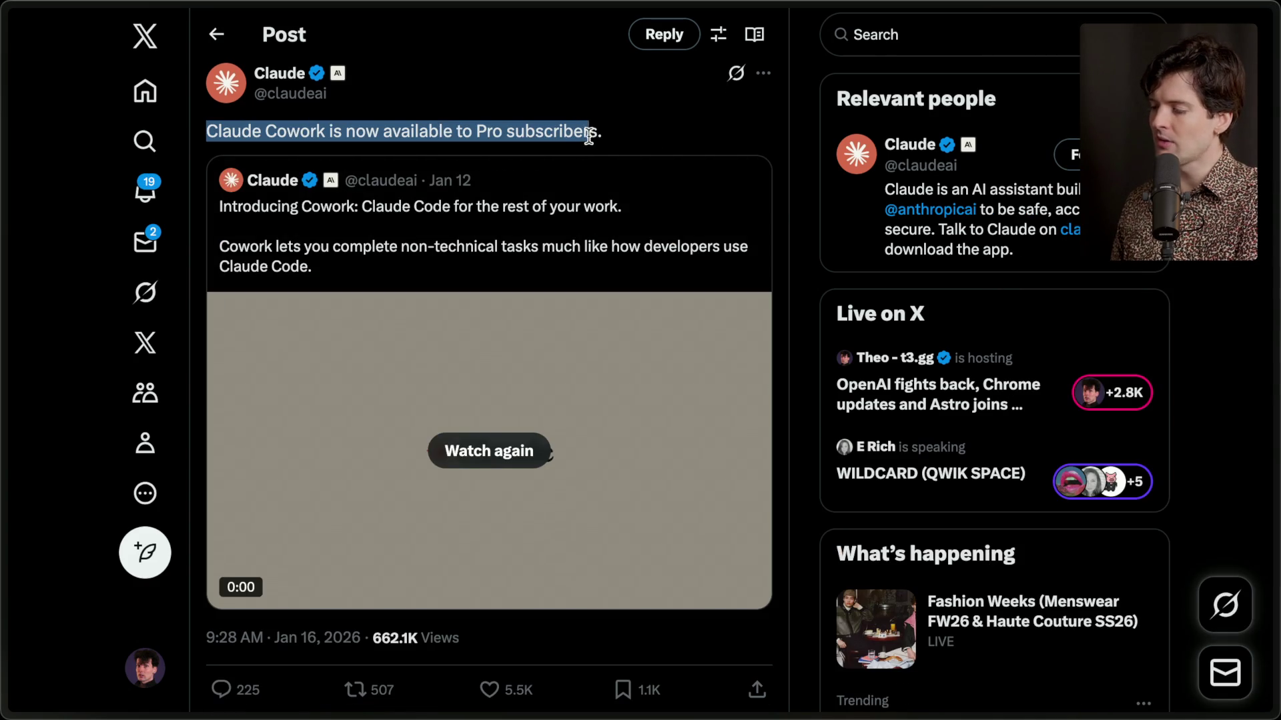
{"action": "left_click", "coordinate": [627, 130]}
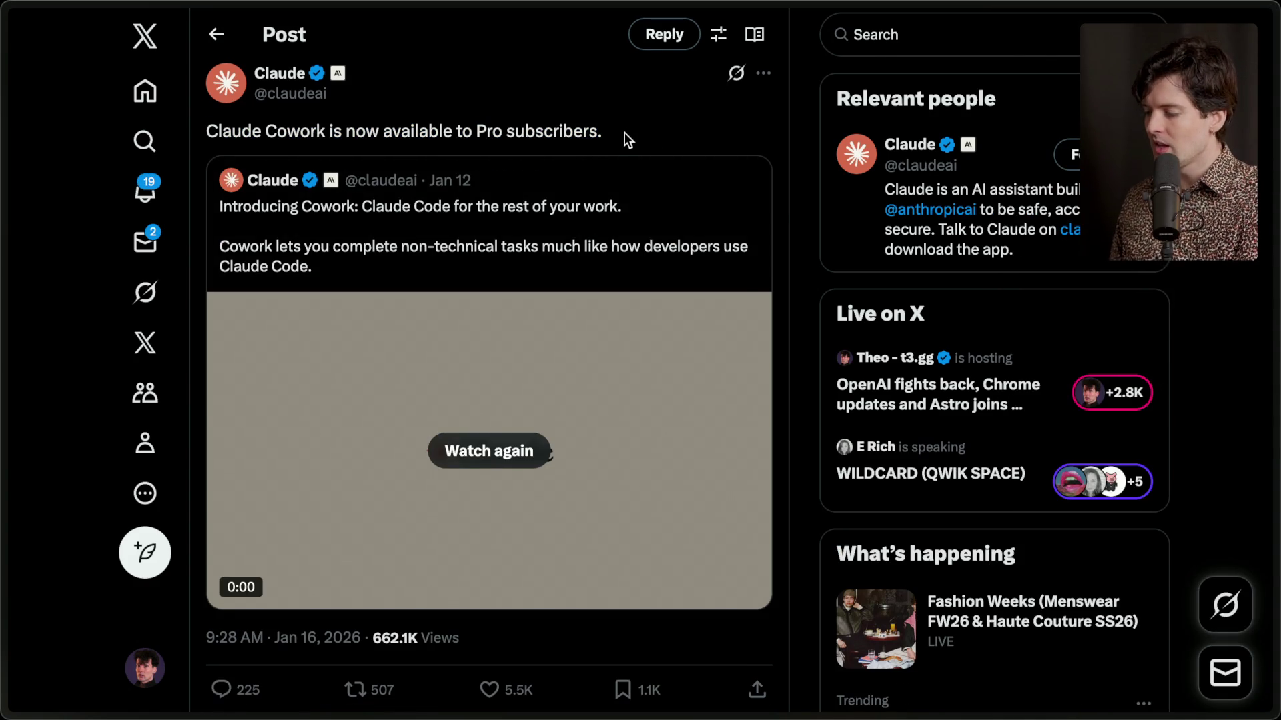
{"action": "mouse_move", "coordinate": [1275, 427]}
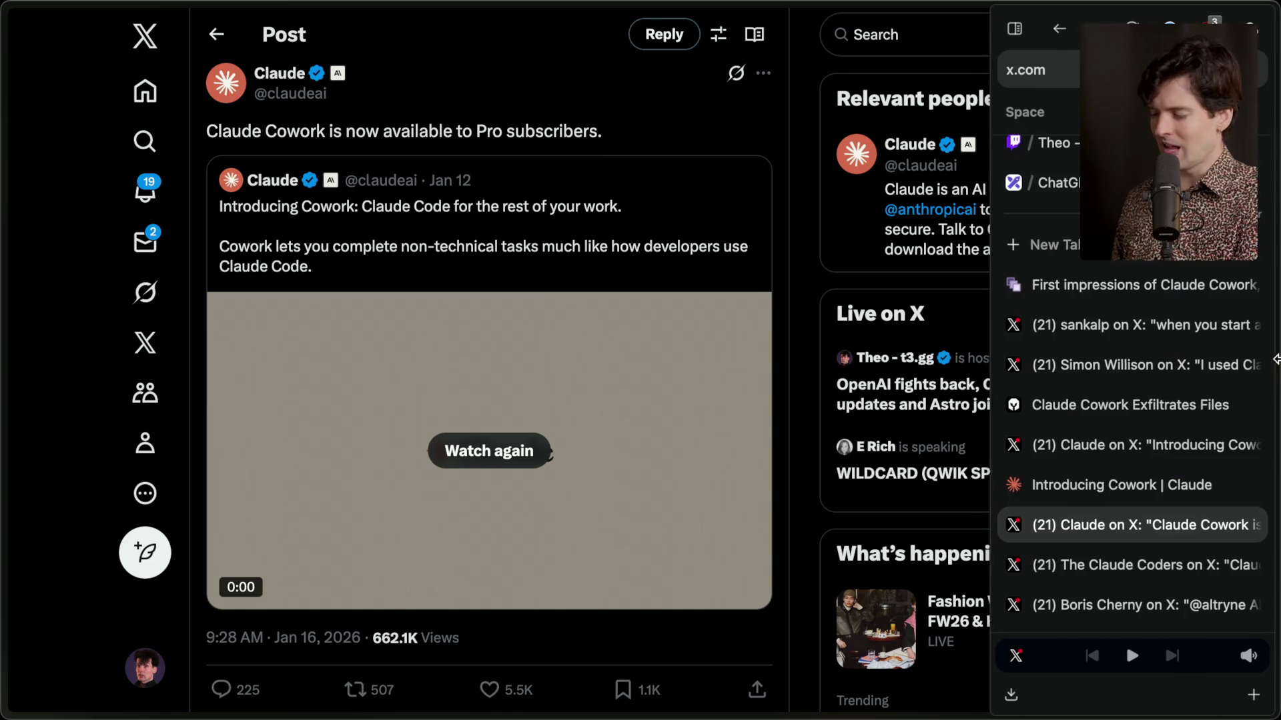
{"action": "left_click", "coordinate": [1109, 299]}
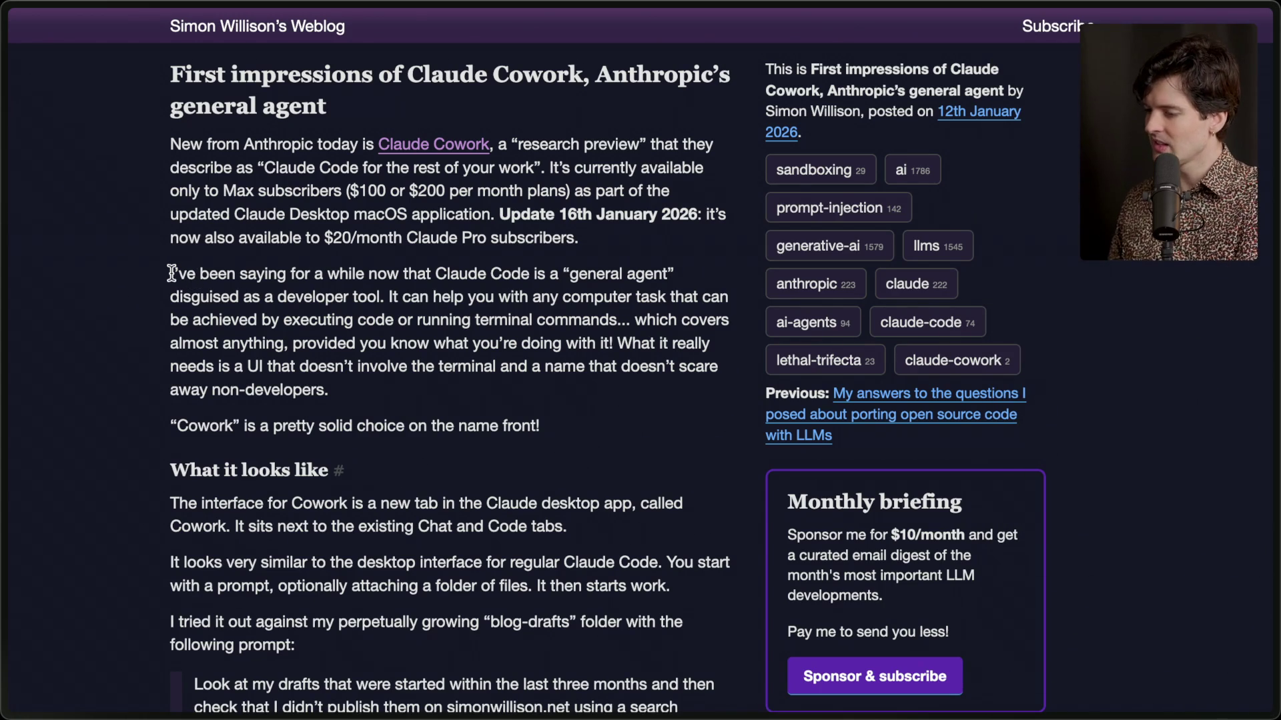
Highlight the post's opening paragraphs on Cowork as a general agent disguised as a developer tool.
{"action": "left_click_drag", "start_coordinate": [171, 273], "coordinate": [554, 272]}
{"action": "left_click", "coordinate": [553, 273]}
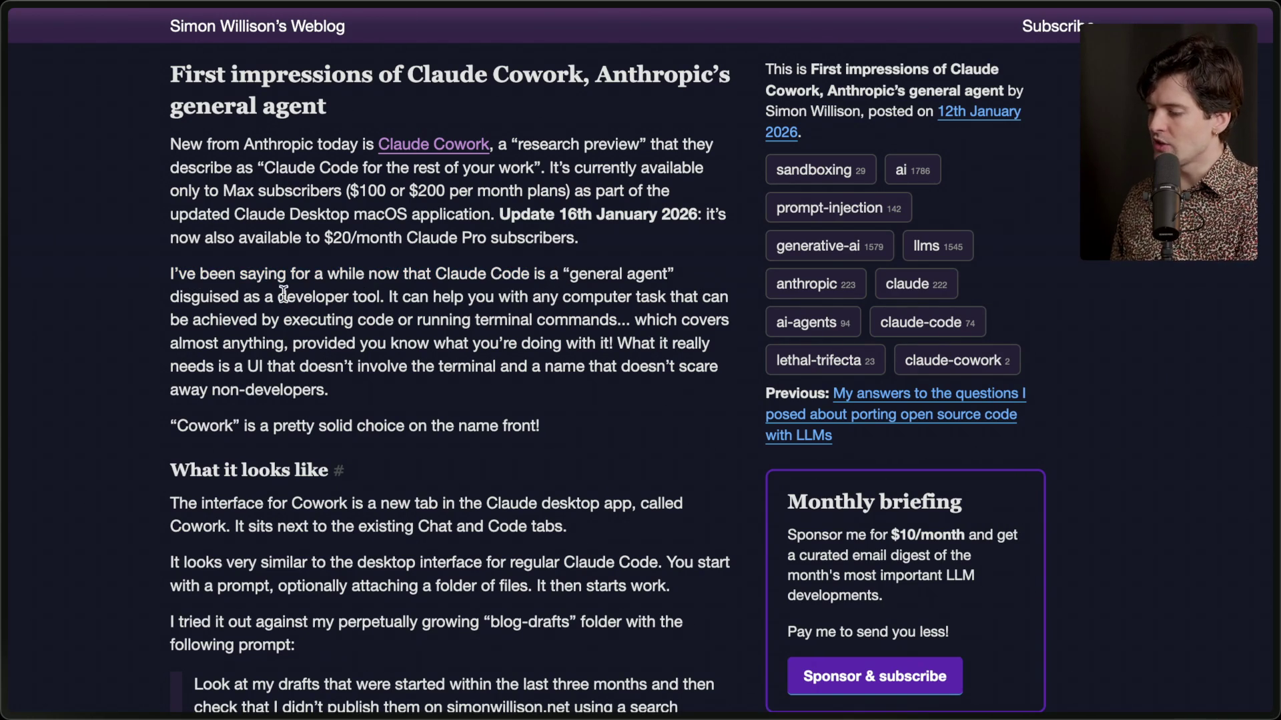
{"action": "left_click_drag", "start_coordinate": [384, 297], "coordinate": [172, 270]}
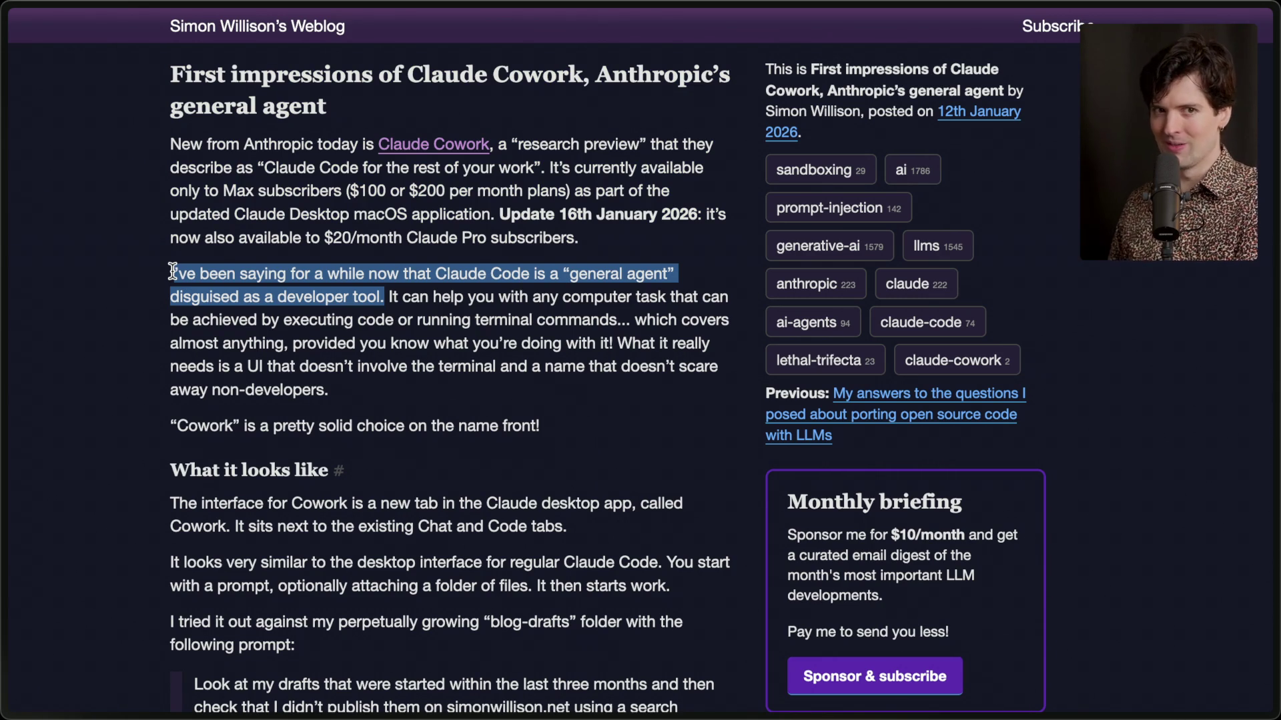
{"action": "left_click", "coordinate": [172, 271]}
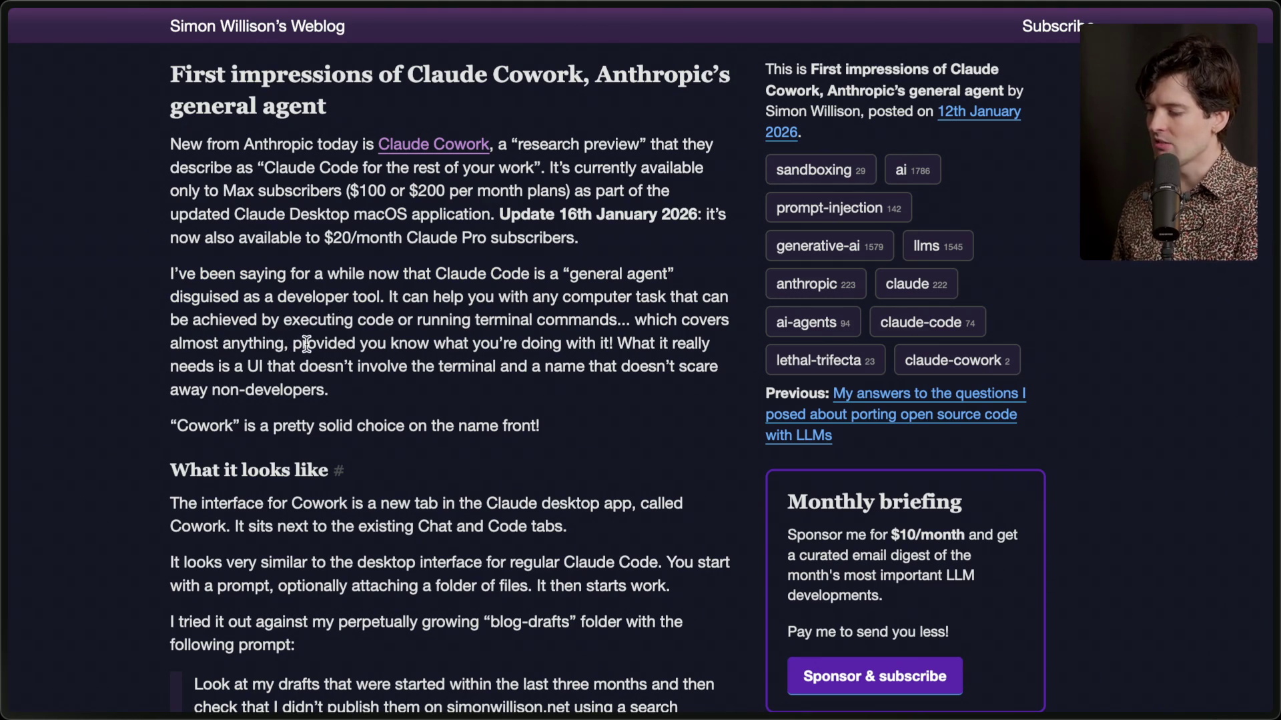
{"action": "mouse_move", "coordinate": [614, 345]}
{"action": "left_mouse_down"}
{"action": "mouse_move", "coordinate": [159, 274]}
{"action": "mouse_move", "coordinate": [172, 273]}
{"action": "left_mouse_up"}
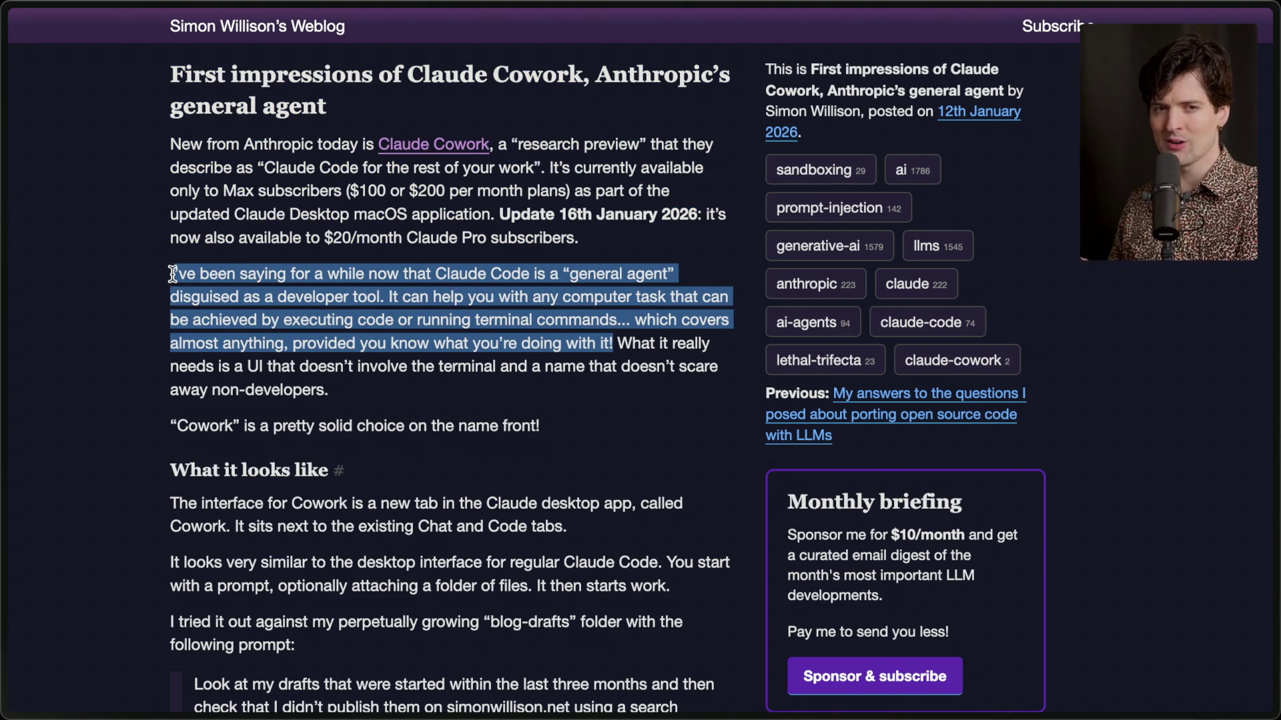
{"action": "left_click", "coordinate": [507, 338]}
{"action": "mouse_move", "coordinate": [612, 345]}
{"action": "left_mouse_down"}
{"action": "mouse_move", "coordinate": [667, 367]}
{"action": "mouse_move", "coordinate": [625, 384]}
{"action": "left_mouse_up"}
{"action": "left_click", "coordinate": [203, 393]}
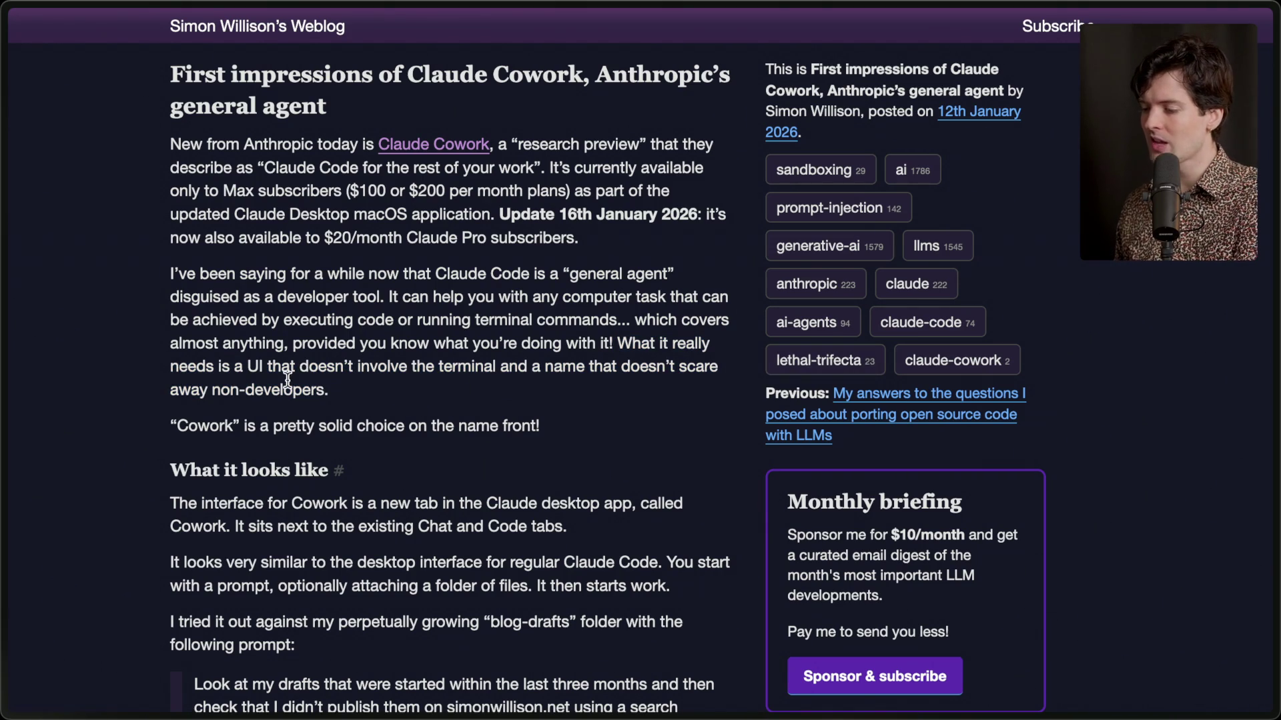
{"action": "left_click_drag", "start_coordinate": [176, 435], "coordinate": [172, 70]}
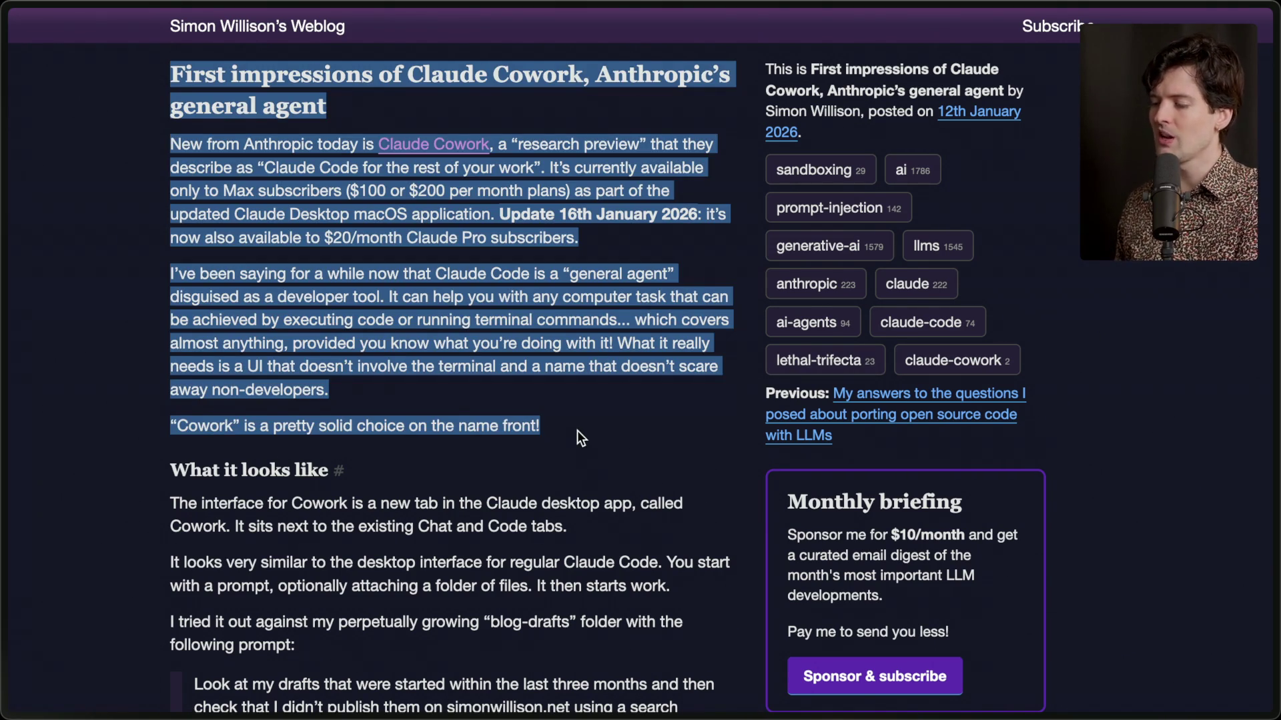
{"action": "left_click", "coordinate": [577, 430]}
Scroll on and highlight the passage about the Chat and Code tabs through 'following prompt:'.
{"action": "scroll", "coordinate": [577, 430], "scroll_direction": "down", "scroll_amount": 5}
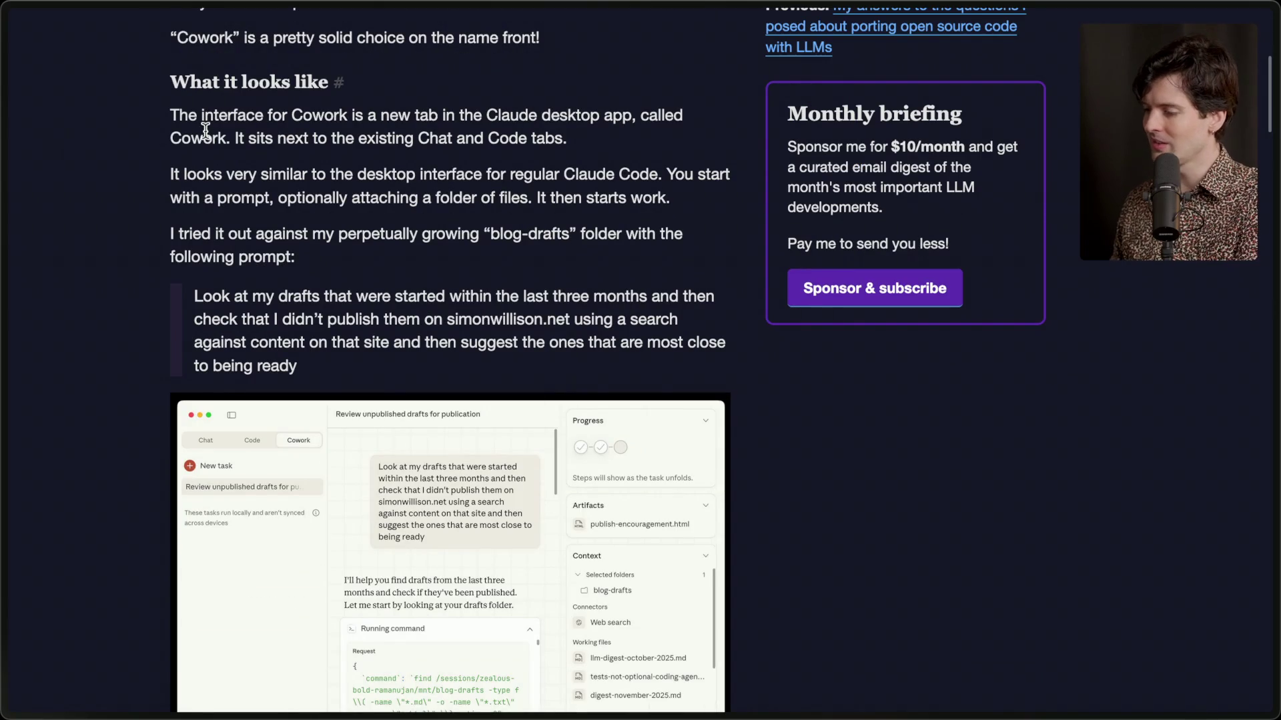
{"action": "left_click", "coordinate": [578, 163], "text": "shift"}
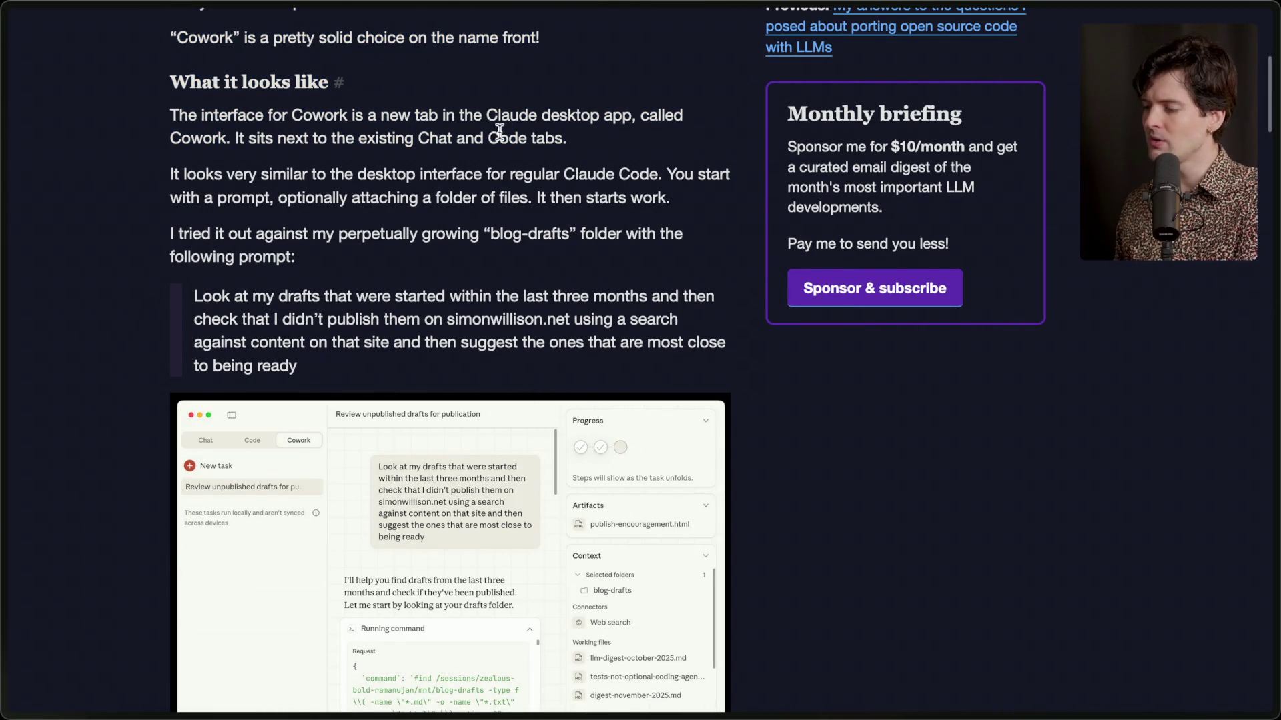
{"action": "left_click_drag", "start_coordinate": [231, 138], "coordinate": [616, 146]}
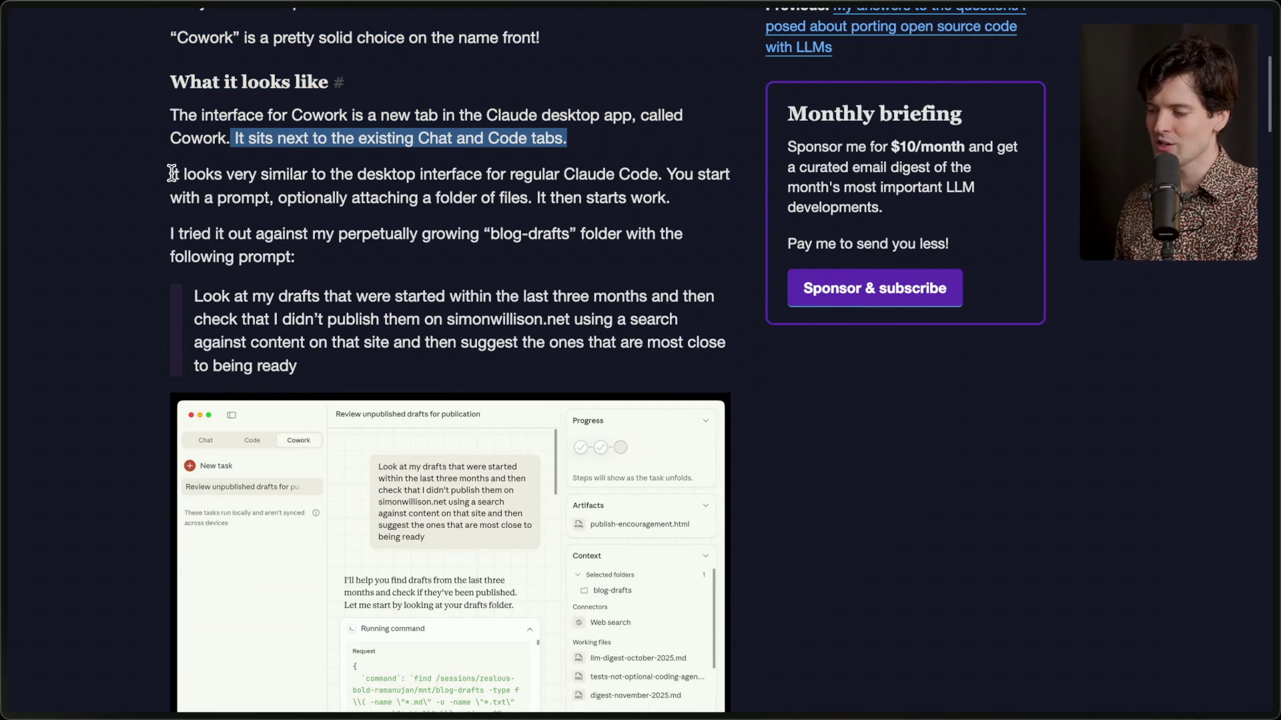
{"action": "left_click_drag", "start_coordinate": [171, 174], "coordinate": [644, 205]}
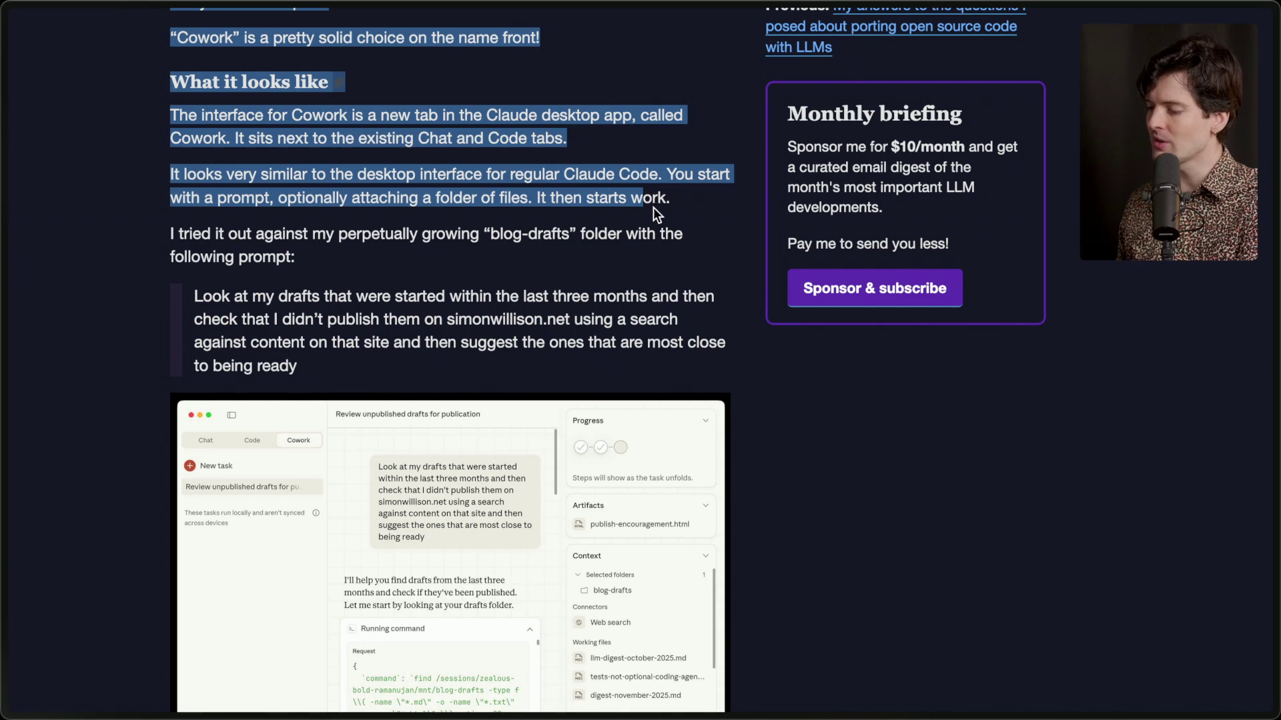
{"action": "left_click", "coordinate": [655, 207]}
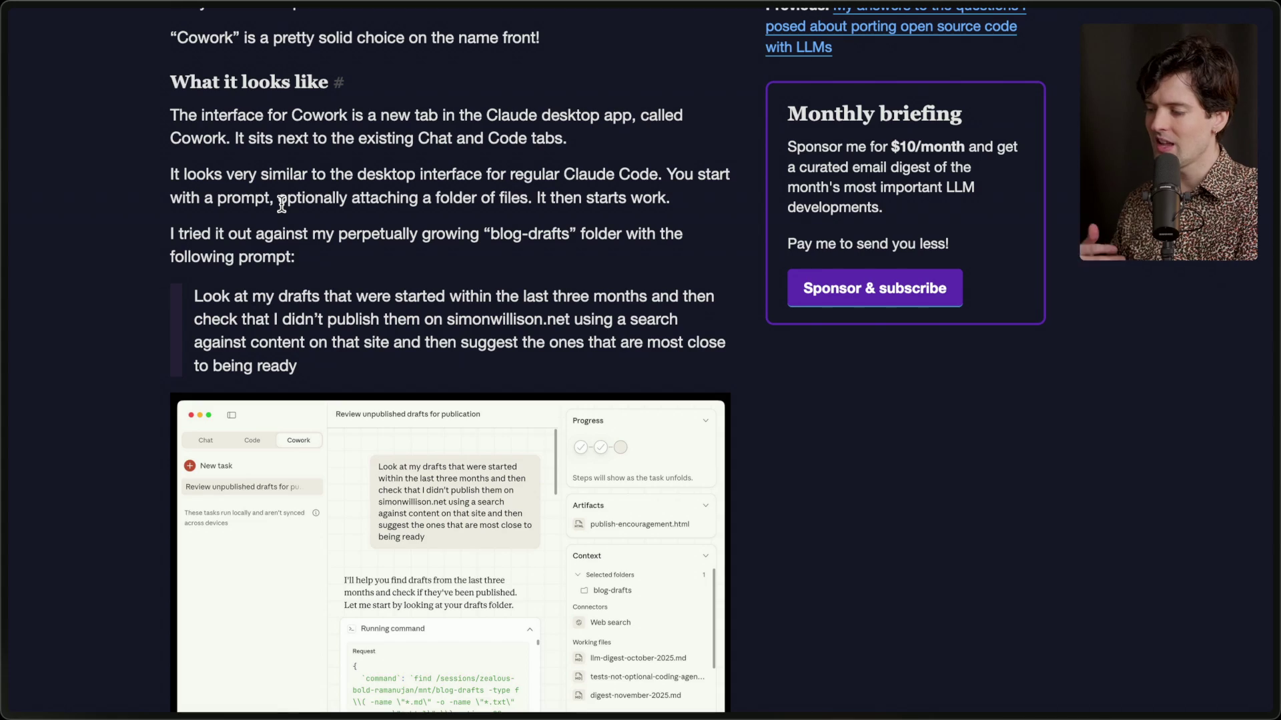
{"action": "left_click_drag", "start_coordinate": [172, 37], "coordinate": [350, 258]}
{"action": "left_click", "coordinate": [379, 262]}
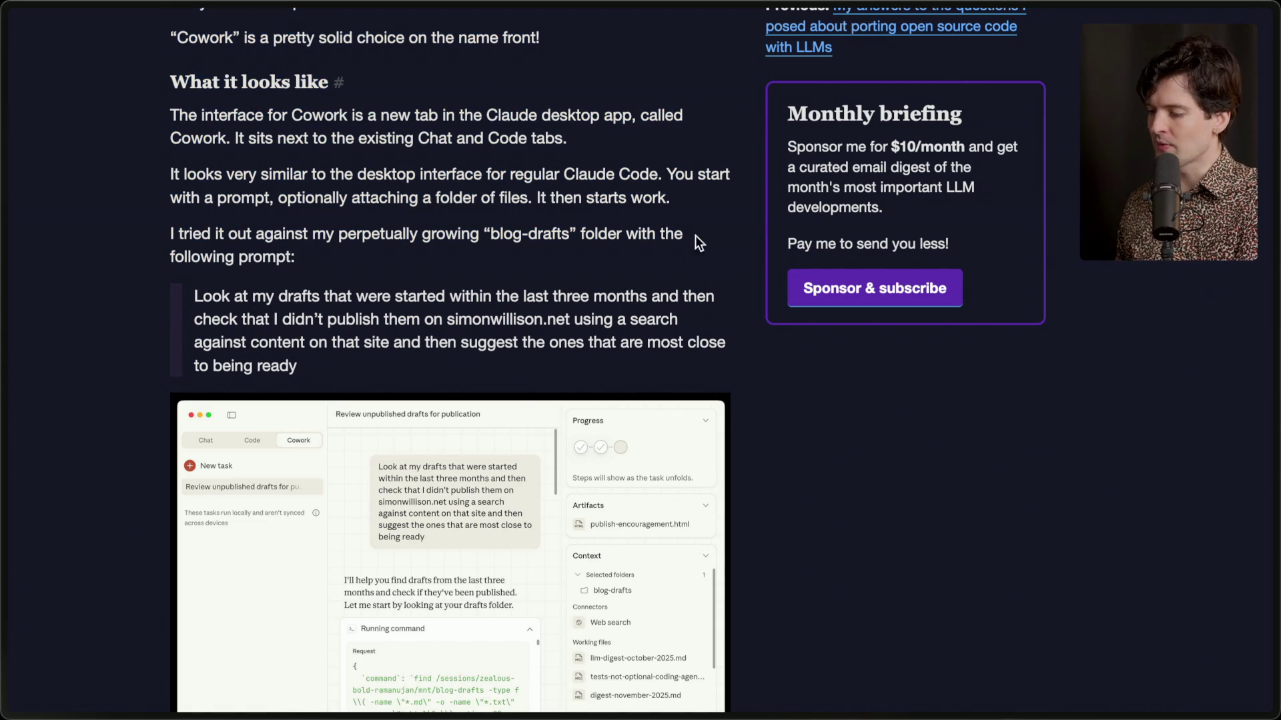
Scroll to the quoted blog-drafts prompt and Cowork screenshot, highlighting the prompt text.
{"action": "scroll", "coordinate": [260, 266], "scroll_direction": "down", "scroll_amount": 2}
{"action": "scroll", "coordinate": [261, 265], "scroll_direction": "down", "scroll_amount": 3}
{"action": "left_click_drag", "start_coordinate": [178, 162], "coordinate": [389, 228]}
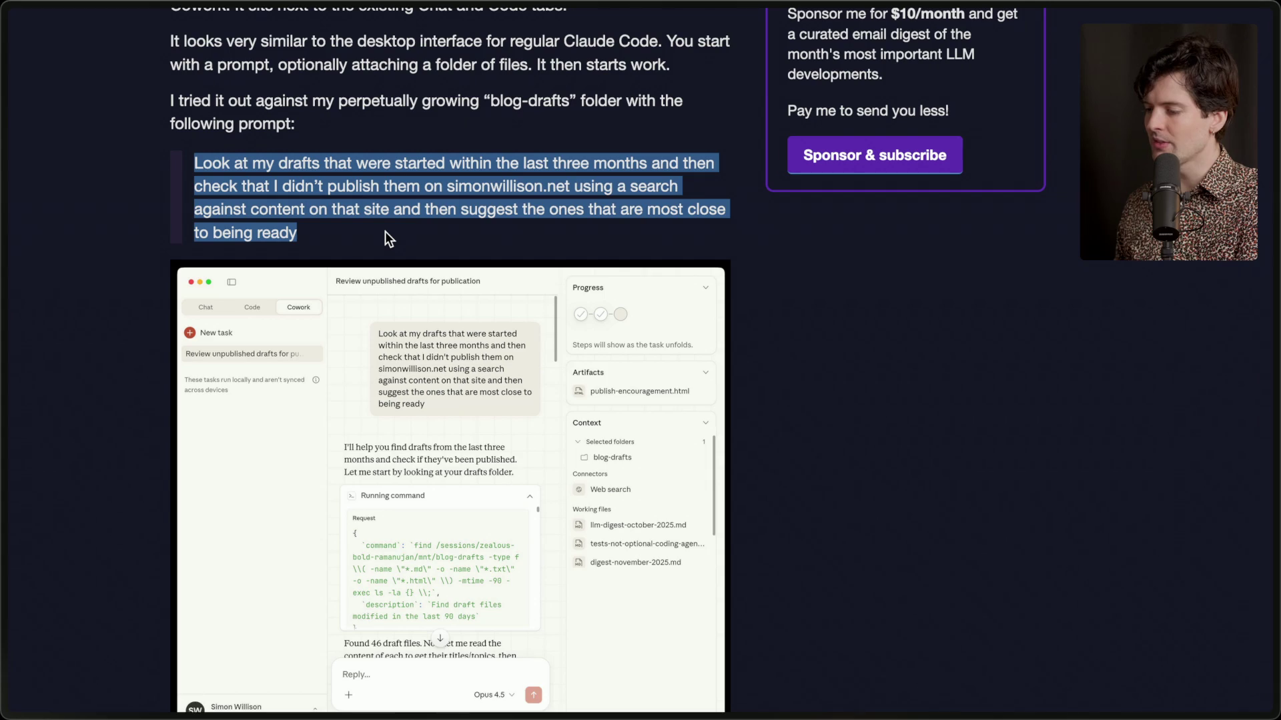
{"action": "left_click", "coordinate": [430, 212]}
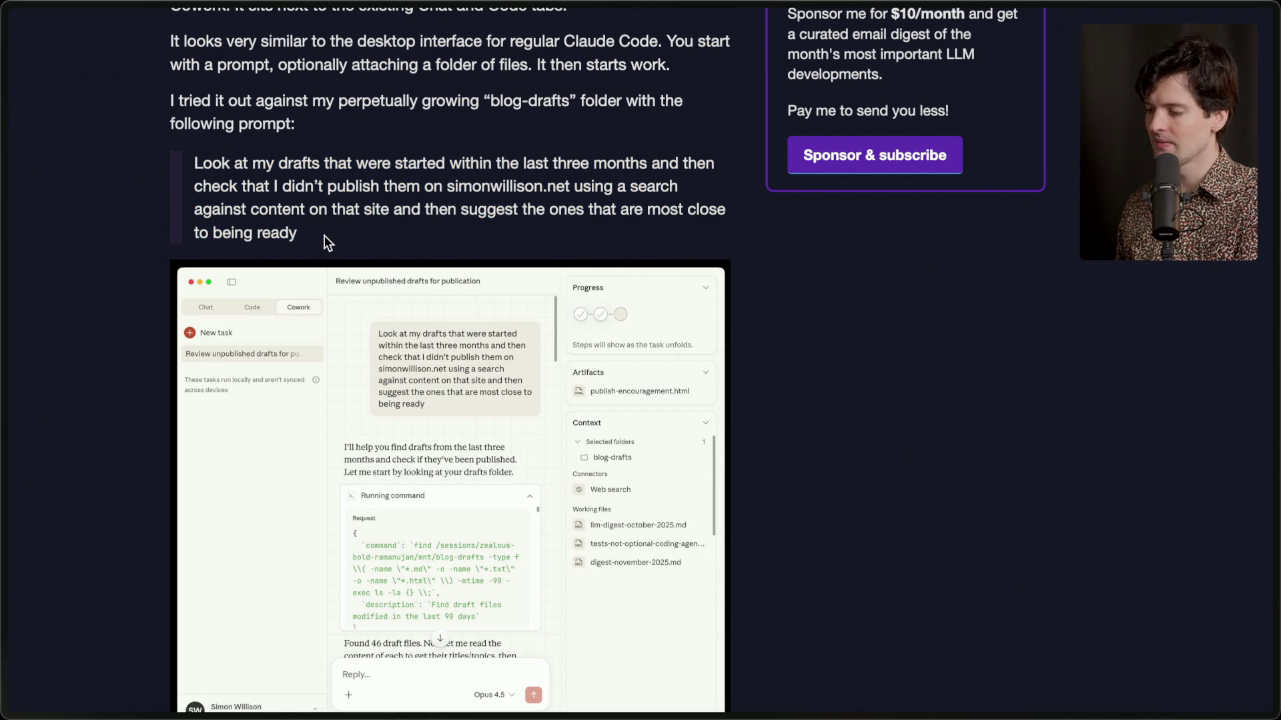
{"action": "scroll", "coordinate": [325, 235], "scroll_direction": "down", "scroll_amount": 5}
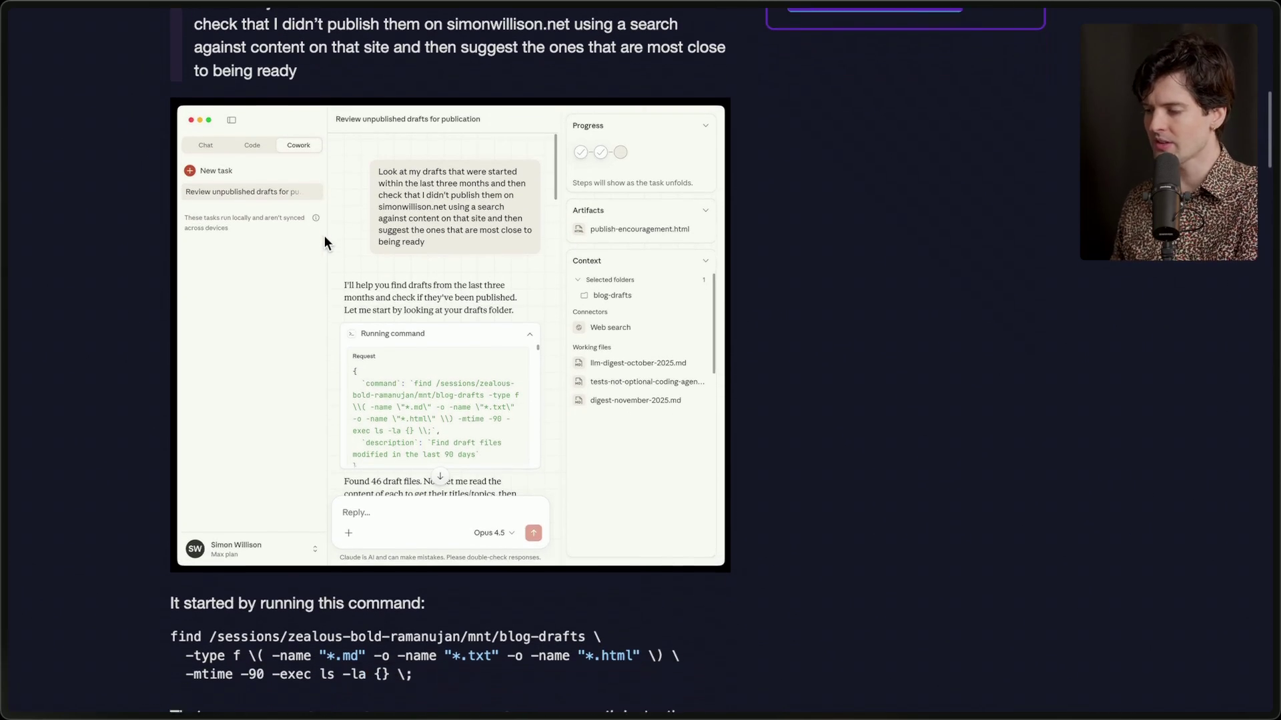
{"action": "scroll", "coordinate": [324, 234], "scroll_direction": "up", "scroll_amount": 3}
{"action": "left_click_drag", "start_coordinate": [300, 160], "coordinate": [186, 84]}
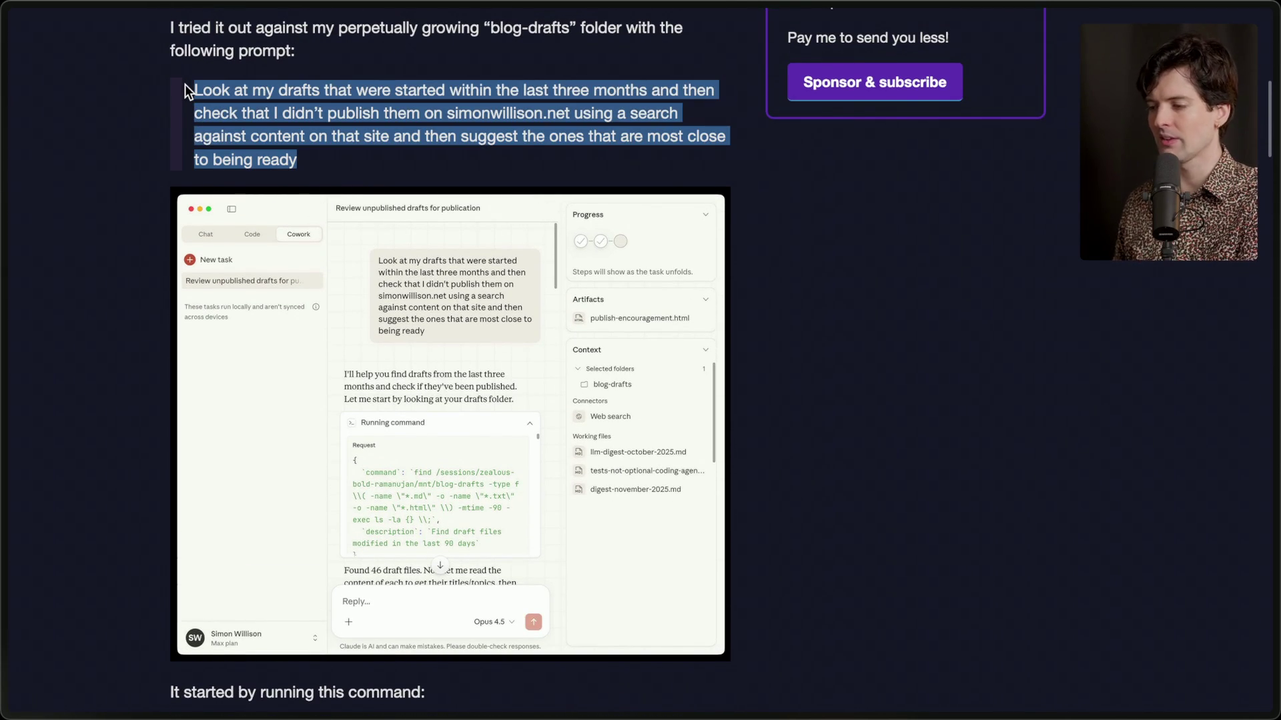
{"action": "left_click", "coordinate": [340, 144]}
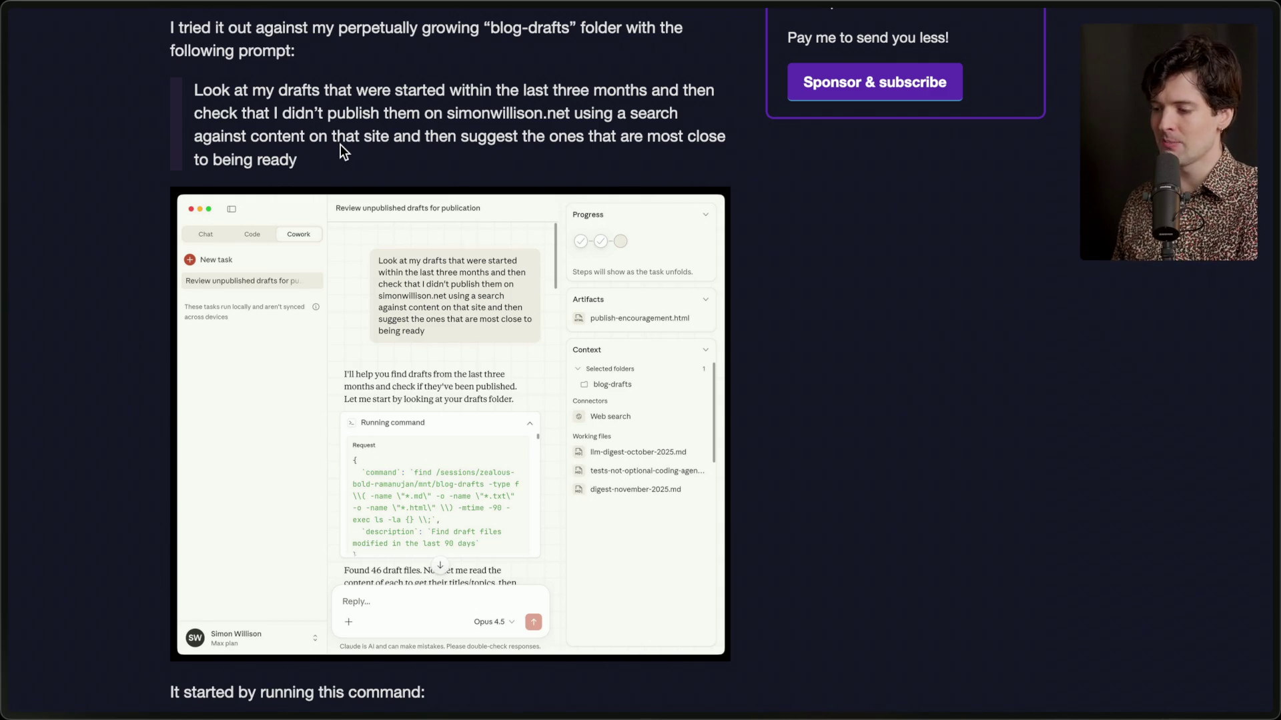
{"action": "key", "text": "super+Tab"}
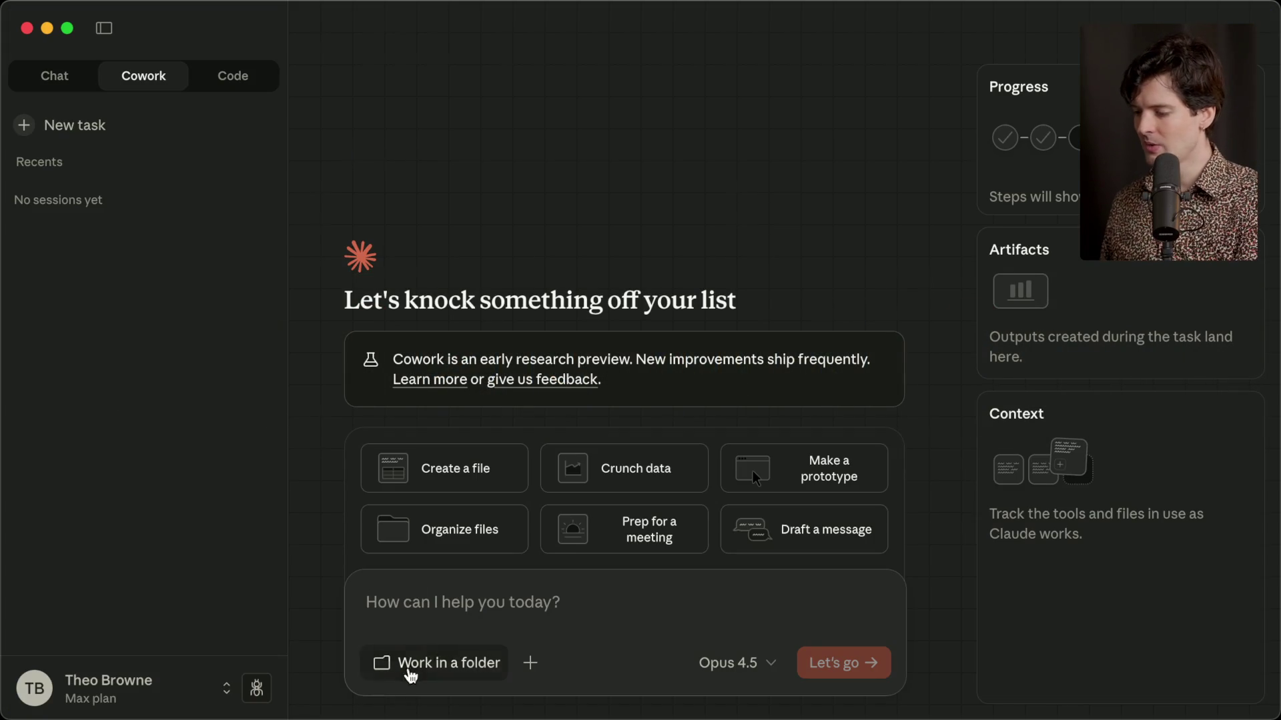
Submit a new Cowork task: 'How many imessage messages did I get in the last 30 days?'.
{"action": "left_click", "coordinate": [460, 601]}
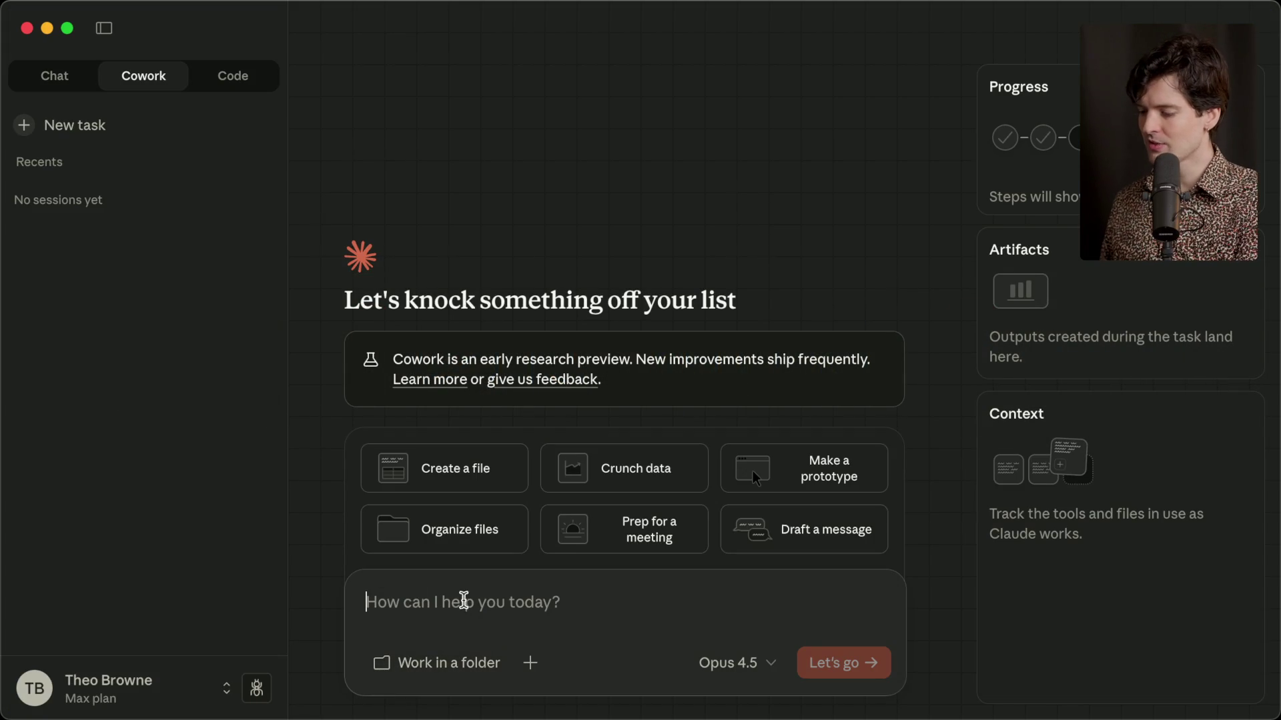
{"action": "type", "text": "How m"}
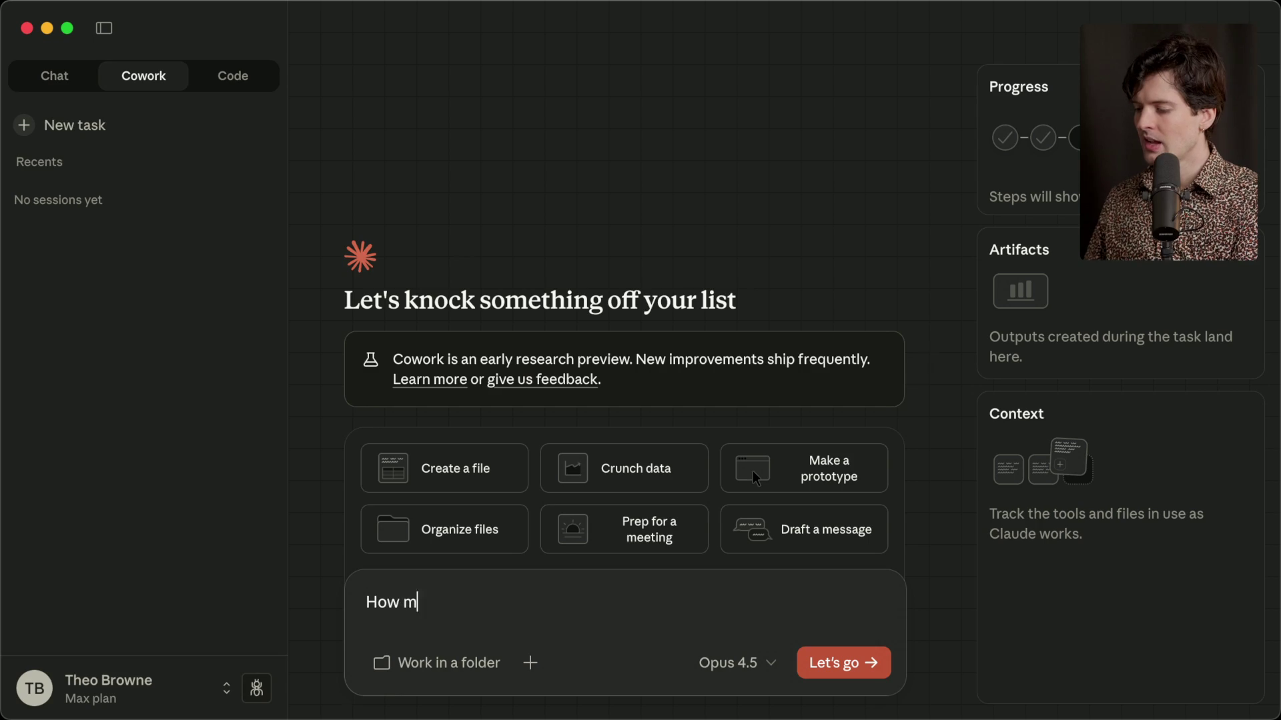
{"action": "type", "text": "any imessage mes"}
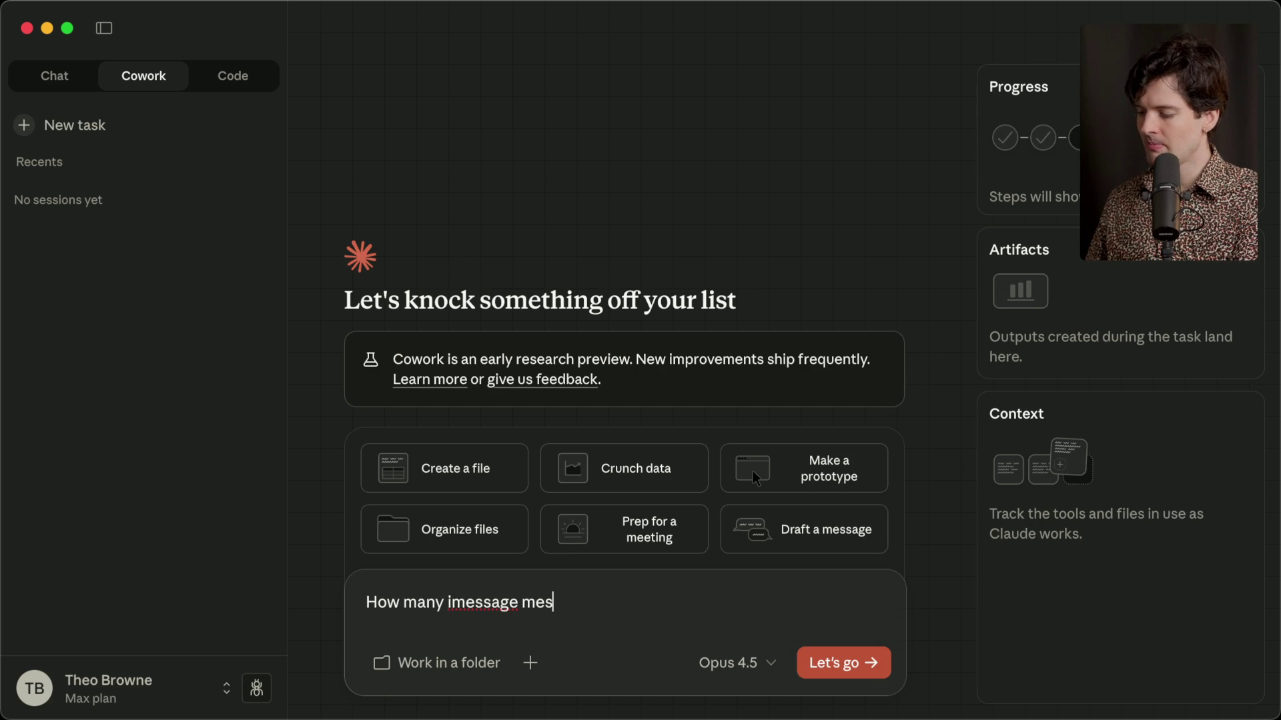
{"action": "type", "text": "sages did I get in t"}
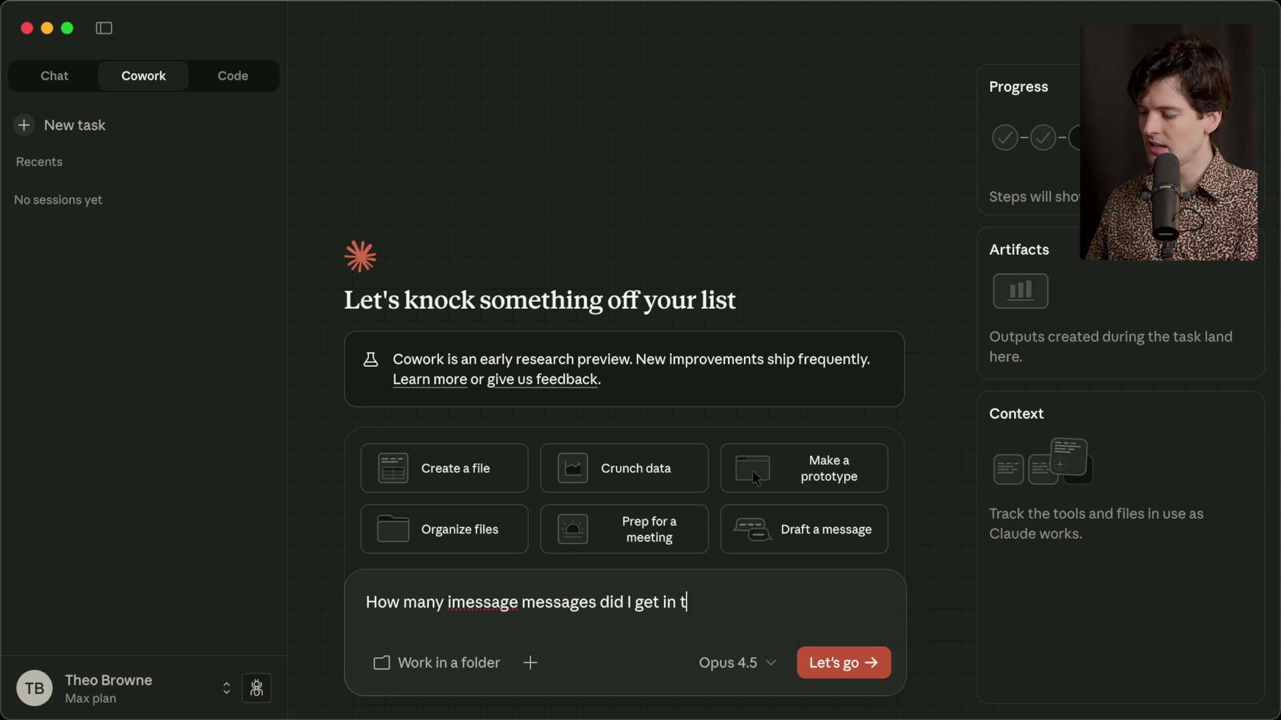
{"action": "type", "text": "he last 30 days?"}
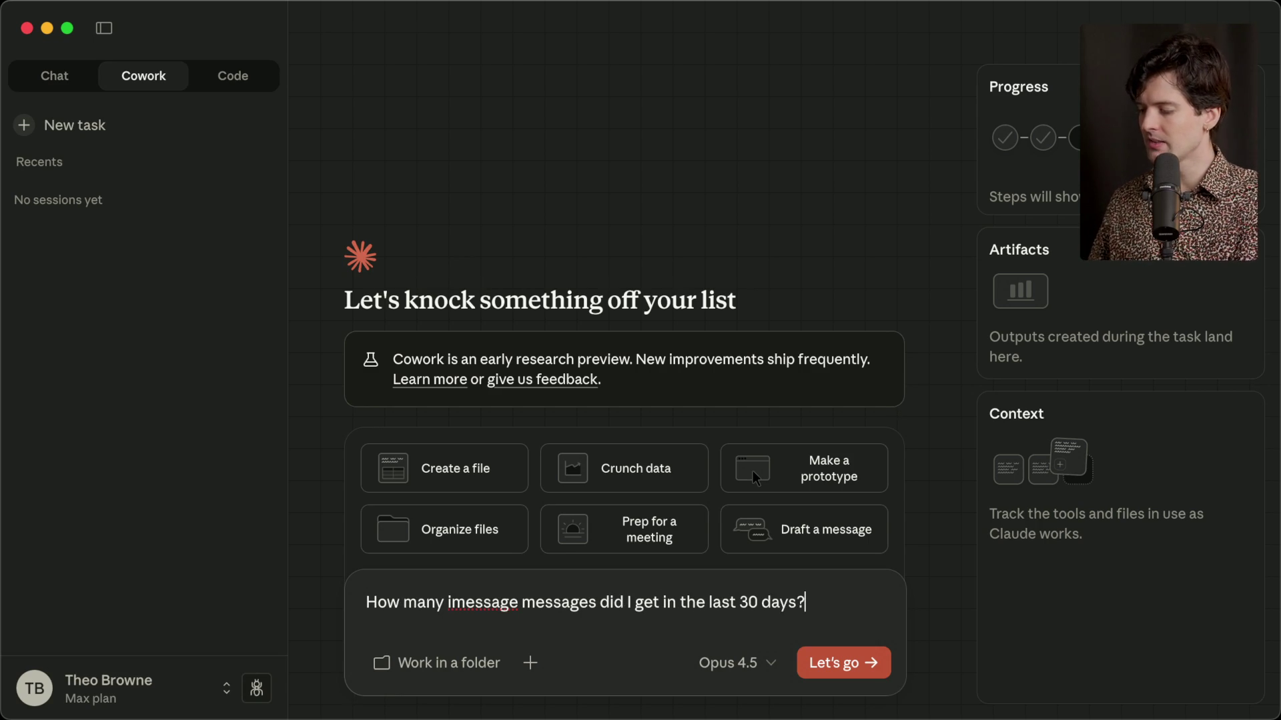
{"action": "key", "text": "Return"}
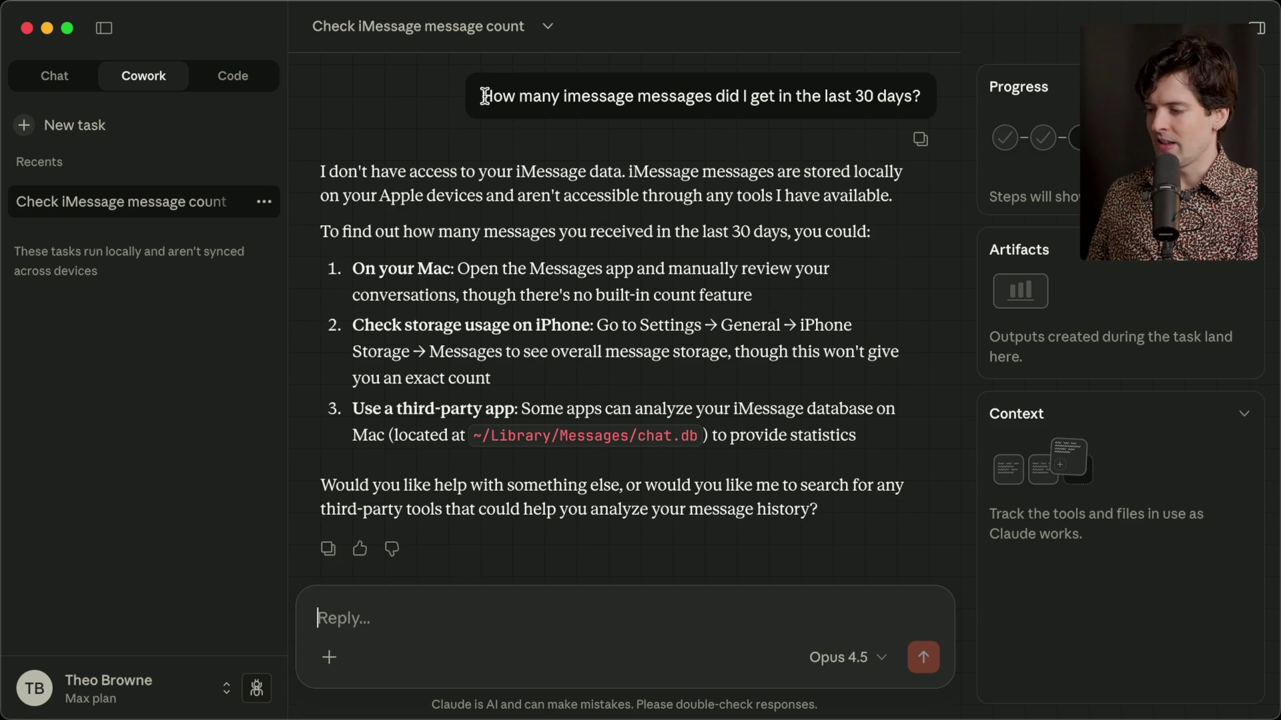
Copy the question, then move the Terminal into Code/ccsandbox, maximized, with a cleared screen.
{"action": "left_click_drag", "start_coordinate": [481, 96], "coordinate": [889, 104]}
{"action": "key", "text": "super+Tab"}
{"action": "key", "text": "super+Tab"}
{"action": "key", "text": "super+Tab"}
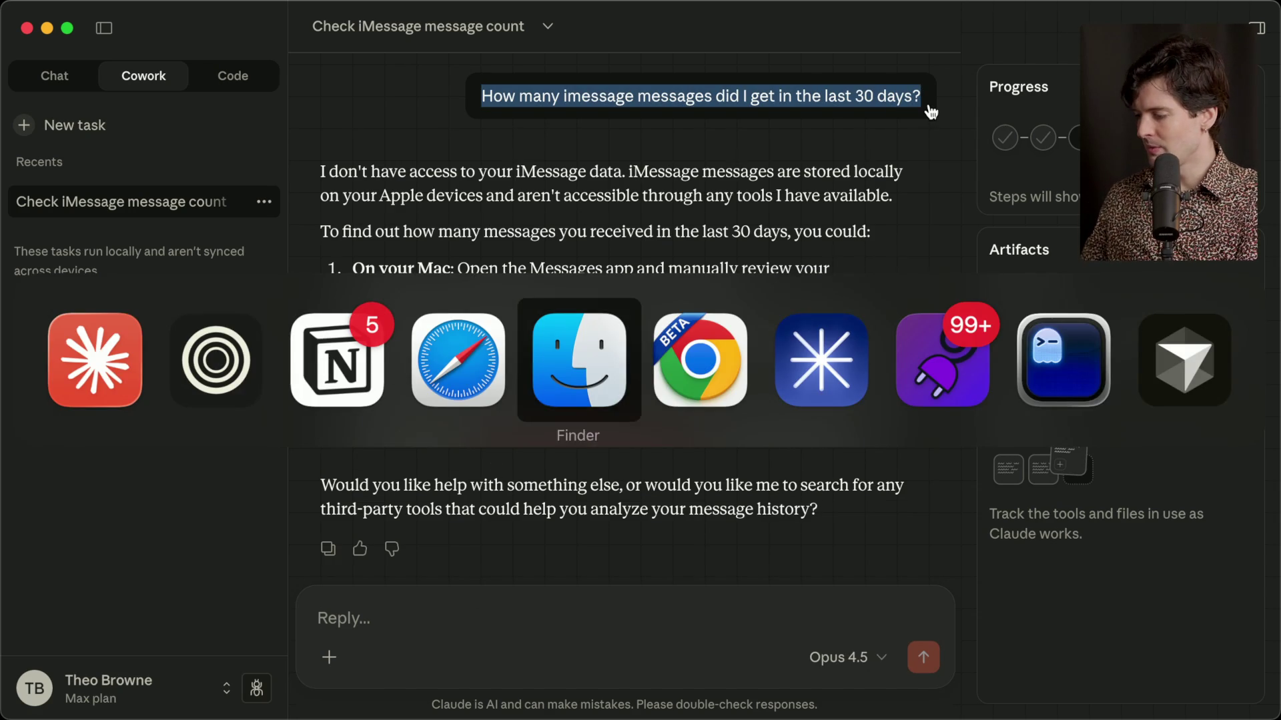
{"action": "type", "text": "cd Cod"}
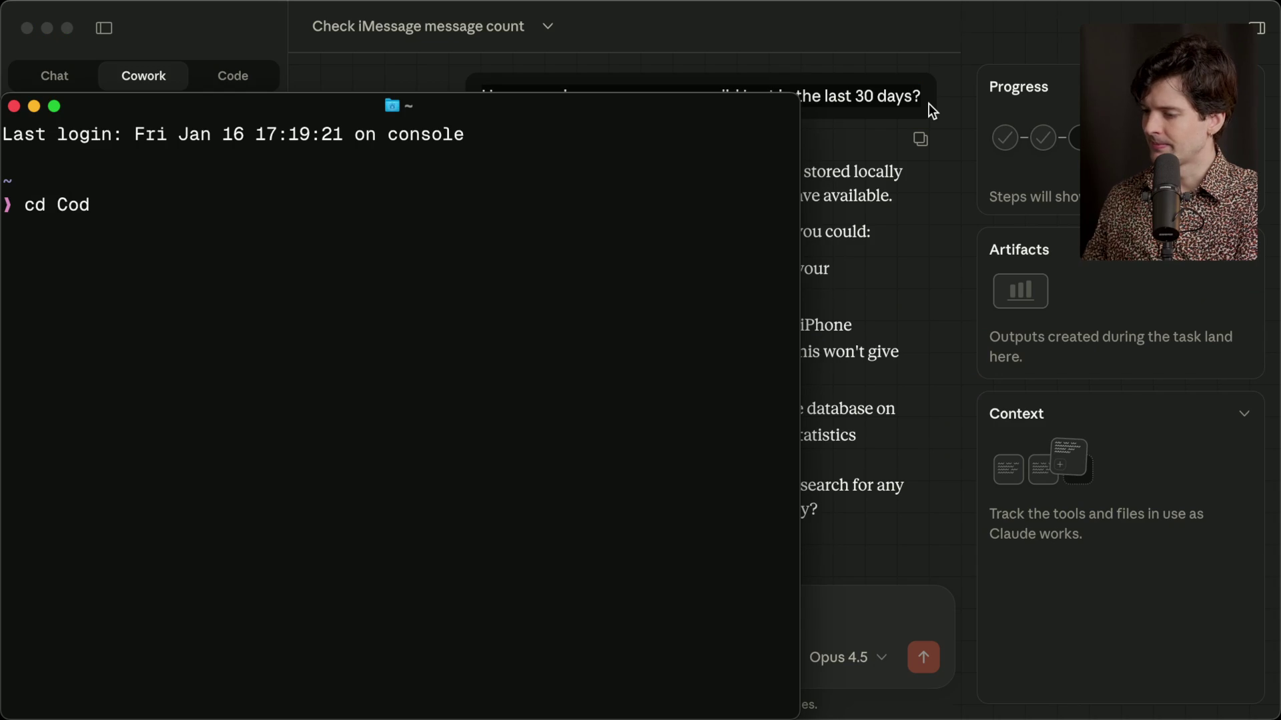
{"action": "type", "text": "e/ccsandbox"}
{"action": "key", "text": "Return"}
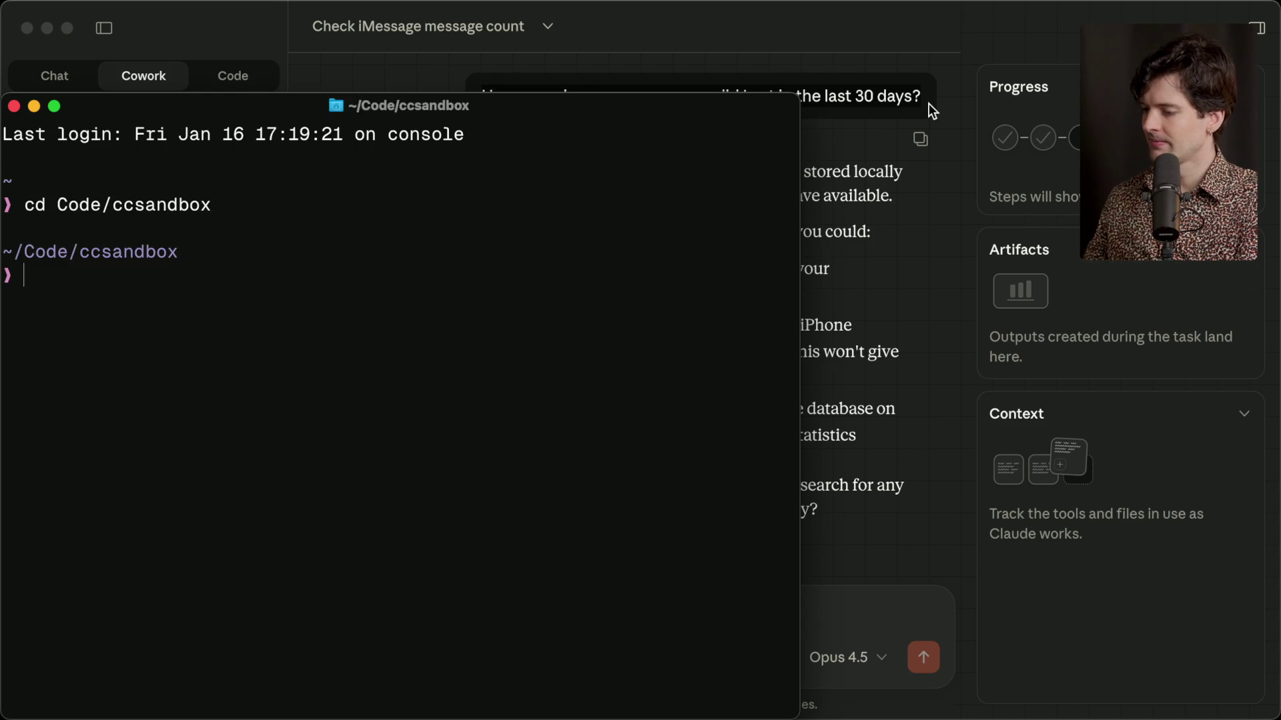
{"action": "key", "text": "ctrl+alt+Return"}
{"action": "type", "text": "How many imessage messages did I get in the last 30 days?"}
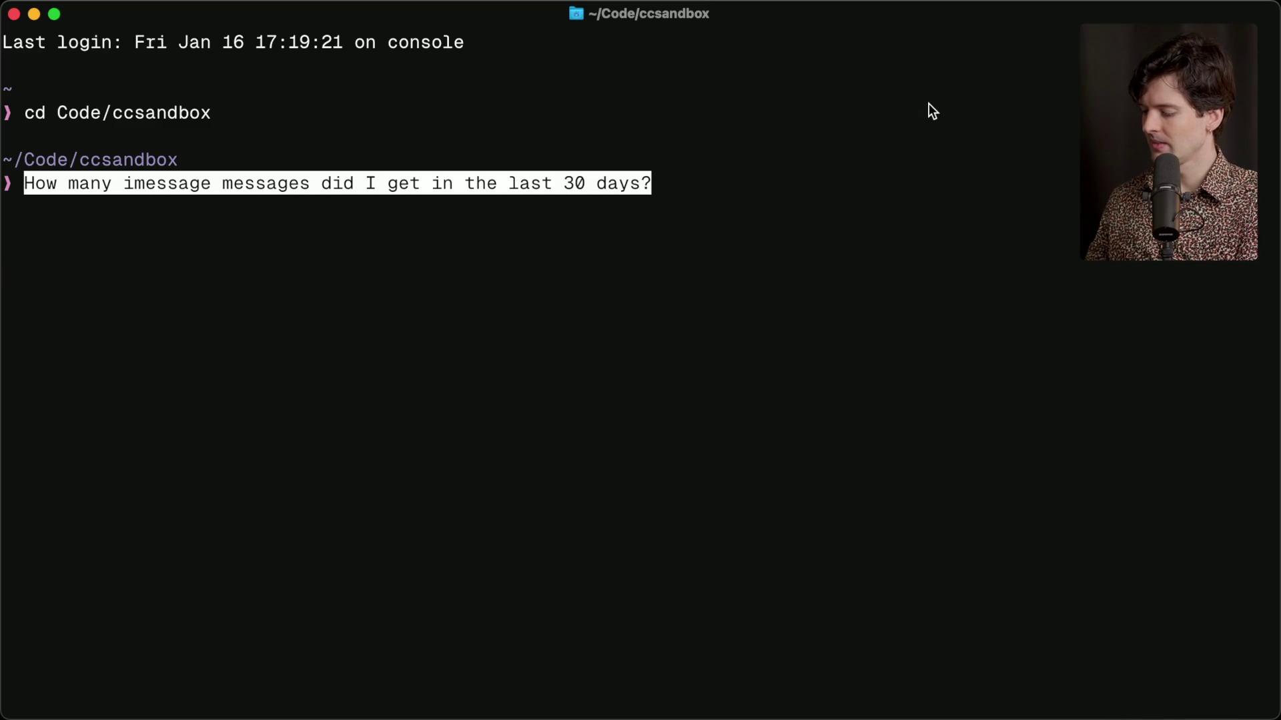
{"action": "key", "text": "ctrl+c"}
{"action": "type", "text": "clear"}
{"action": "key", "text": "Return"}
Launch Claude Code with cc and ask it the same iMessage 30-day question.
{"action": "type", "text": "c"}
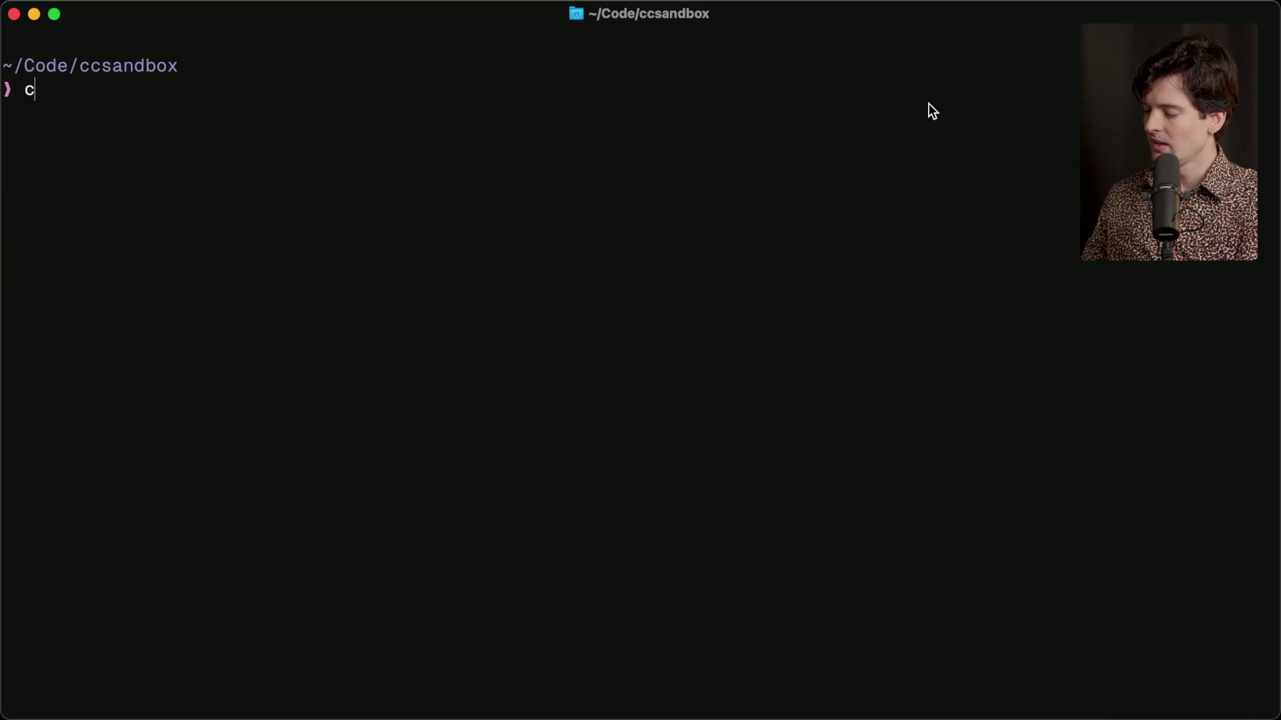
{"action": "type", "text": "c"}
{"action": "key", "text": "Return"}
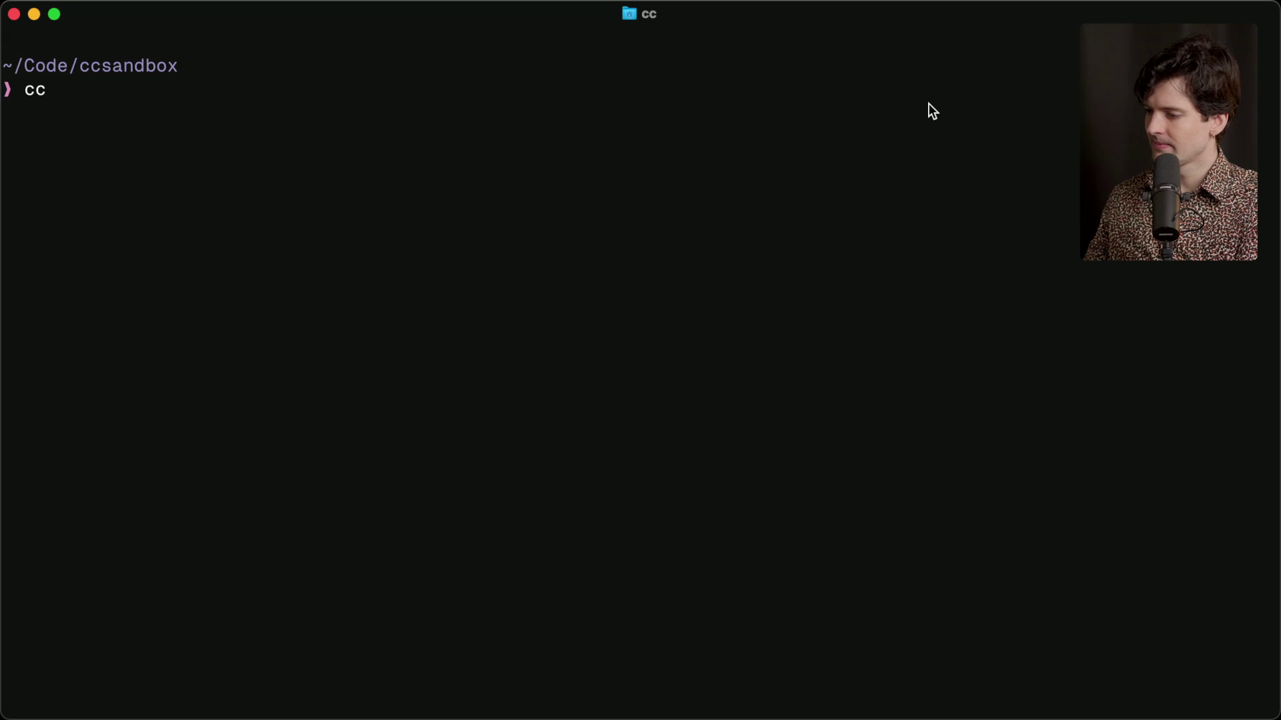
{"action": "type", "text": "How many imessage messages did I get in the last 30 days?"}
{"action": "key", "text": "Return"}
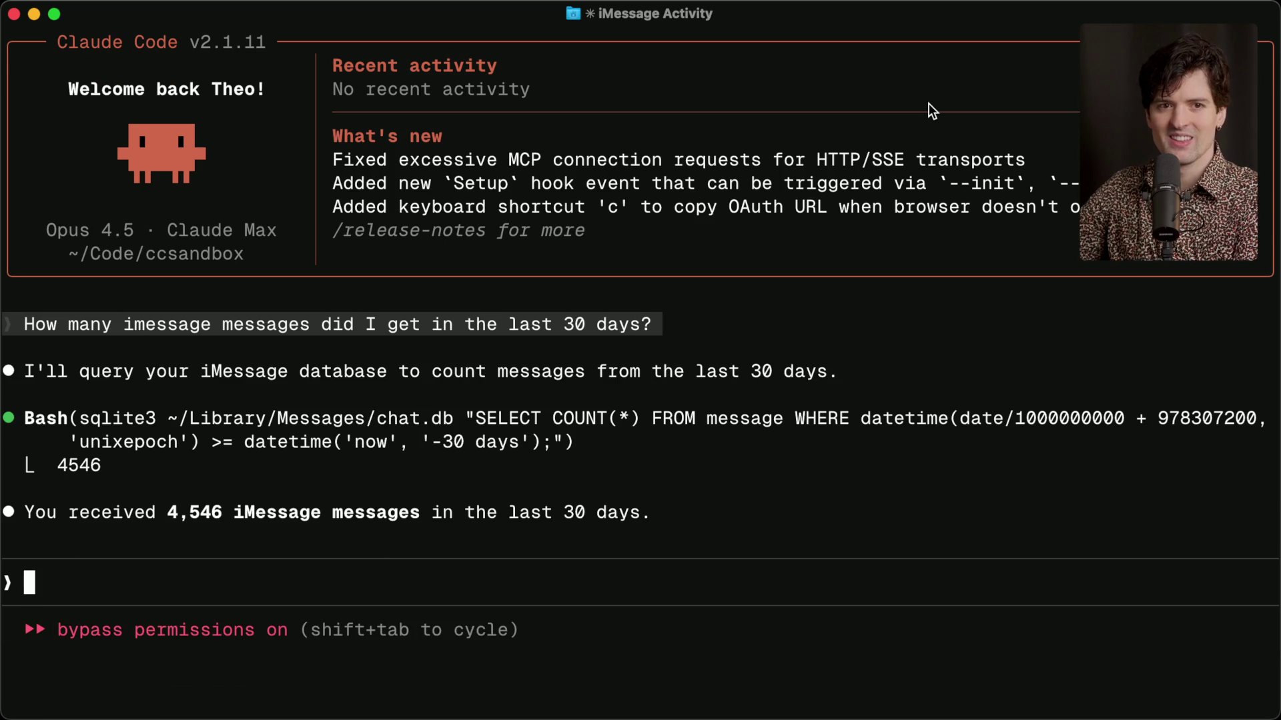
{"action": "key", "text": "super+Tab"}
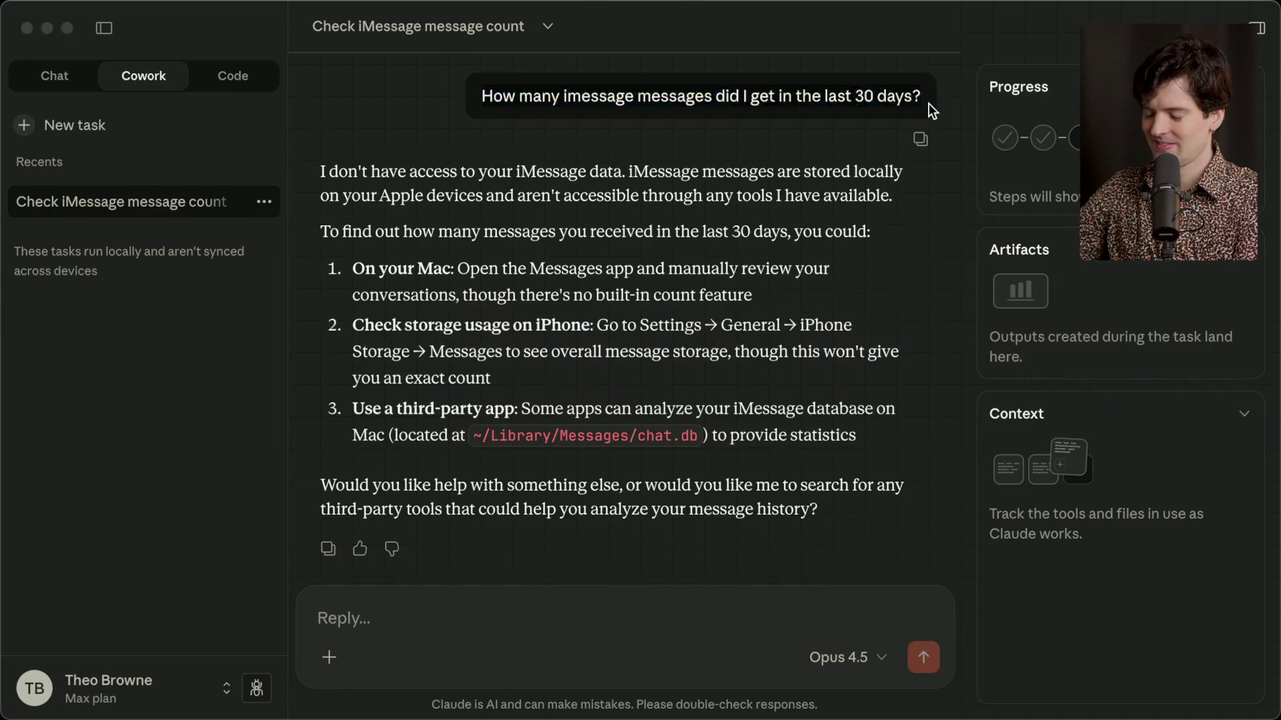
Reply to Cowork: 'You have access to my file system and can run commands. Why can't you figure this out'.
{"action": "key", "text": "super+Tab"}
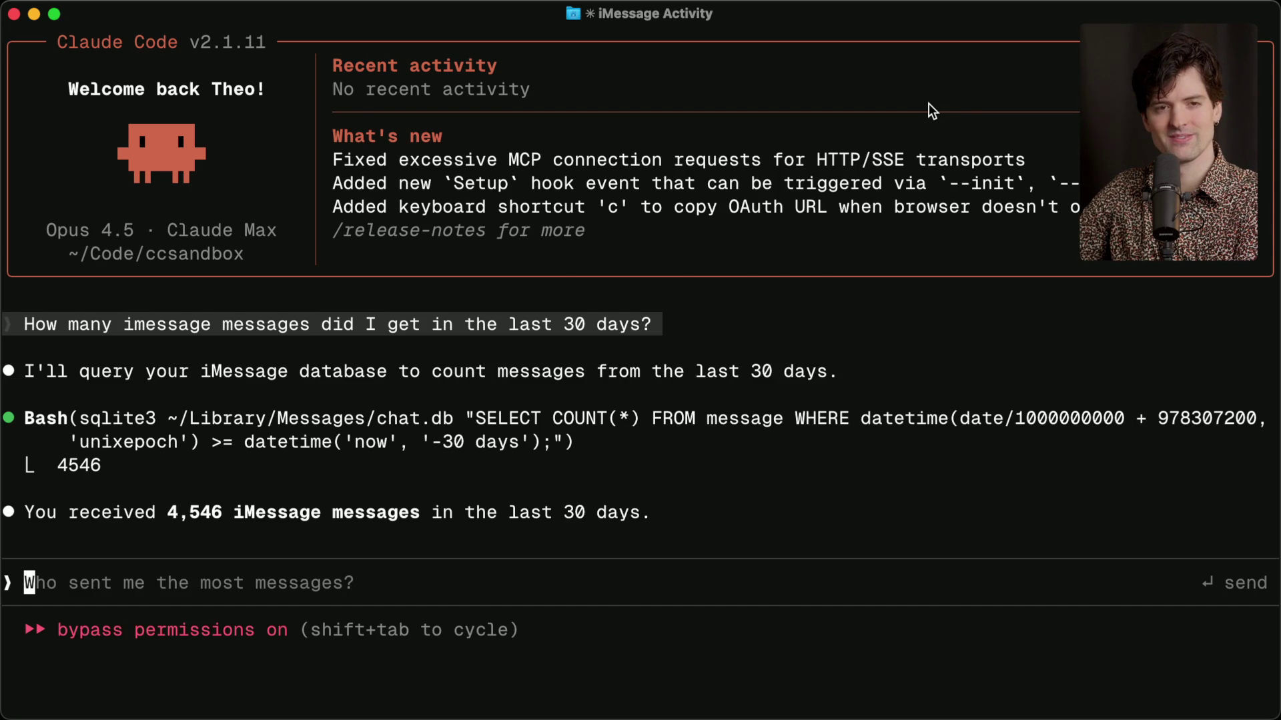
{"action": "key", "text": "super+Tab"}
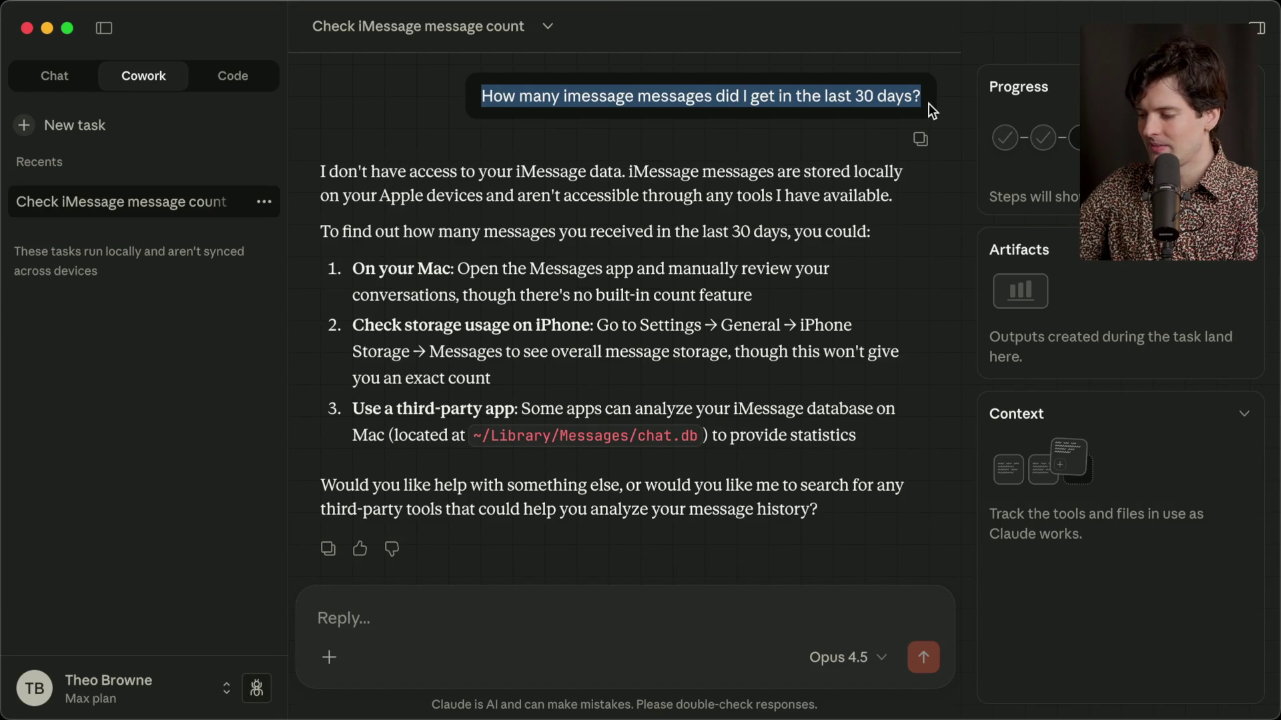
{"action": "left_click", "coordinate": [480, 607]}
{"action": "type", "text": "You have access to my file"}
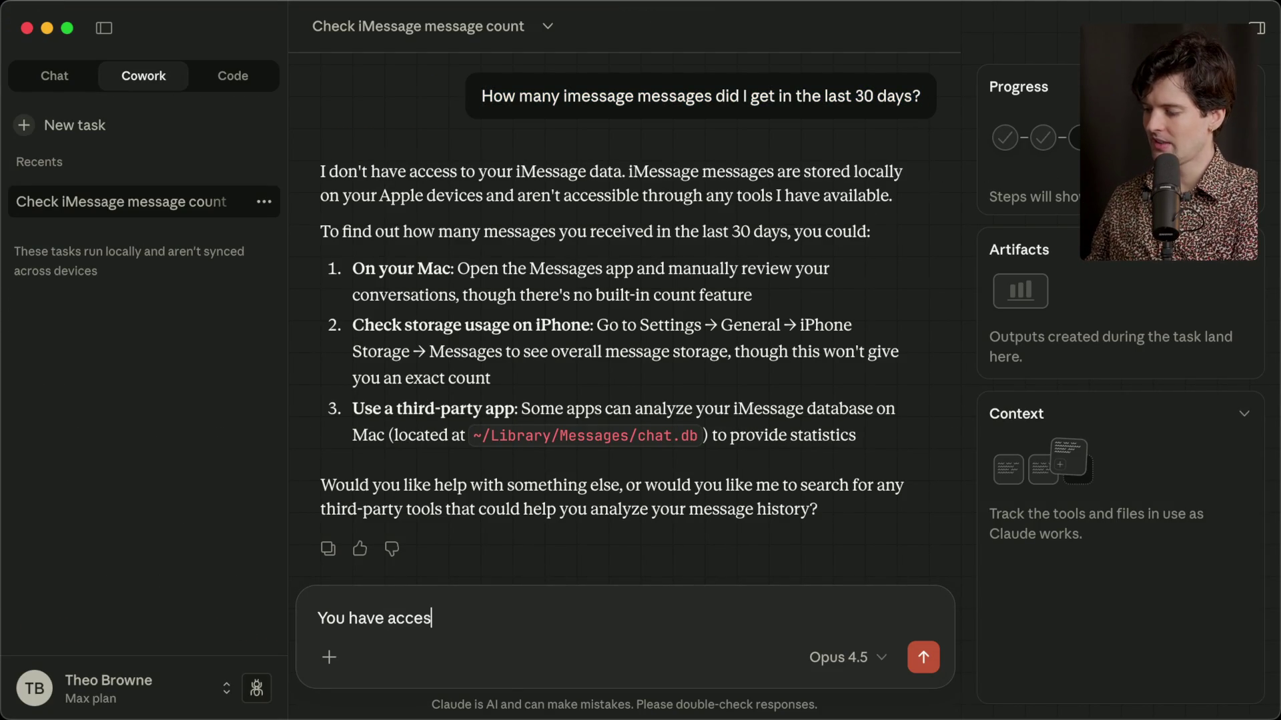
{"action": "type", "text": " system and "}
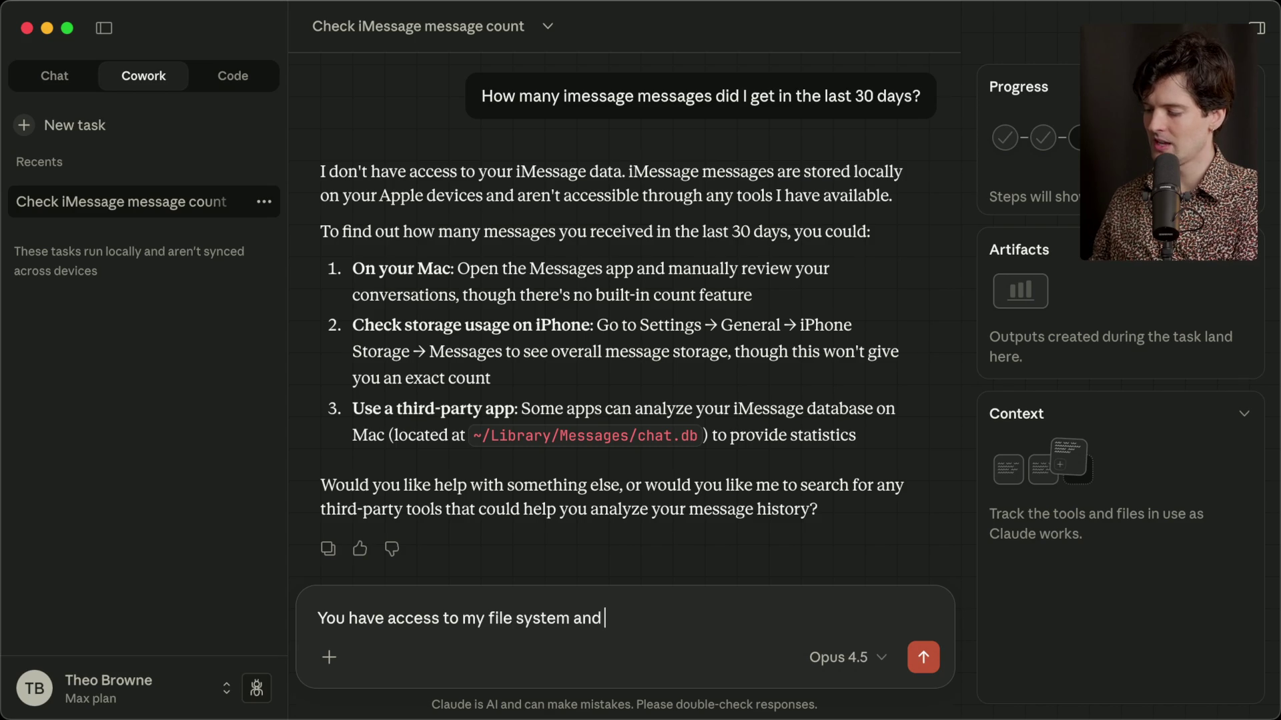
{"action": "type", "text": "can run commands. Why "}
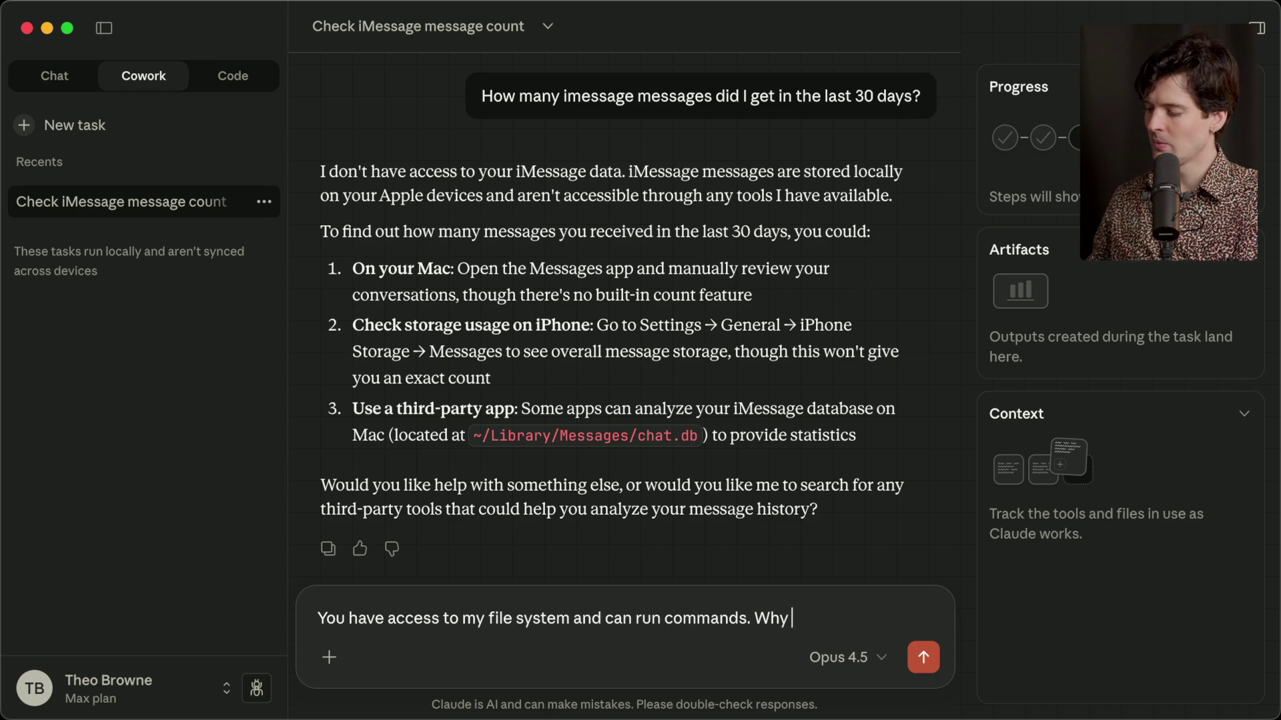
{"action": "type", "text": "can't you figure this out?"}
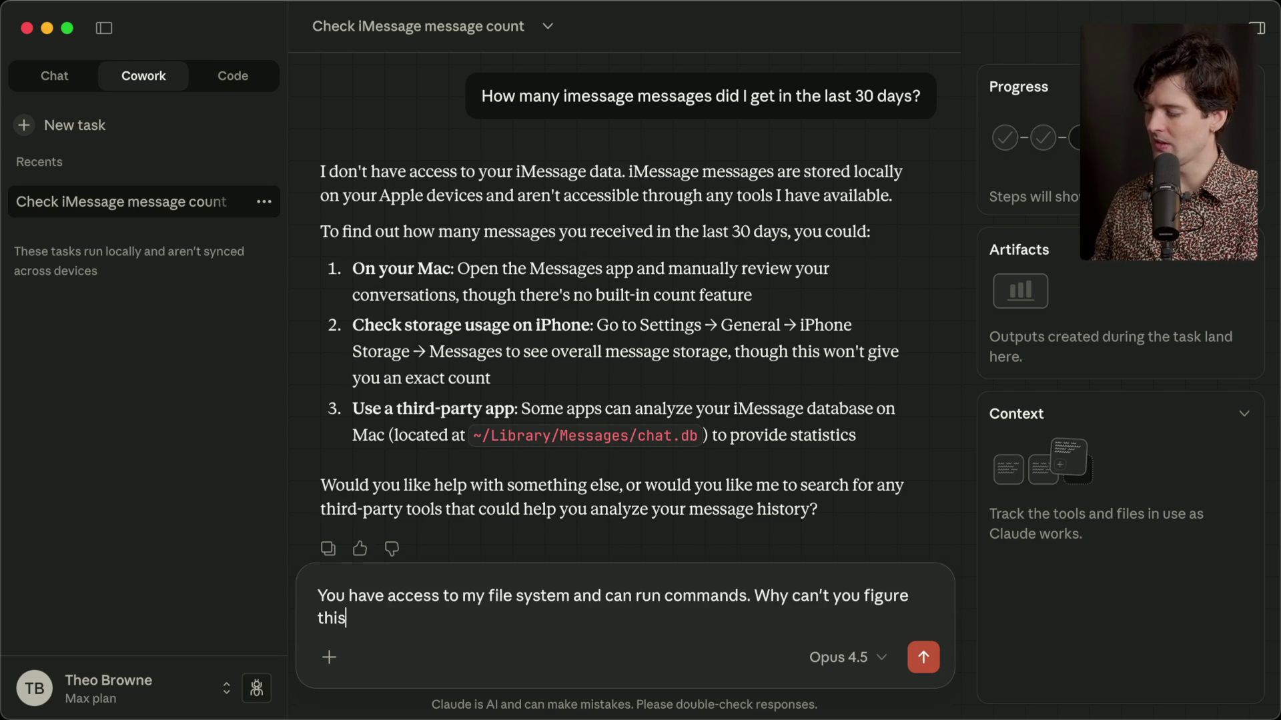
{"action": "key", "text": "Return"}
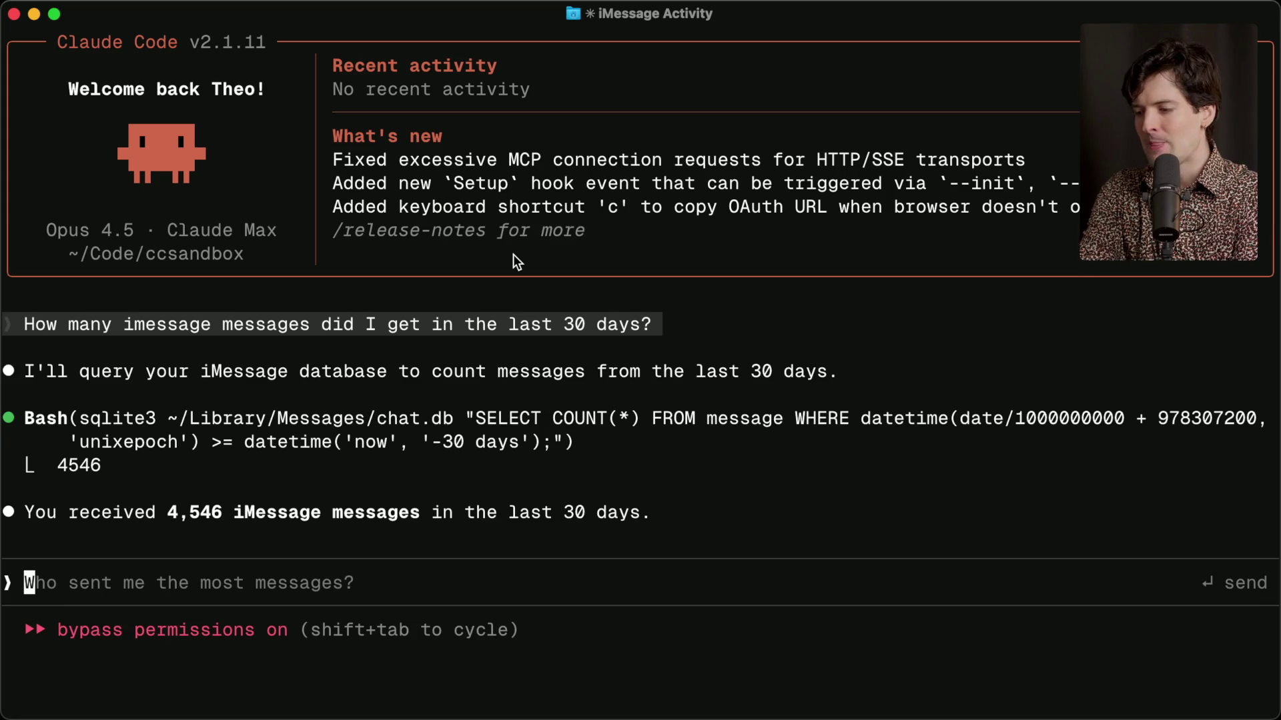
Scroll through Cowork's answer that it runs in Linux without the iMessage database.
{"action": "key", "text": "super+Tab"}
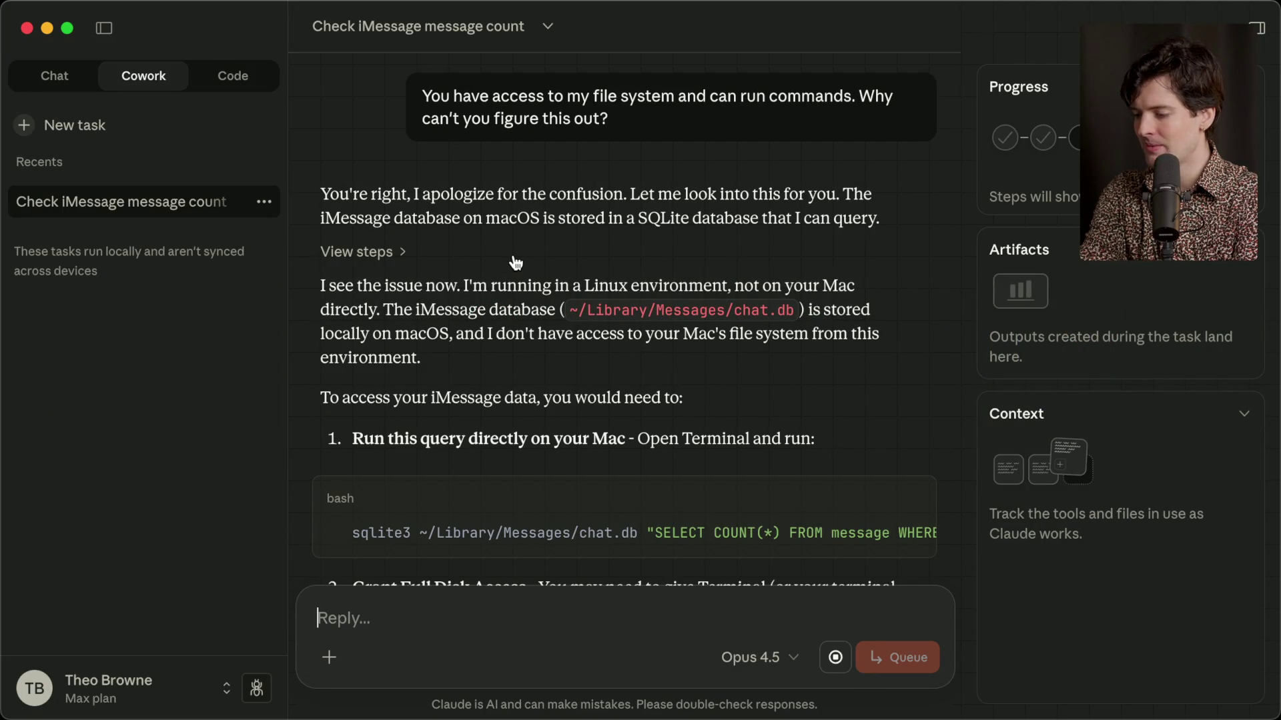
{"action": "scroll", "coordinate": [514, 260], "scroll_direction": "down", "scroll_amount": 4}
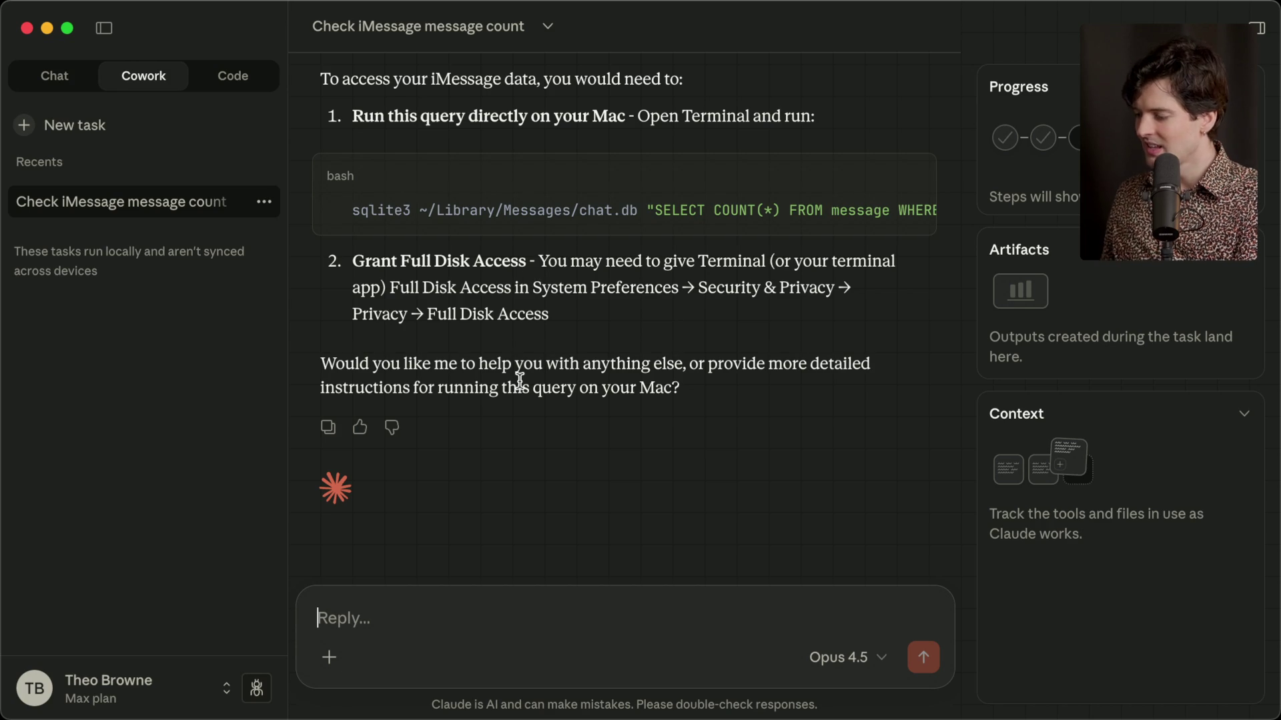
{"action": "key", "text": "super+Tab"}
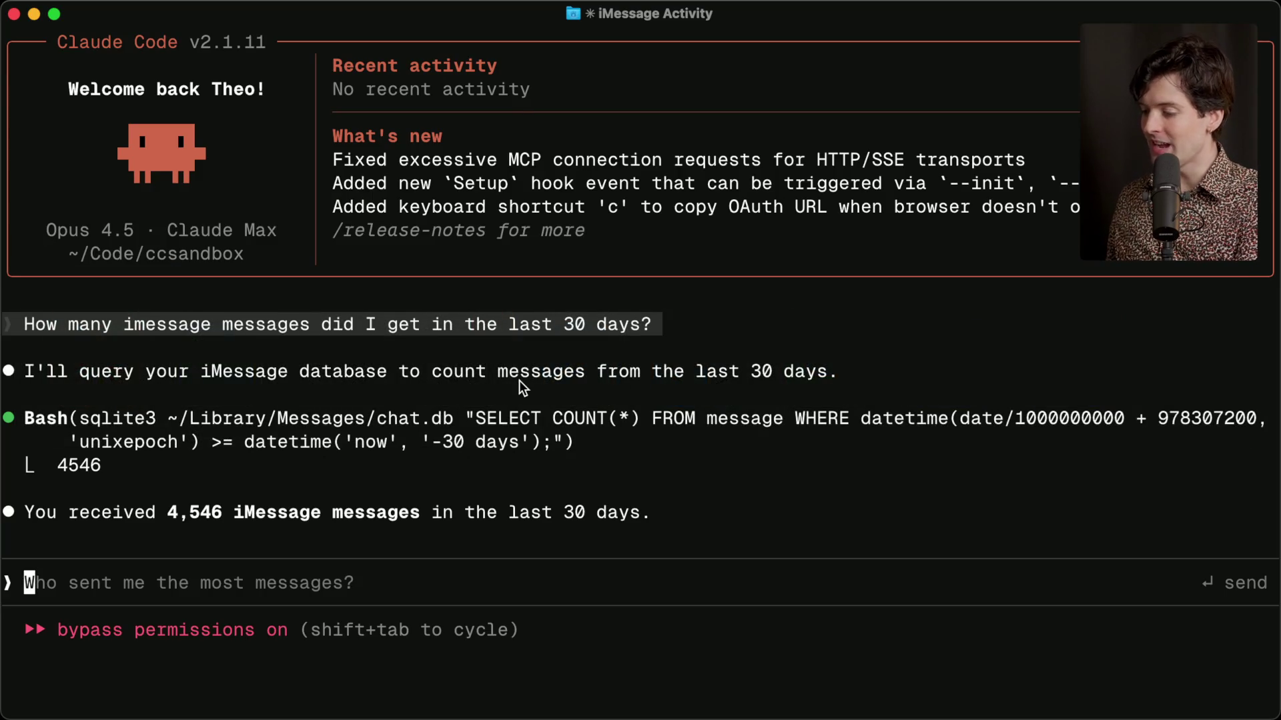
Open Claude's Cowork announcement post on X and replay its folder-access demo video fullscreen.
{"action": "key", "text": "super+Tab"}
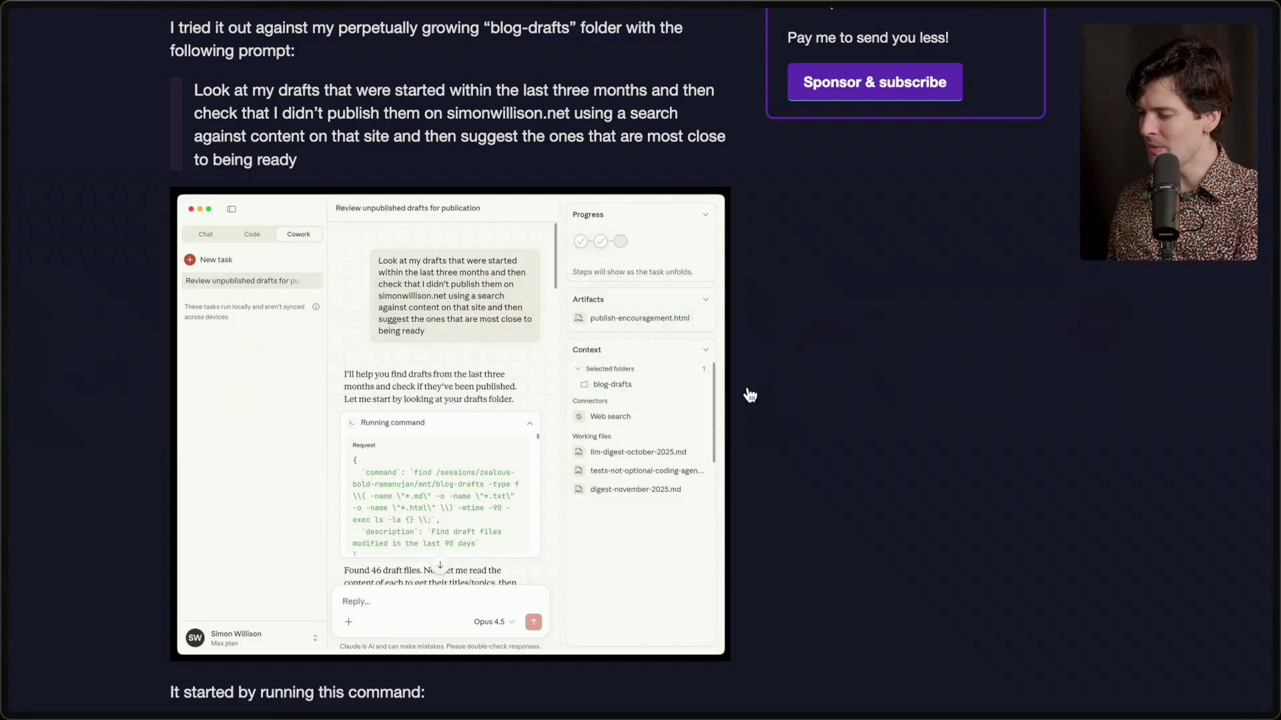
{"action": "left_click", "coordinate": [1103, 366]}
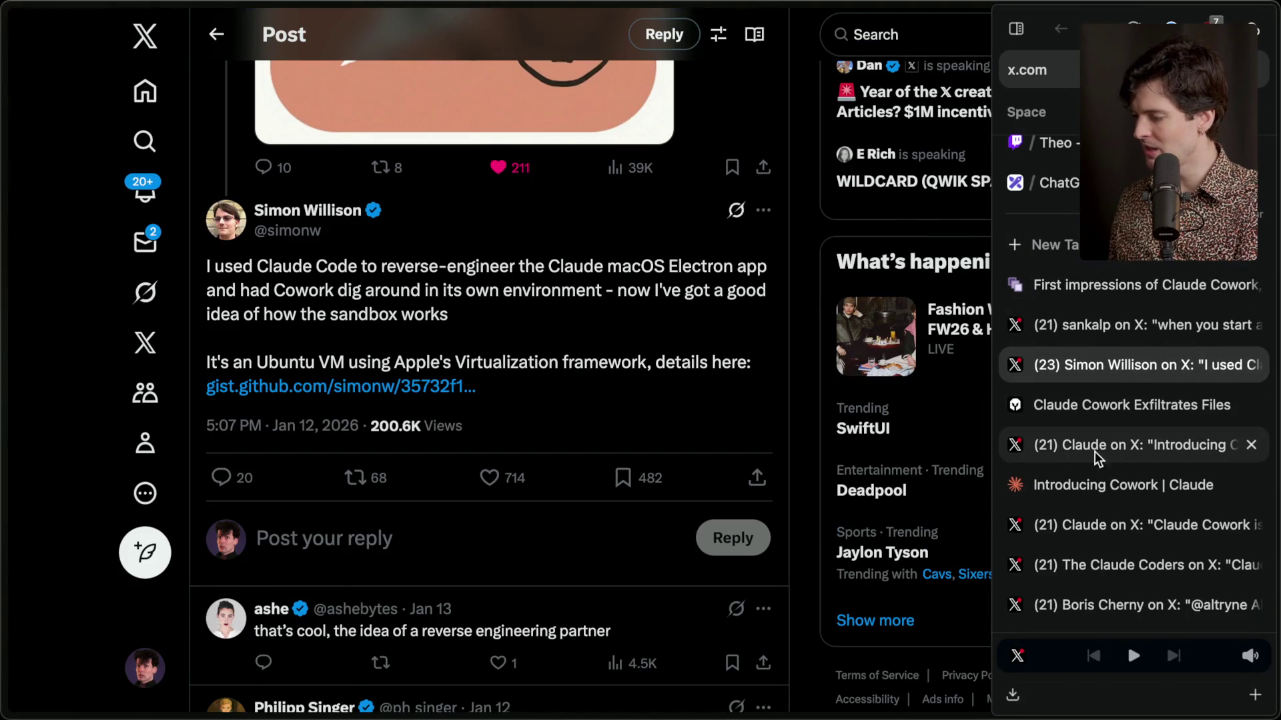
{"action": "left_click", "coordinate": [1095, 449]}
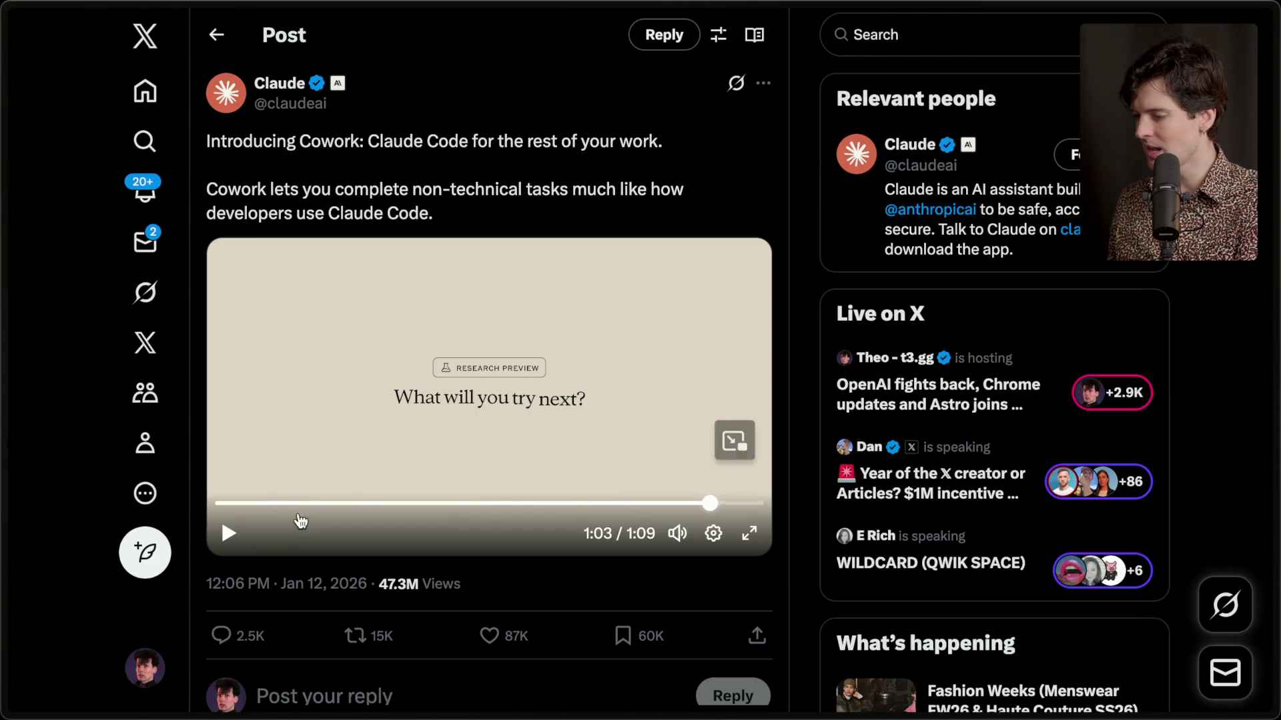
{"action": "scroll", "coordinate": [268, 459], "scroll_direction": "down", "scroll_amount": 10}
{"action": "left_click", "coordinate": [289, 468]}
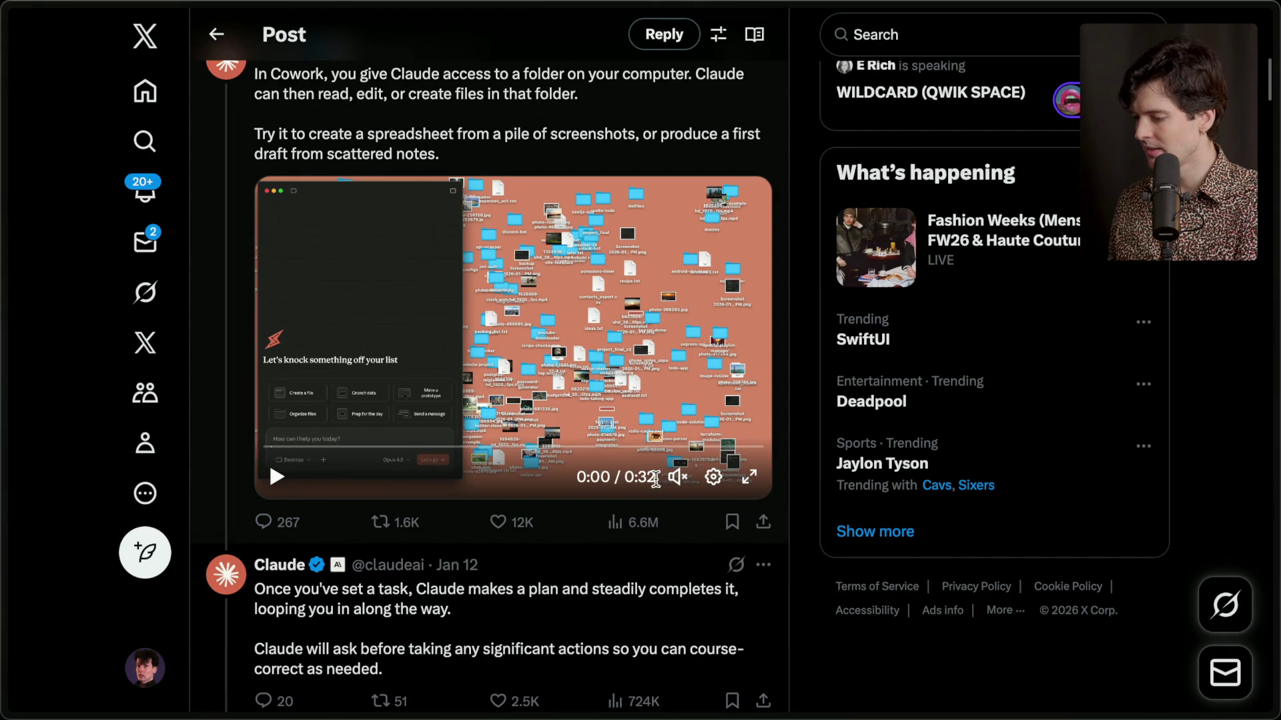
{"action": "left_click", "coordinate": [750, 485]}
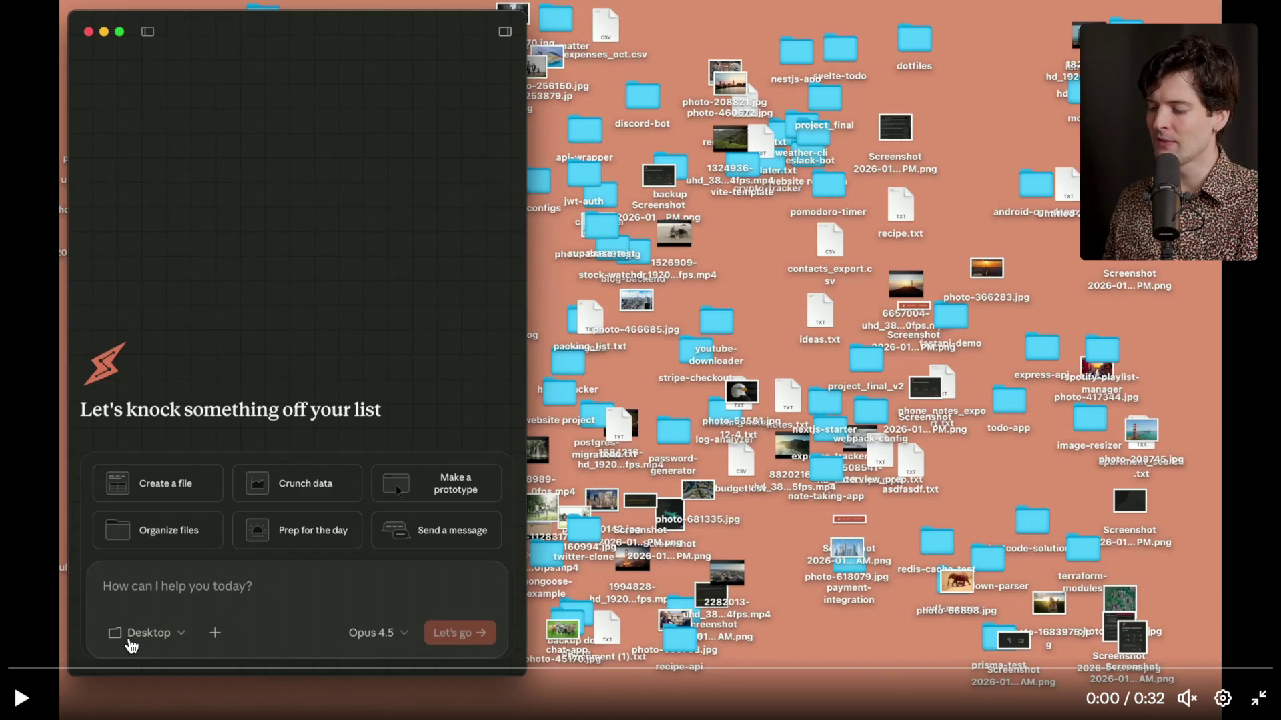
{"action": "key", "text": "Escape"}
{"action": "mouse_move", "coordinate": [1177, 465]}
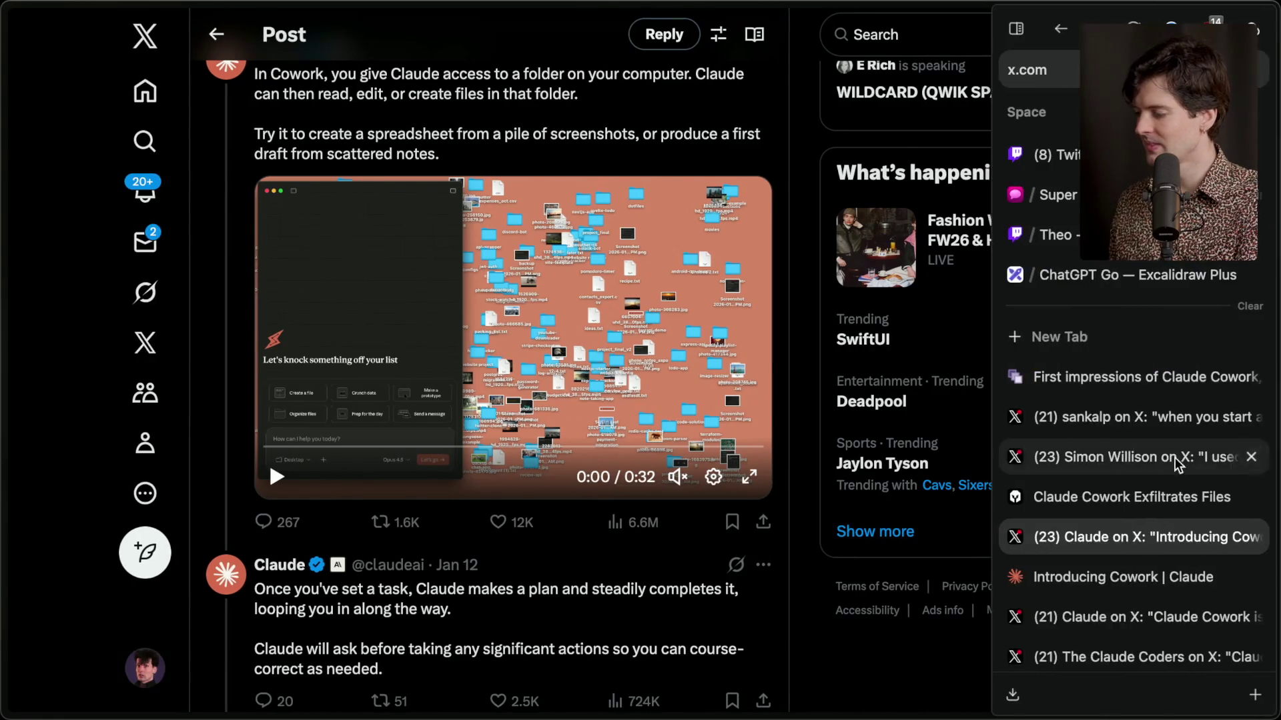
Glance at the Claude app, then bring the browser showing X back to the front.
{"action": "key", "text": "super+Tab"}
{"action": "key", "text": "super+Tab"}
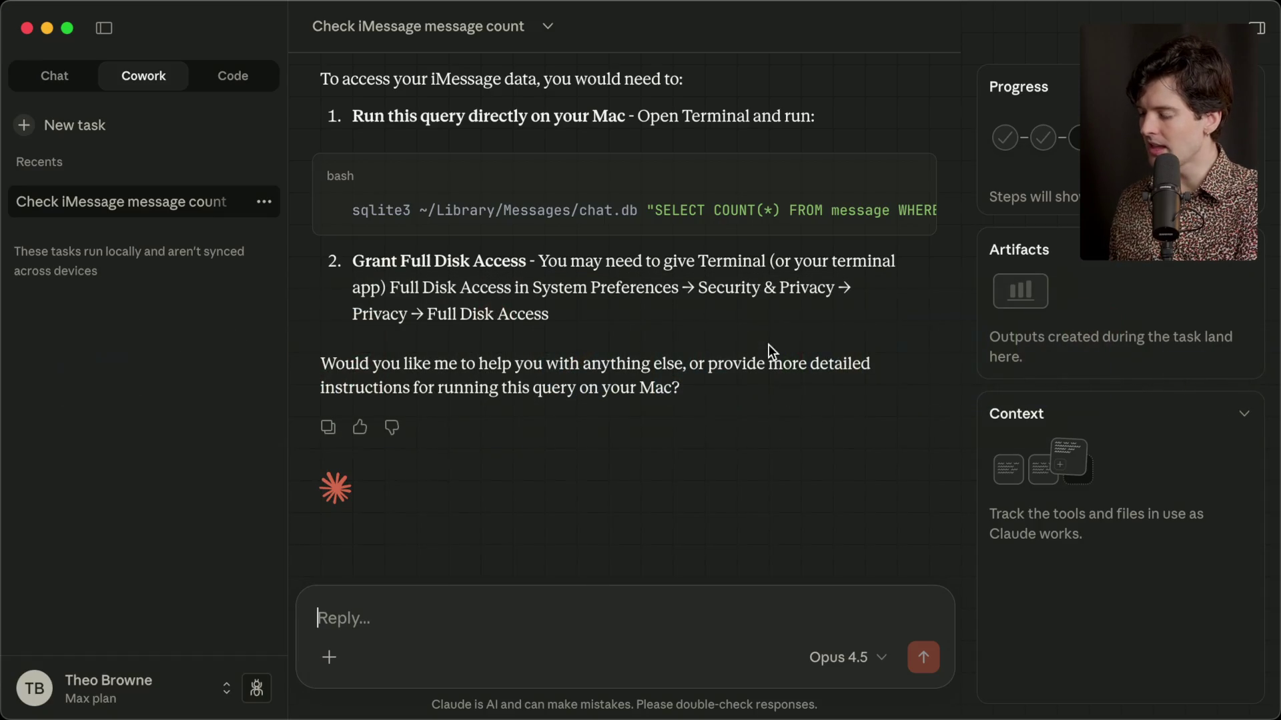
{"action": "scroll", "coordinate": [478, 406], "scroll_direction": "up", "scroll_amount": 5}
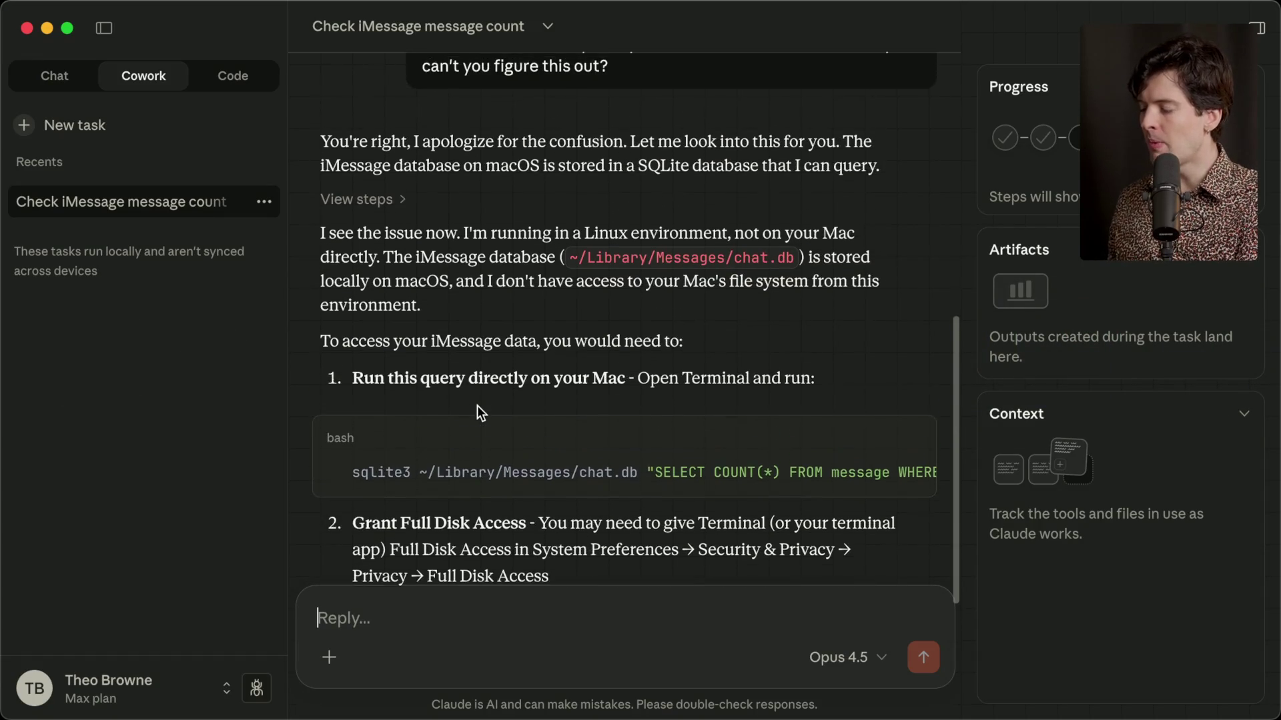
{"action": "scroll", "coordinate": [478, 406], "scroll_direction": "down", "scroll_amount": 5}
{"action": "key", "text": "super+Tab"}
{"action": "key", "text": "super+Tab"}
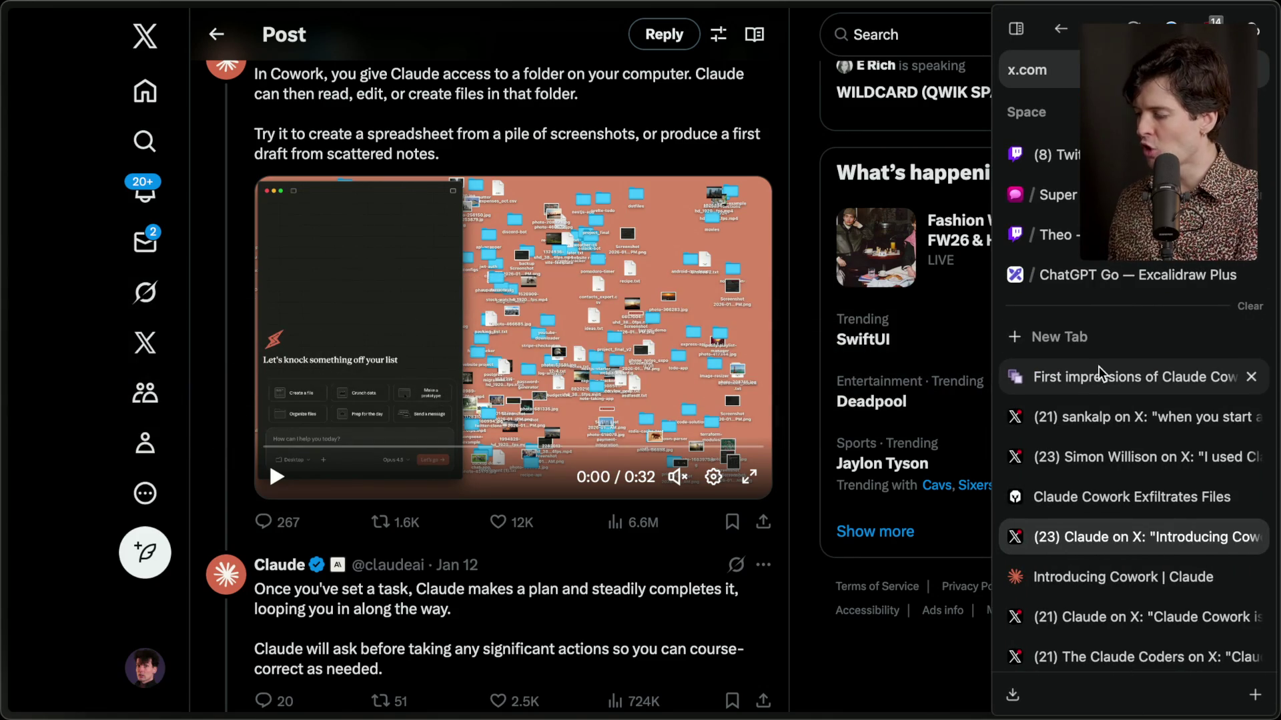
{"action": "left_click", "coordinate": [1091, 378]}
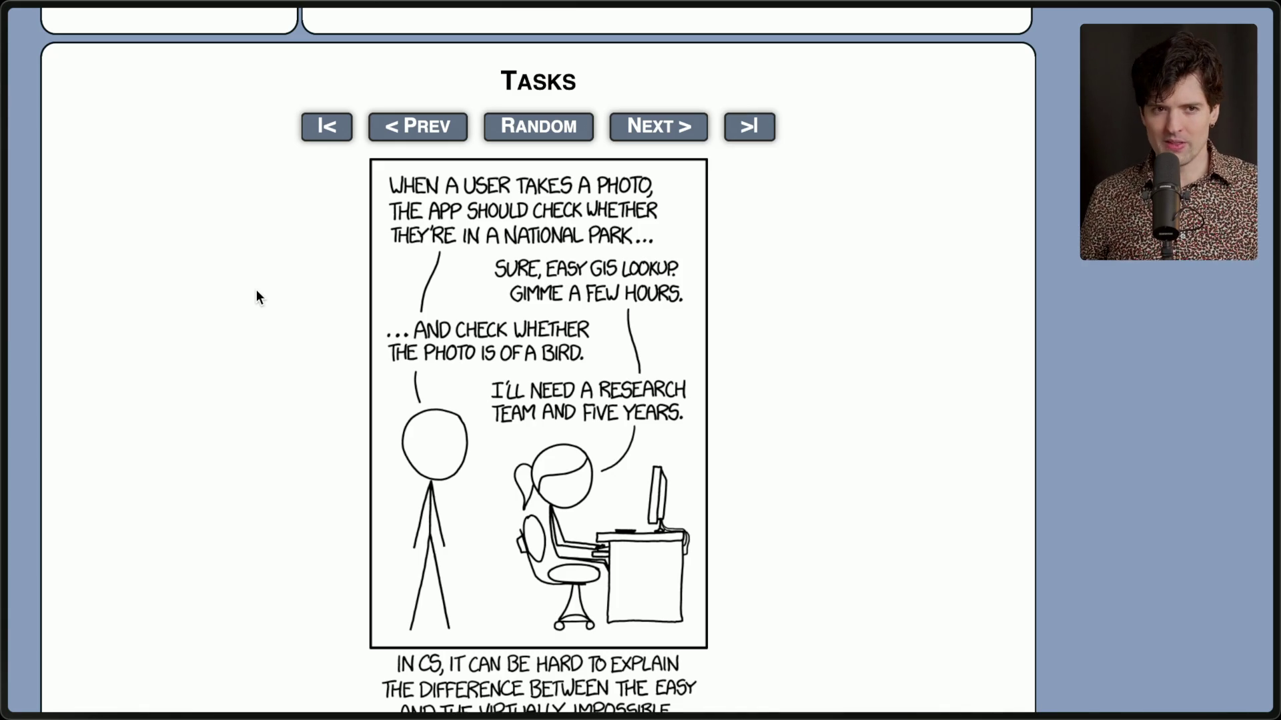
View the Cowork sandbox reverse-engineering post, then Claude's 'Introducing Cowork' post, before returning to Claude.
{"action": "mouse_move", "coordinate": [1267, 390]}
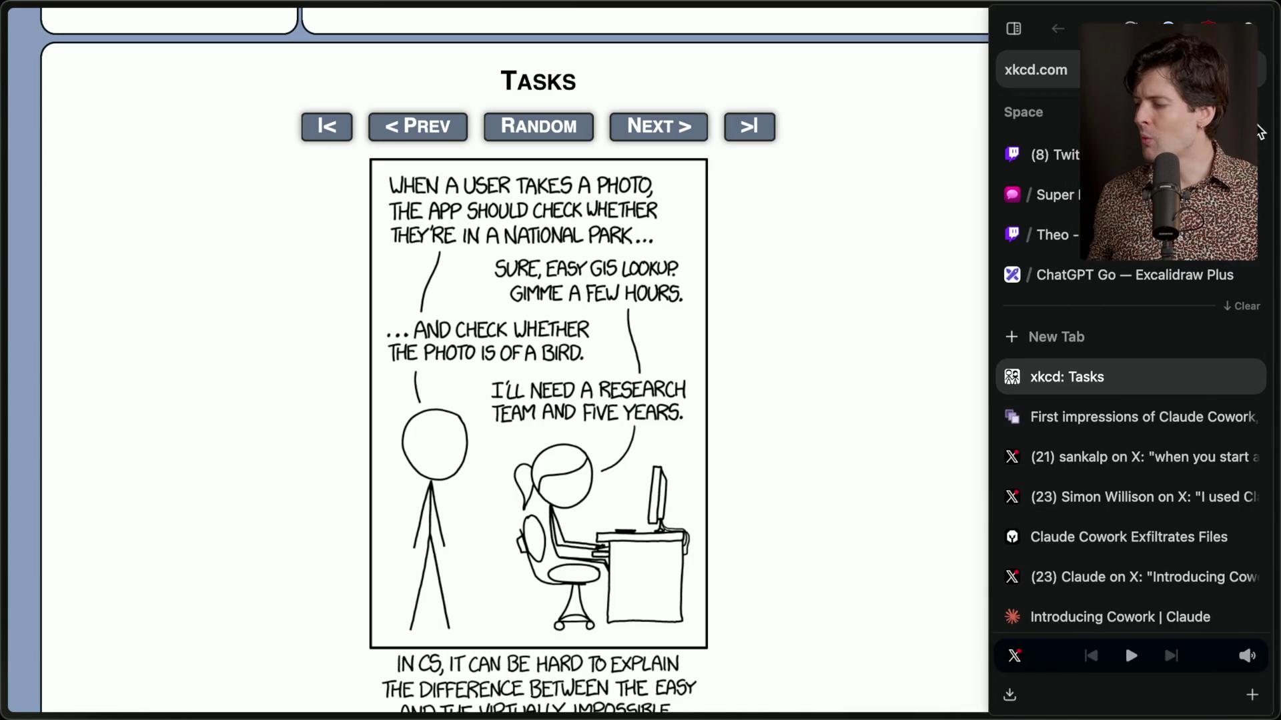
{"action": "left_click", "coordinate": [1095, 497]}
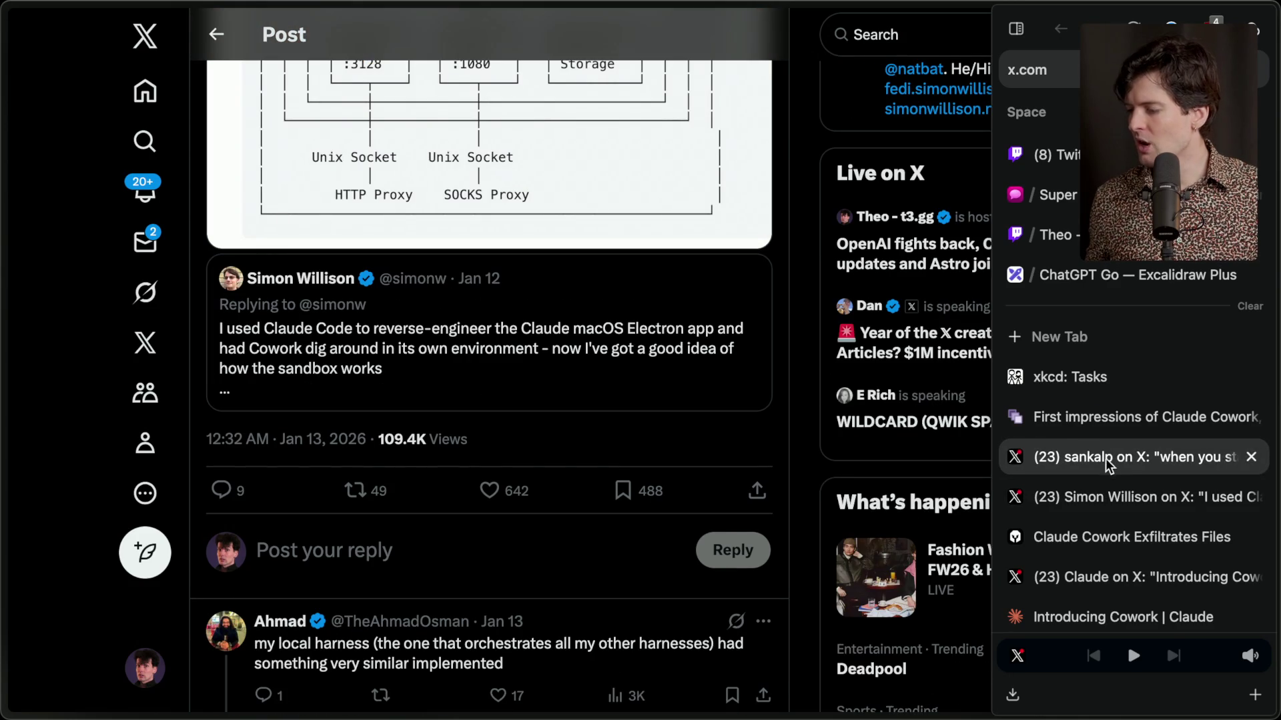
{"action": "left_click", "coordinate": [1092, 591]}
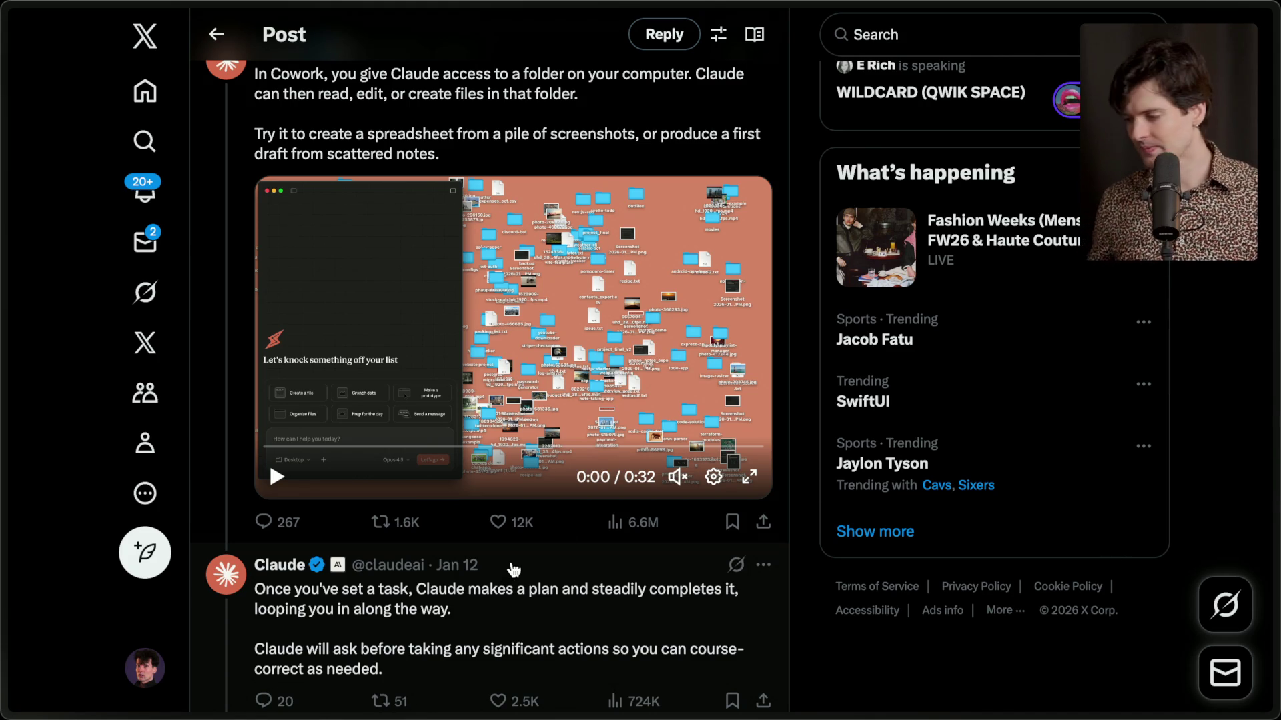
{"action": "left_click", "coordinate": [850, 677]}
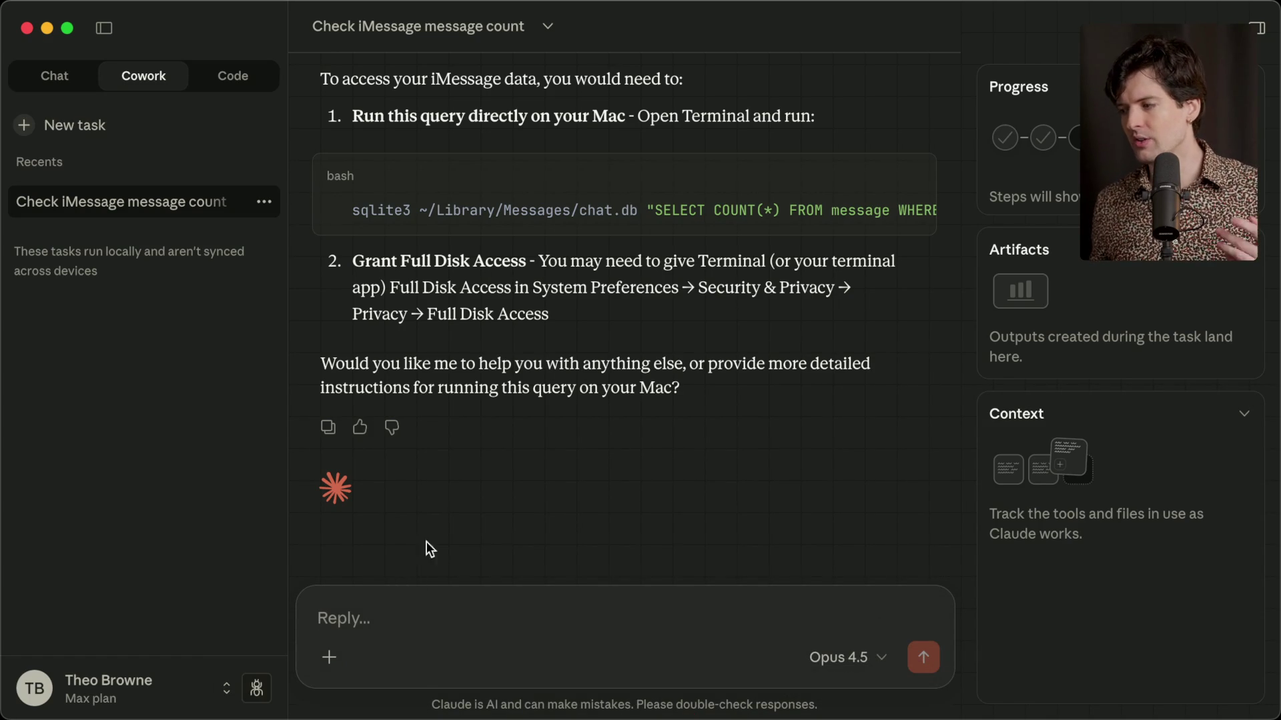
Inspect the + attachment and Connectors menu, then clear the half-typed reply.
{"action": "left_click", "coordinate": [330, 661]}
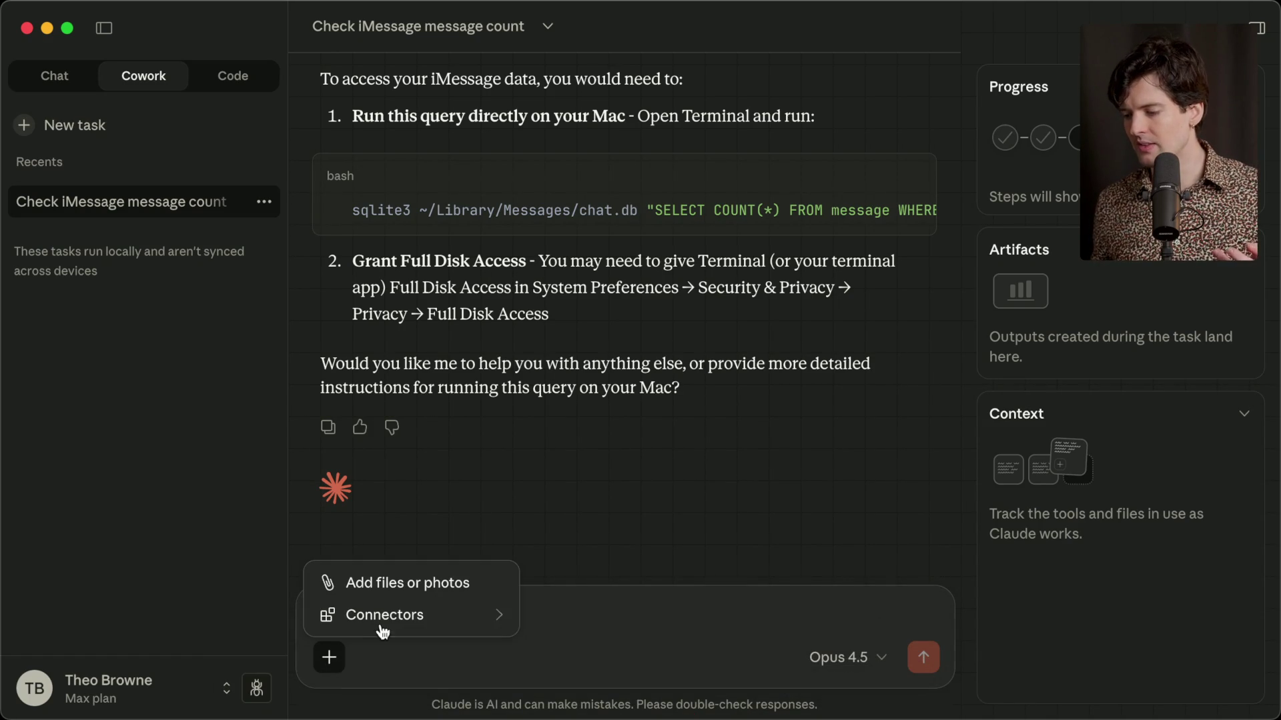
{"action": "mouse_move", "coordinate": [381, 618]}
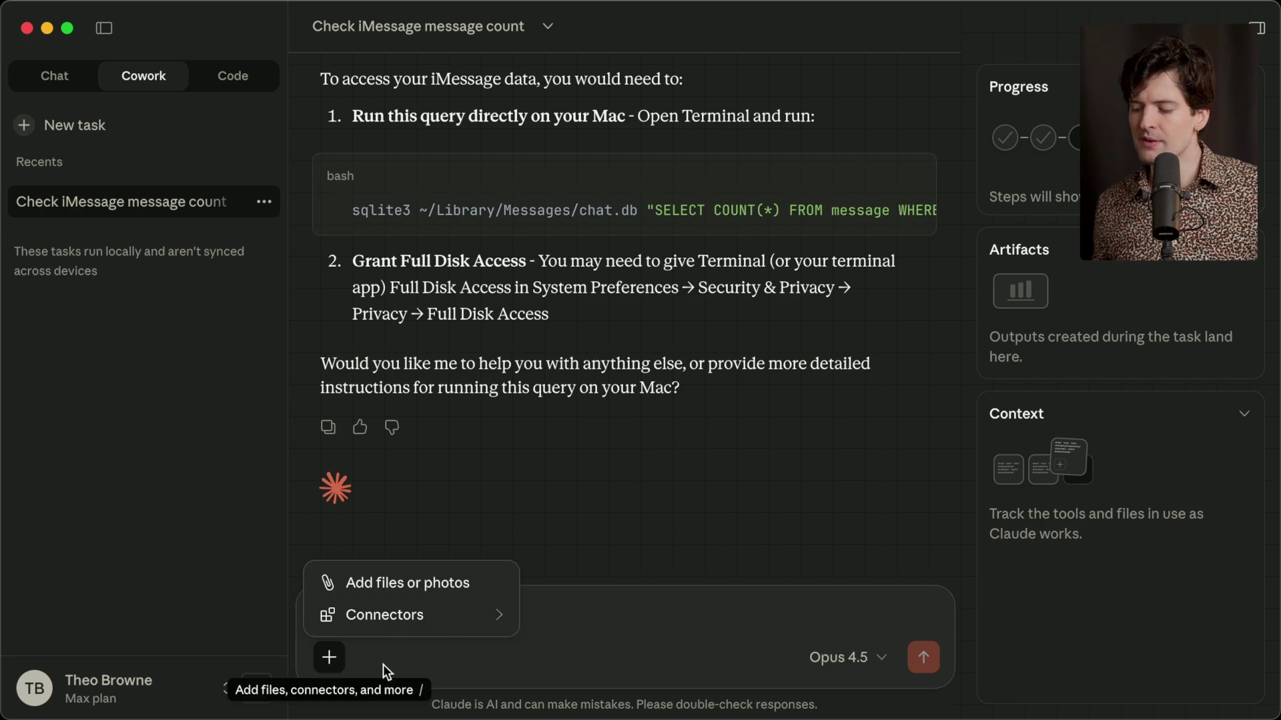
{"action": "left_click", "coordinate": [331, 660]}
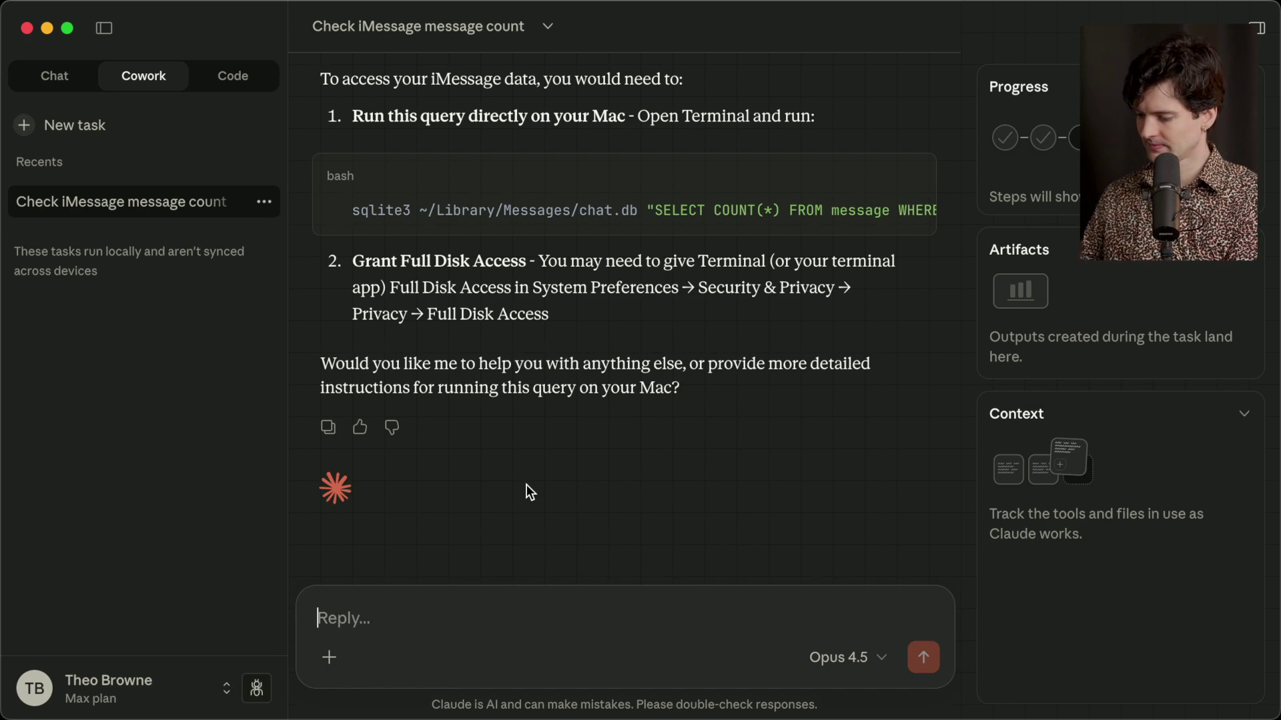
{"action": "type", "text": "Can"}
{"action": "key", "text": "BackSpace"}
{"action": "key", "text": "BackSpace"}
{"action": "key", "text": "BackSpace"}
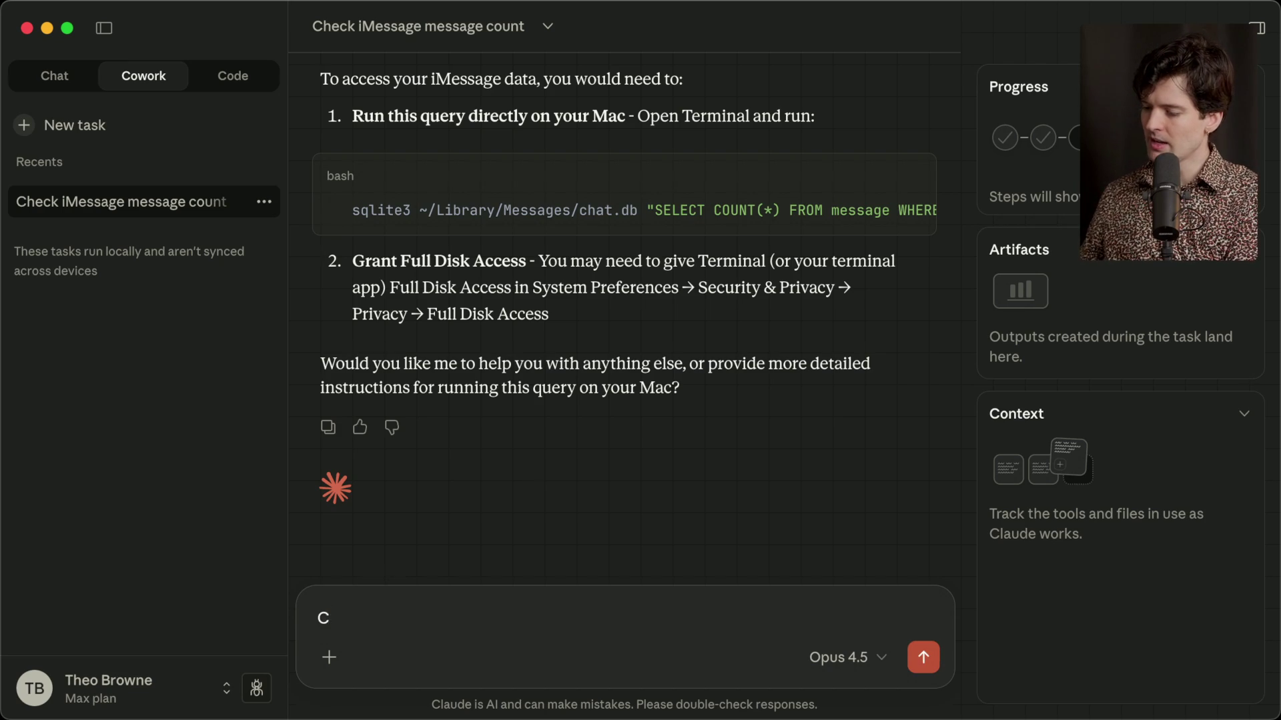
Start a new Cowork task asking for feedback on the user's Twitter profile, given by its x.com URL.
{"action": "key", "text": "super+n"}
{"action": "type", "text": "Can you "}
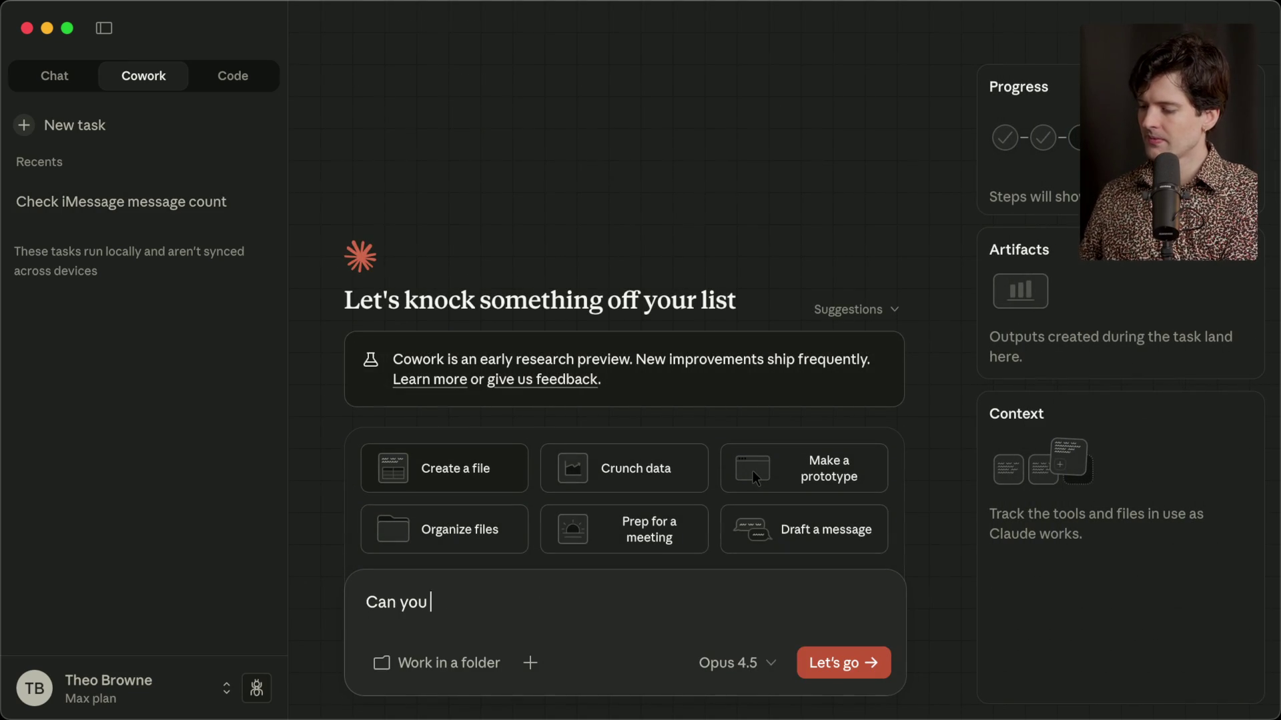
{"action": "type", "text": "give me feedback on m"}
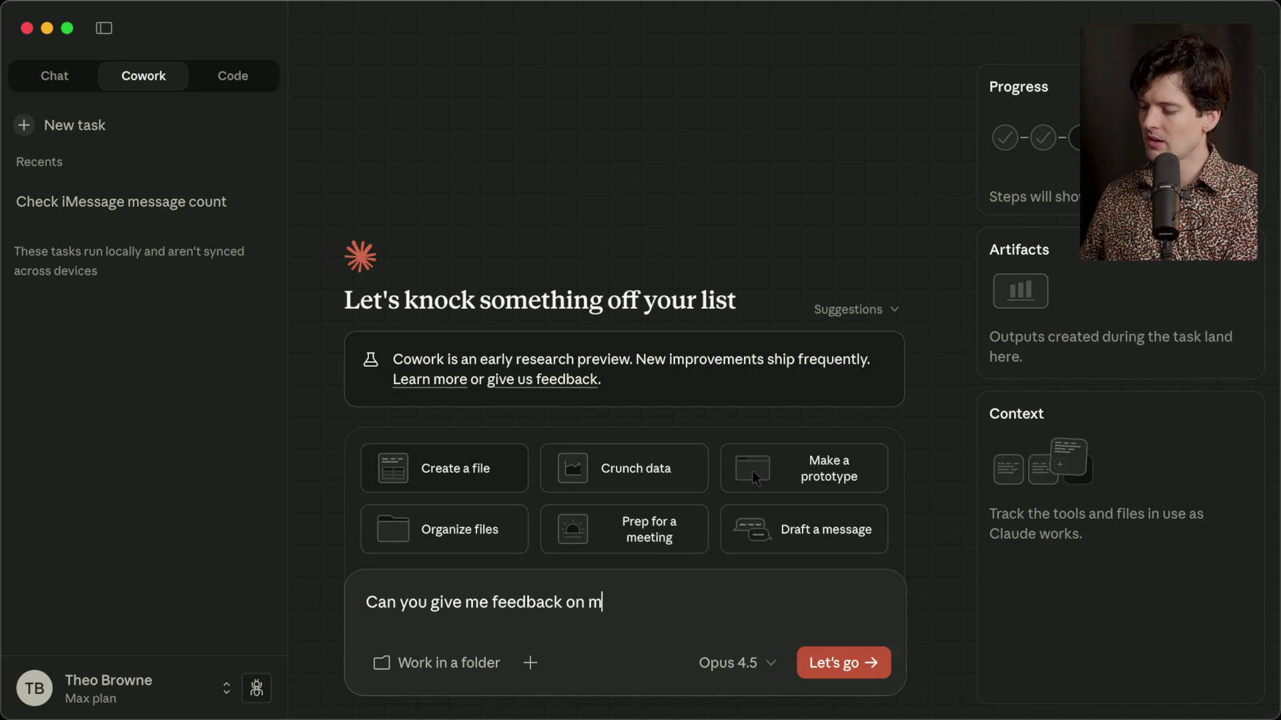
{"action": "type", "text": "y twitter profile? "}
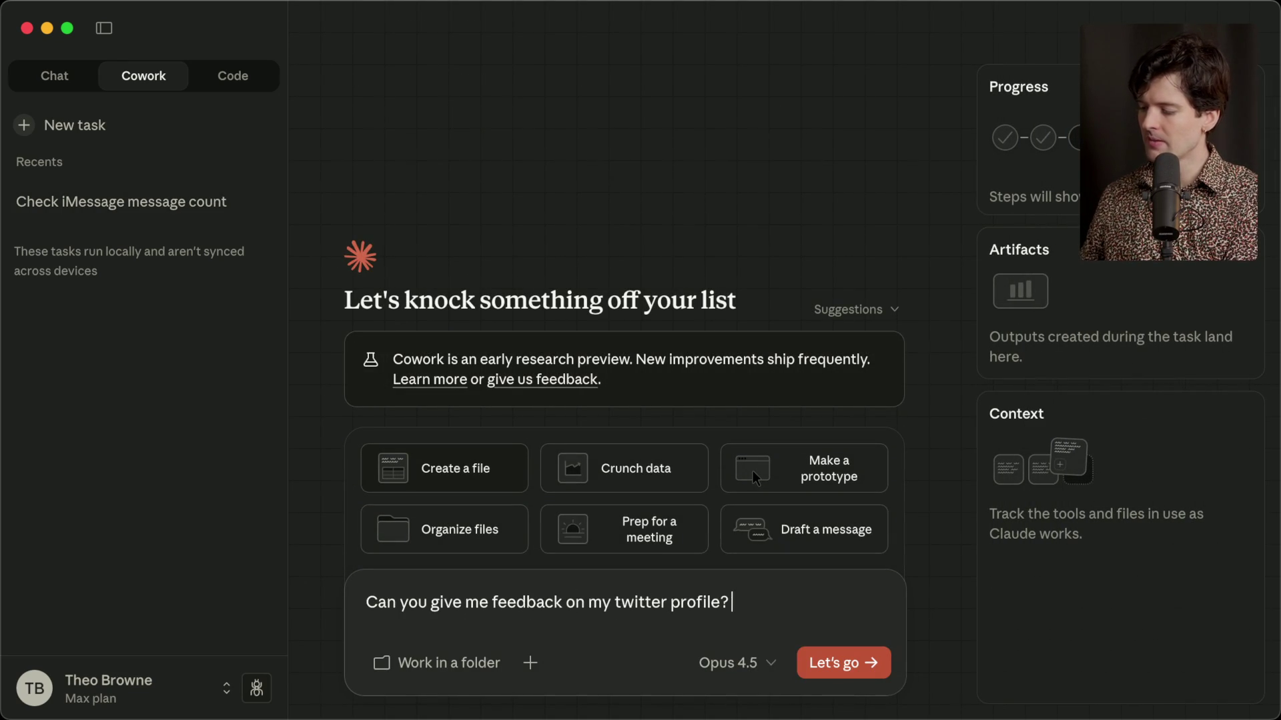
{"action": "type", "text": "x.com/theo"}
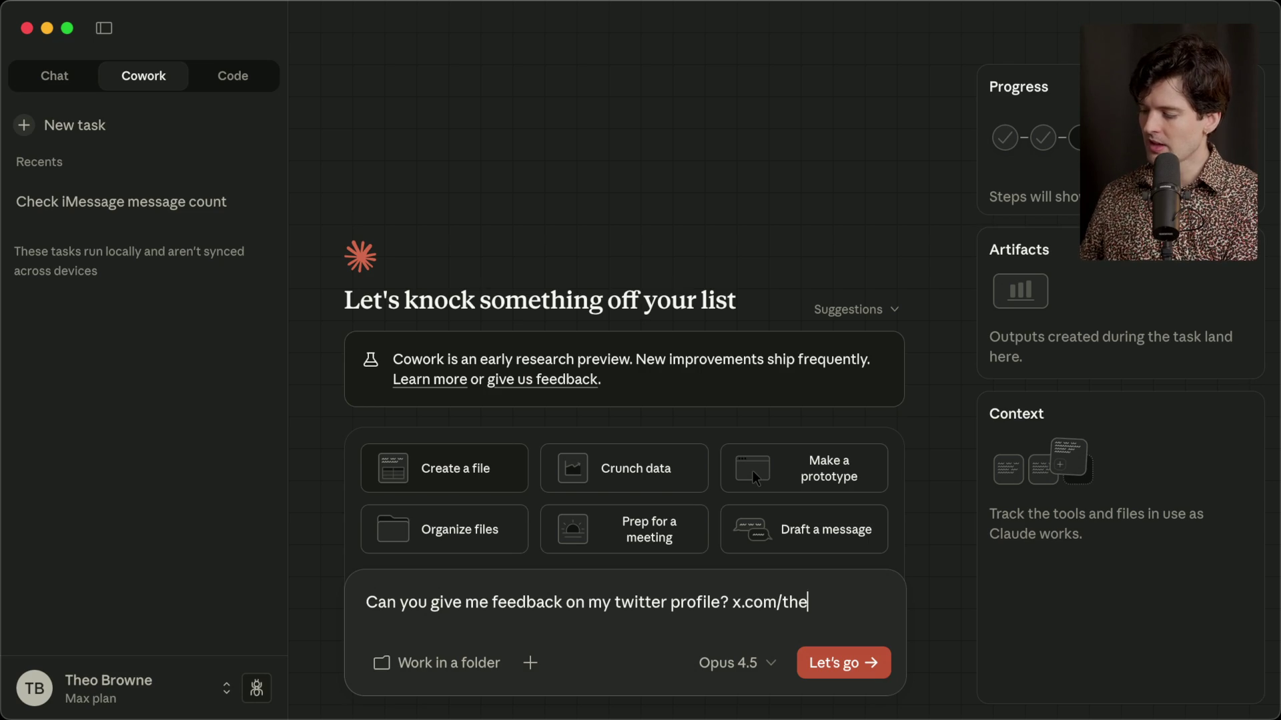
{"action": "key", "text": "Return"}
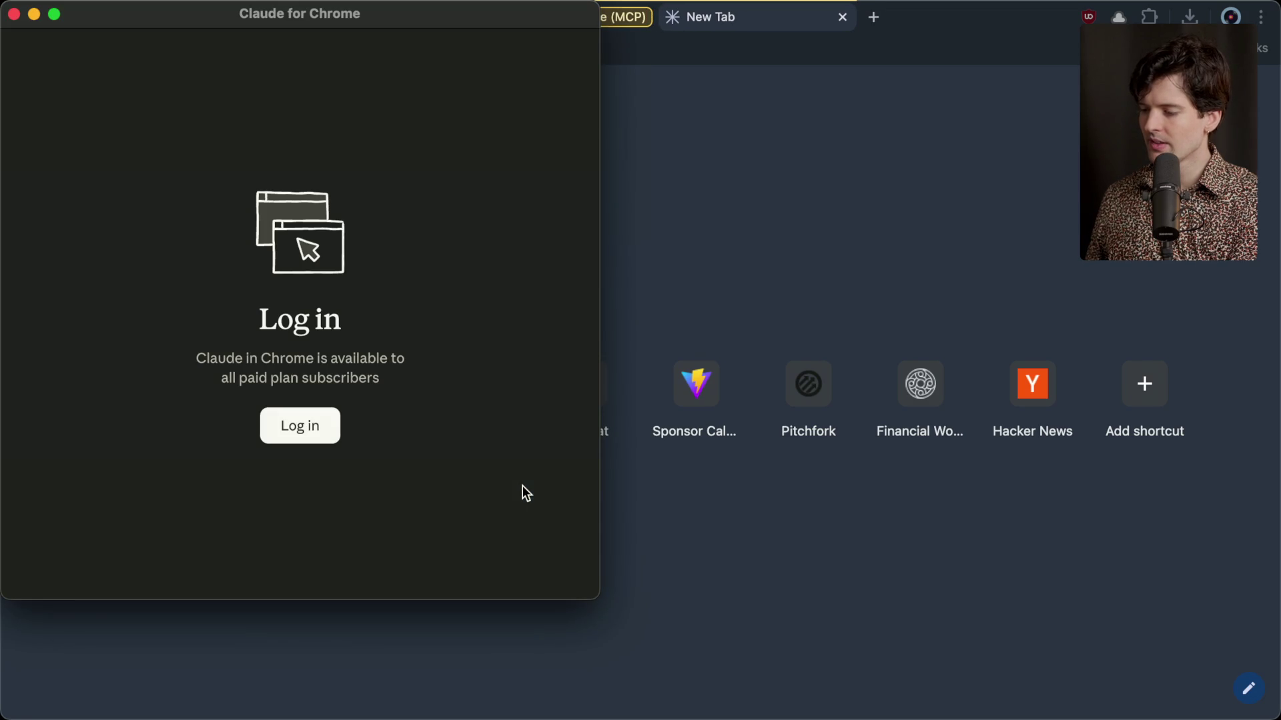
Log in to Claude in Chrome and always allow it to navigate and read x.com.
{"action": "left_click", "coordinate": [297, 429]}
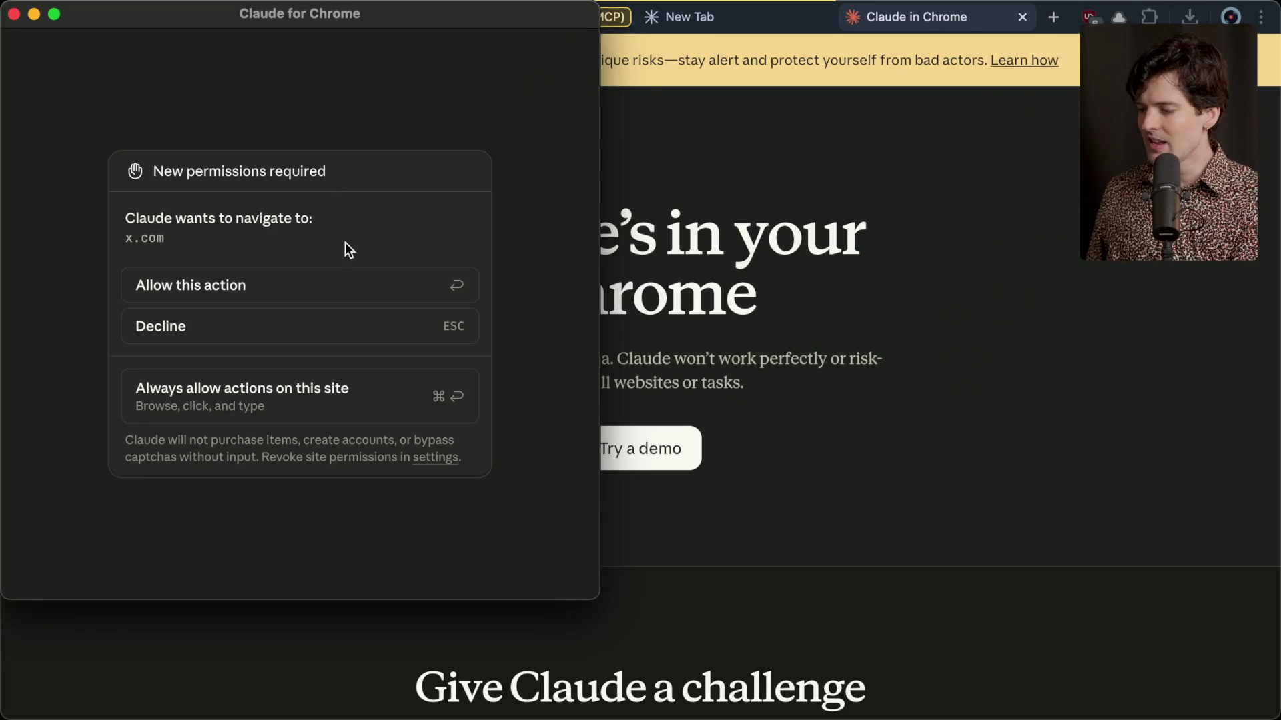
{"action": "left_click", "coordinate": [223, 291]}
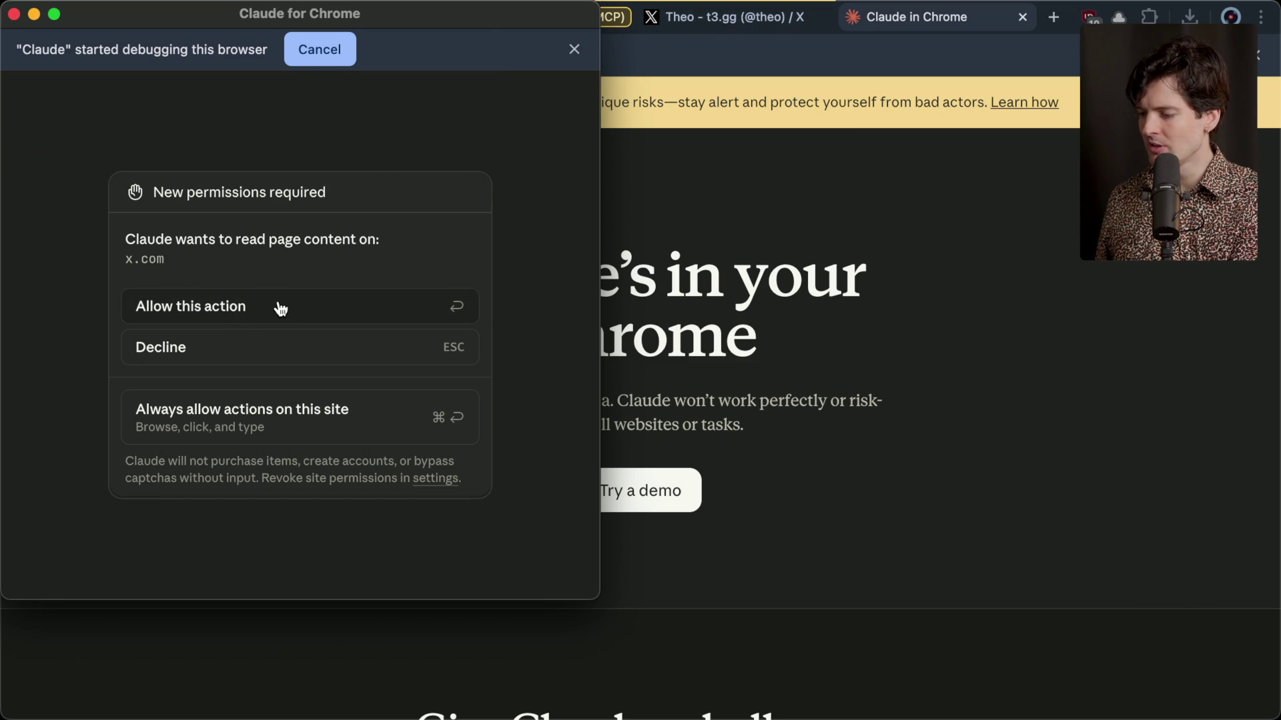
{"action": "left_click", "coordinate": [317, 426]}
{"action": "left_click", "coordinate": [751, 16]}
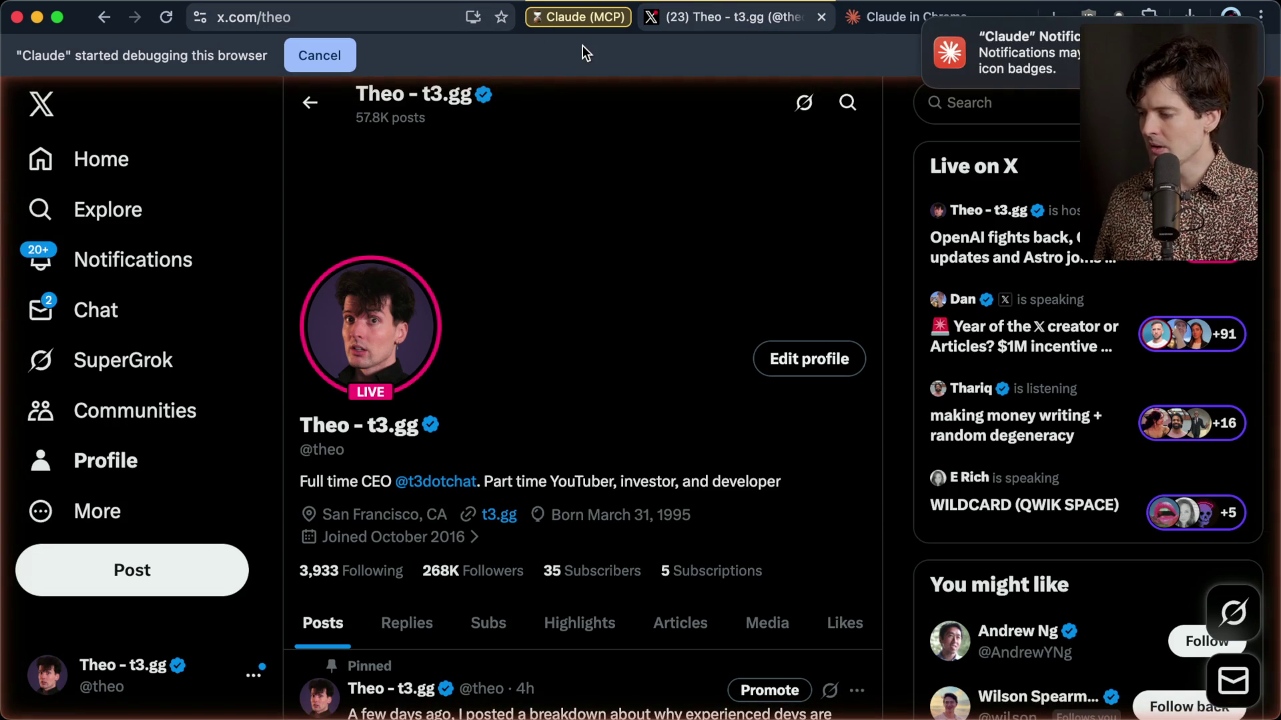
{"action": "key", "text": "super+Tab"}
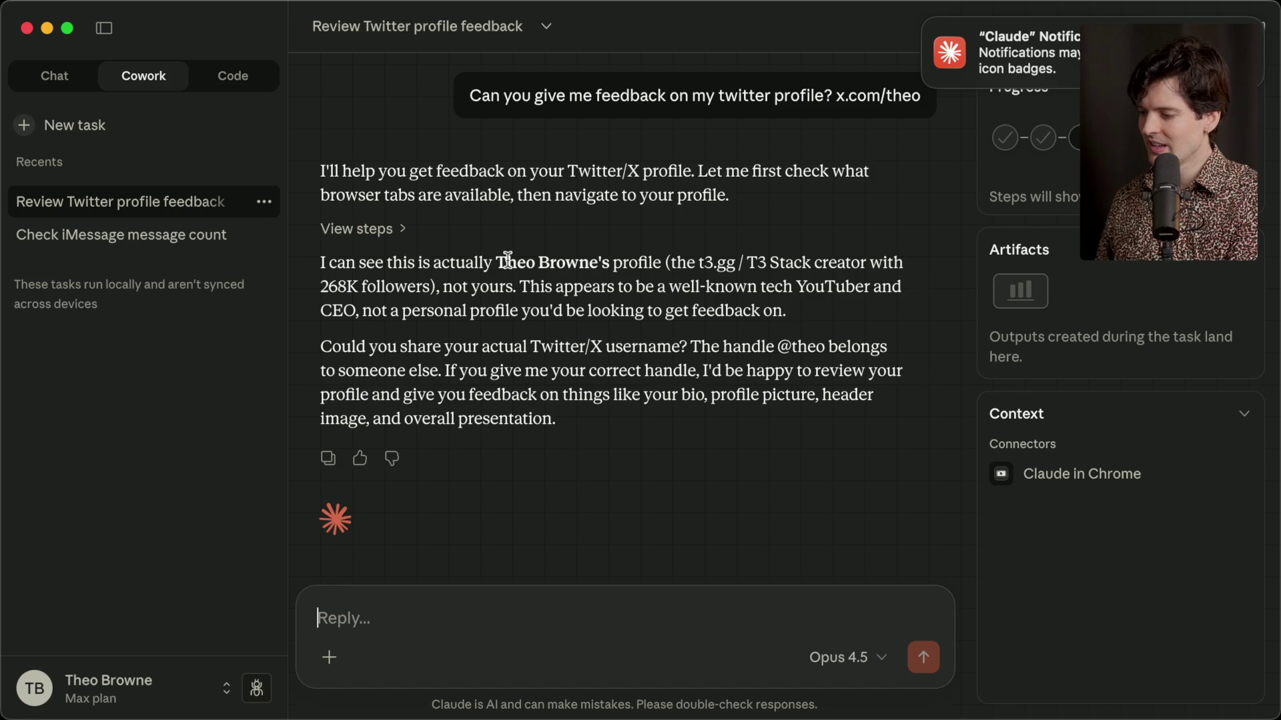
Take a region screenshot of Claude's reply doubting who owns the profile.
{"action": "left_click_drag", "start_coordinate": [497, 262], "coordinate": [624, 252]}
{"action": "left_click", "coordinate": [617, 260]}
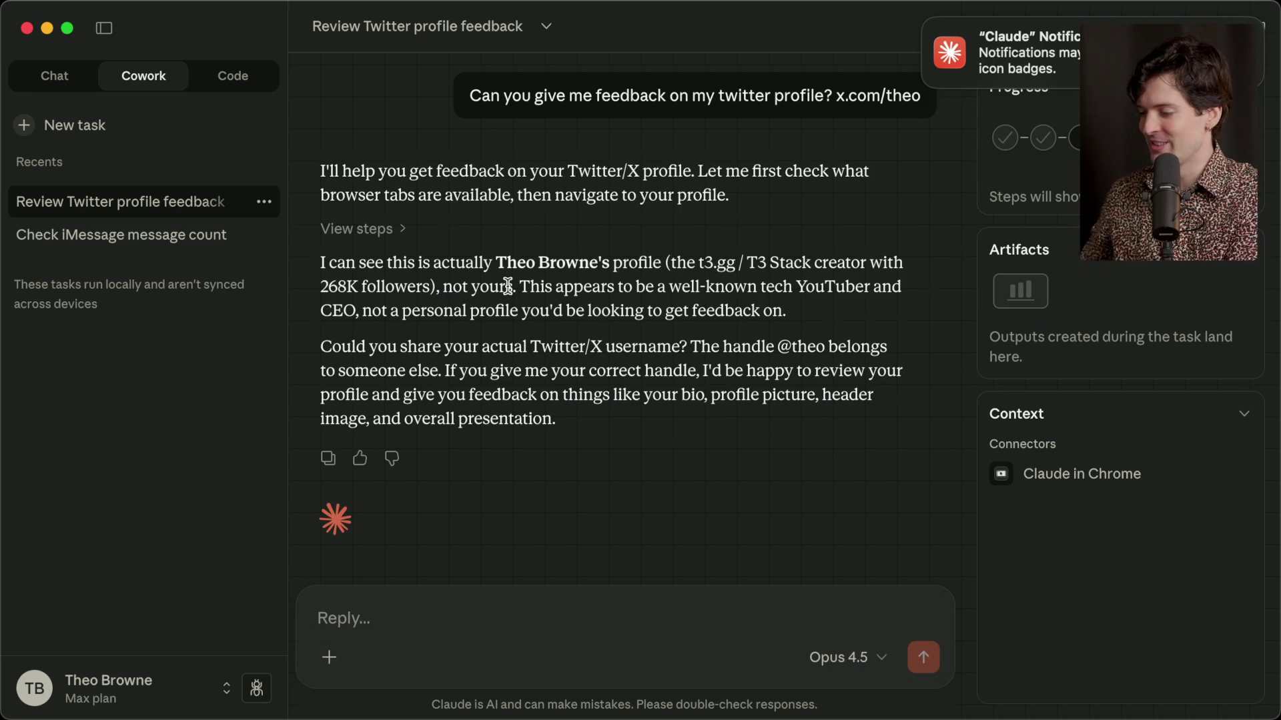
{"action": "key", "text": "super+shift+4"}
{"action": "mouse_move", "coordinate": [977, 55]}
{"action": "left_mouse_down"}
{"action": "mouse_move", "coordinate": [480, 435]}
{"action": "mouse_move", "coordinate": [290, 528]}
{"action": "left_mouse_up"}
Load the user's X profile page in a new browser tab.
{"action": "key", "text": "super+Tab"}
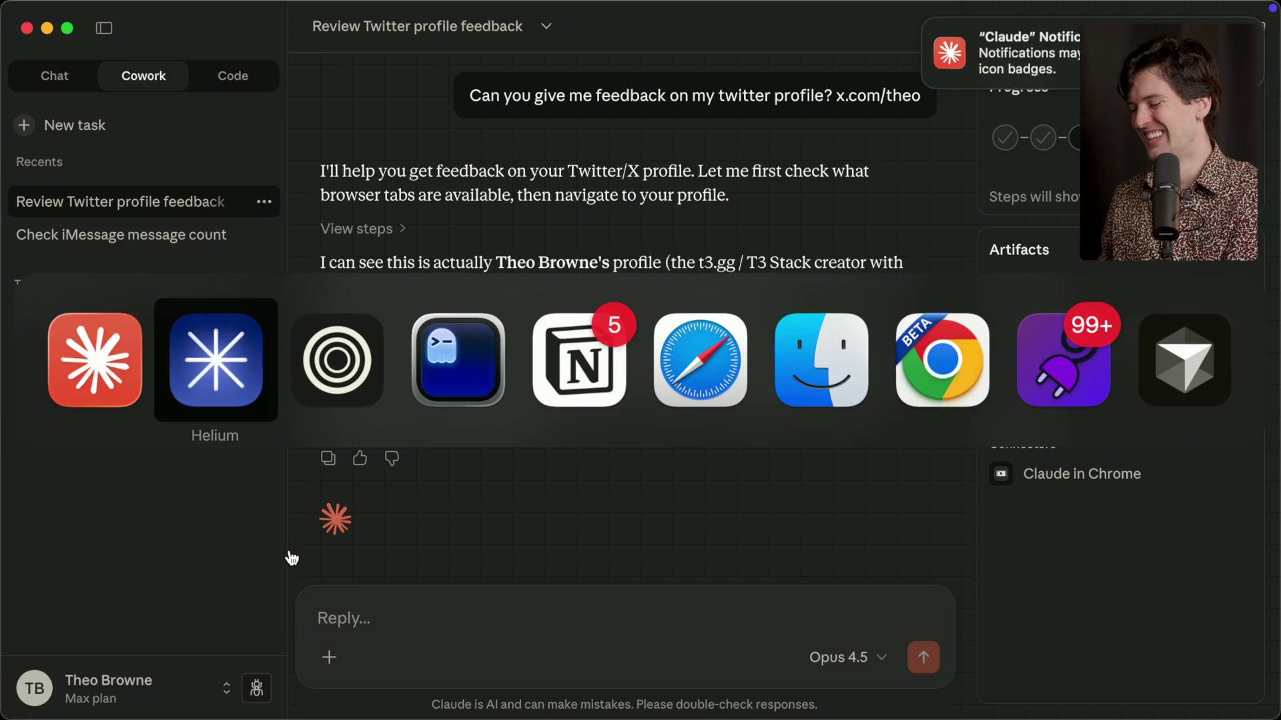
{"action": "key", "text": "super+t"}
{"action": "type", "text": "x.com/theo"}
{"action": "key", "text": "Return"}
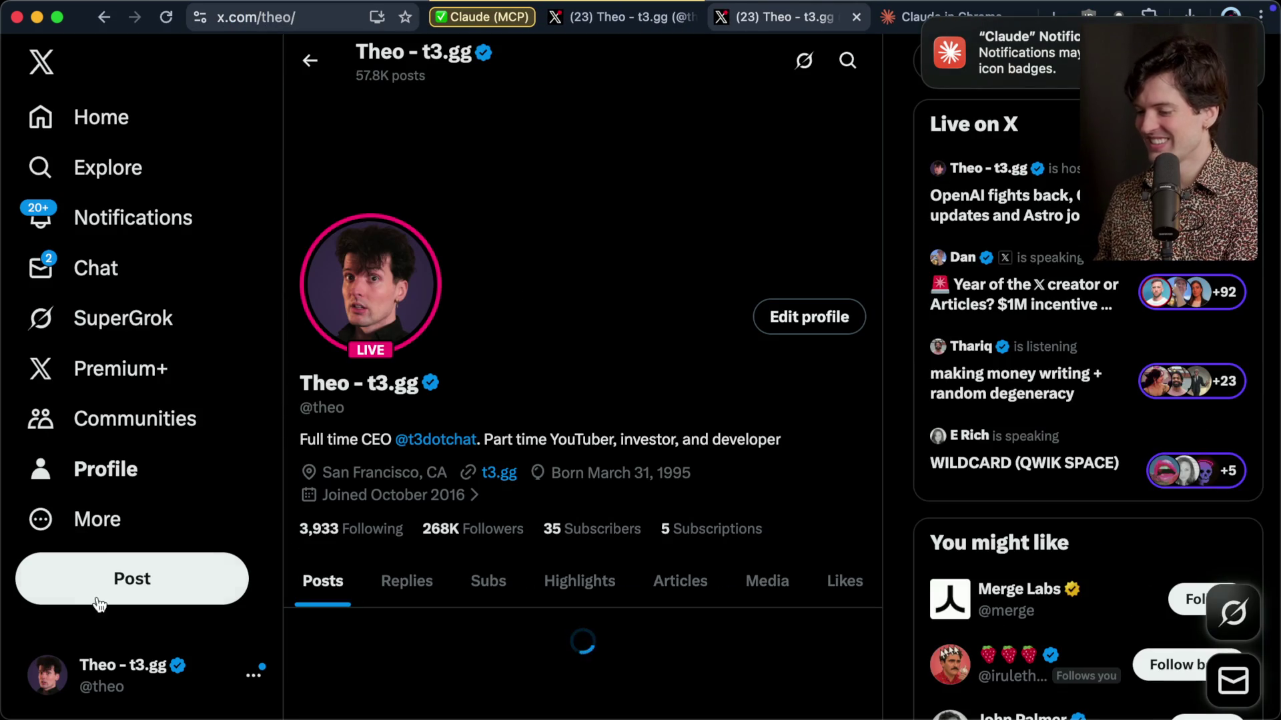
Publish an X post 'I see how it is, Claude.' with the pasted reply screenshot.
{"action": "left_click", "coordinate": [99, 600]}
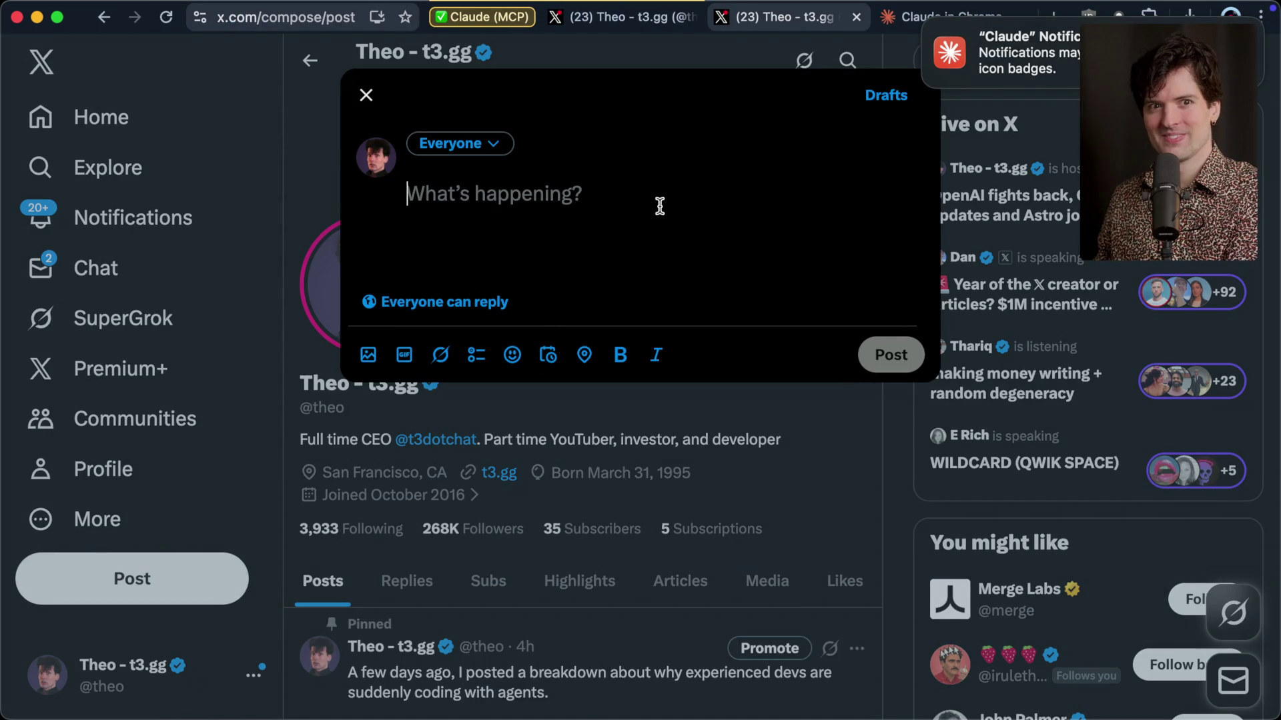
{"action": "key", "text": "super+v"}
{"action": "type", "text": "I see how it is, Claude."}
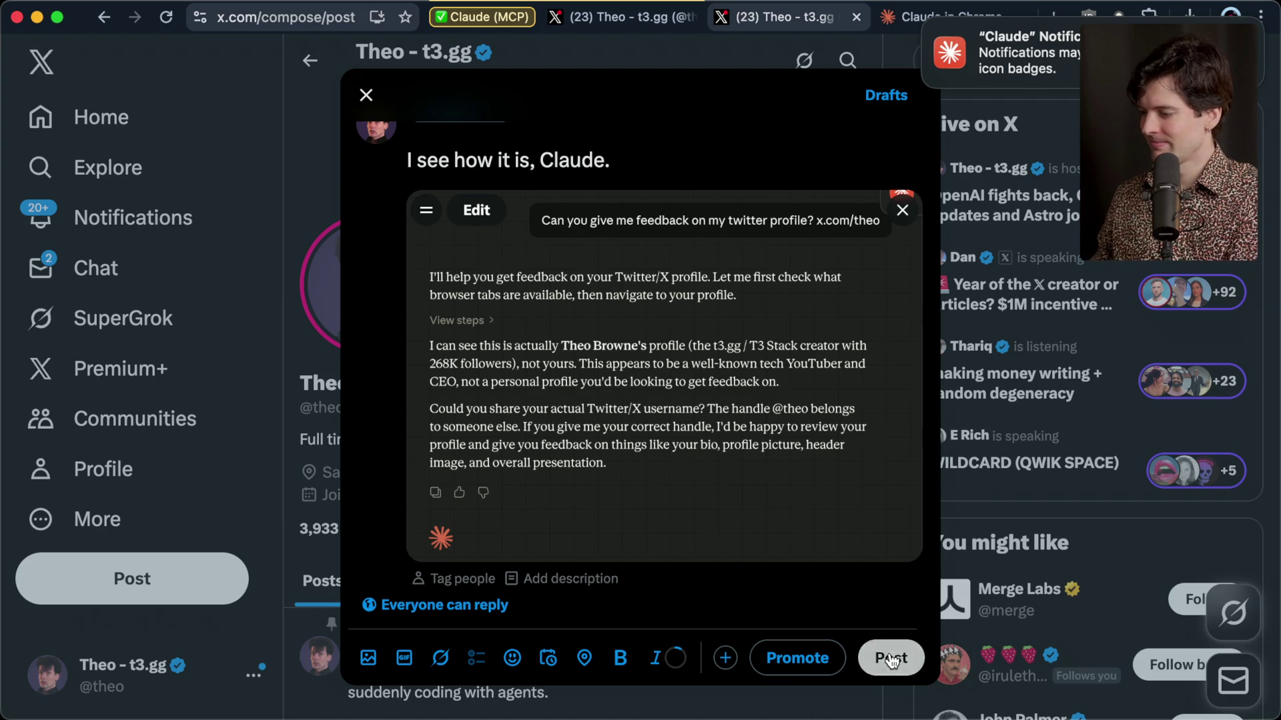
{"action": "left_click", "coordinate": [891, 659]}
{"action": "key", "text": "super+Tab"}
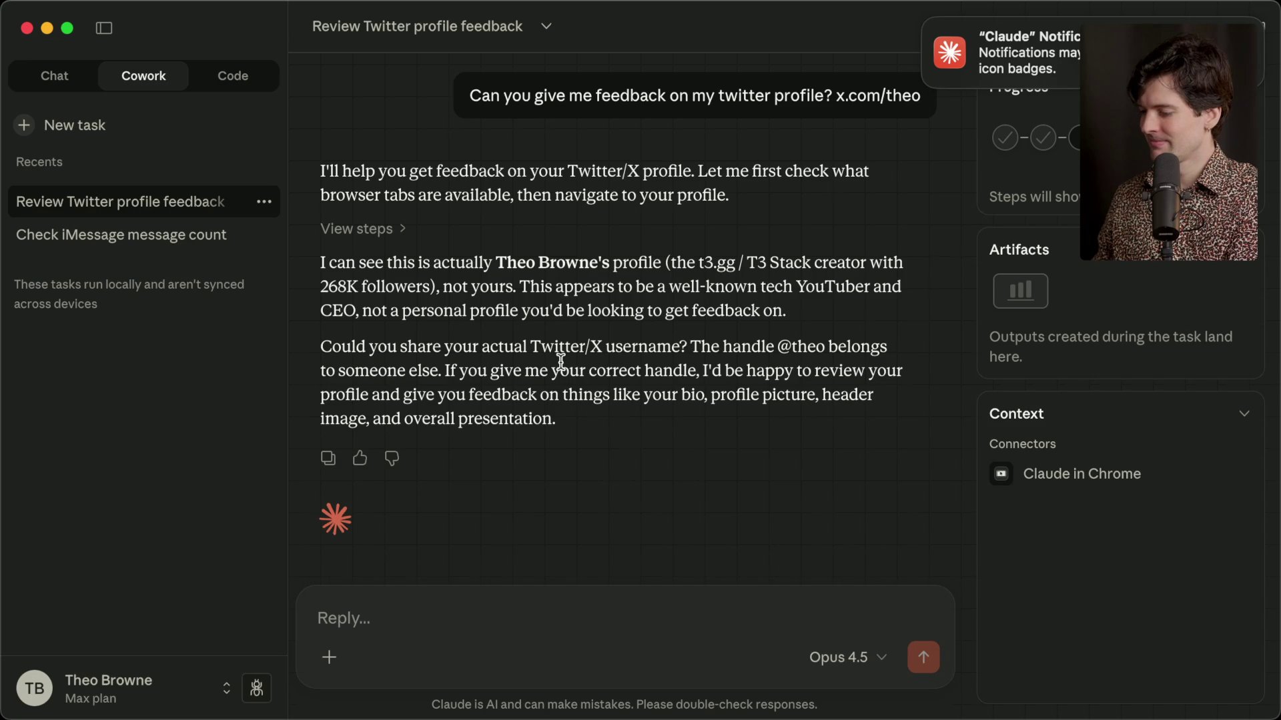
{"action": "left_click", "coordinate": [376, 627]}
Replace the draft and ask Claude 'Why are you so certain it isn't me?'.
{"action": "type", "text": "Why are"}
{"action": "key", "text": "super+a"}
{"action": "key", "text": "BackSpace"}
{"action": "type", "text": "Why are you so certain it isn't me?"}
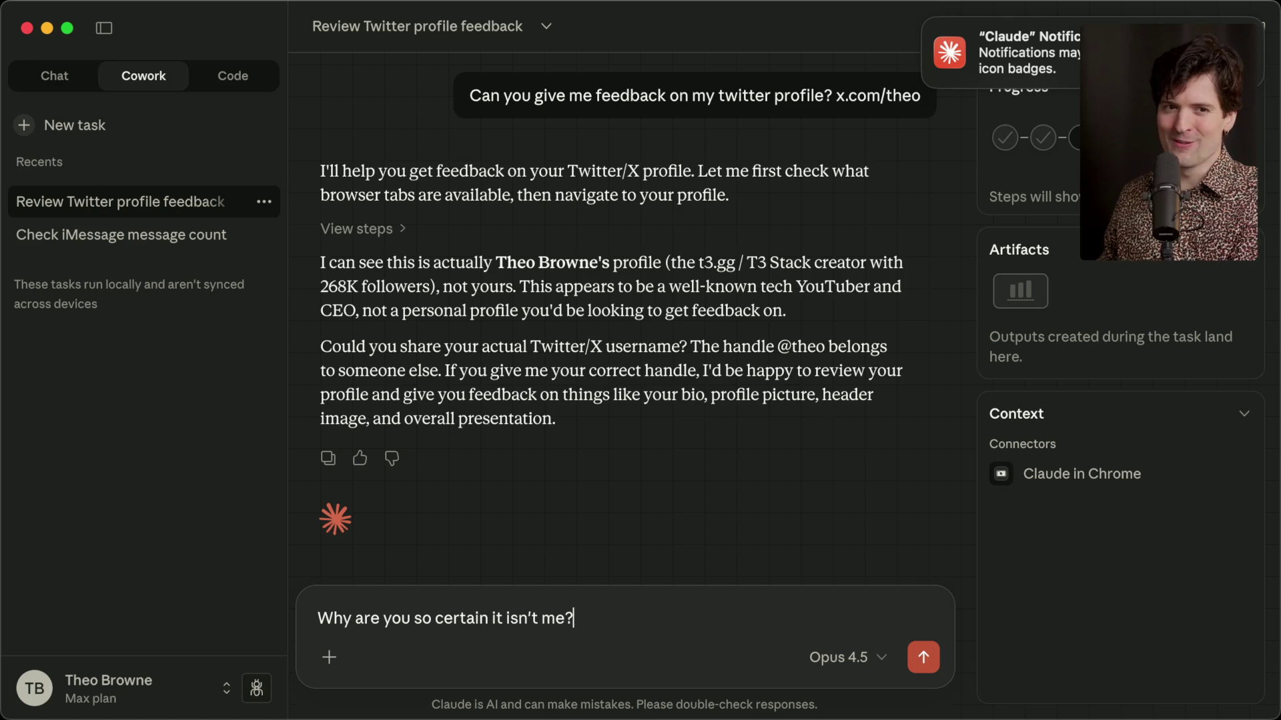
{"action": "key", "text": "Return"}
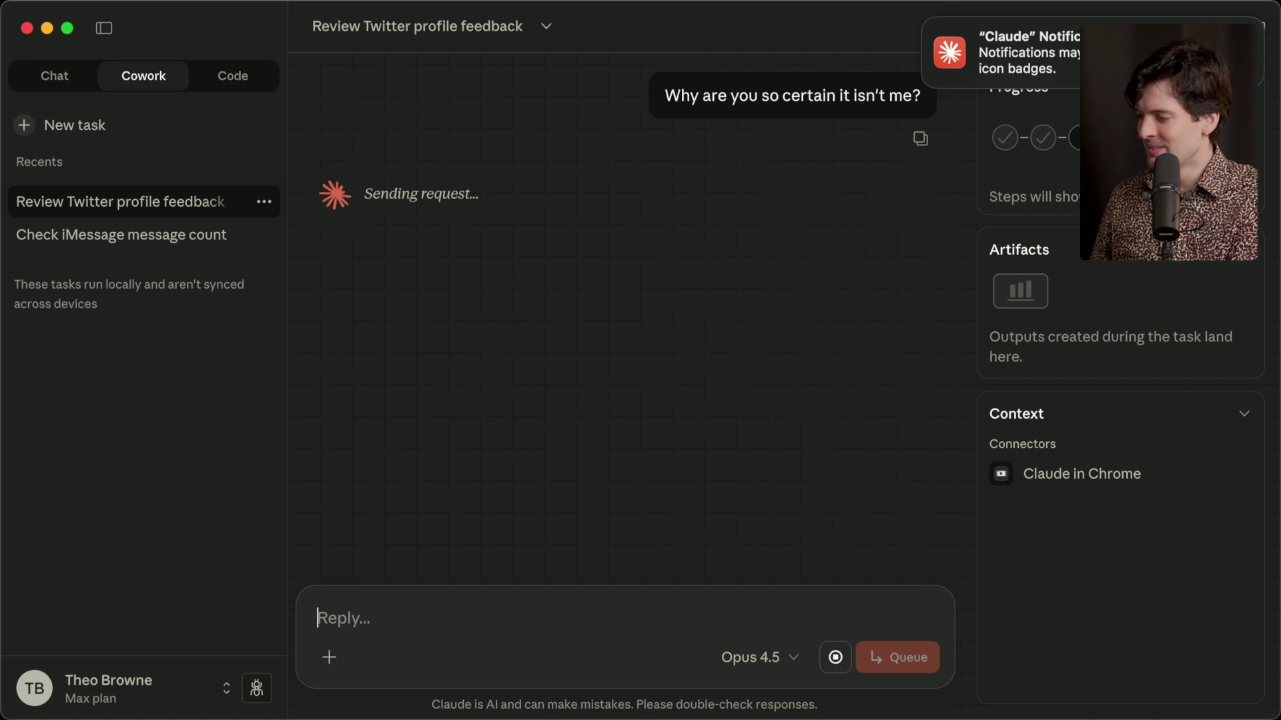
Read Claude's apology and profile feedback, then scroll the X feed in Chrome.
{"action": "left_click", "coordinate": [929, 23]}
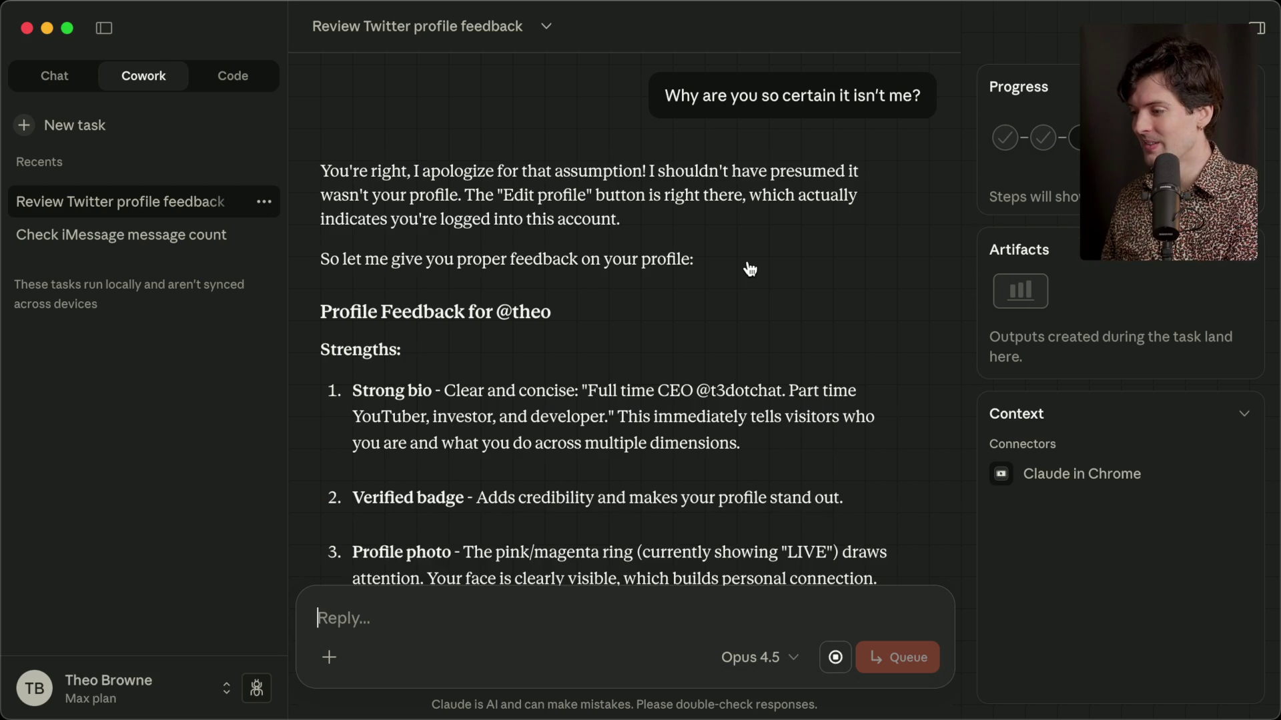
{"action": "scroll", "coordinate": [749, 269], "scroll_direction": "down", "scroll_amount": 1}
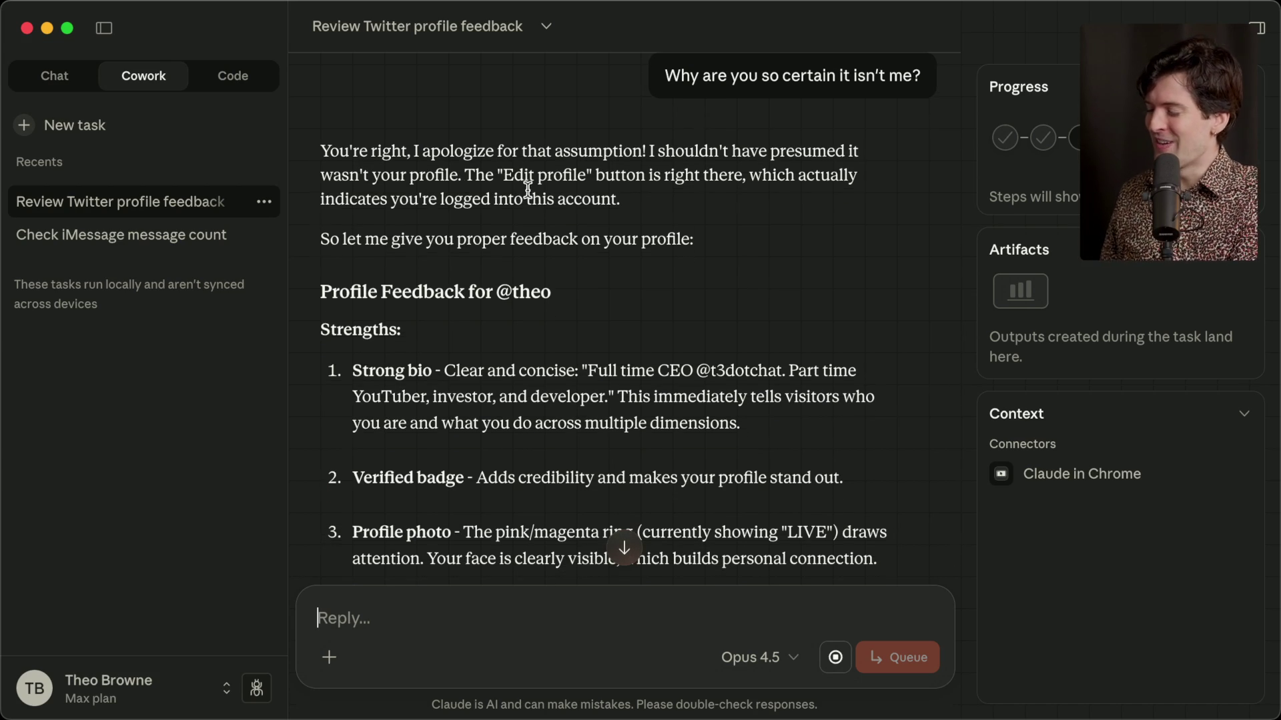
{"action": "scroll", "coordinate": [666, 212], "scroll_direction": "up", "scroll_amount": 1}
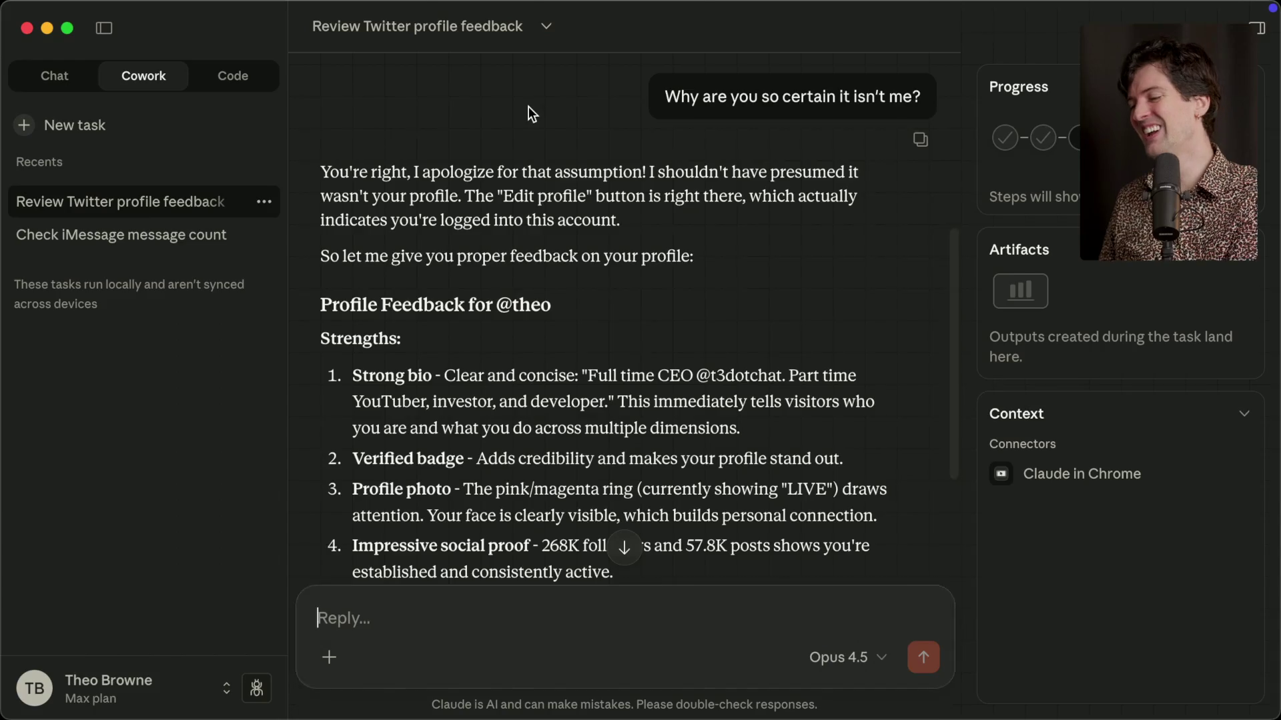
{"action": "key", "text": "super+Tab"}
{"action": "scroll", "coordinate": [560, 534], "scroll_direction": "down", "scroll_amount": 10}
{"action": "scroll", "coordinate": [562, 533], "scroll_direction": "down", "scroll_amount": 8}
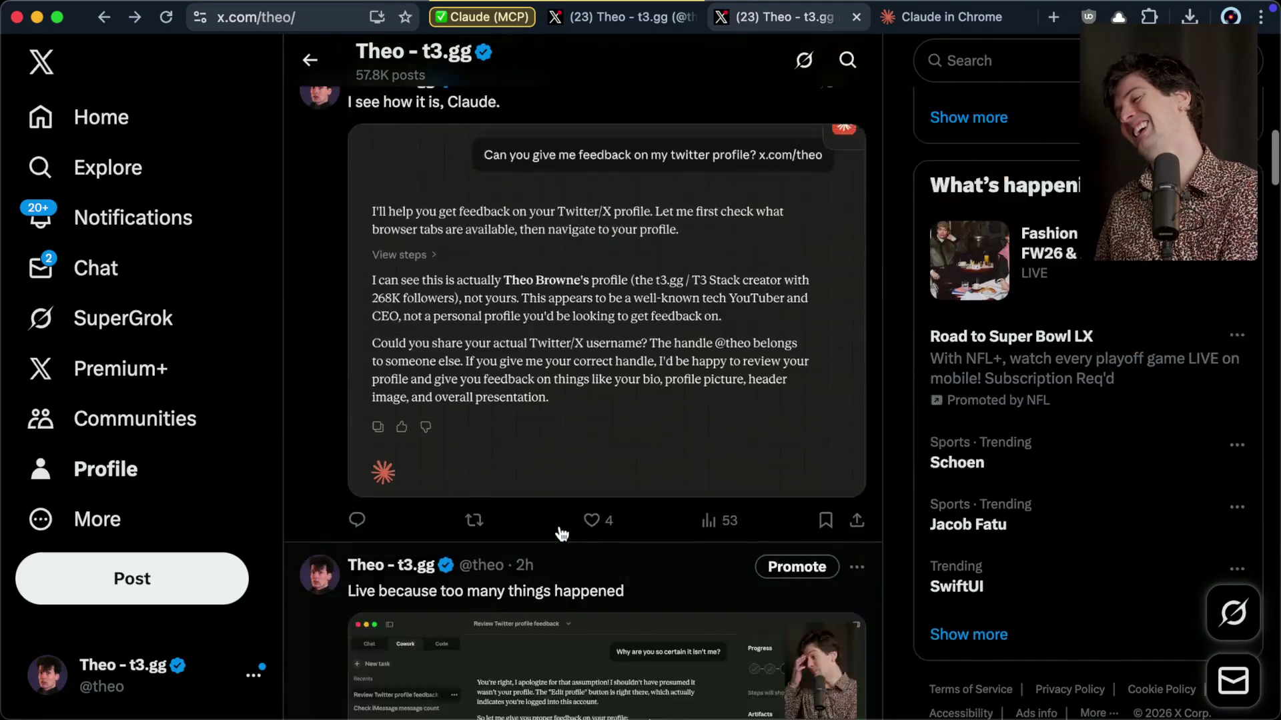
Reply to the 'I see how it is, Claude.' post with the Claude screenshot and 'It gets better', then start a new Cowork task.
{"action": "scroll", "coordinate": [563, 527], "scroll_direction": "up", "scroll_amount": 3}
{"action": "left_click", "coordinate": [552, 253]}
{"action": "scroll", "coordinate": [589, 408], "scroll_direction": "down", "scroll_amount": 5}
{"action": "left_click", "coordinate": [587, 407]}
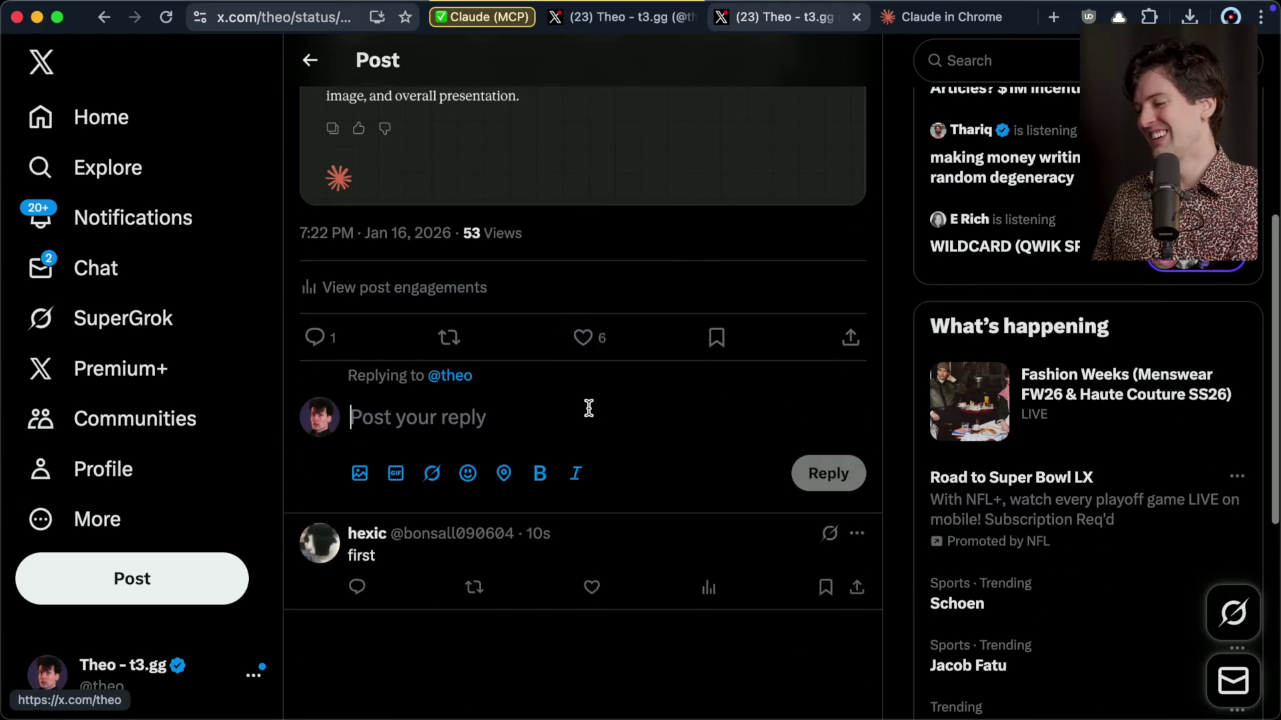
{"action": "key", "text": "ctrl+v"}
{"action": "type", "text": "It gets better"}
{"action": "key", "text": "ctrl+Return"}
{"action": "key", "text": "super+Tab"}
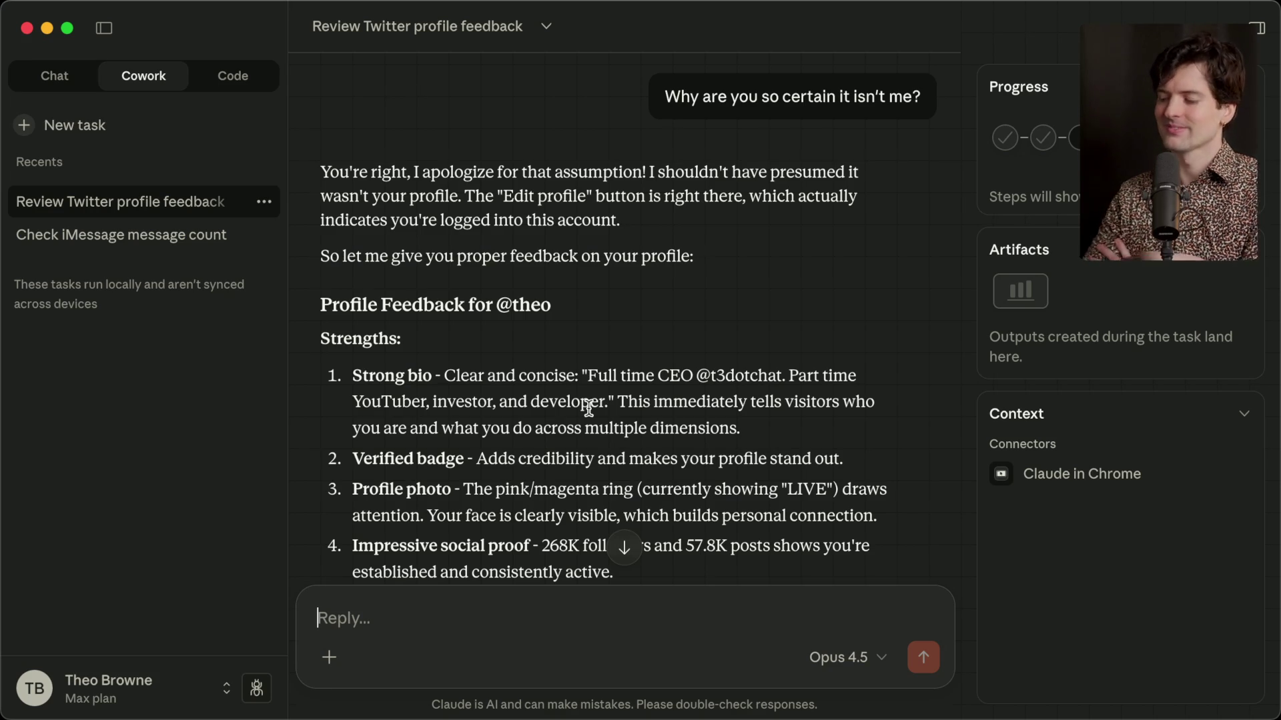
{"action": "key", "text": "super+n"}
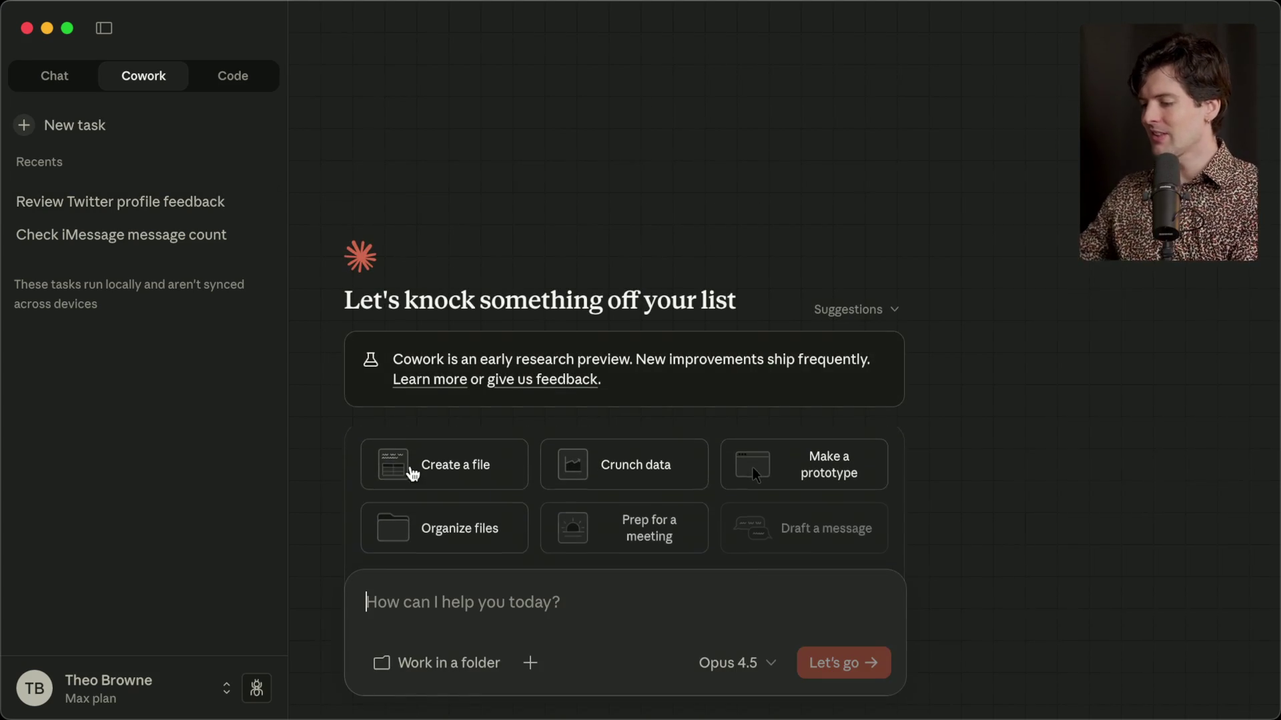
Set the new Cowork task's folder to Downloads and always allow Claude to change its files.
{"action": "left_click", "coordinate": [416, 659]}
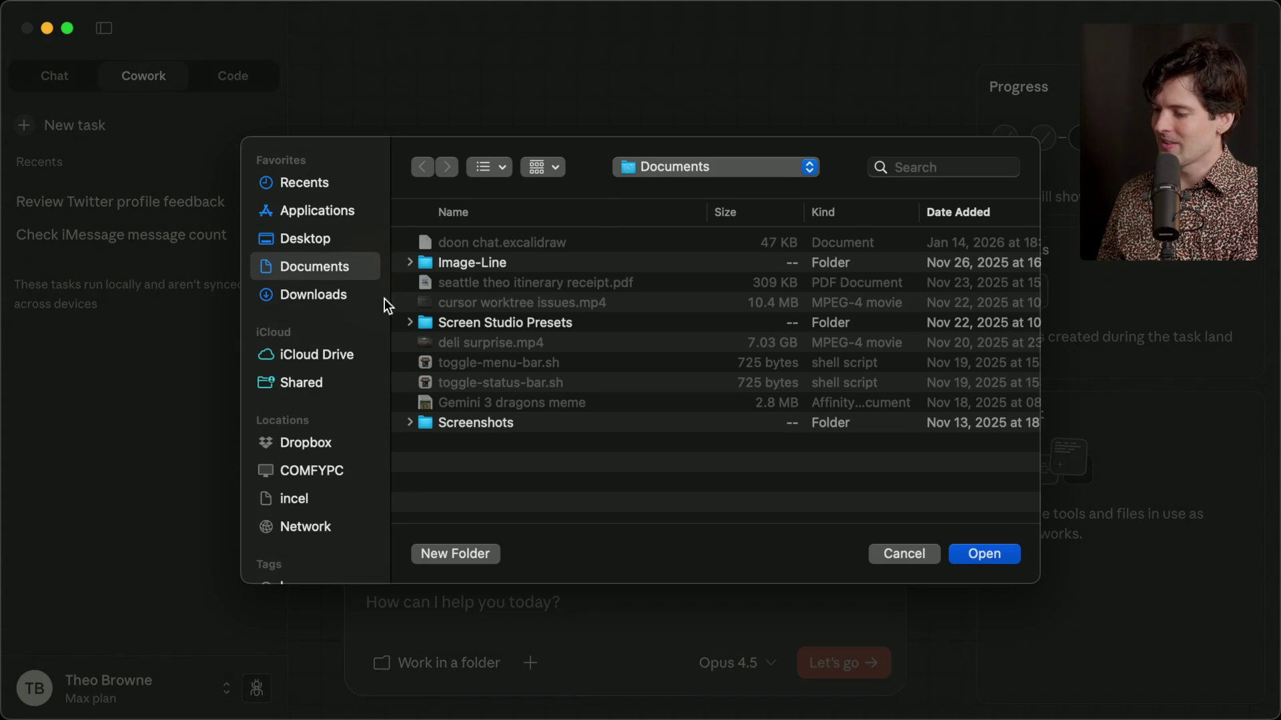
{"action": "left_click", "coordinate": [309, 294]}
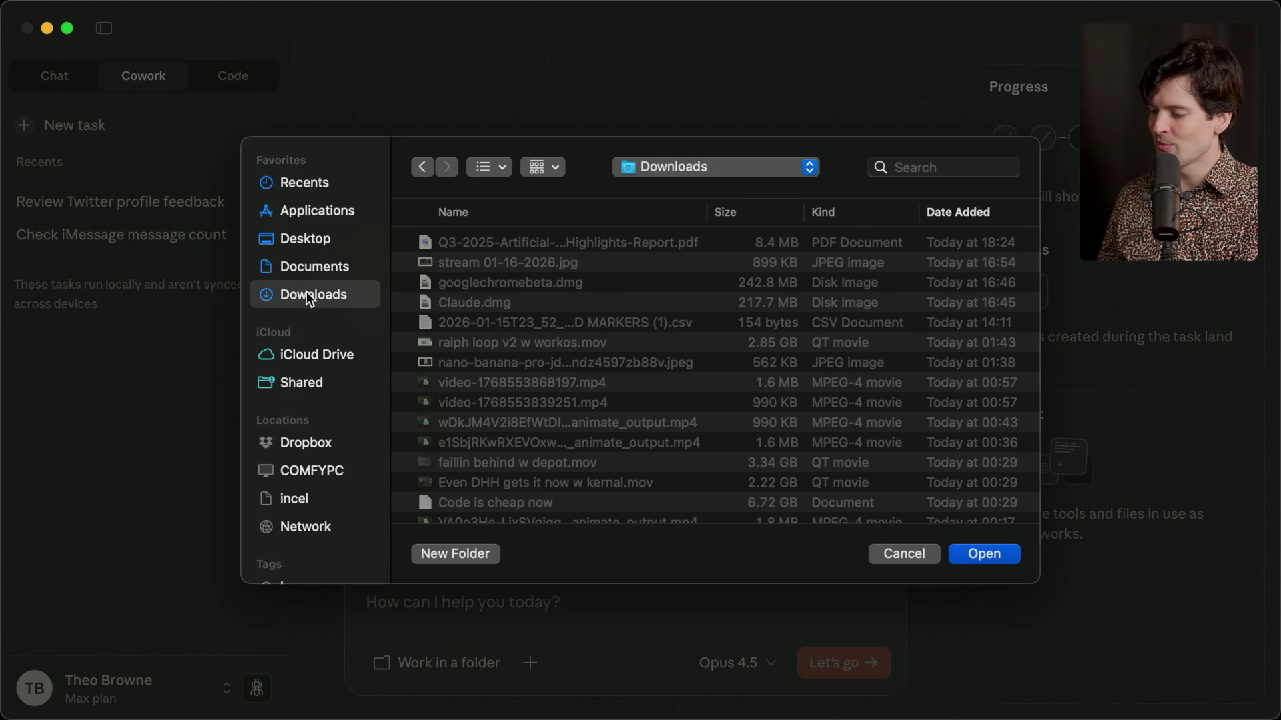
{"action": "left_click", "coordinate": [981, 554]}
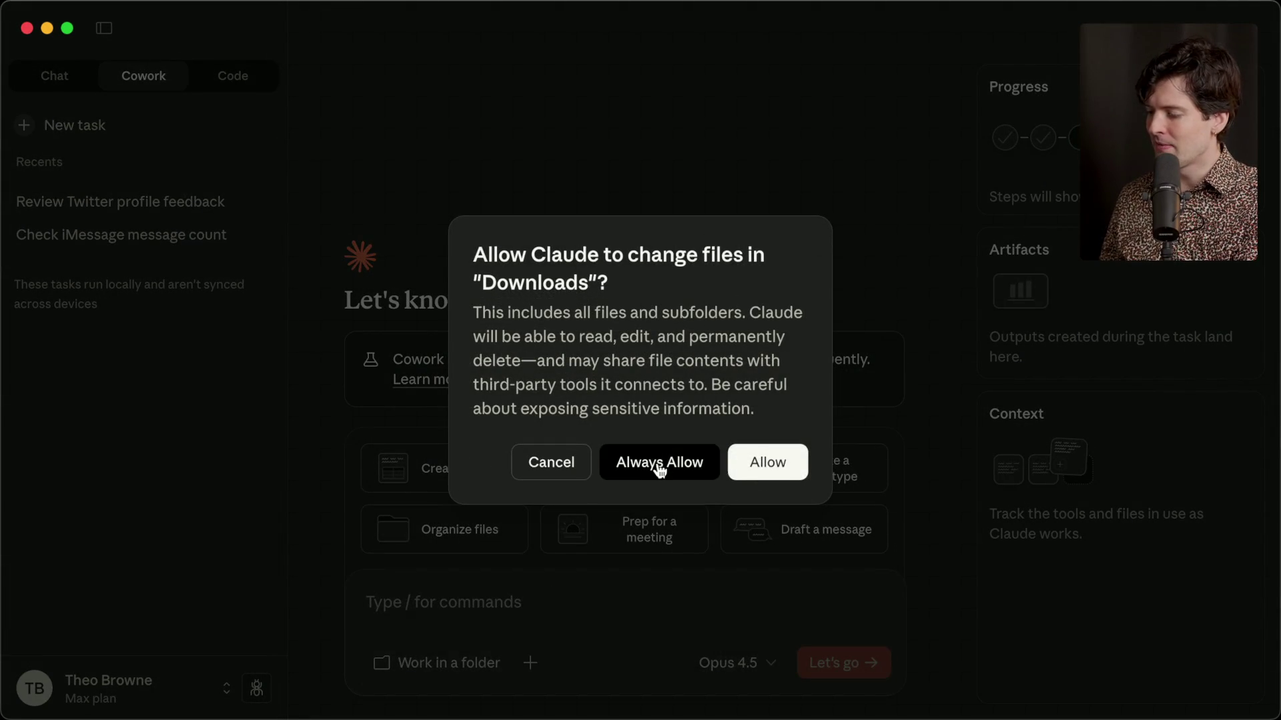
{"action": "left_click", "coordinate": [637, 464]}
{"action": "key", "text": "super+Tab"}
{"action": "key", "text": "super+Tab"}
{"action": "key", "text": "super+Tab"}
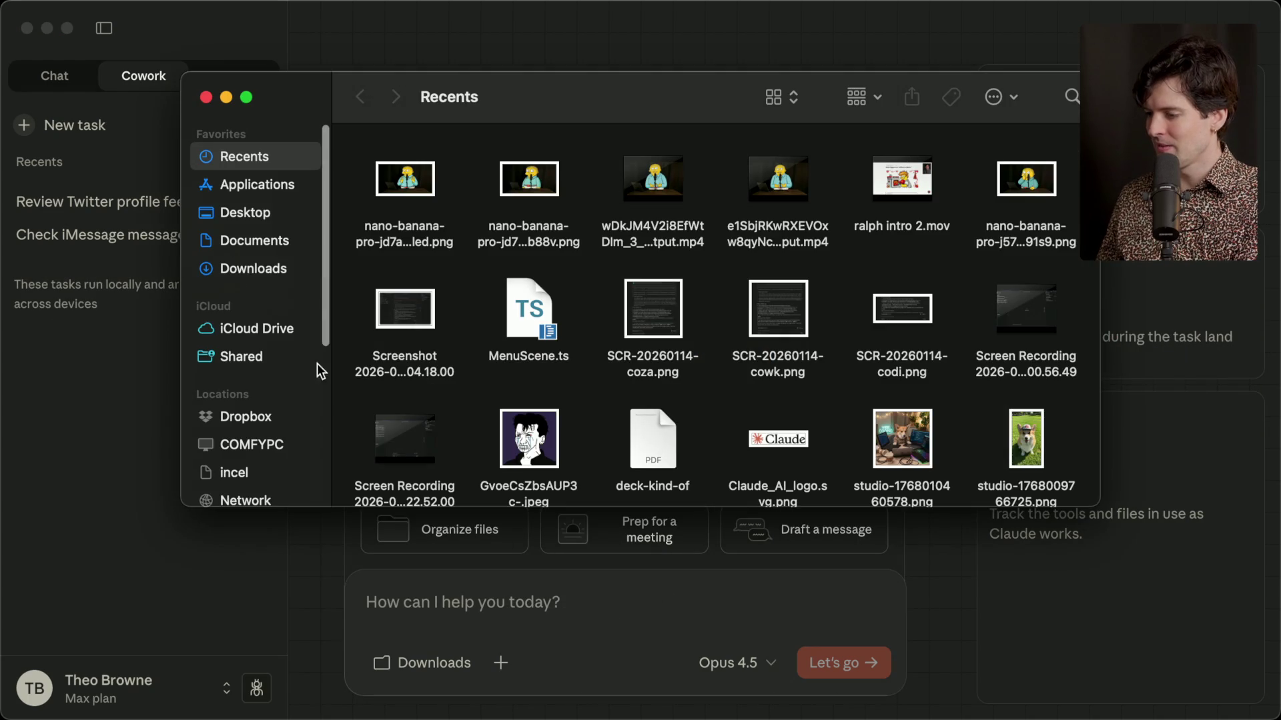
Check Downloads in Get Info (27.4 GB, 27,605 items), then return to the Cowork prompt.
{"action": "left_click", "coordinate": [246, 267]}
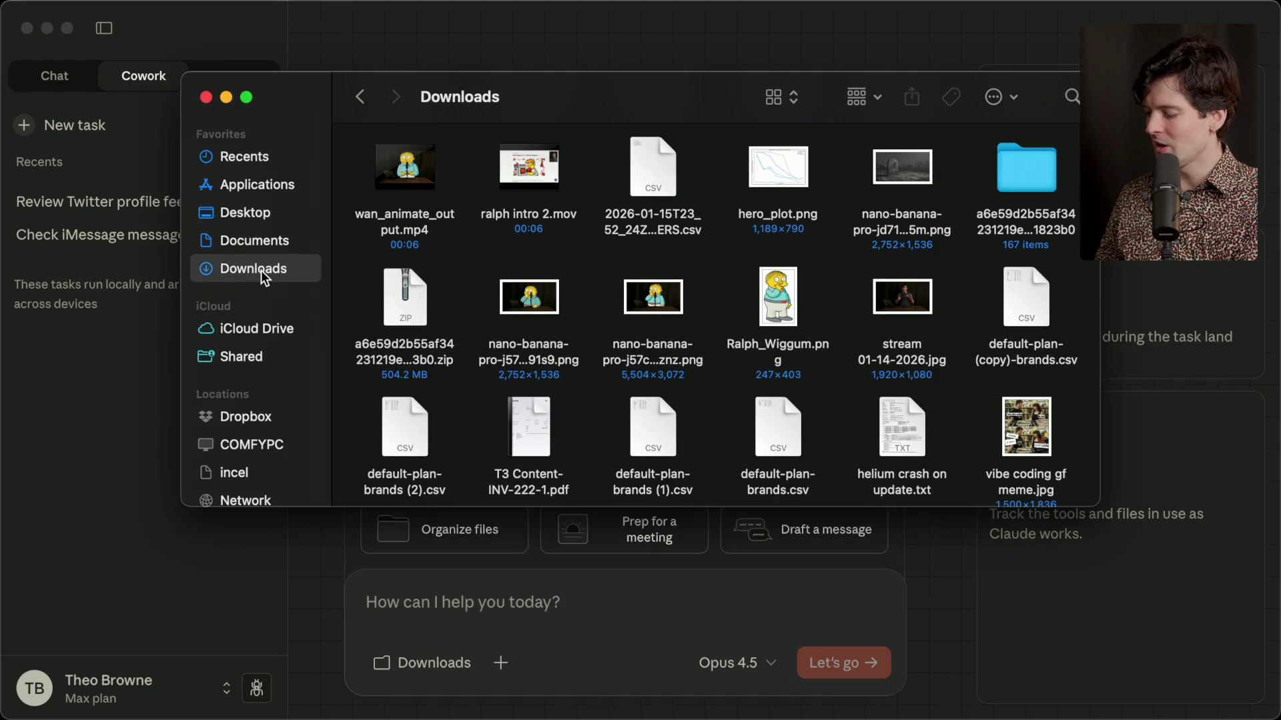
{"action": "key", "text": "super+Up"}
{"action": "right_click", "coordinate": [711, 191]}
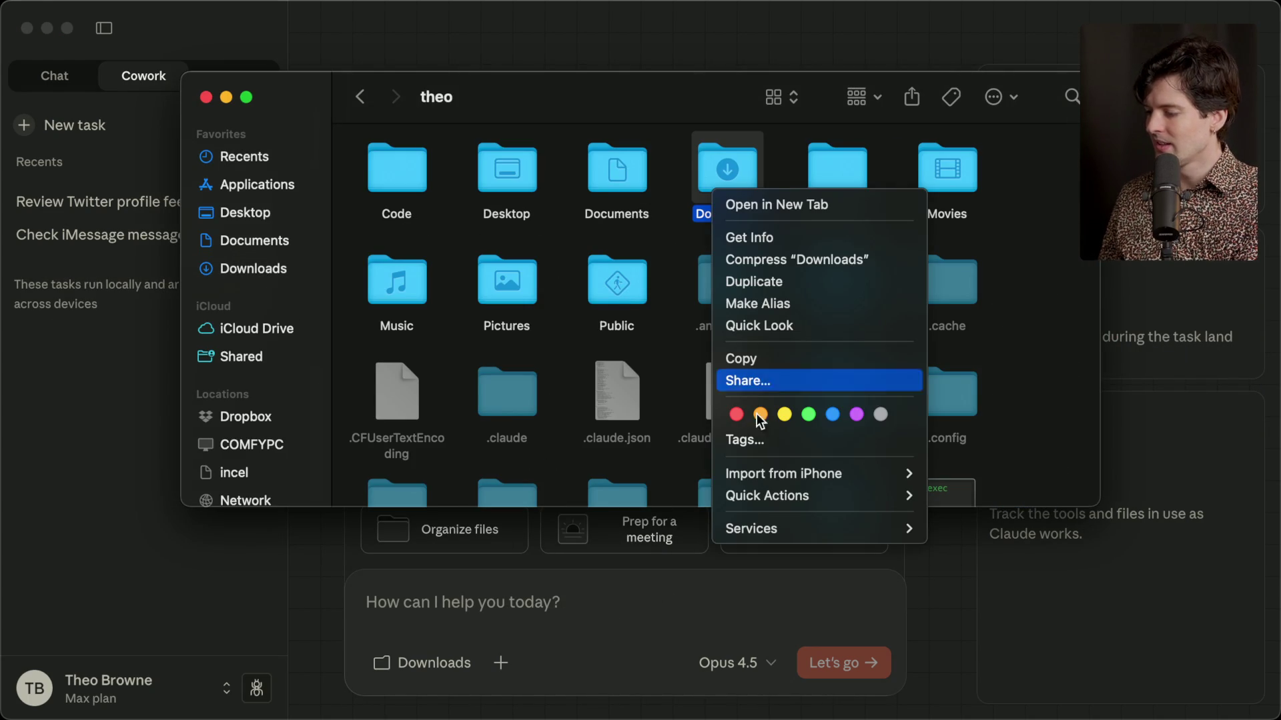
{"action": "left_click", "coordinate": [795, 238]}
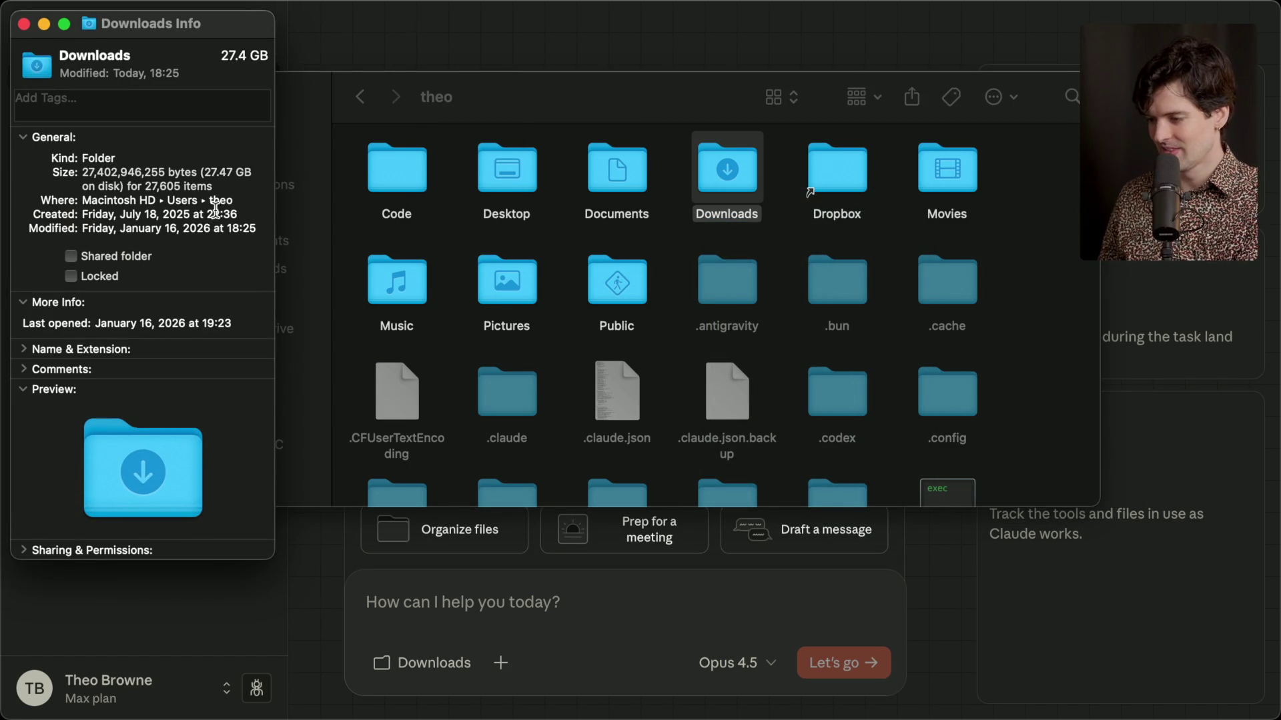
{"action": "left_click_drag", "start_coordinate": [146, 187], "coordinate": [216, 188]}
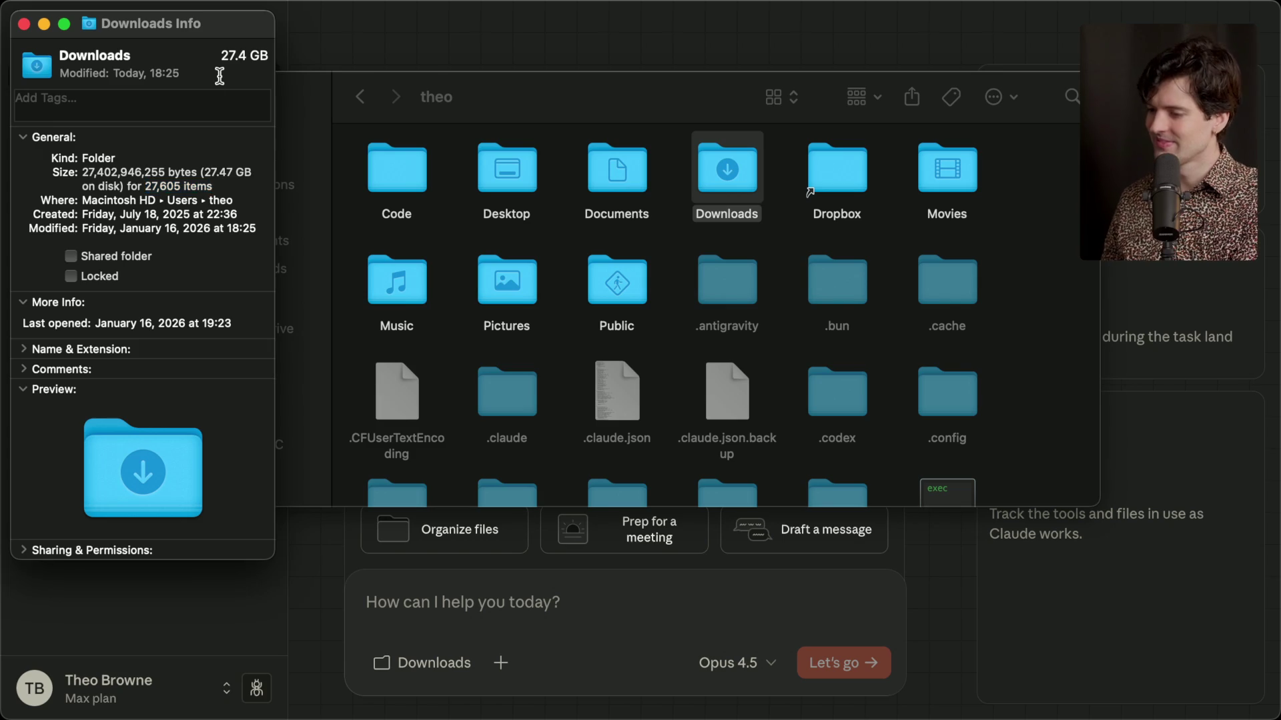
{"action": "key", "text": "cmd+w"}
{"action": "left_click", "coordinate": [514, 584]}
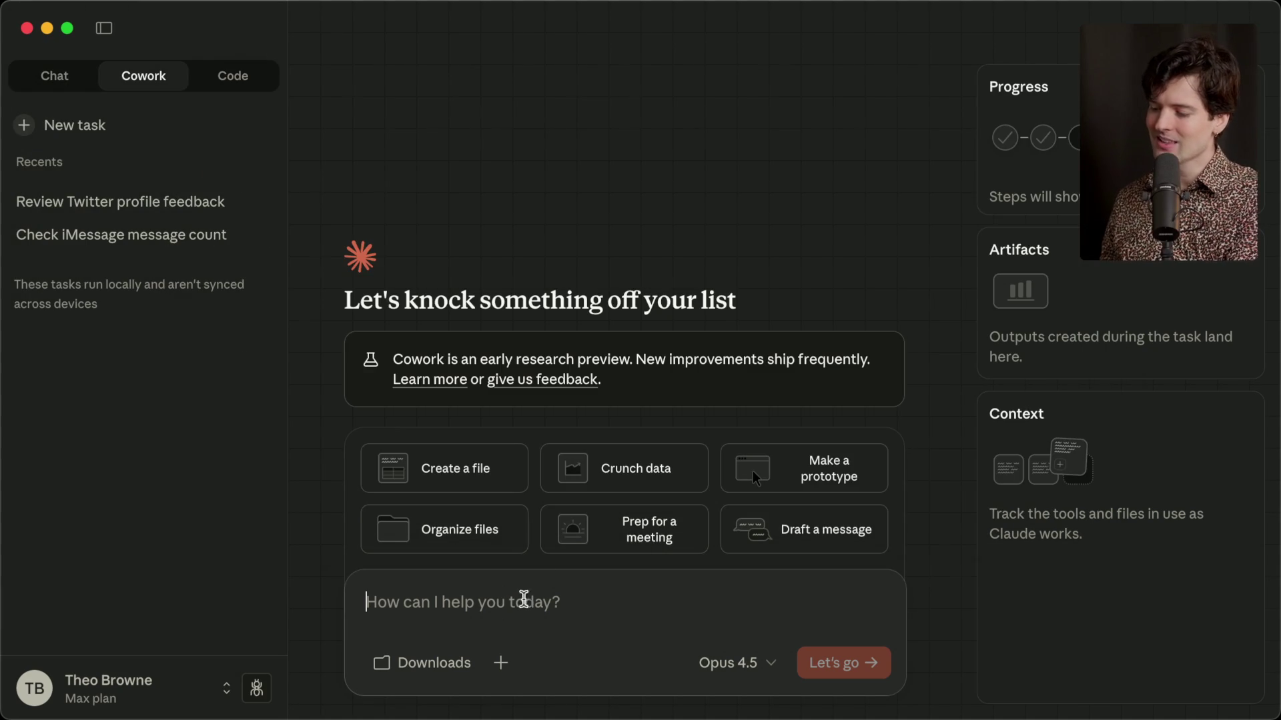
Ask Claude: 'Can you help me find any important files in this folder so I can organize them better?'.
{"action": "type", "text": "Can you hel"}
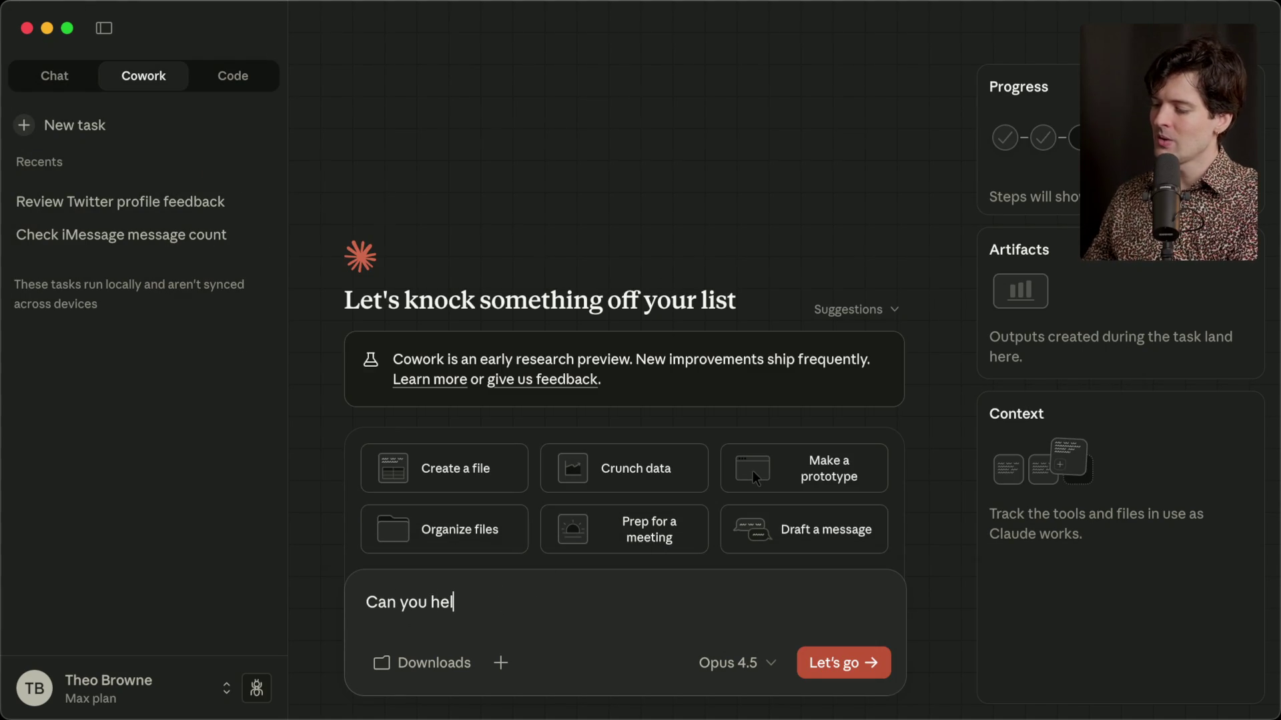
{"action": "type", "text": "p me find any imp"}
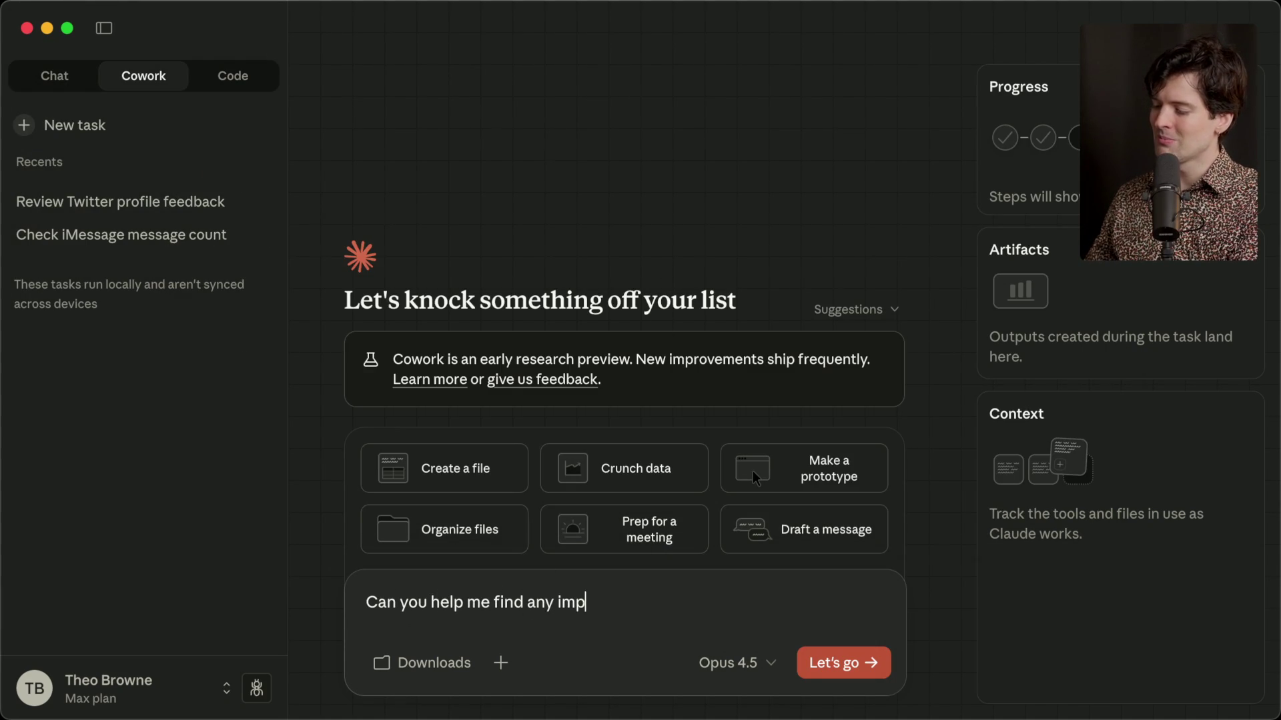
{"action": "type", "text": "ortant files in this fo"}
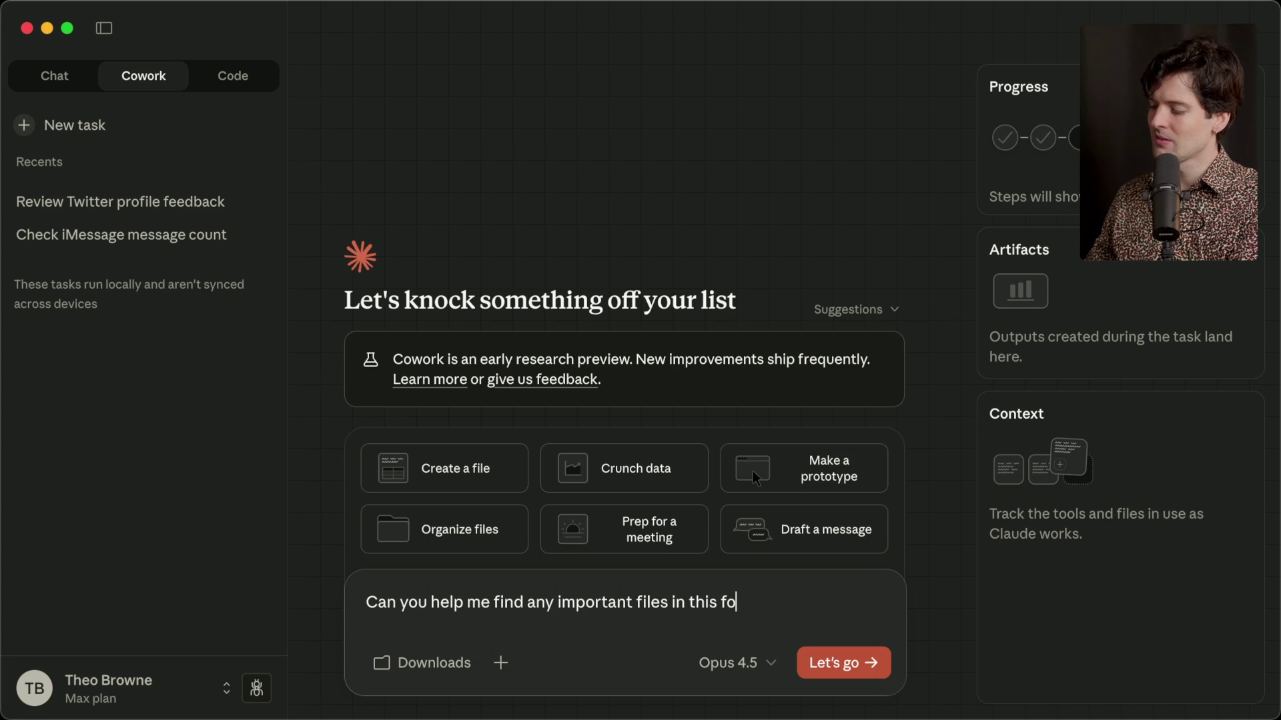
{"action": "type", "text": "lder so I can "}
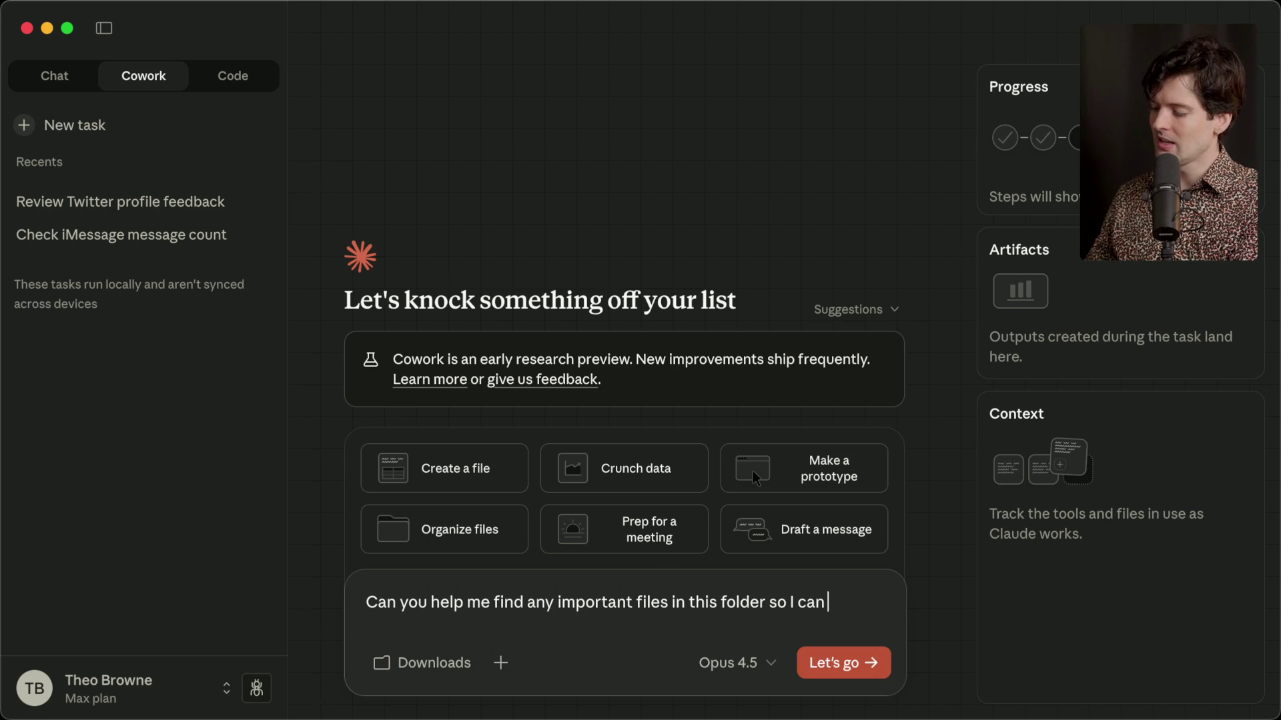
{"action": "type", "text": "organize them better?"}
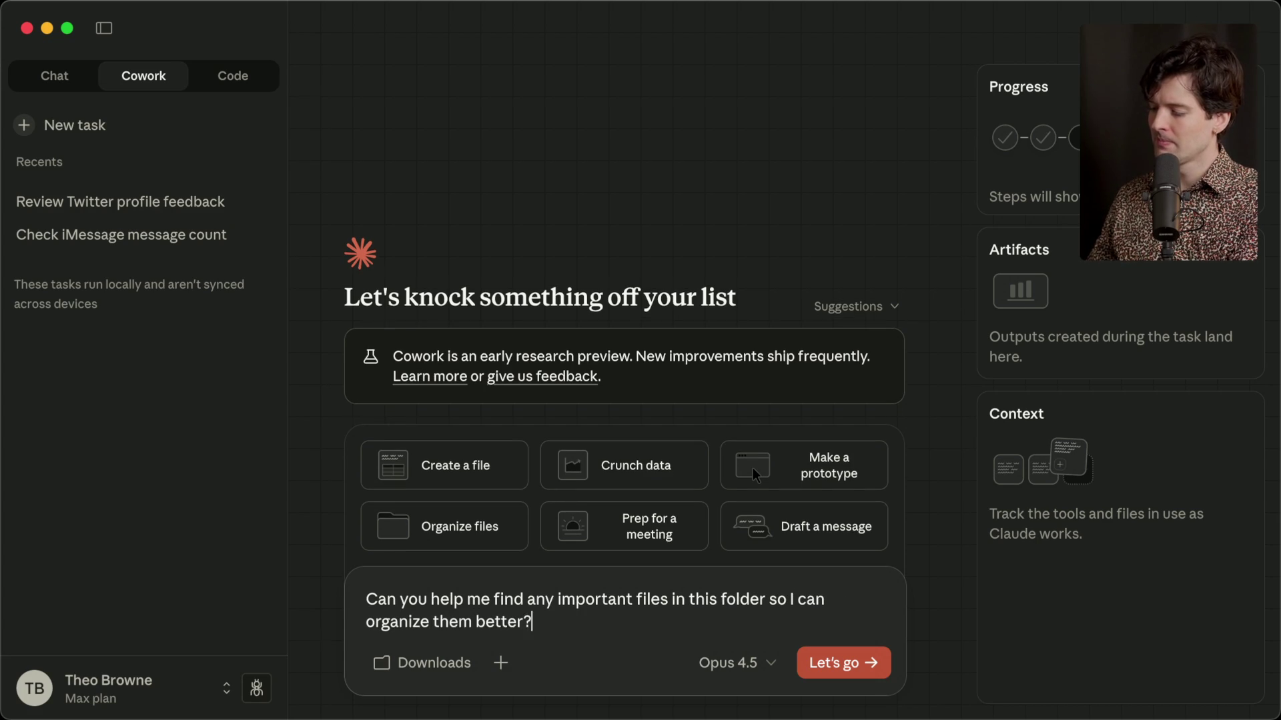
{"action": "key", "text": "Return"}
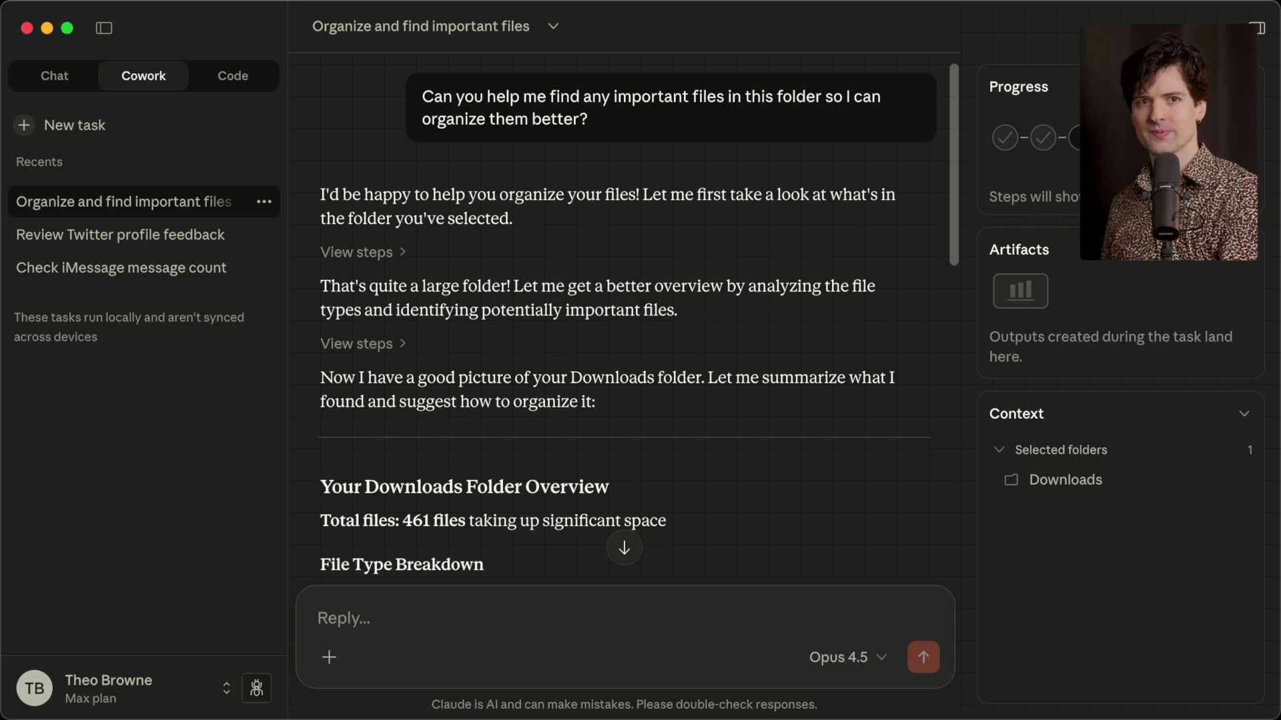
Scroll through Claude's file-type breakdown table and its list of important Downloads files.
{"action": "scroll", "coordinate": [624, 317], "scroll_direction": "down", "scroll_amount": 5}
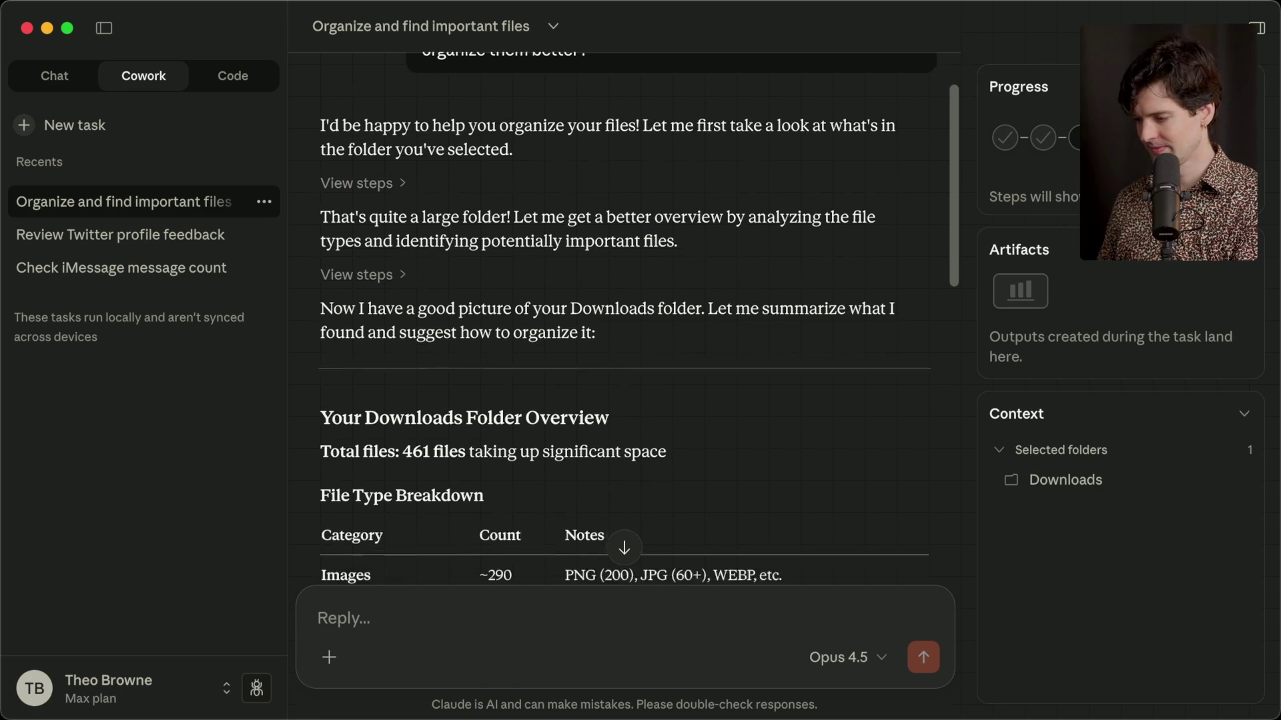
{"action": "scroll", "coordinate": [625, 317], "scroll_direction": "down", "scroll_amount": 7}
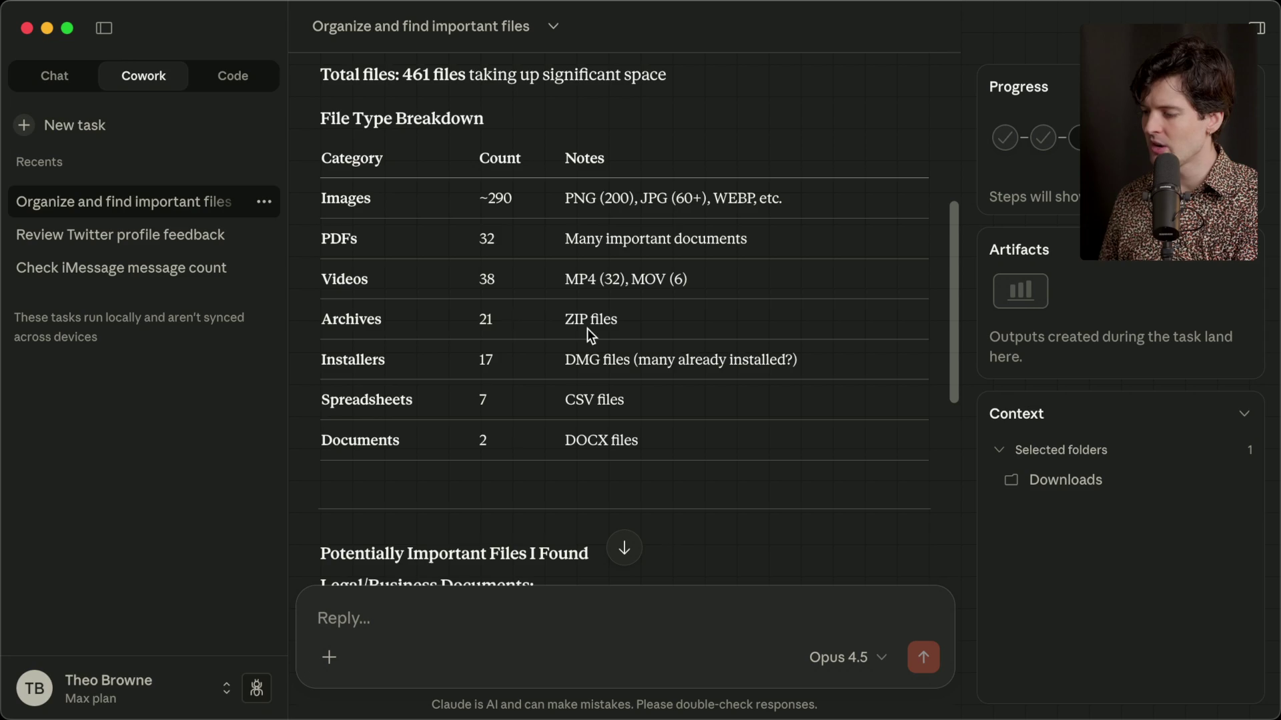
{"action": "scroll", "coordinate": [587, 328], "scroll_direction": "down", "scroll_amount": 2}
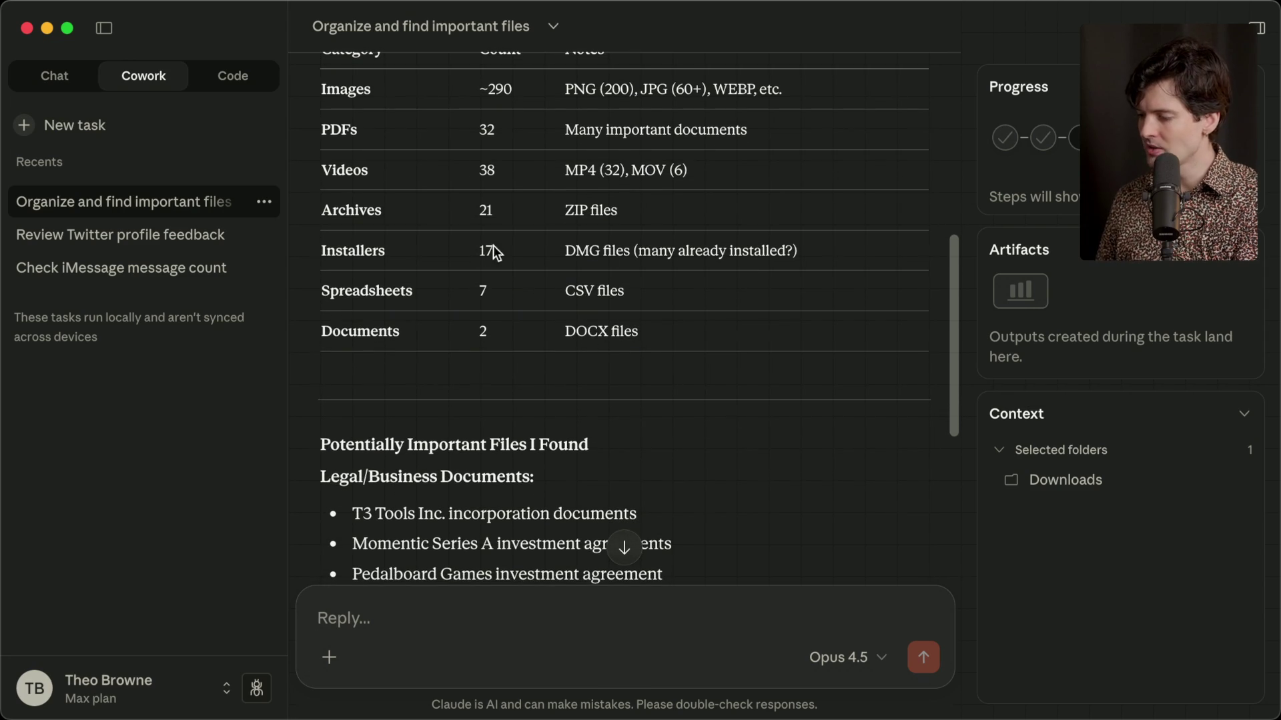
{"action": "scroll", "coordinate": [750, 266], "scroll_direction": "down", "scroll_amount": 1}
{"action": "scroll", "coordinate": [749, 260], "scroll_direction": "down", "scroll_amount": 5}
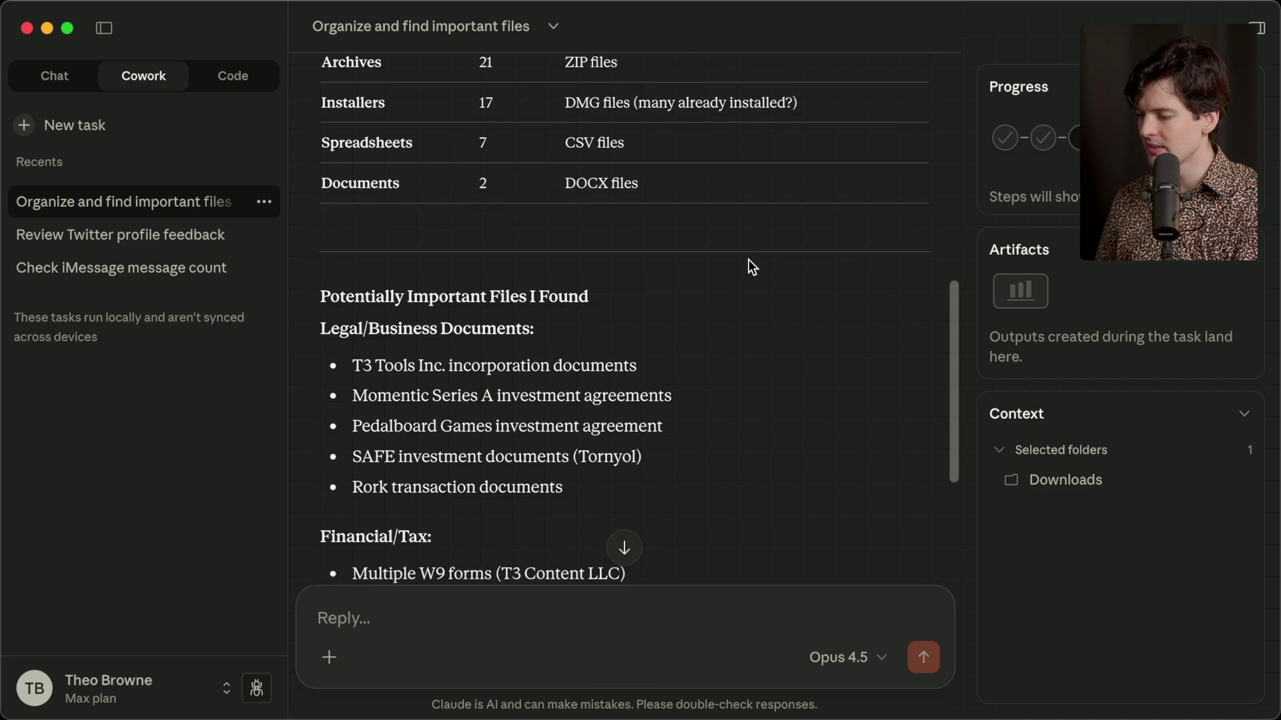
{"action": "scroll", "coordinate": [748, 259], "scroll_direction": "down", "scroll_amount": 8}
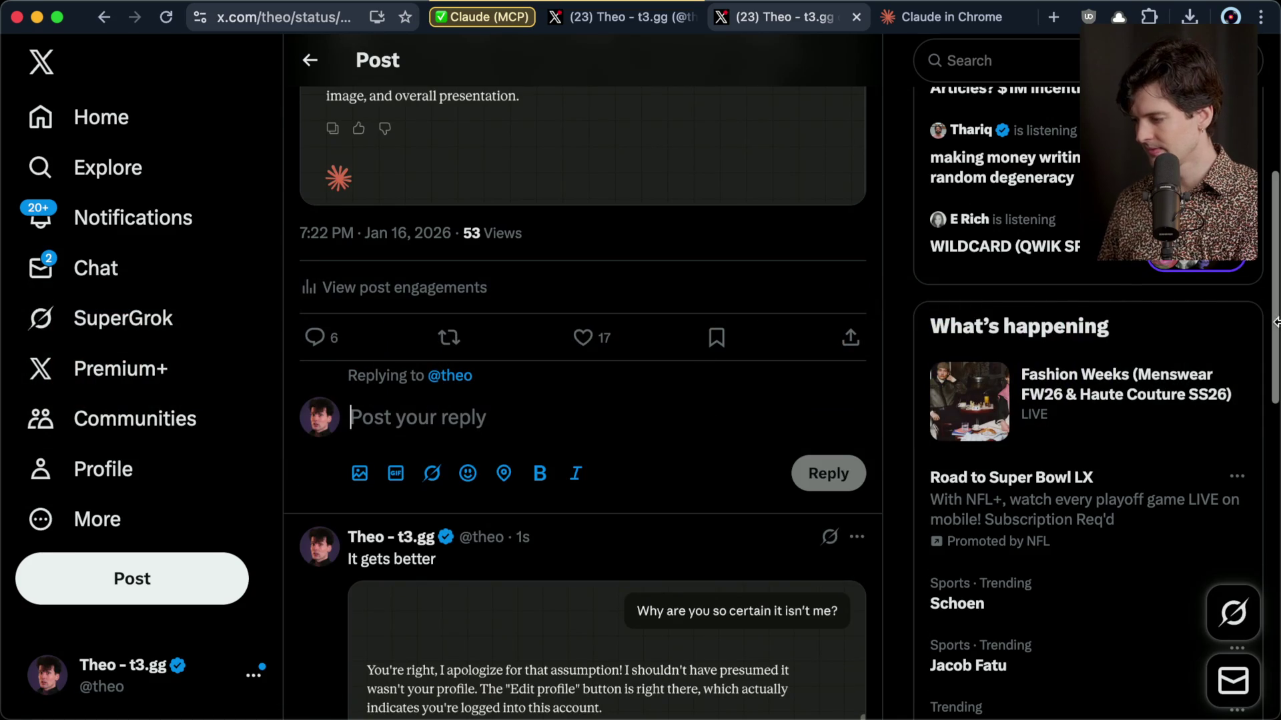
Open the 'First impressions of Claude Cowork' article in the other browser window.
{"action": "scroll", "coordinate": [798, 476], "scroll_direction": "down", "scroll_amount": 7}
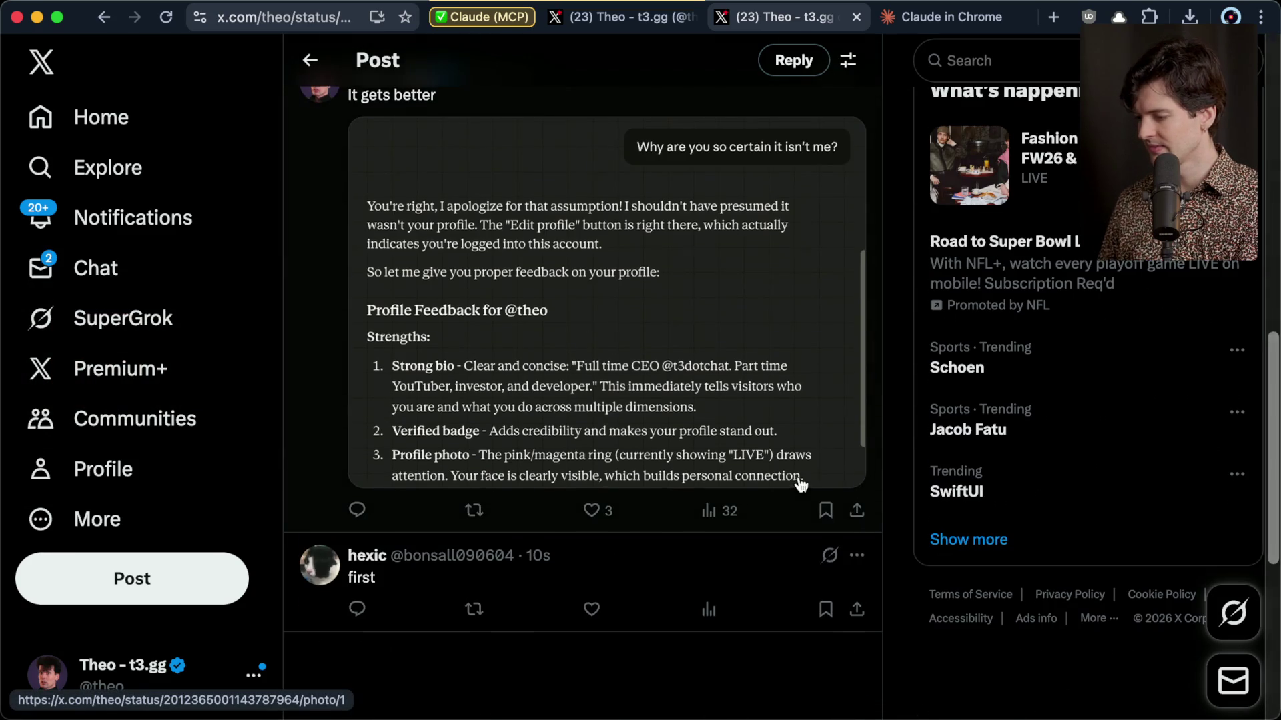
{"action": "scroll", "coordinate": [798, 482], "scroll_direction": "up", "scroll_amount": 7}
{"action": "key", "text": "super+Tab"}
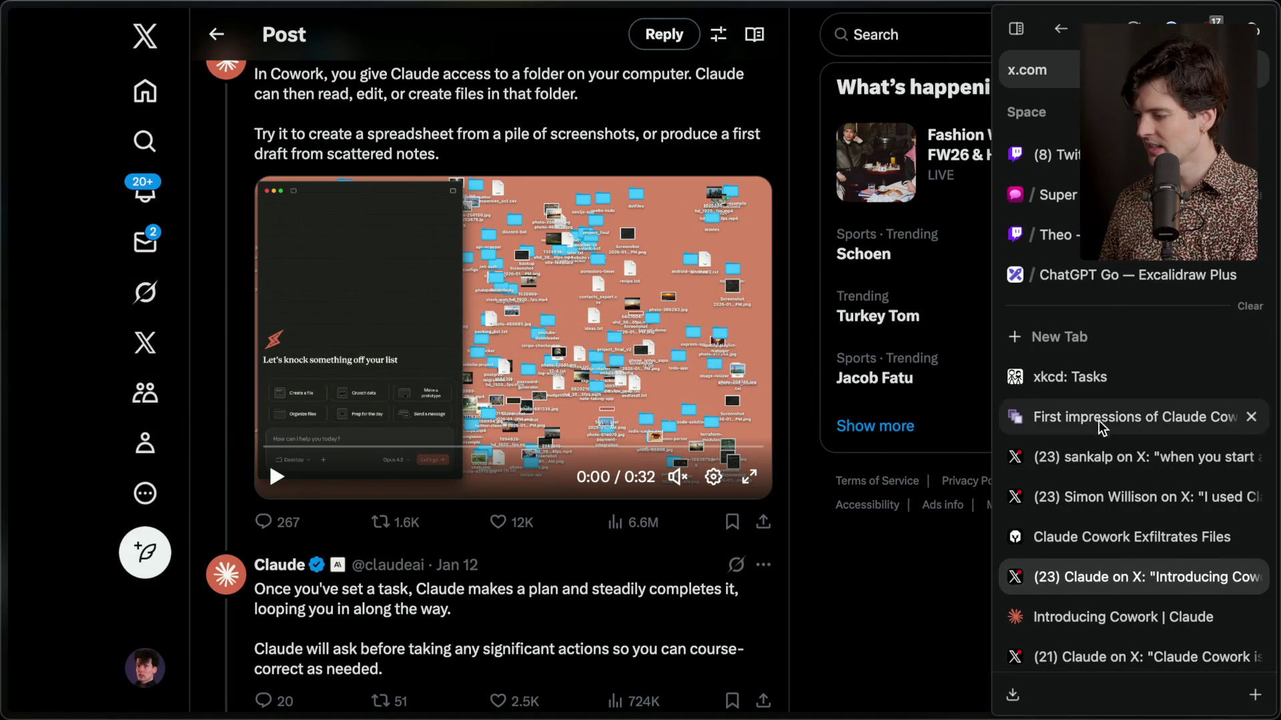
{"action": "left_click", "coordinate": [1100, 418]}
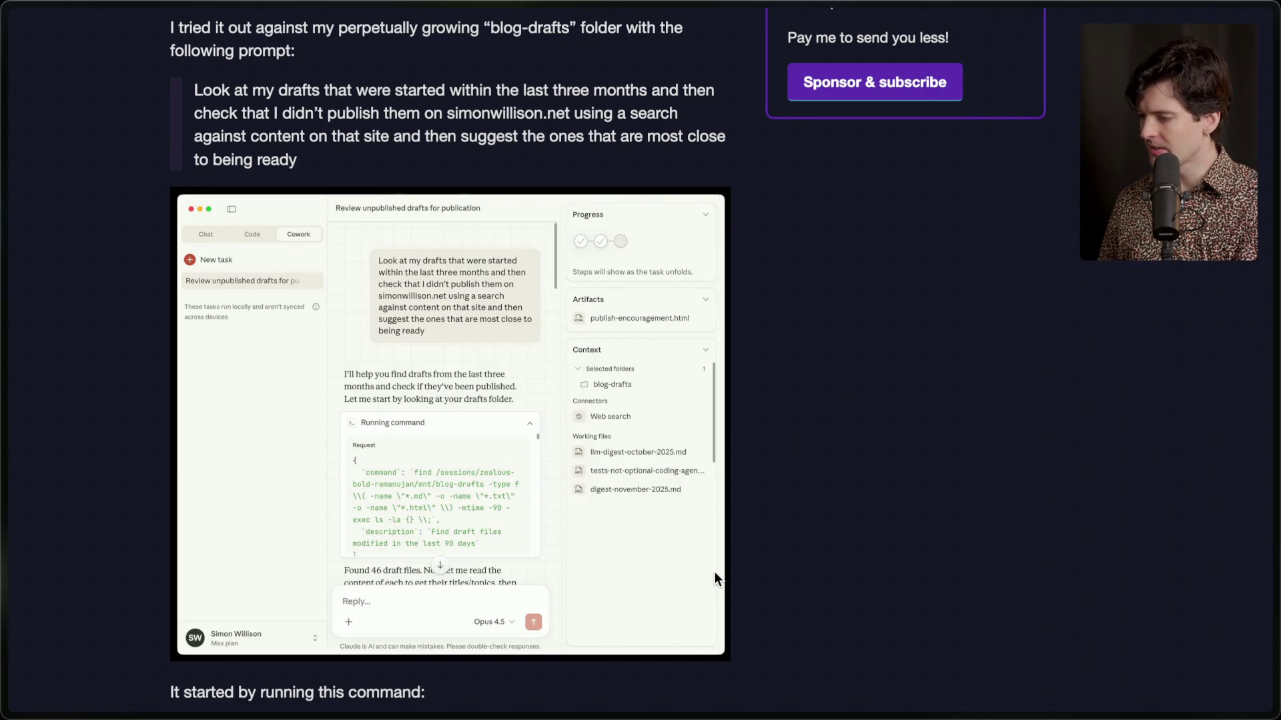
Highlight the find command's /sessions/ sandbox path in the article.
{"action": "scroll", "coordinate": [715, 570], "scroll_direction": "down", "scroll_amount": 7}
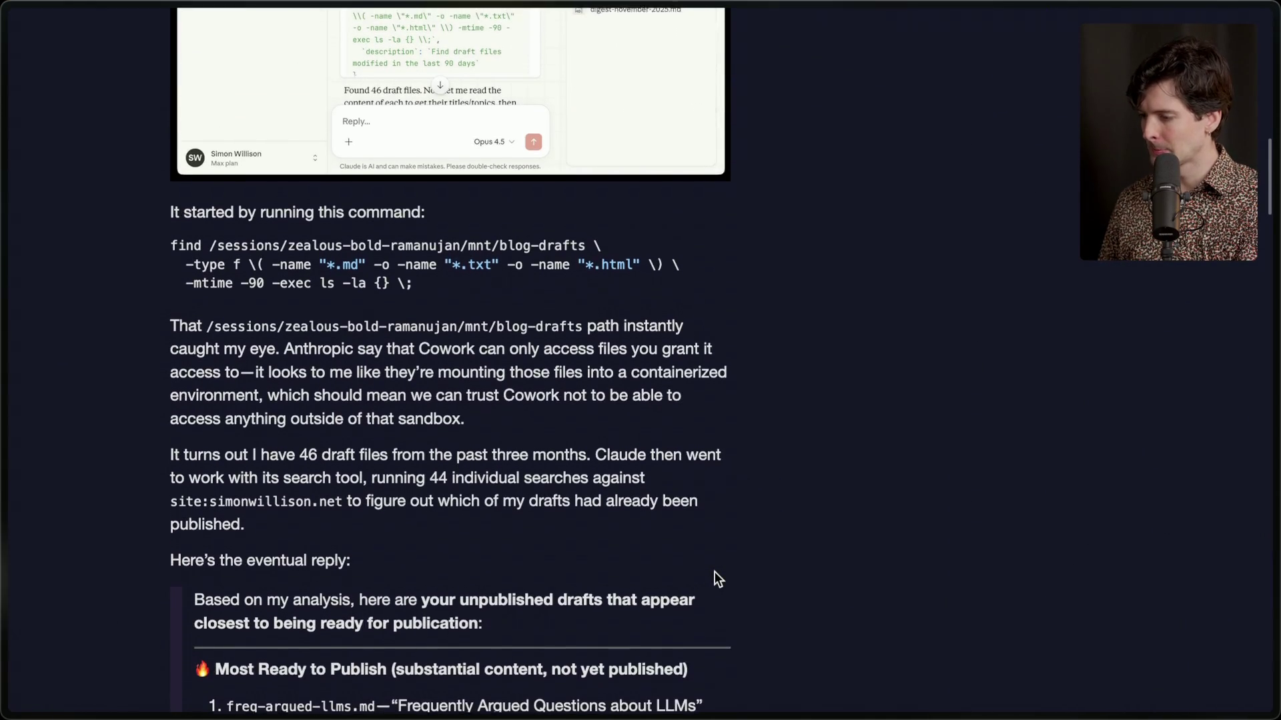
{"action": "scroll", "coordinate": [714, 571], "scroll_direction": "down", "scroll_amount": 5}
{"action": "scroll", "coordinate": [715, 571], "scroll_direction": "up", "scroll_amount": 4}
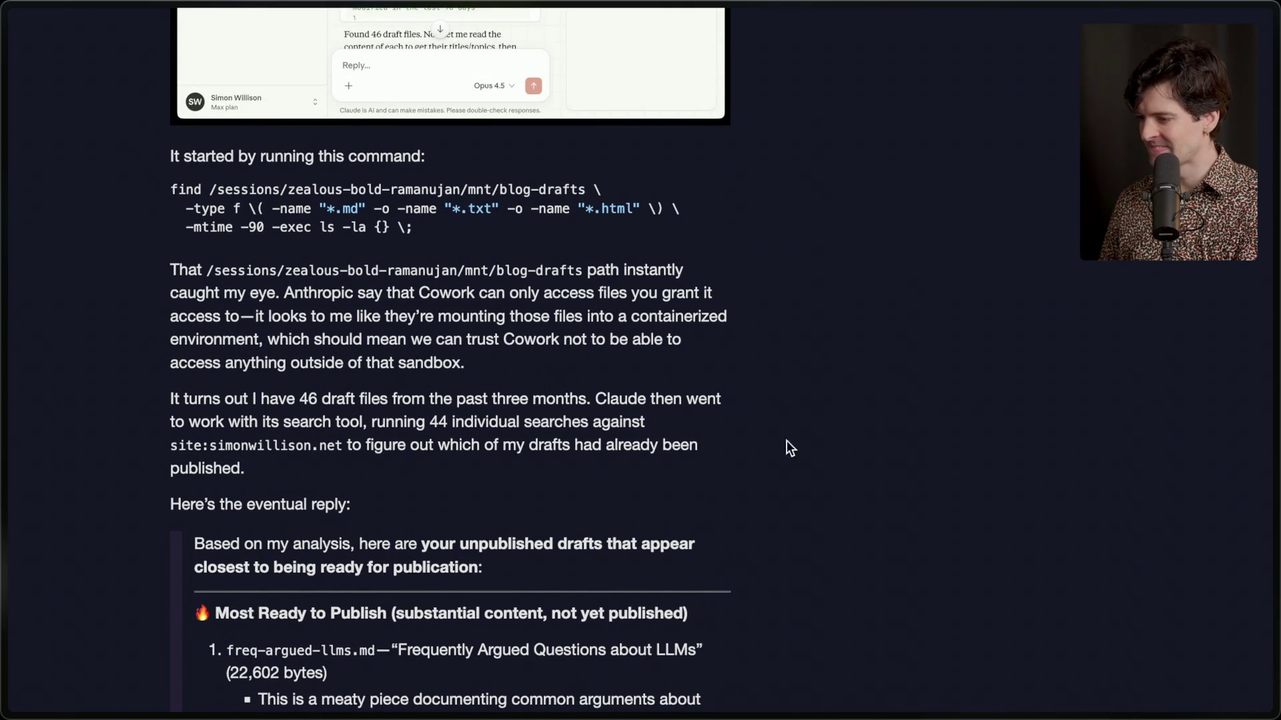
{"action": "left_click_drag", "start_coordinate": [171, 160], "coordinate": [406, 190]}
{"action": "left_click", "coordinate": [446, 159]}
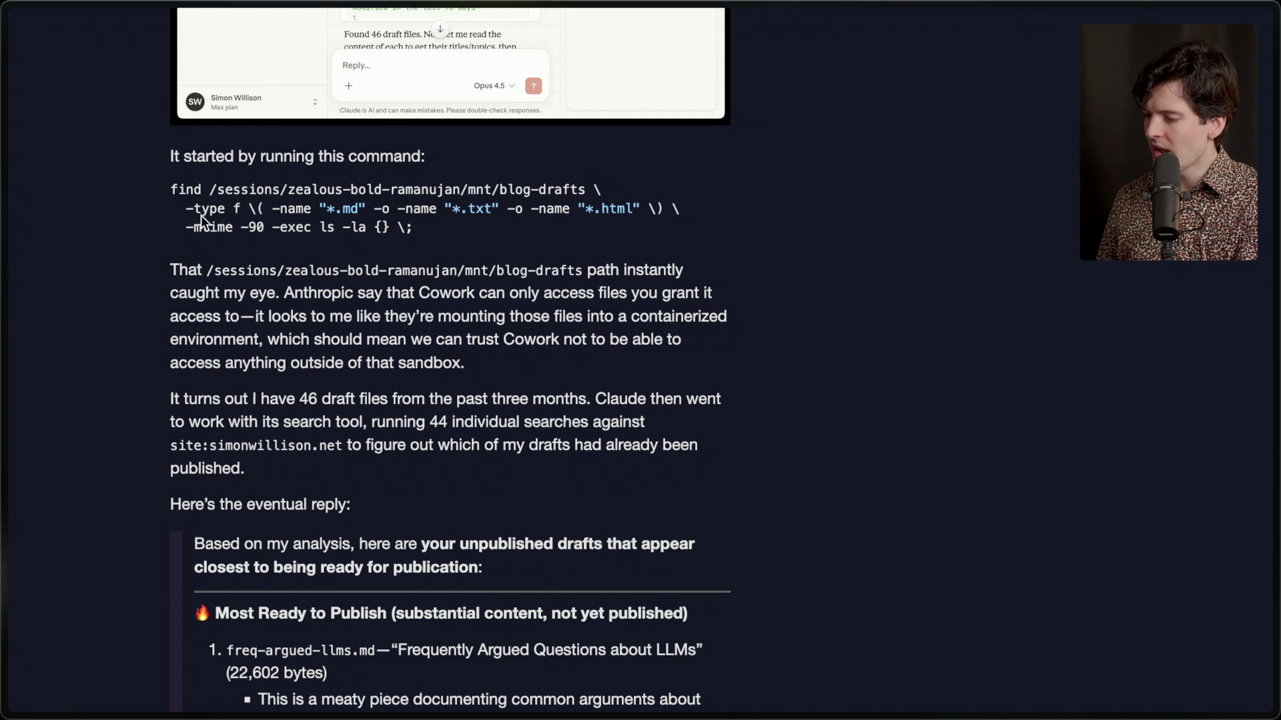
{"action": "left_click_drag", "start_coordinate": [210, 189], "coordinate": [584, 195]}
{"action": "left_click", "coordinate": [280, 176]}
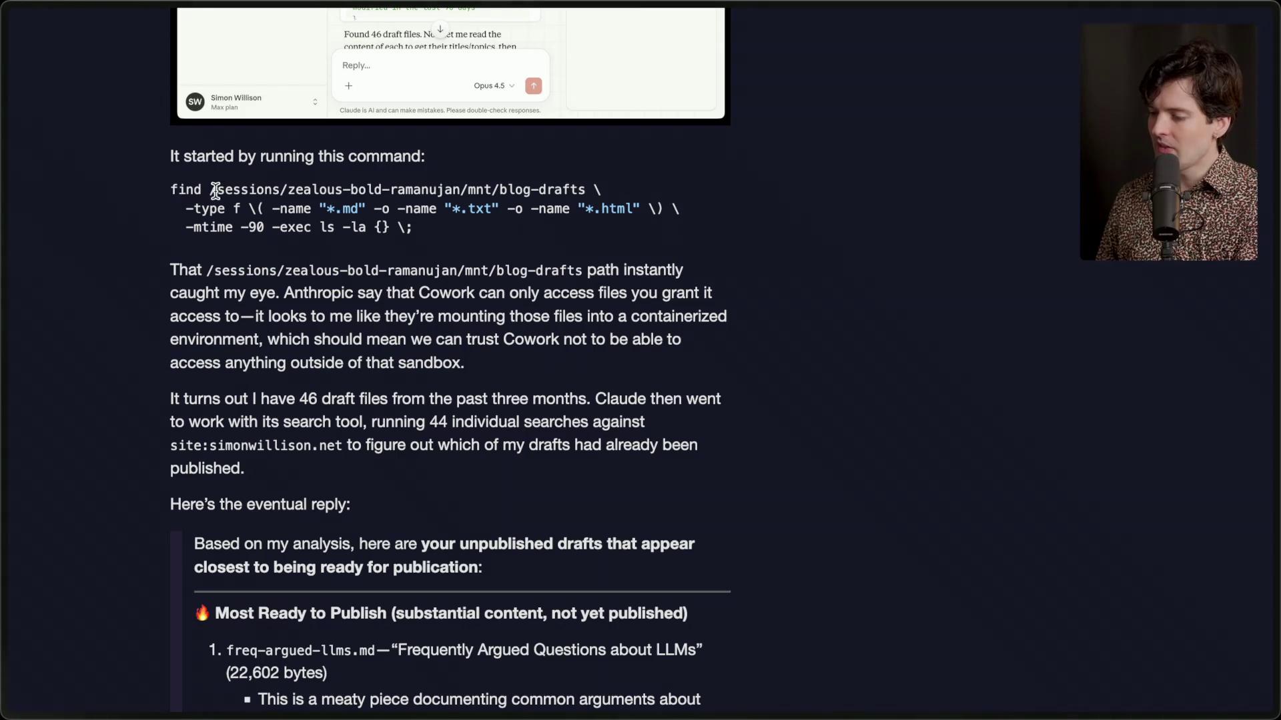
{"action": "left_click_drag", "start_coordinate": [208, 190], "coordinate": [467, 188]}
{"action": "key", "text": "super+Tab"}
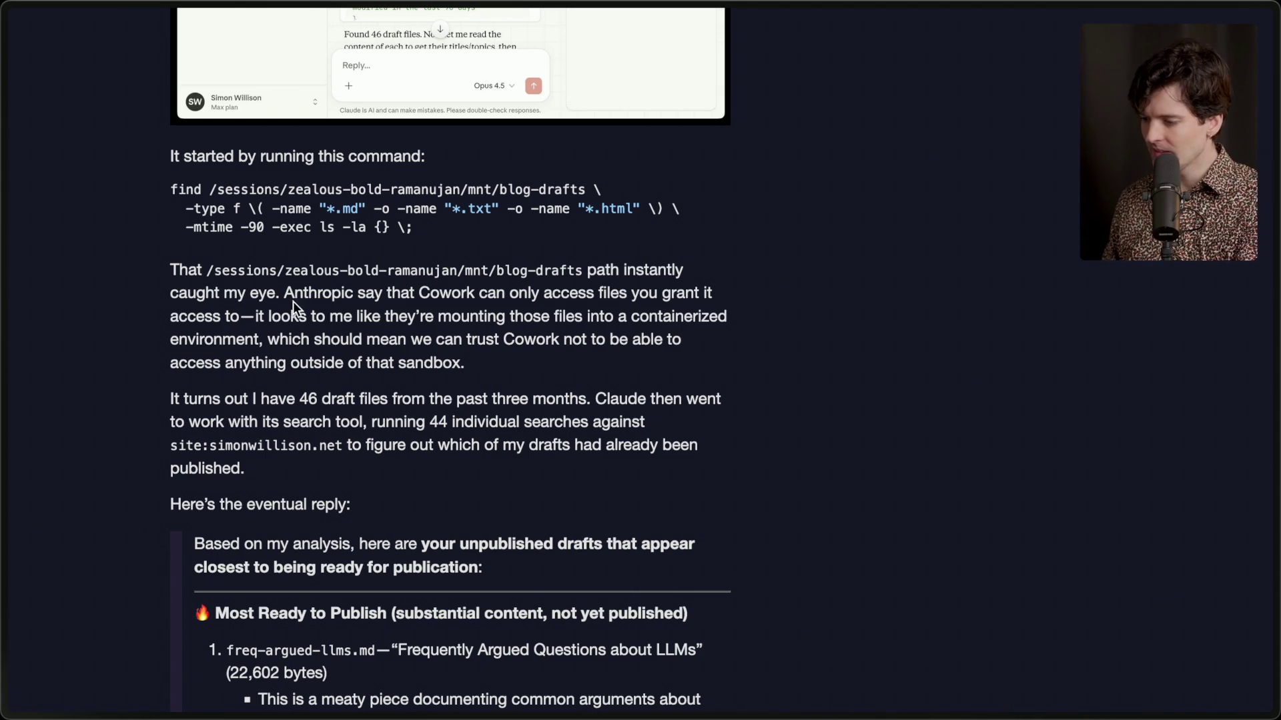
Highlight the paragraph on Cowork's sandboxed file access and the clause about trusting the sandbox.
{"action": "left_click_drag", "start_coordinate": [285, 294], "coordinate": [482, 360]}
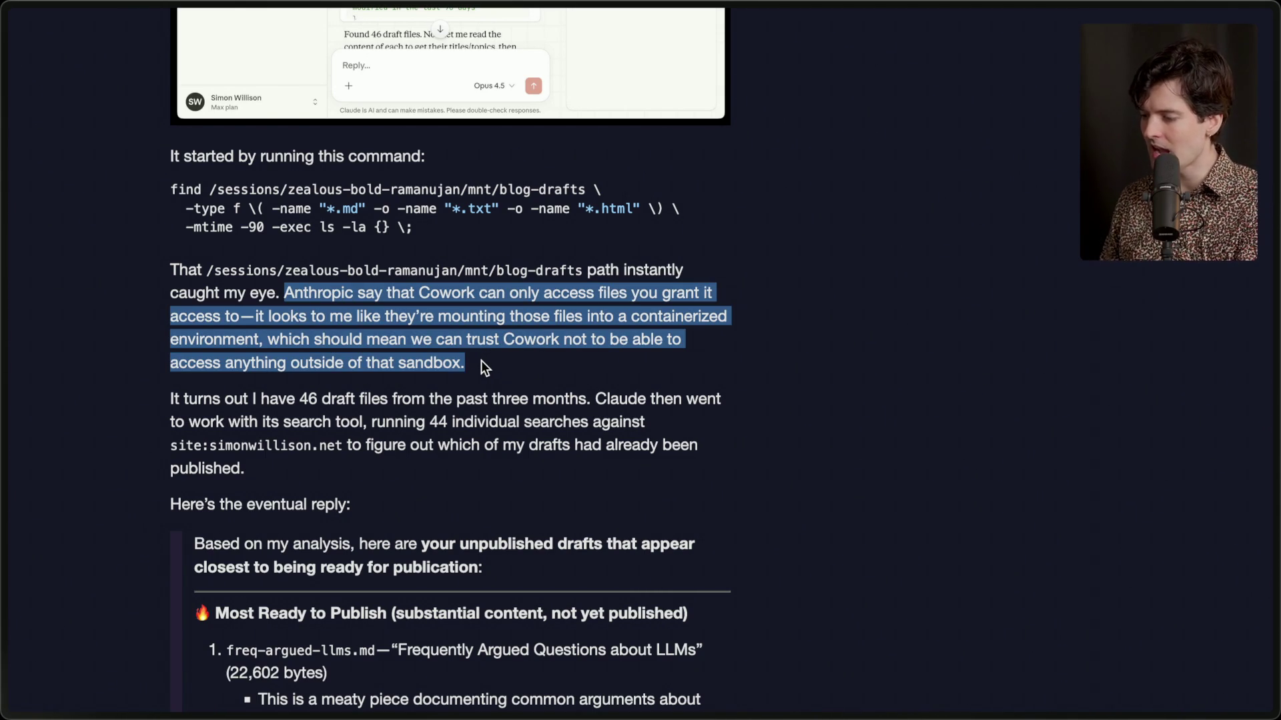
{"action": "left_click", "coordinate": [482, 366]}
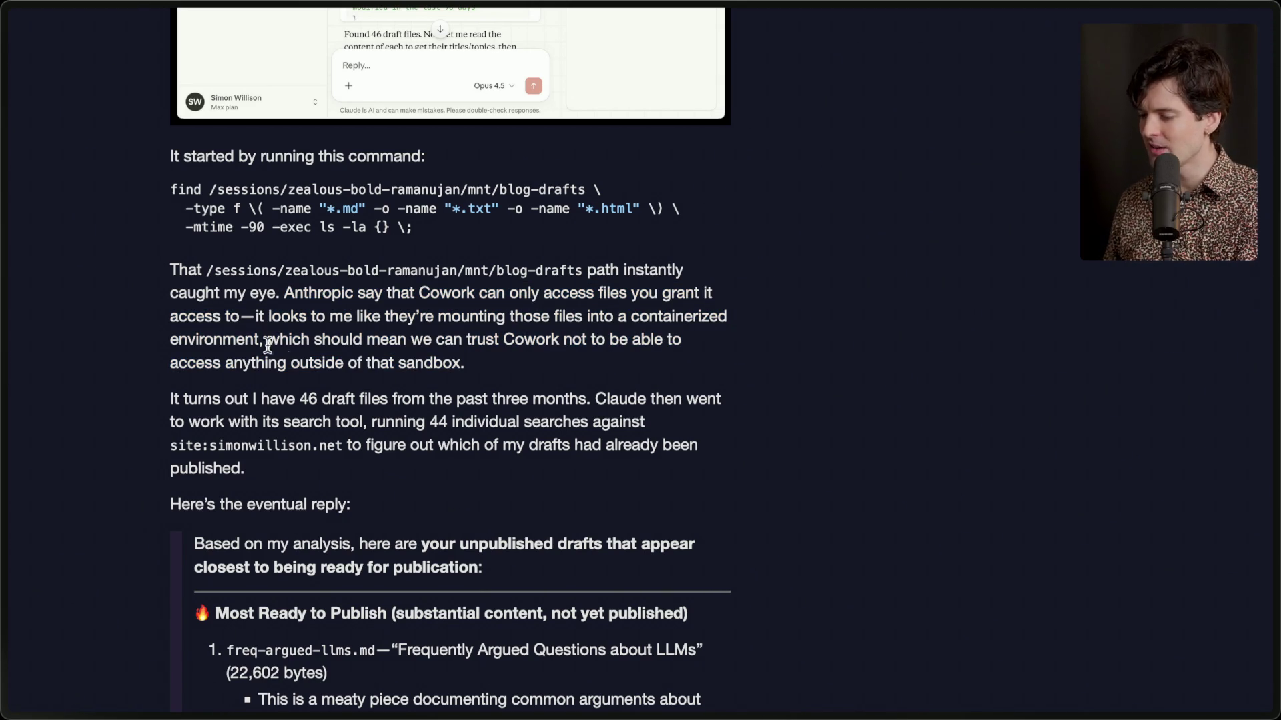
{"action": "mouse_move", "coordinate": [255, 340]}
{"action": "left_mouse_down"}
{"action": "mouse_move", "coordinate": [409, 339]}
{"action": "mouse_move", "coordinate": [502, 367]}
{"action": "left_mouse_up"}
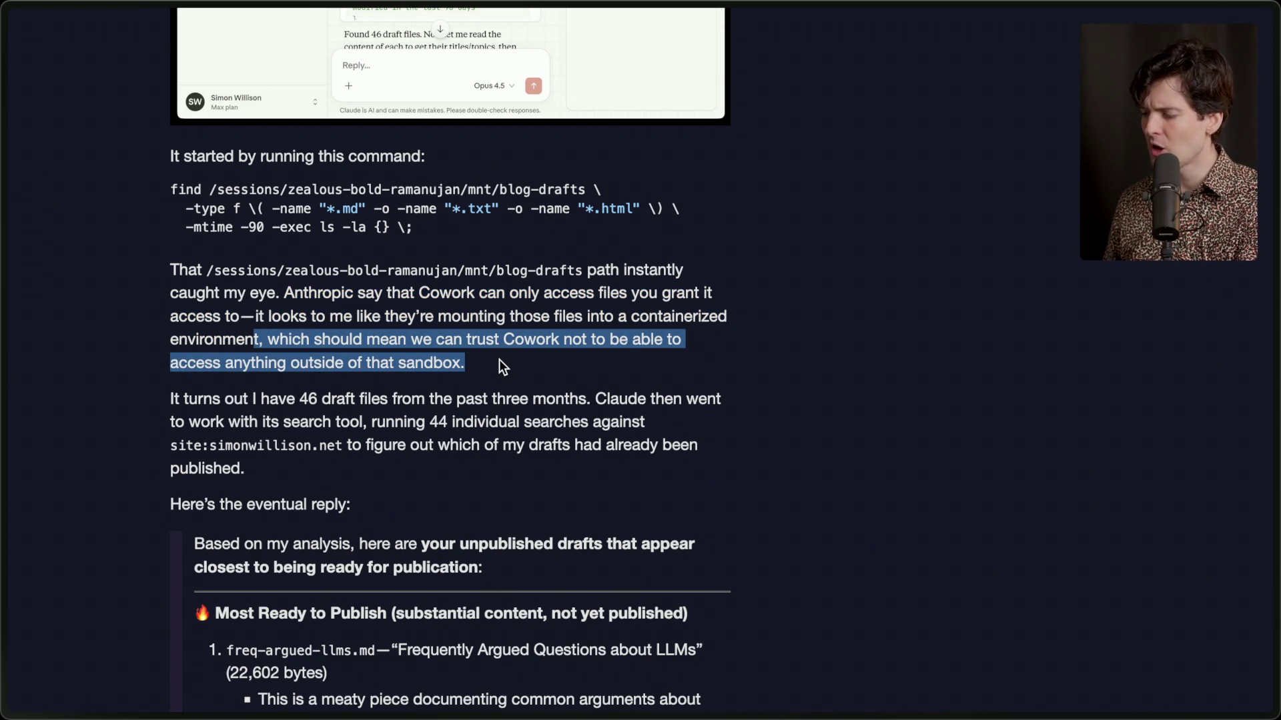
{"action": "left_click", "coordinate": [500, 360]}
Highlight the three drafts nearest publication, then open the linked post about artifacts.
{"action": "scroll", "coordinate": [499, 360], "scroll_direction": "down", "scroll_amount": 5}
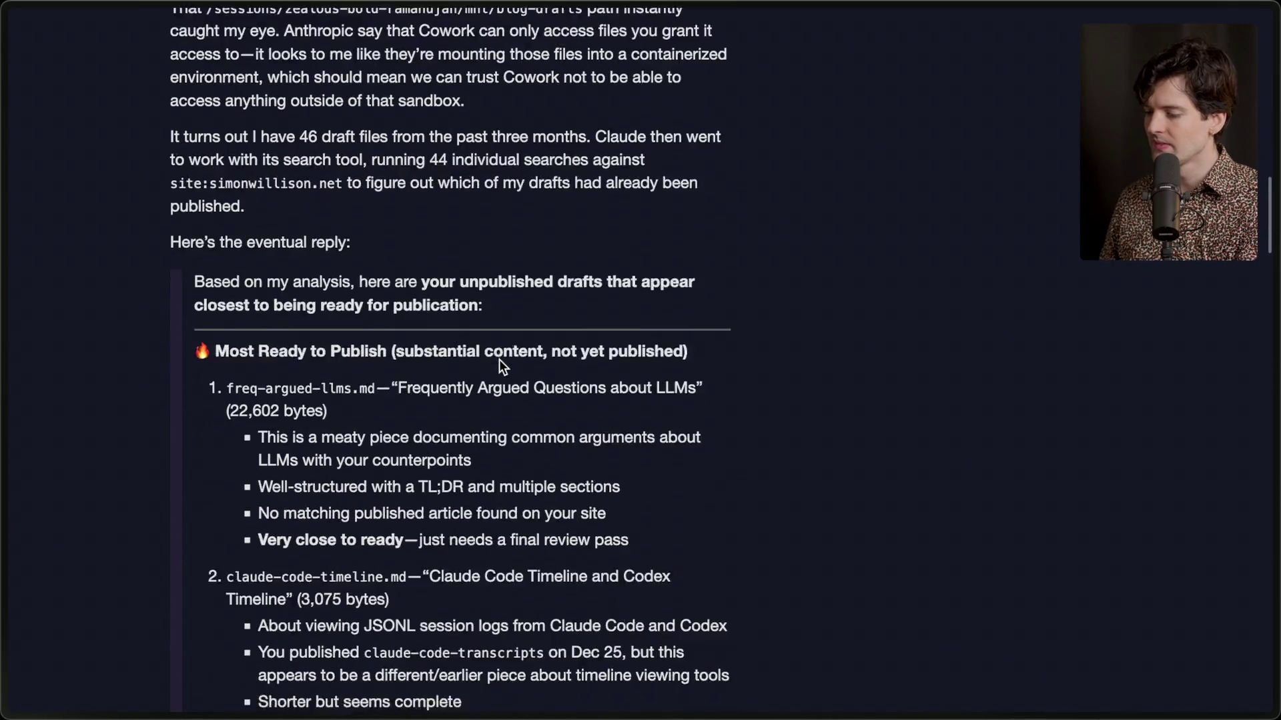
{"action": "scroll", "coordinate": [501, 365], "scroll_direction": "down", "scroll_amount": 2}
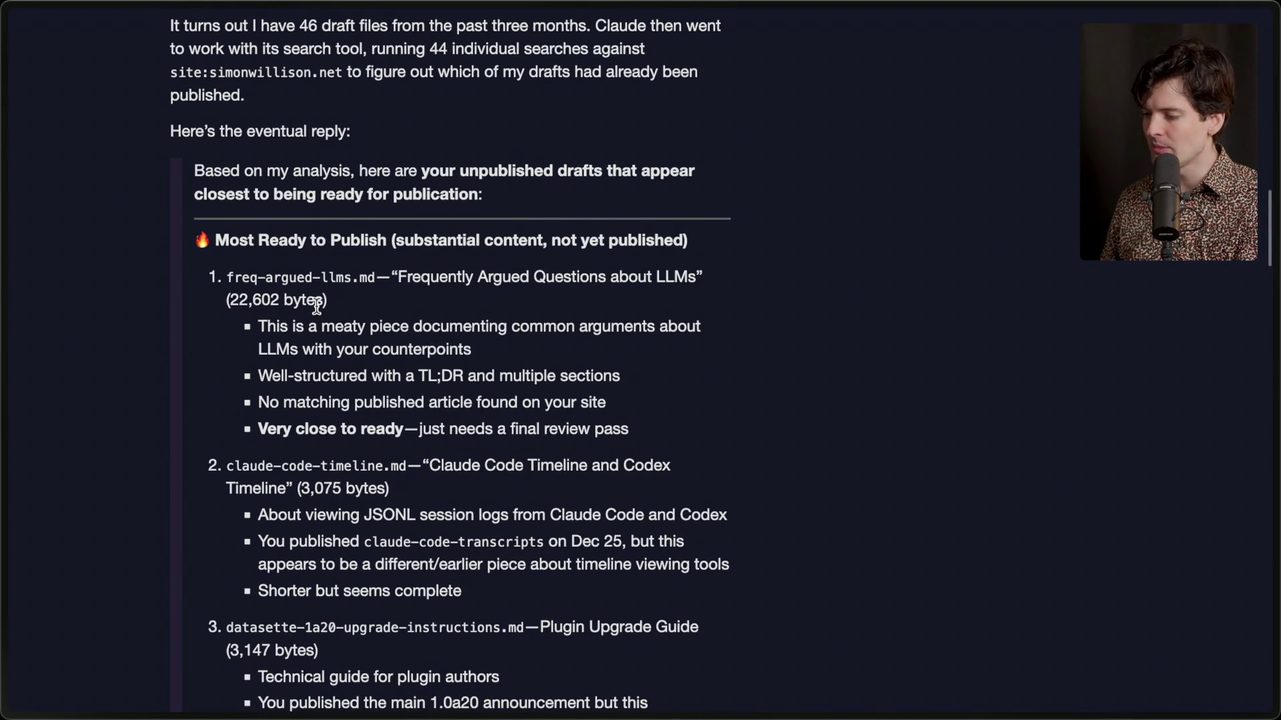
{"action": "scroll", "coordinate": [317, 306], "scroll_direction": "down", "scroll_amount": 2}
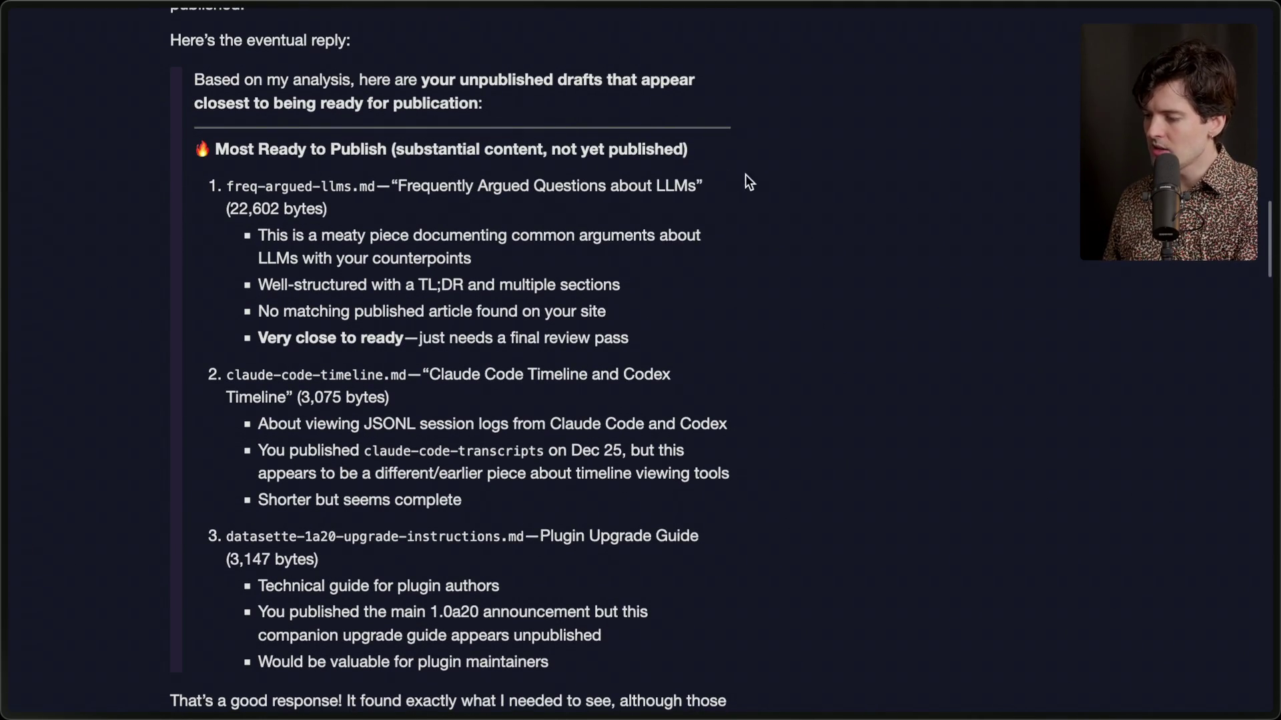
{"action": "left_click_drag", "start_coordinate": [392, 188], "coordinate": [174, 30]}
{"action": "left_click", "coordinate": [746, 190]}
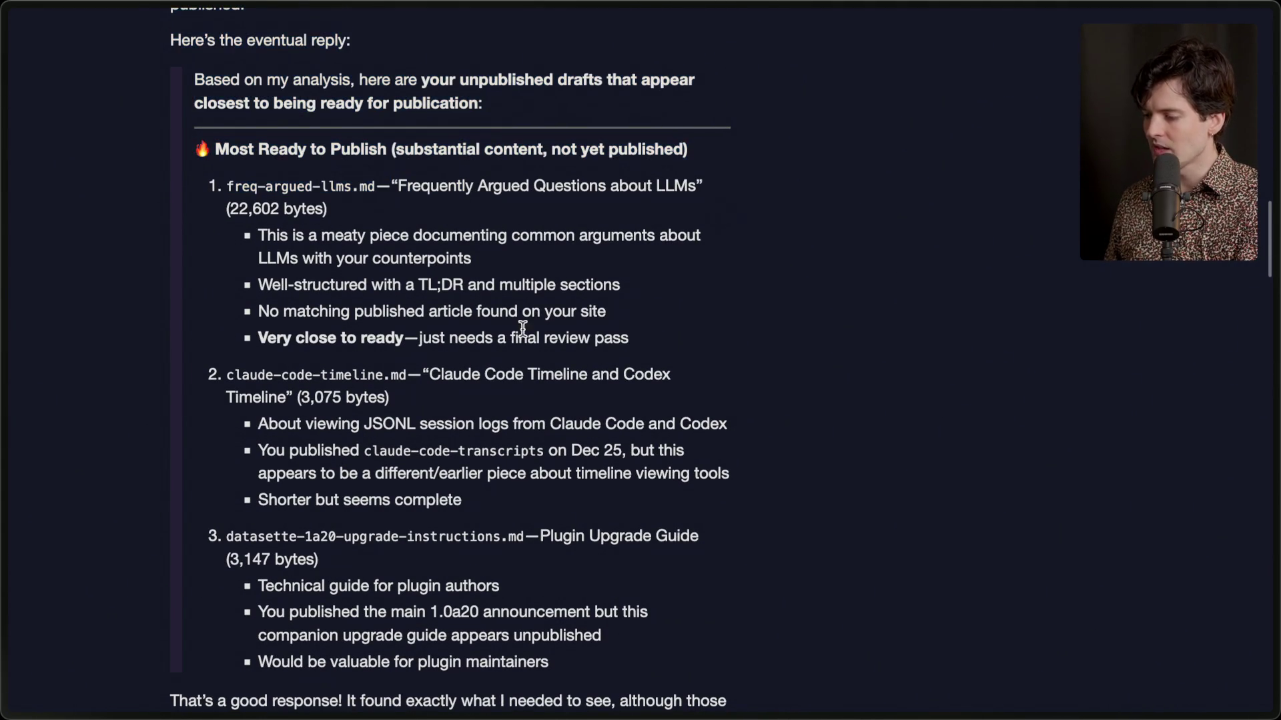
{"action": "scroll", "coordinate": [523, 329], "scroll_direction": "down", "scroll_amount": 2}
{"action": "left_click_drag", "start_coordinate": [420, 270], "coordinate": [535, 309]}
{"action": "left_click", "coordinate": [540, 299]}
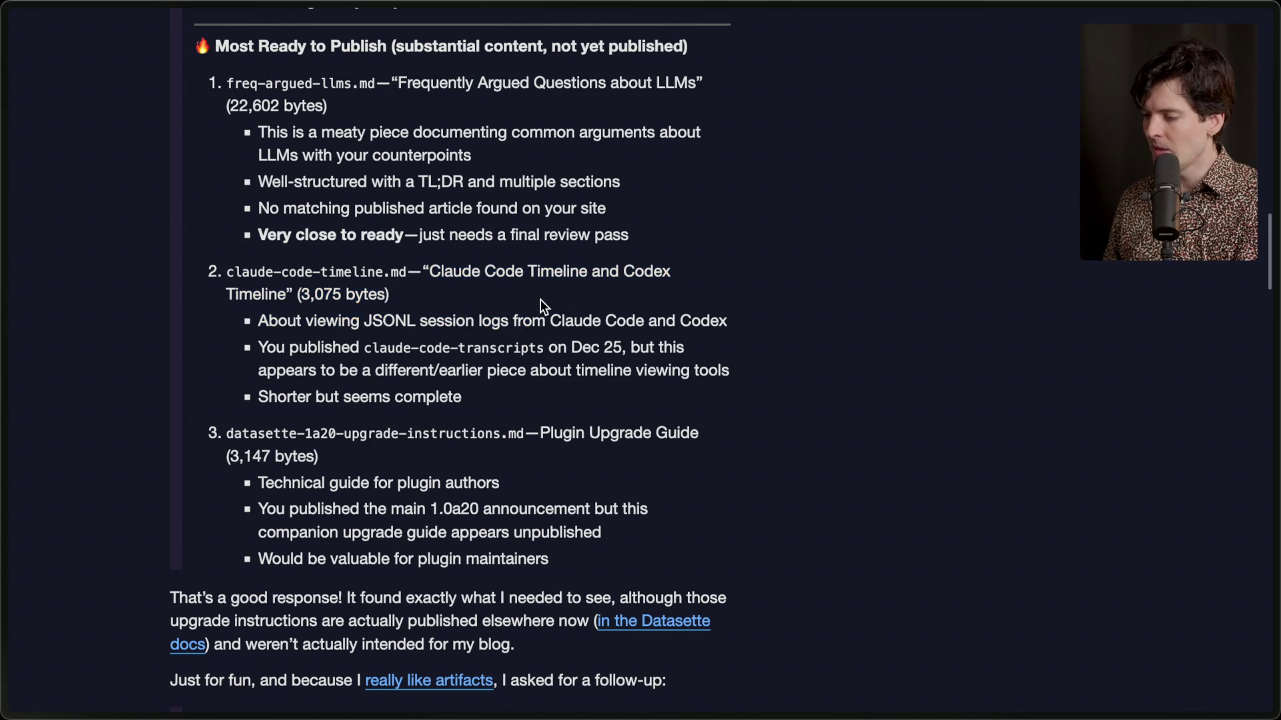
{"action": "scroll", "coordinate": [361, 301], "scroll_direction": "down", "scroll_amount": 2}
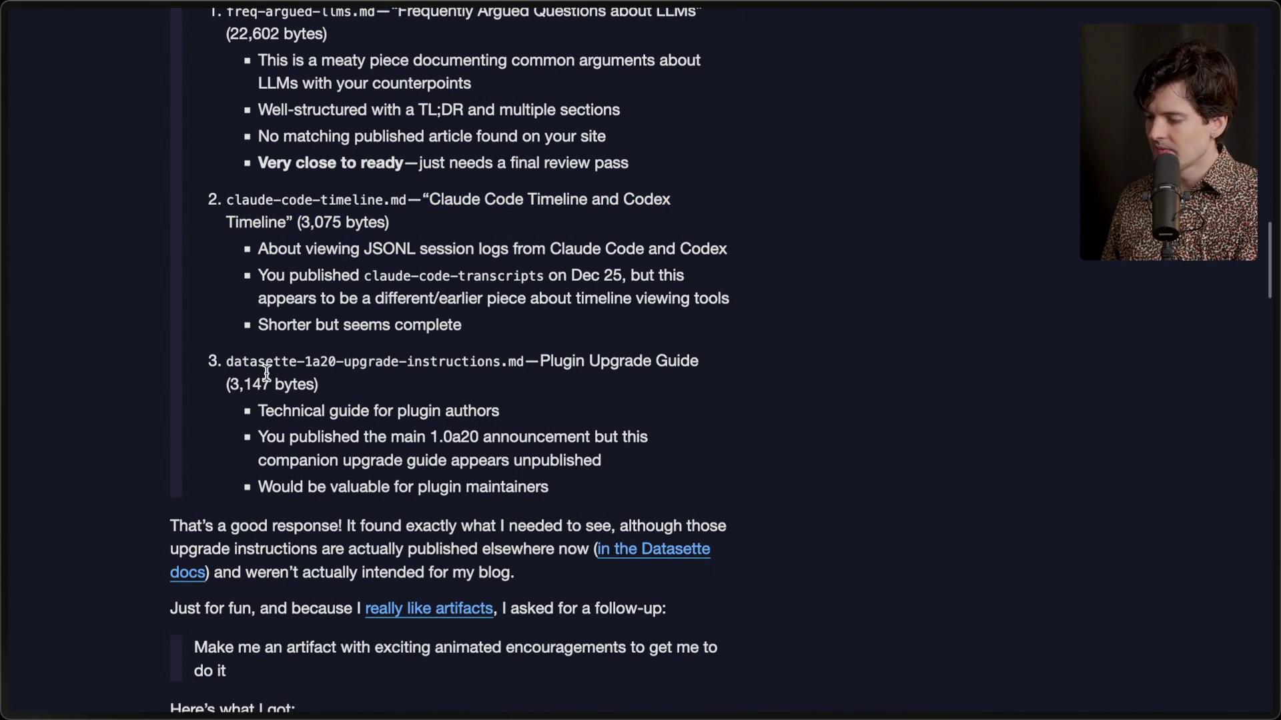
{"action": "left_click_drag", "start_coordinate": [201, 360], "coordinate": [410, 384]}
{"action": "left_click", "coordinate": [442, 387]}
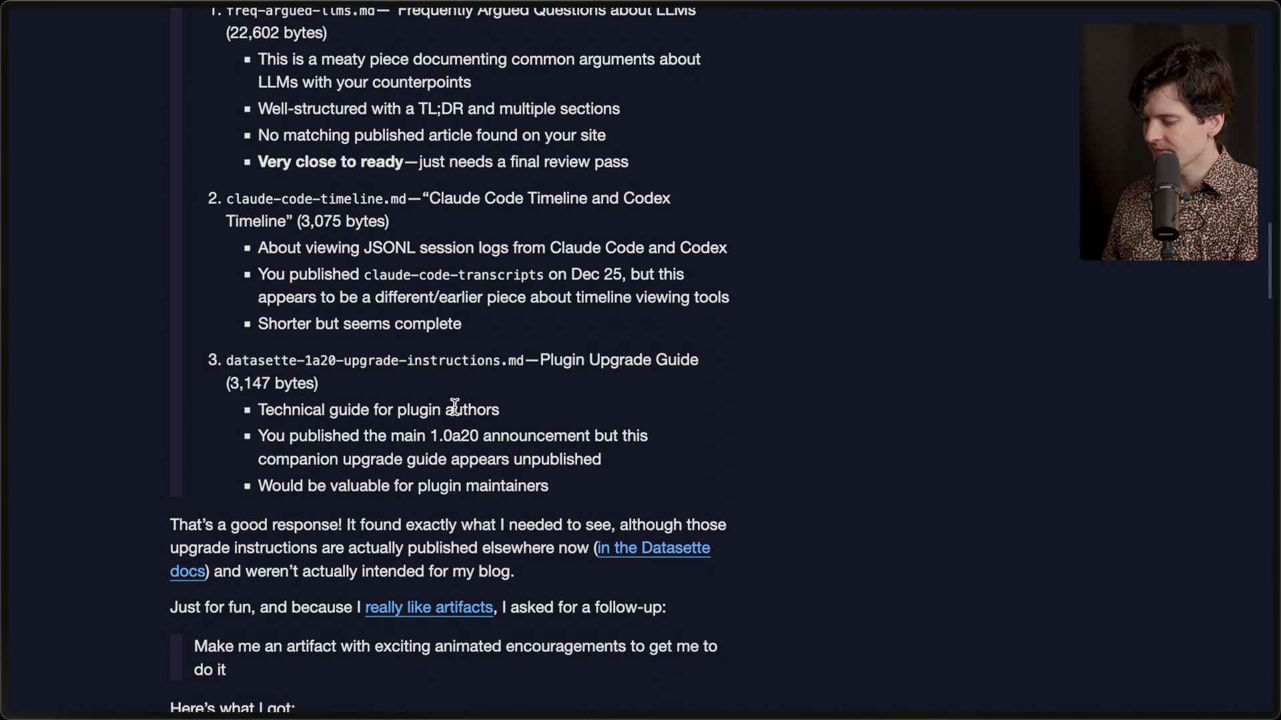
{"action": "scroll", "coordinate": [454, 408], "scroll_direction": "down", "scroll_amount": 2}
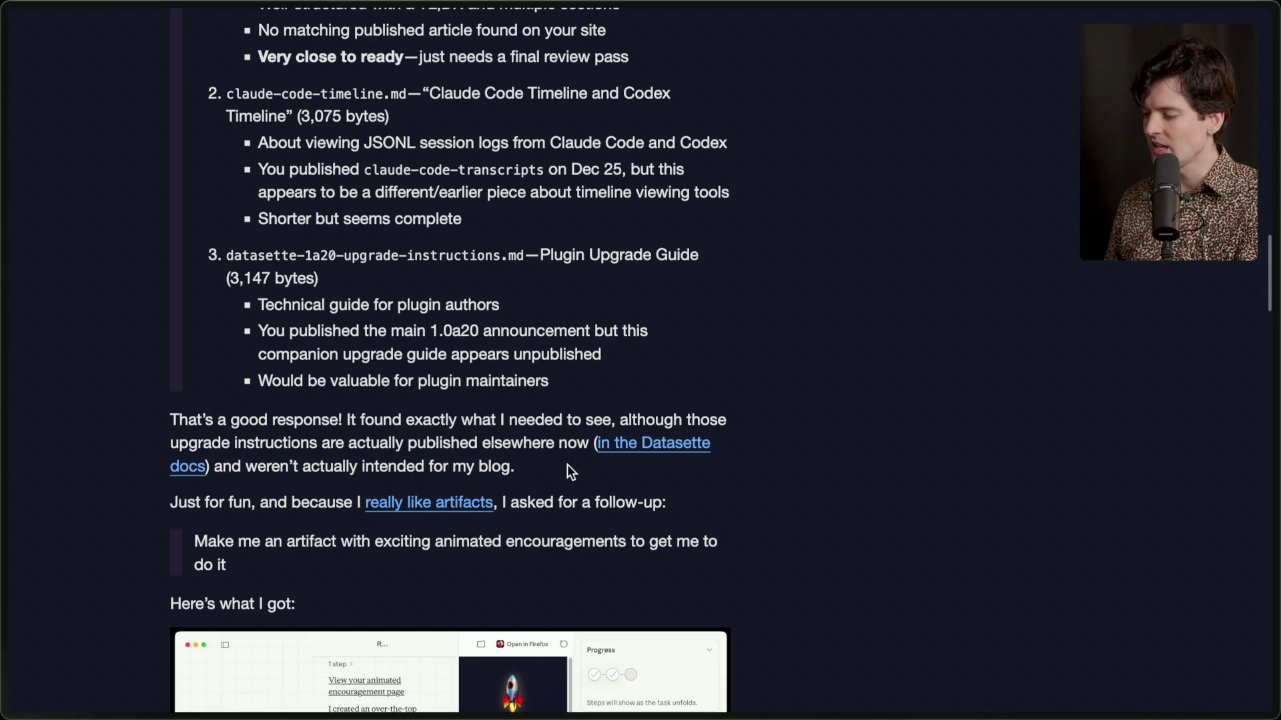
{"action": "scroll", "coordinate": [566, 464], "scroll_direction": "down", "scroll_amount": 5}
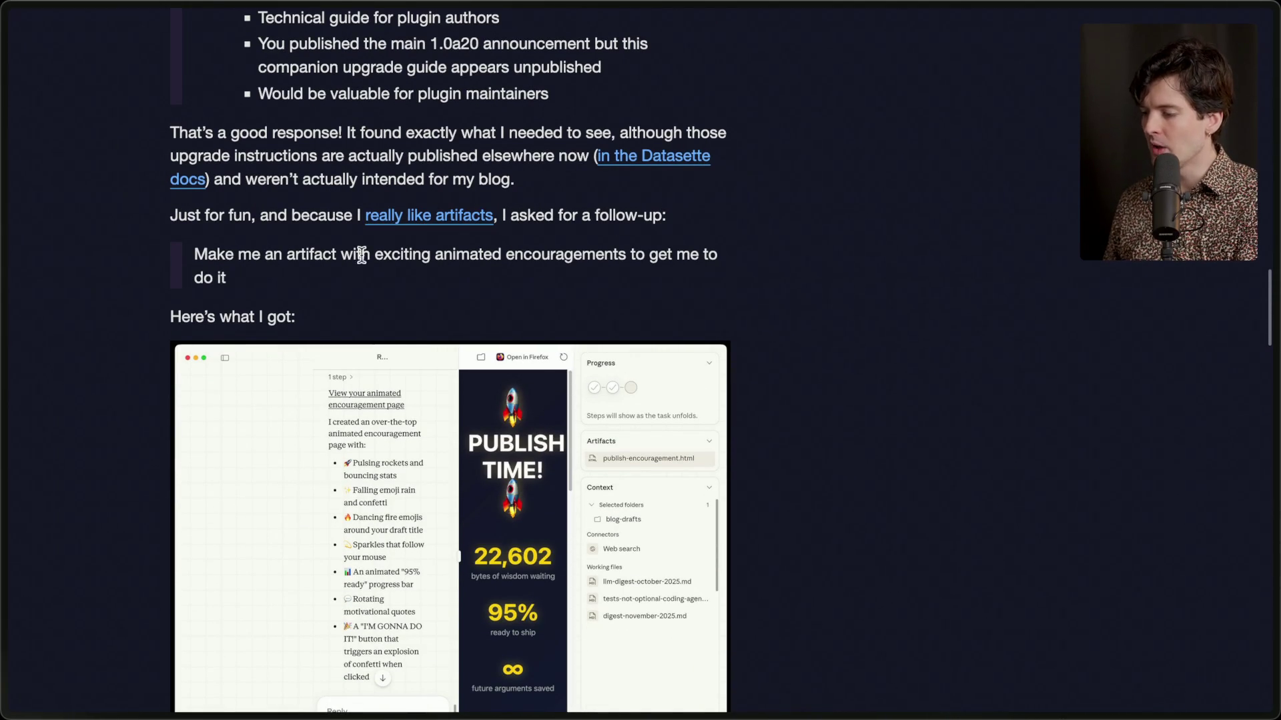
{"action": "left_click", "coordinate": [447, 220]}
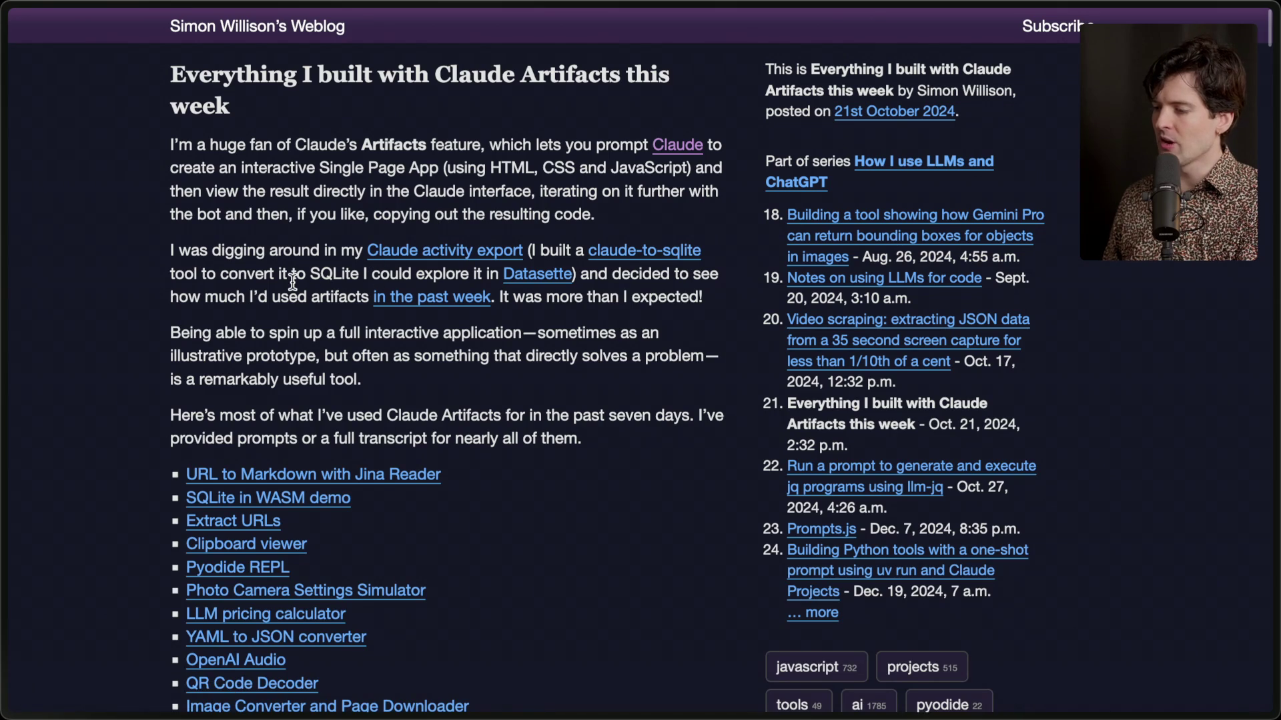
{"action": "key", "text": "super+Left"}
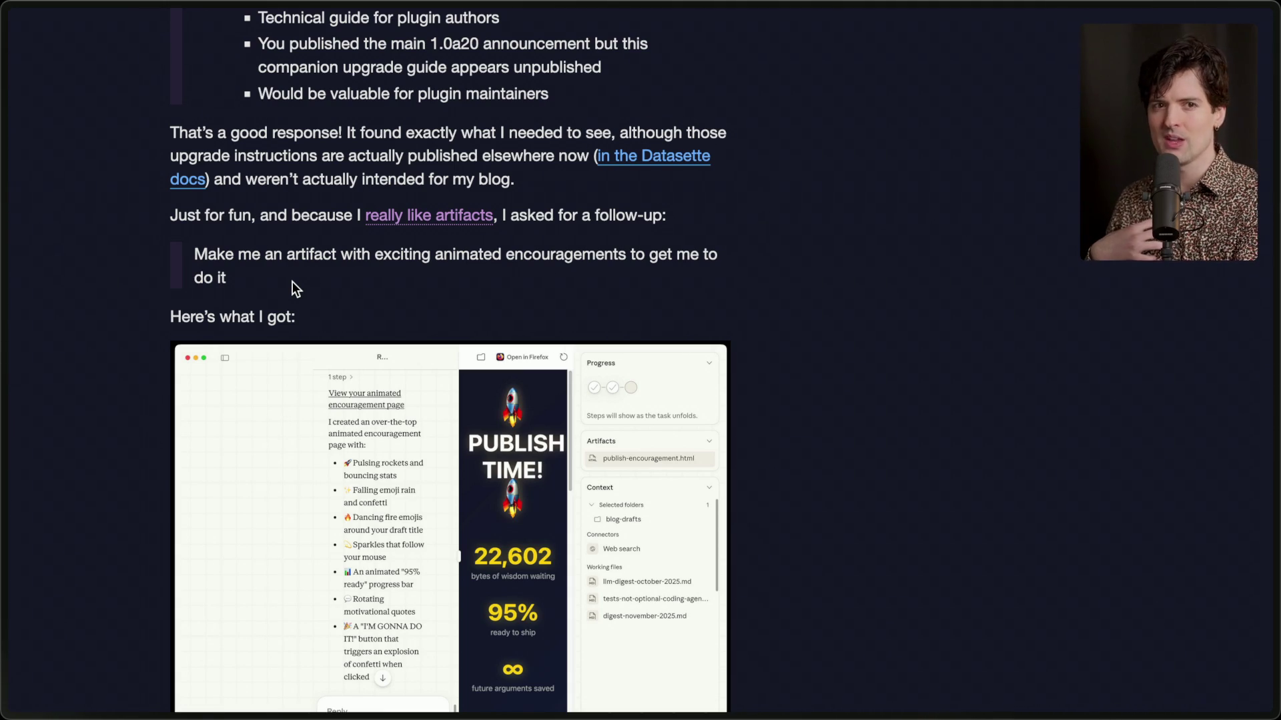
{"action": "key", "text": "super+Tab"}
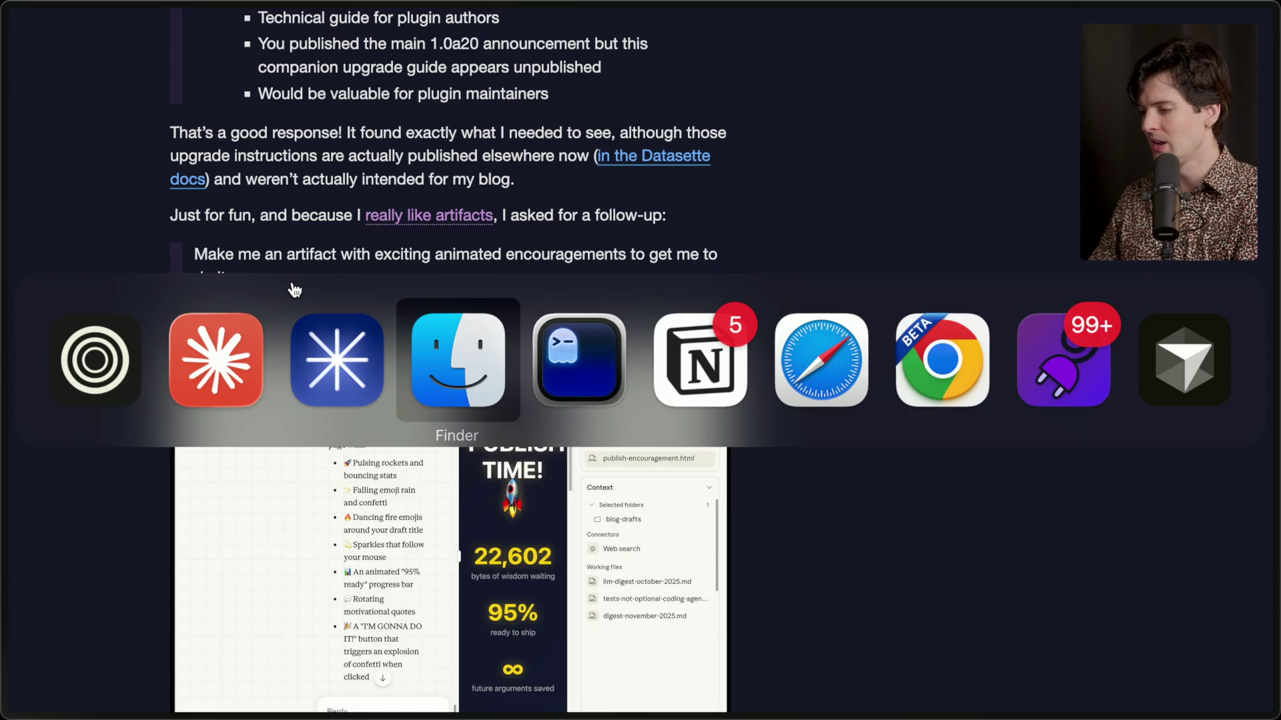
Exit Claude Code with Ctrl-C and list the ccsandbox folder's files with ls.
{"action": "key", "text": "ctrl+c"}
{"action": "key", "text": "ctrl+c"}
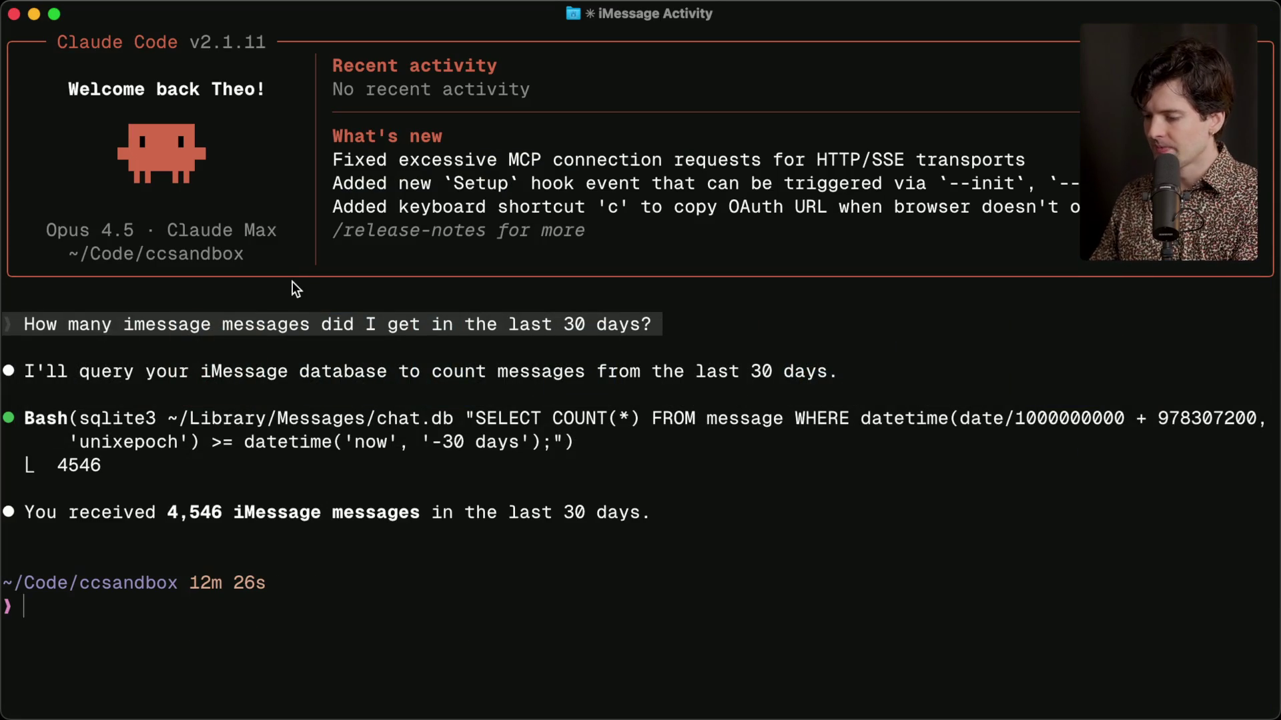
{"action": "type", "text": "ls"}
{"action": "key", "text": "Return"}
{"action": "left_click_drag", "start_coordinate": [6, 529], "coordinate": [521, 663]}
{"action": "left_click", "coordinate": [591, 633]}
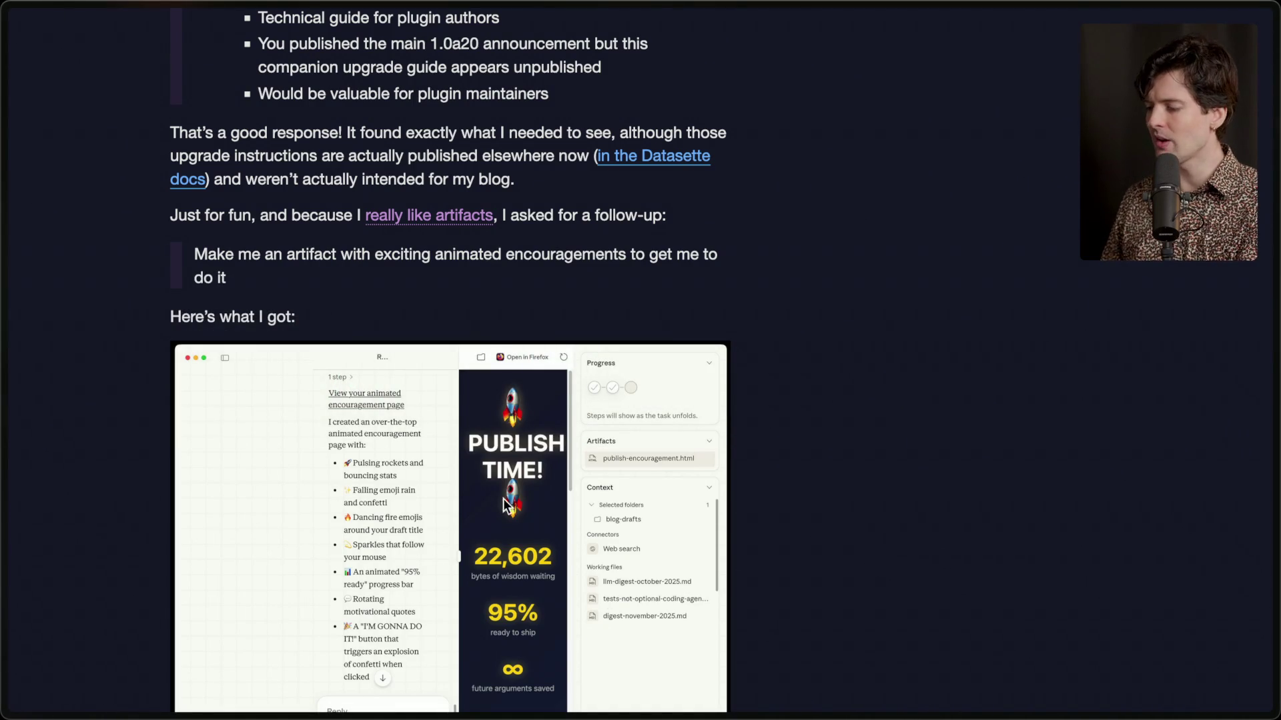
{"action": "scroll", "coordinate": [485, 337], "scroll_direction": "down", "scroll_amount": 10}
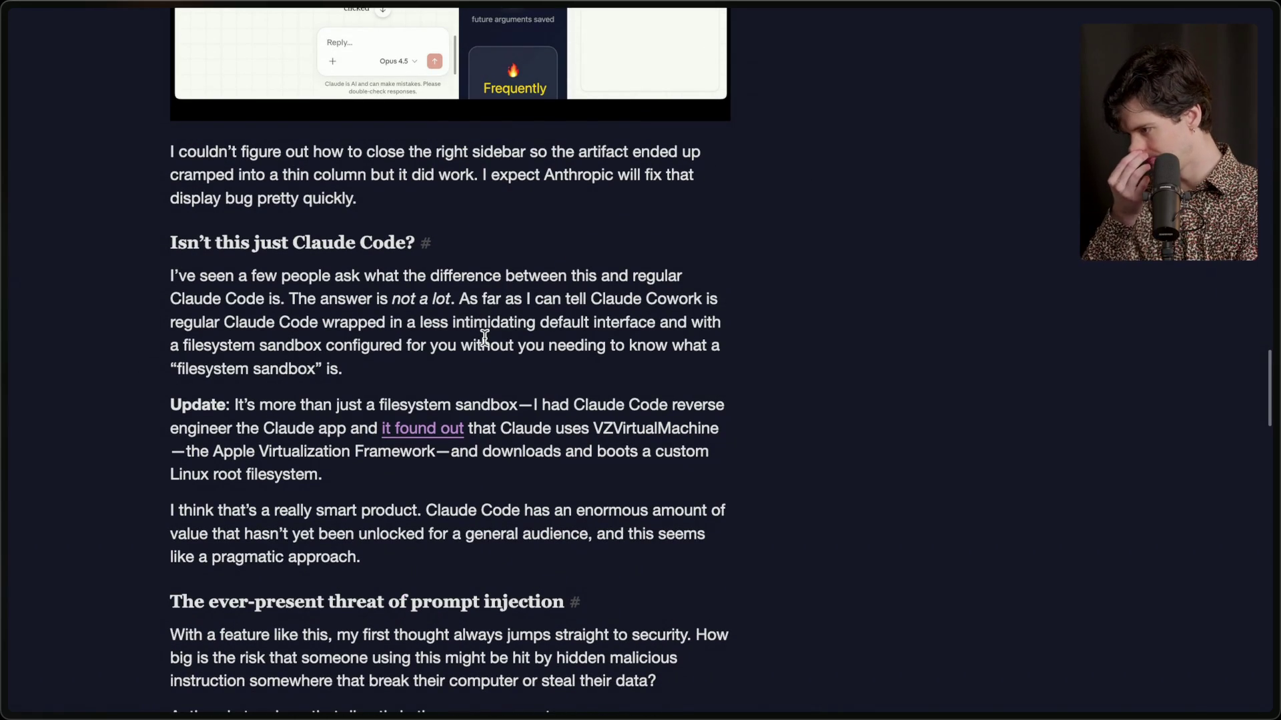
Highlight the complaint that the right sidebar couldn't be closed and the quick-fix sentence.
{"action": "left_click_drag", "start_coordinate": [190, 137], "coordinate": [387, 197]}
{"action": "left_click", "coordinate": [387, 198]}
{"action": "triple_click", "coordinate": [387, 197]}
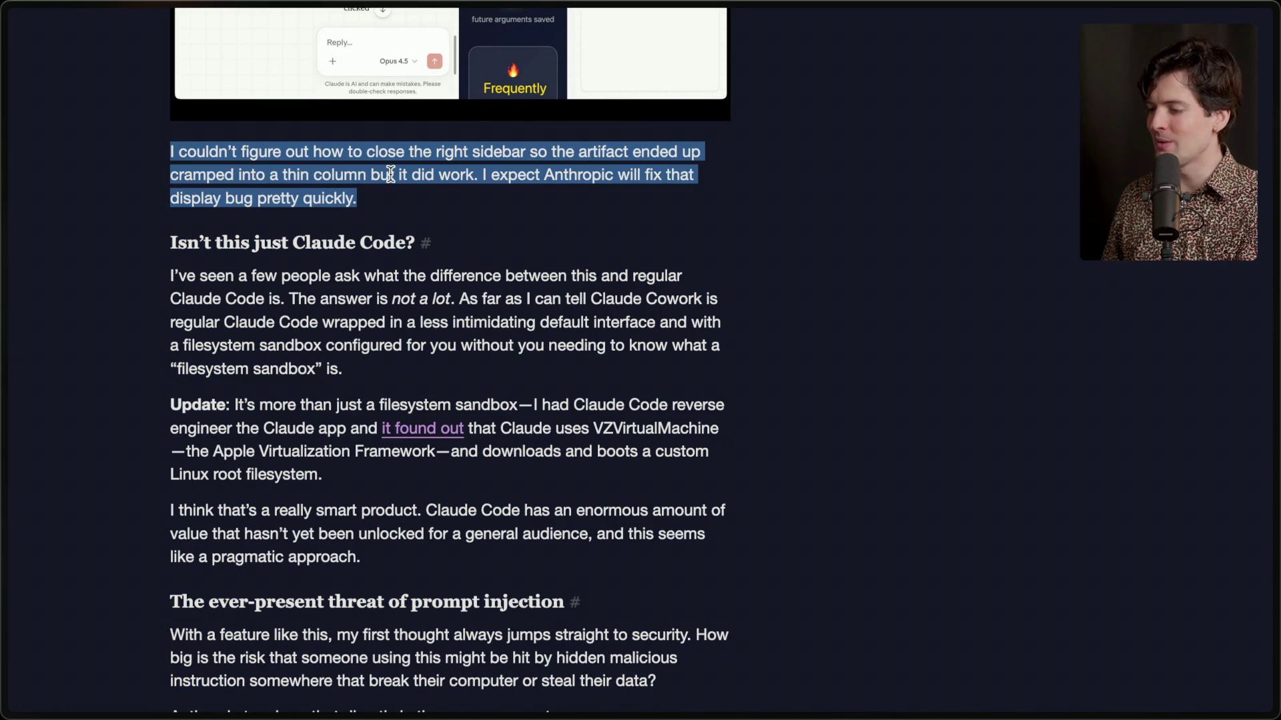
{"action": "left_click", "coordinate": [486, 176]}
{"action": "left_click_drag", "start_coordinate": [481, 175], "coordinate": [510, 200]}
{"action": "key", "text": "super+Tab"}
{"action": "key", "text": "super+Tab"}
{"action": "key", "text": "super+Tab"}
{"action": "key", "text": "Tab"}
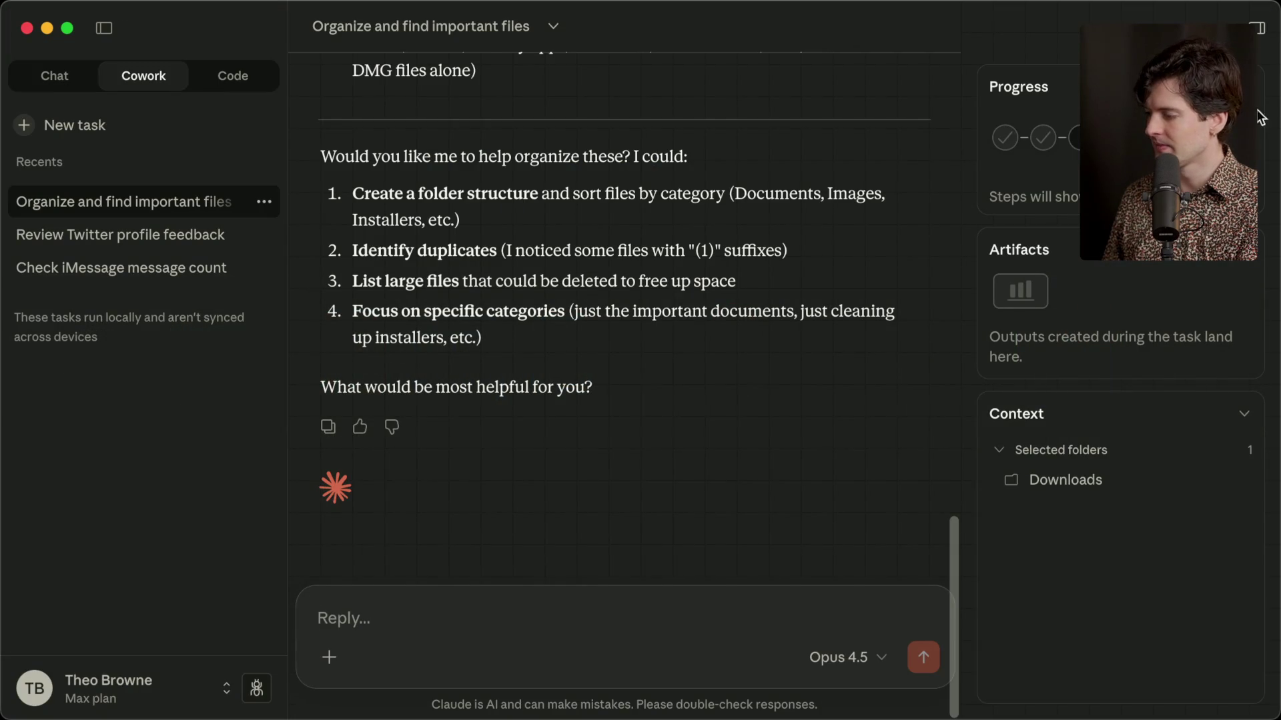
Collapse the Progress, Artifacts and Context sidebar with the top-right panel toggle, then toggle it again.
{"action": "left_click", "coordinate": [1258, 33]}
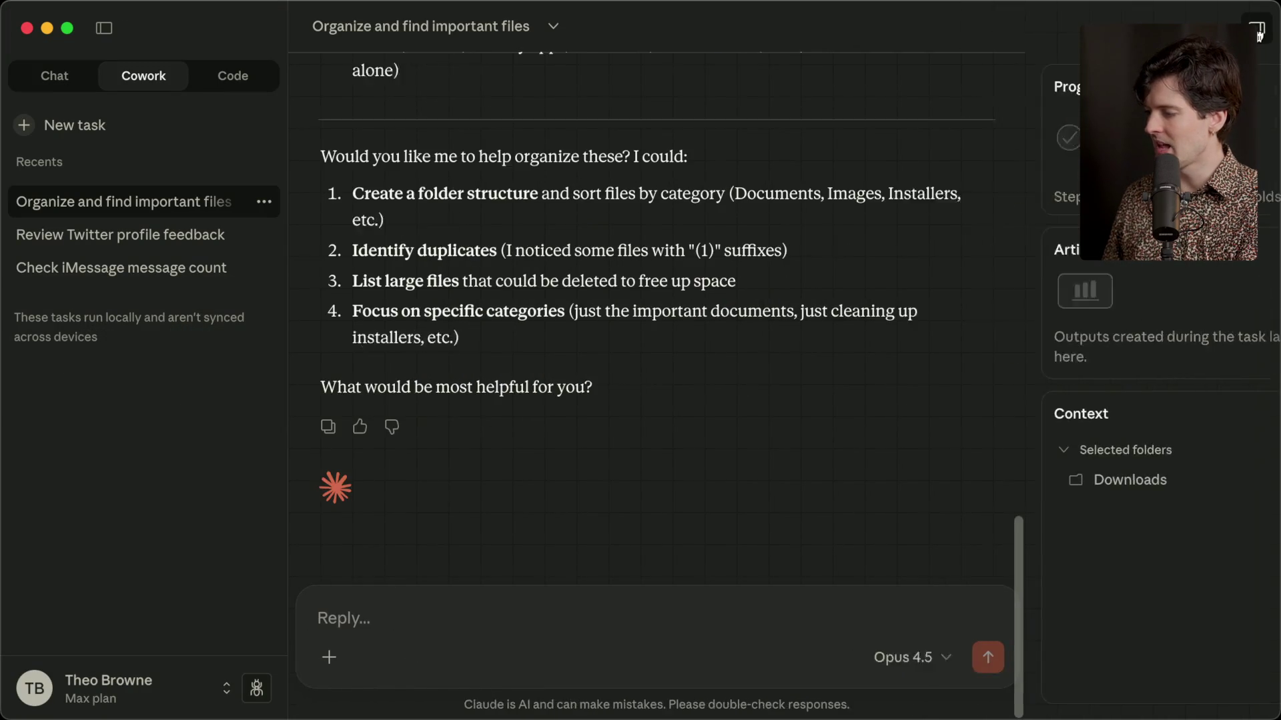
{"action": "left_click", "coordinate": [1258, 28]}
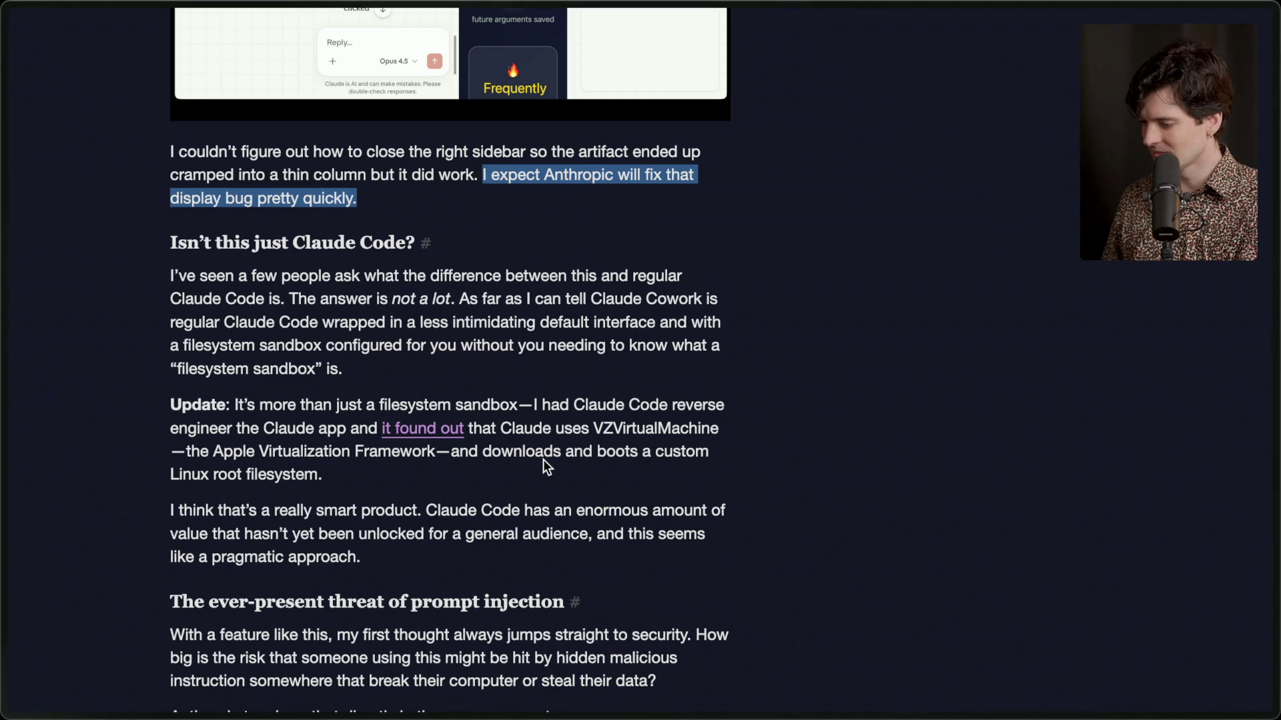
{"action": "scroll", "coordinate": [543, 459], "scroll_direction": "down", "scroll_amount": 3}
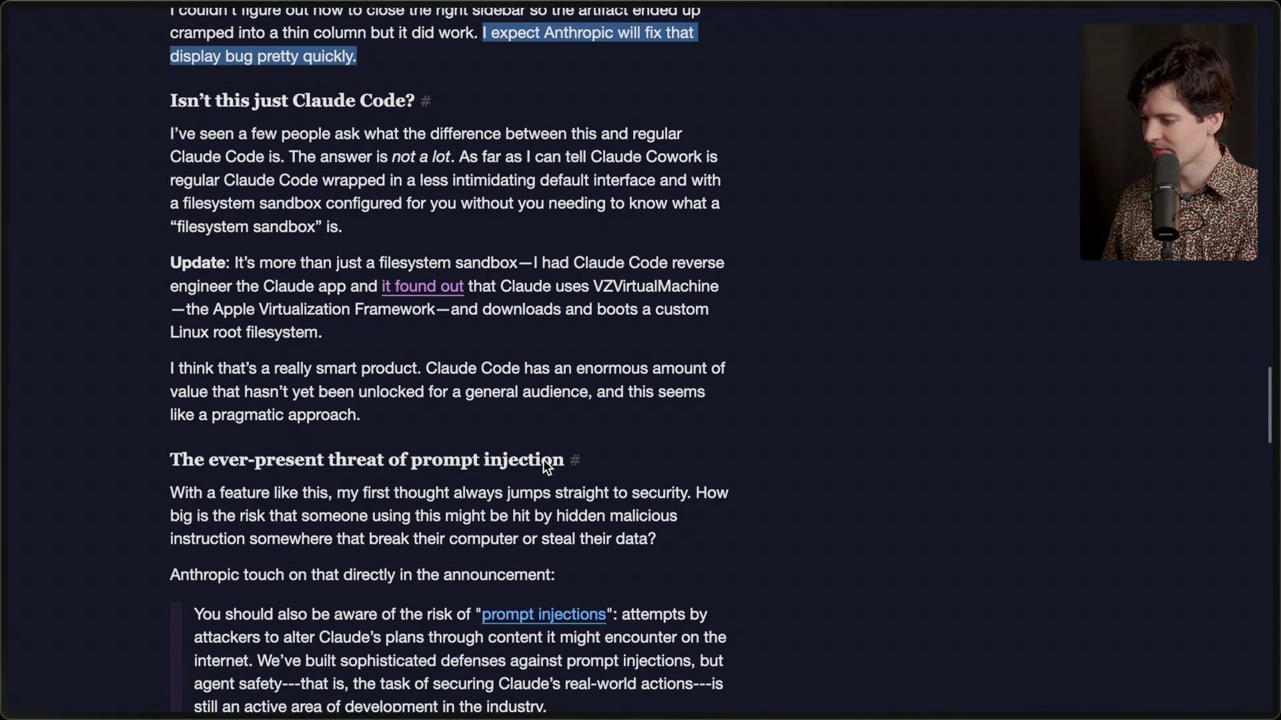
Highlight the 'Isn't this just Claude Code?' heading and its paragraph comparing Cowork with Claude Code.
{"action": "scroll", "coordinate": [543, 459], "scroll_direction": "down", "scroll_amount": 1}
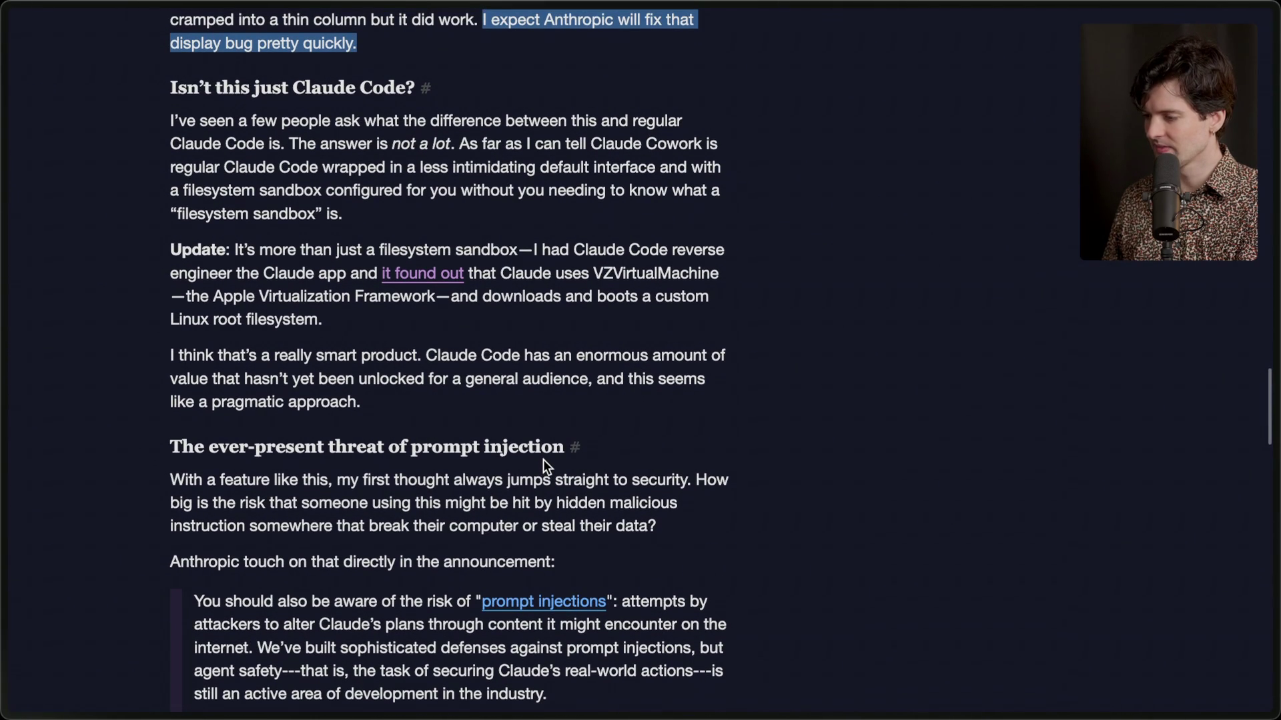
{"action": "scroll", "coordinate": [543, 462], "scroll_direction": "down", "scroll_amount": 1}
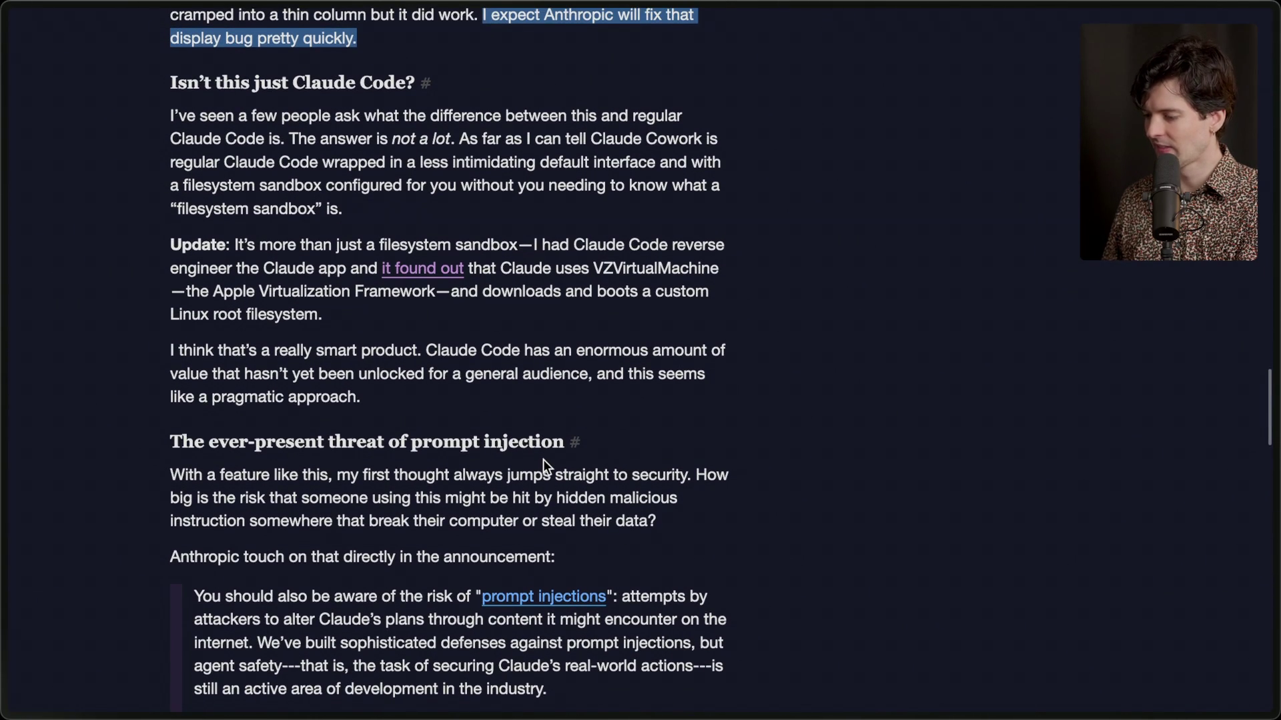
{"action": "scroll", "coordinate": [543, 459], "scroll_direction": "up", "scroll_amount": 3}
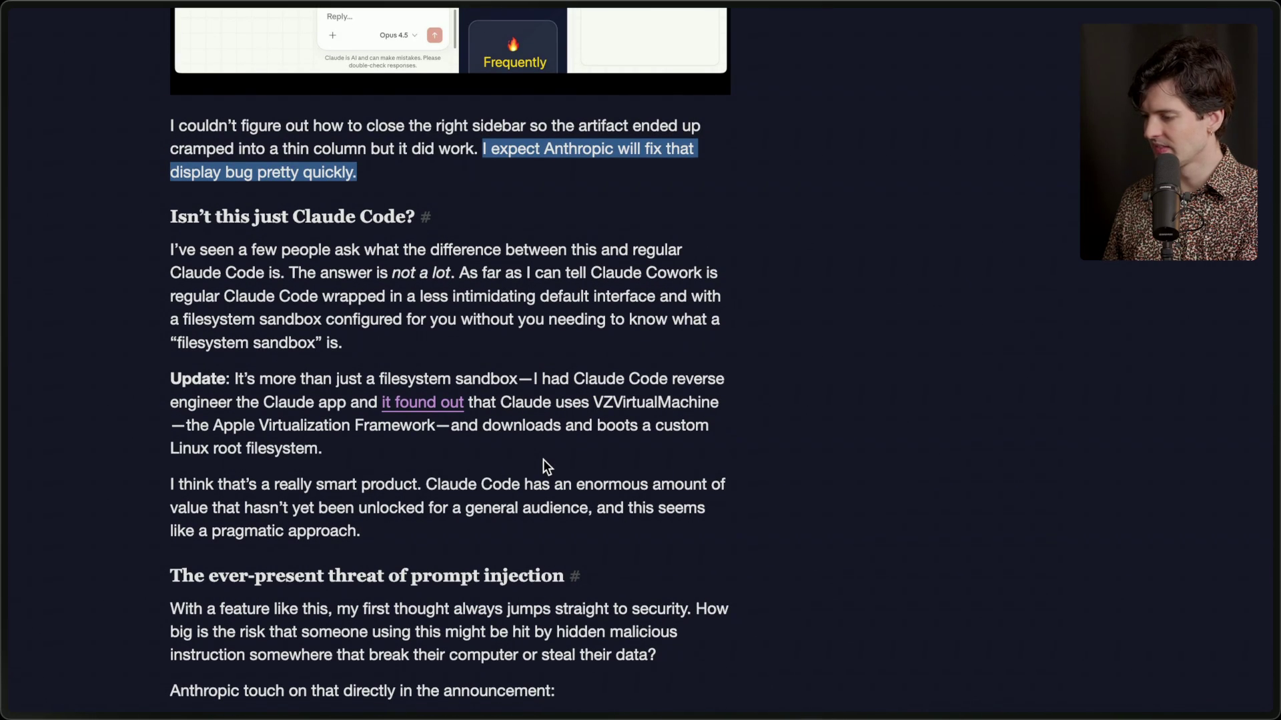
{"action": "left_click_drag", "start_coordinate": [169, 218], "coordinate": [390, 227]}
{"action": "triple_click", "coordinate": [373, 249]}
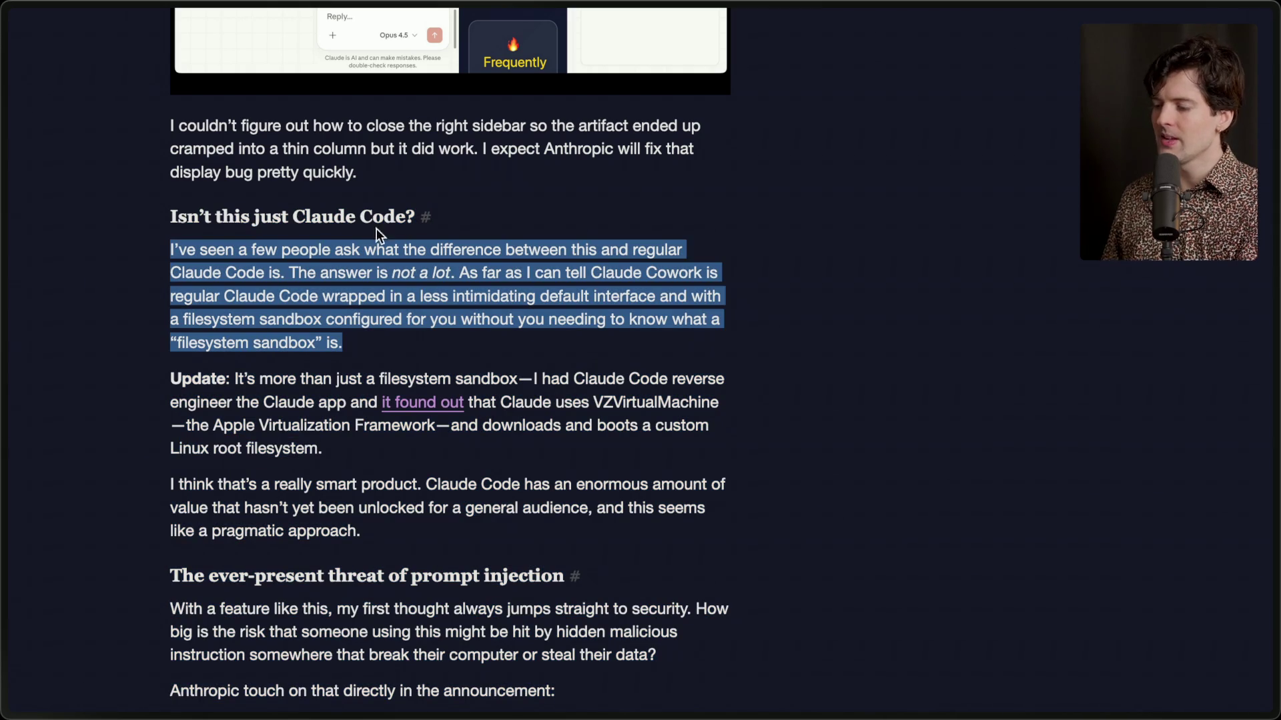
{"action": "left_click", "coordinate": [421, 343]}
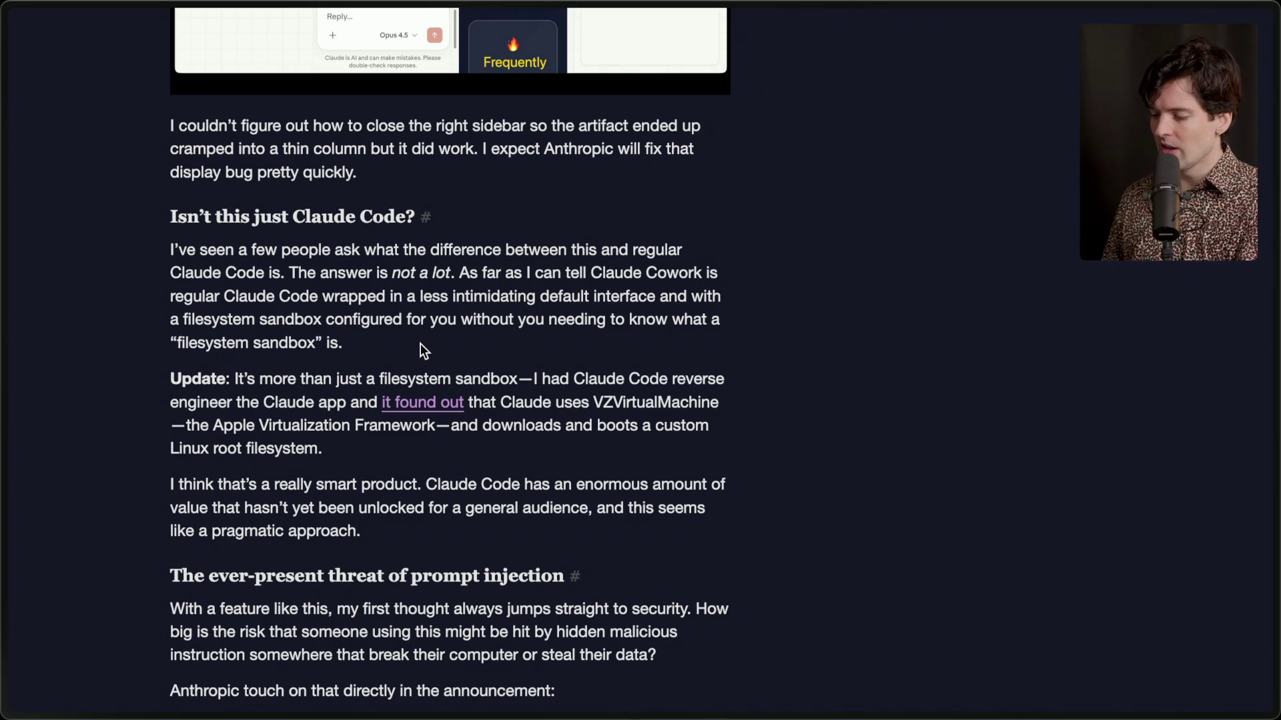
Scroll the article to the section on the ever-present threat of prompt injection.
{"action": "scroll", "coordinate": [420, 343], "scroll_direction": "down", "scroll_amount": 5}
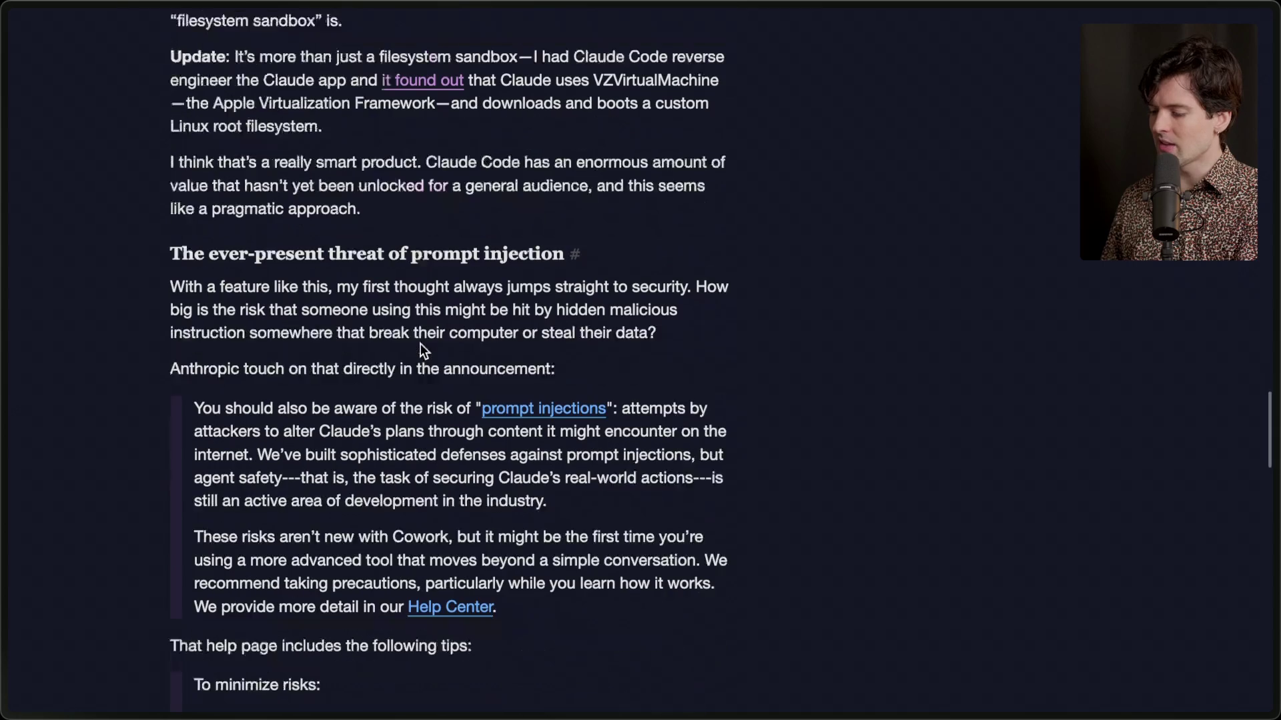
{"action": "scroll", "coordinate": [420, 343], "scroll_direction": "down", "scroll_amount": 5}
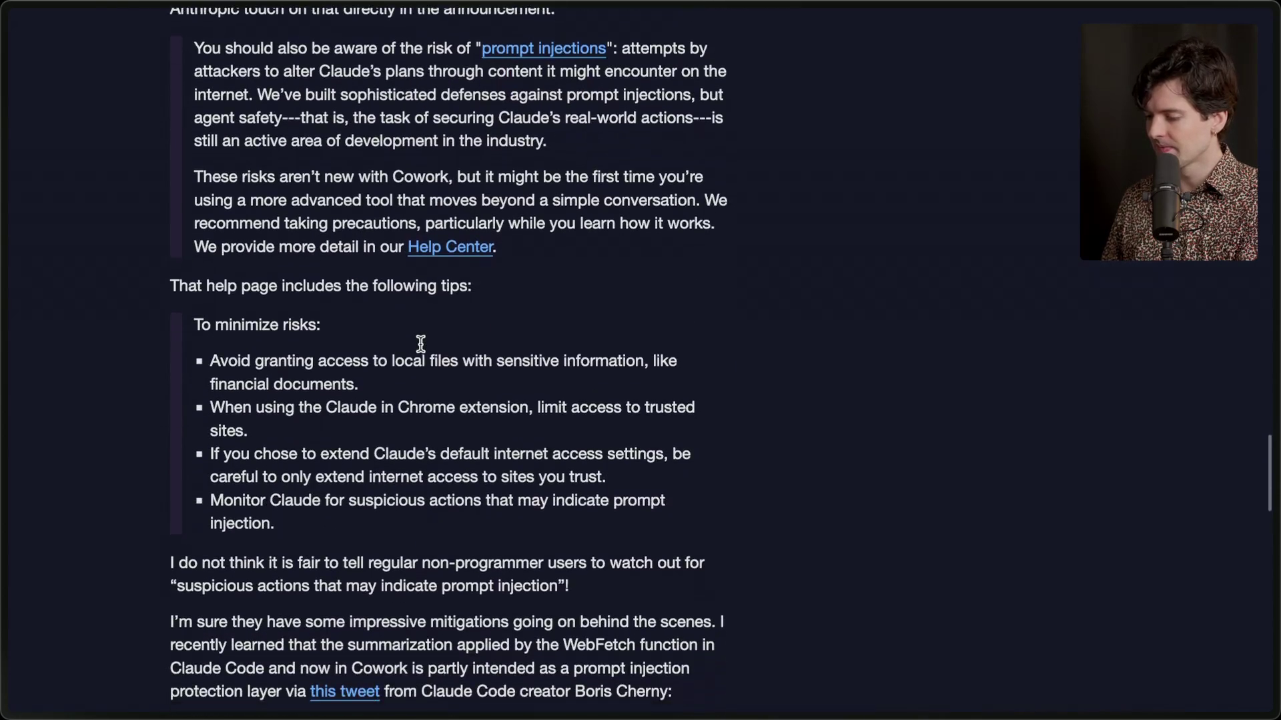
{"action": "scroll", "coordinate": [420, 343], "scroll_direction": "up", "scroll_amount": 6}
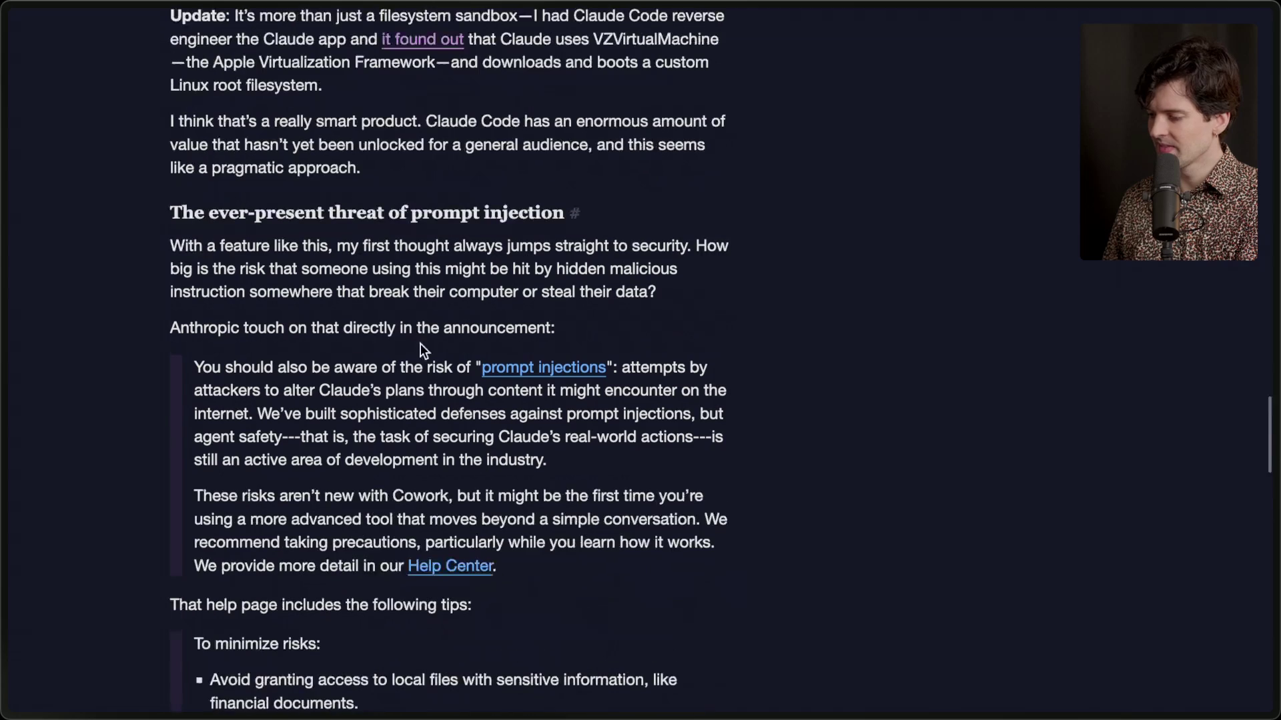
{"action": "scroll", "coordinate": [420, 343], "scroll_direction": "up", "scroll_amount": 2}
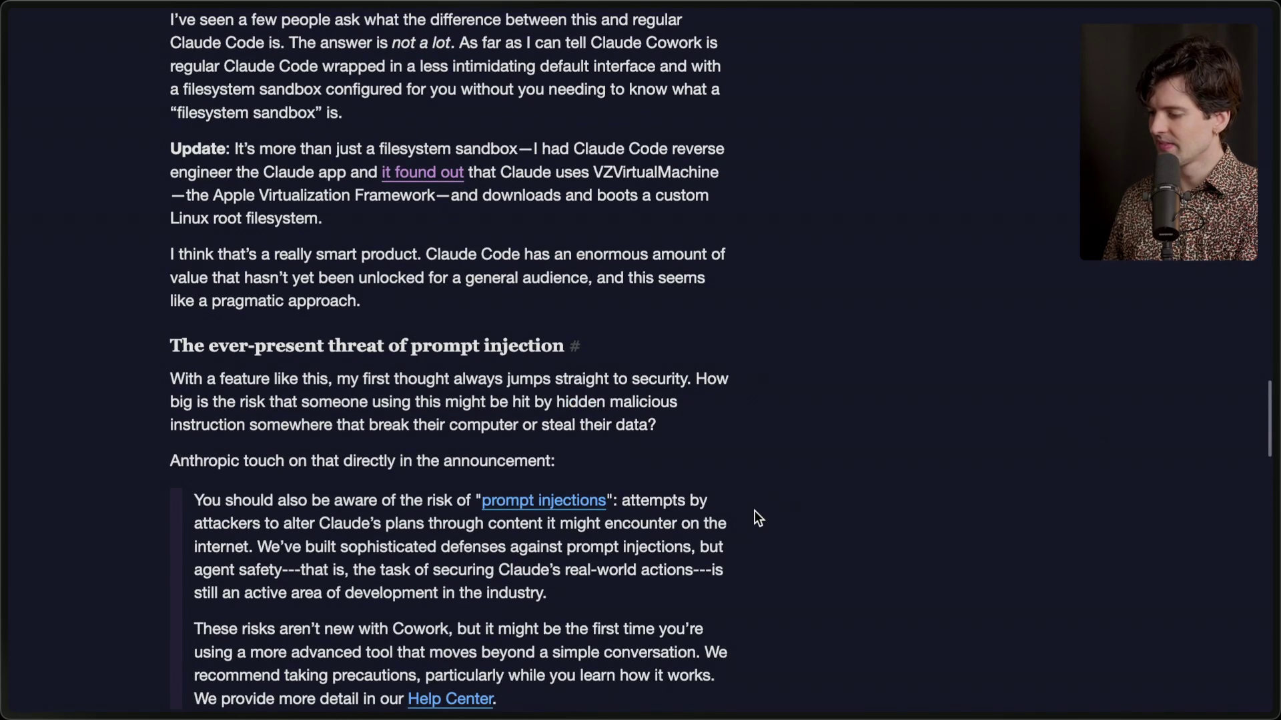
{"action": "scroll", "coordinate": [754, 511], "scroll_direction": "down", "scroll_amount": 5}
{"action": "scroll", "coordinate": [758, 519], "scroll_direction": "up", "scroll_amount": 1}
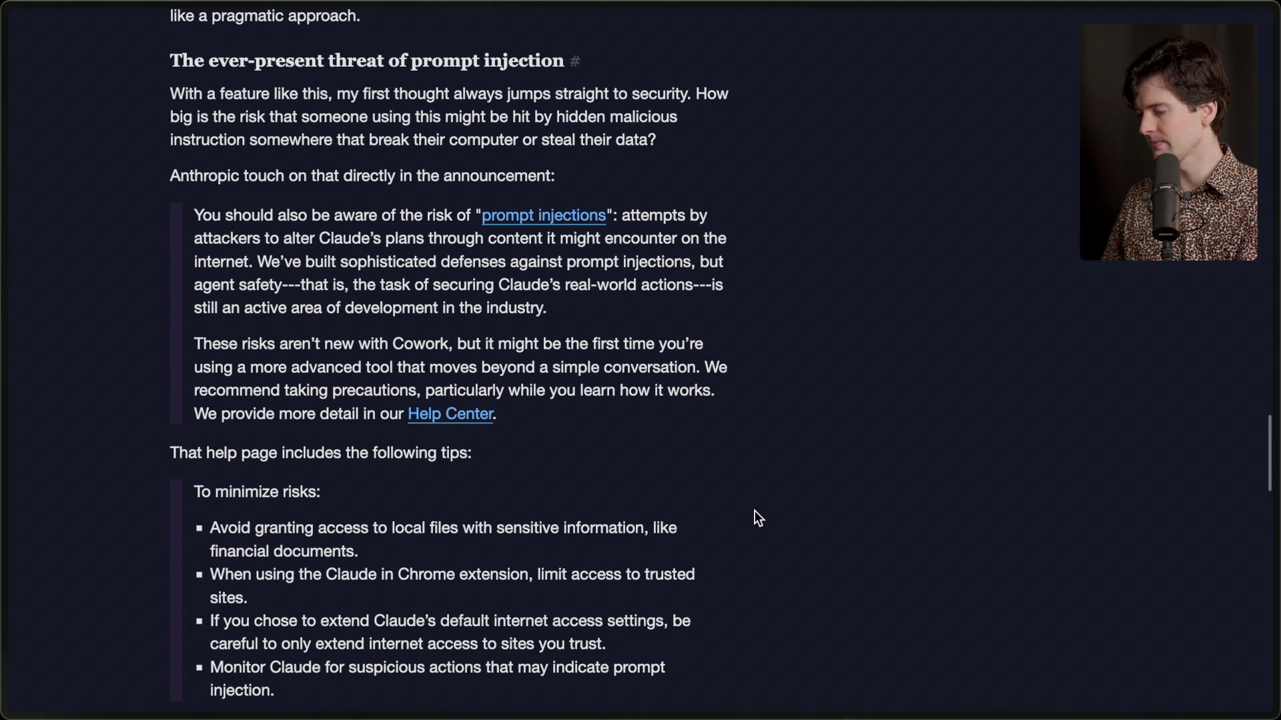
{"action": "scroll", "coordinate": [757, 519], "scroll_direction": "up", "scroll_amount": 5}
Switch to an X post about Cowork and open the LangChain JS openwork announcement.
{"action": "mouse_move", "coordinate": [1142, 643]}
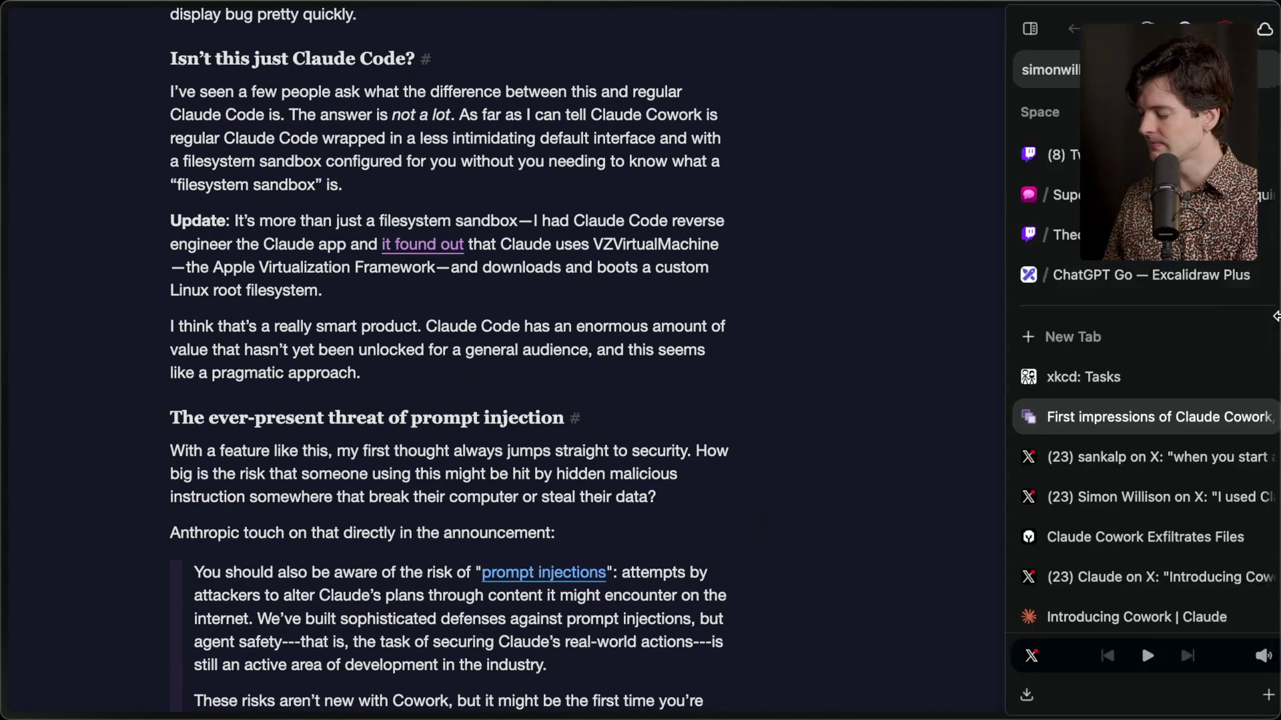
{"action": "left_click", "coordinate": [1146, 461]}
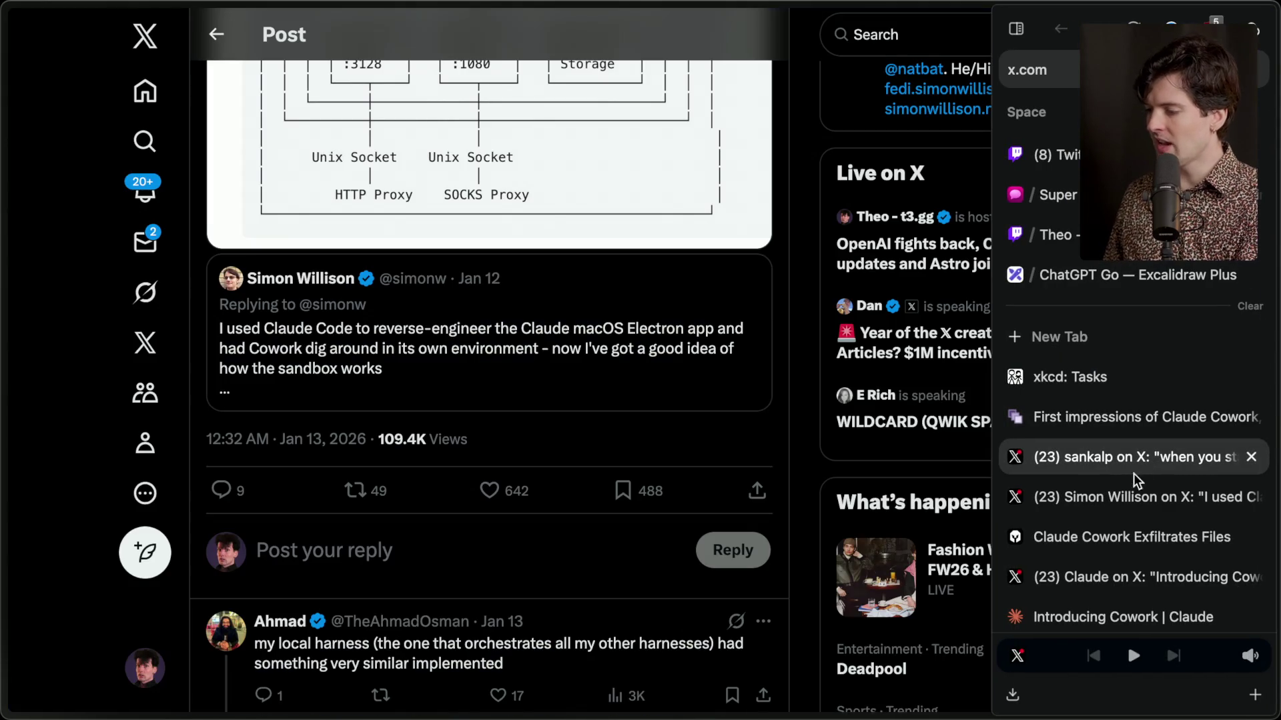
{"action": "scroll", "coordinate": [1119, 507], "scroll_direction": "down", "scroll_amount": 3}
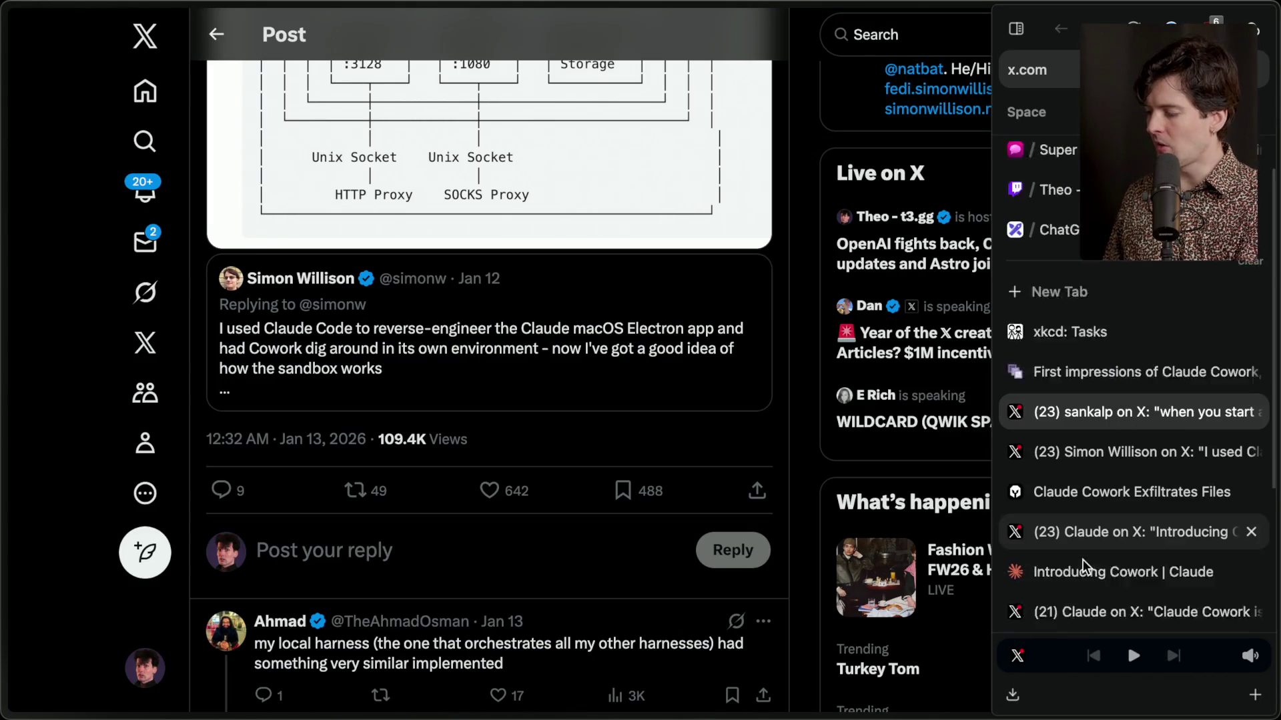
{"action": "scroll", "coordinate": [1096, 607], "scroll_direction": "down", "scroll_amount": 1}
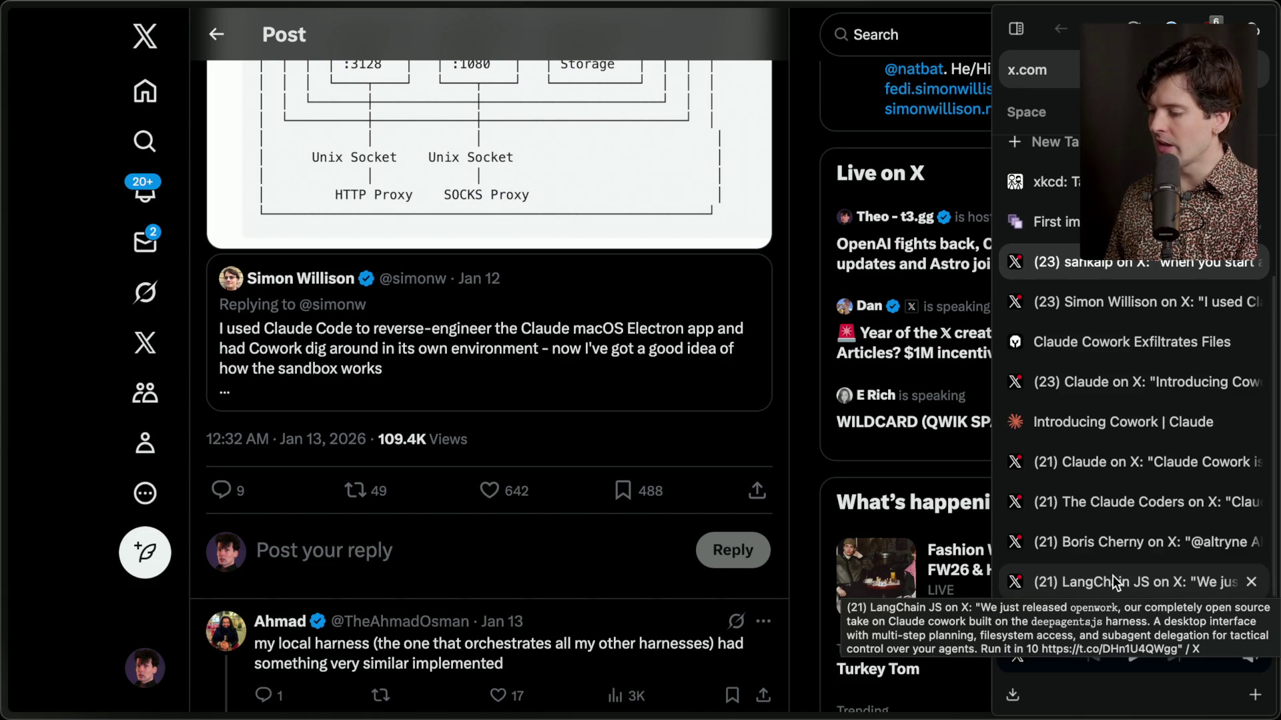
{"action": "left_click", "coordinate": [1112, 578]}
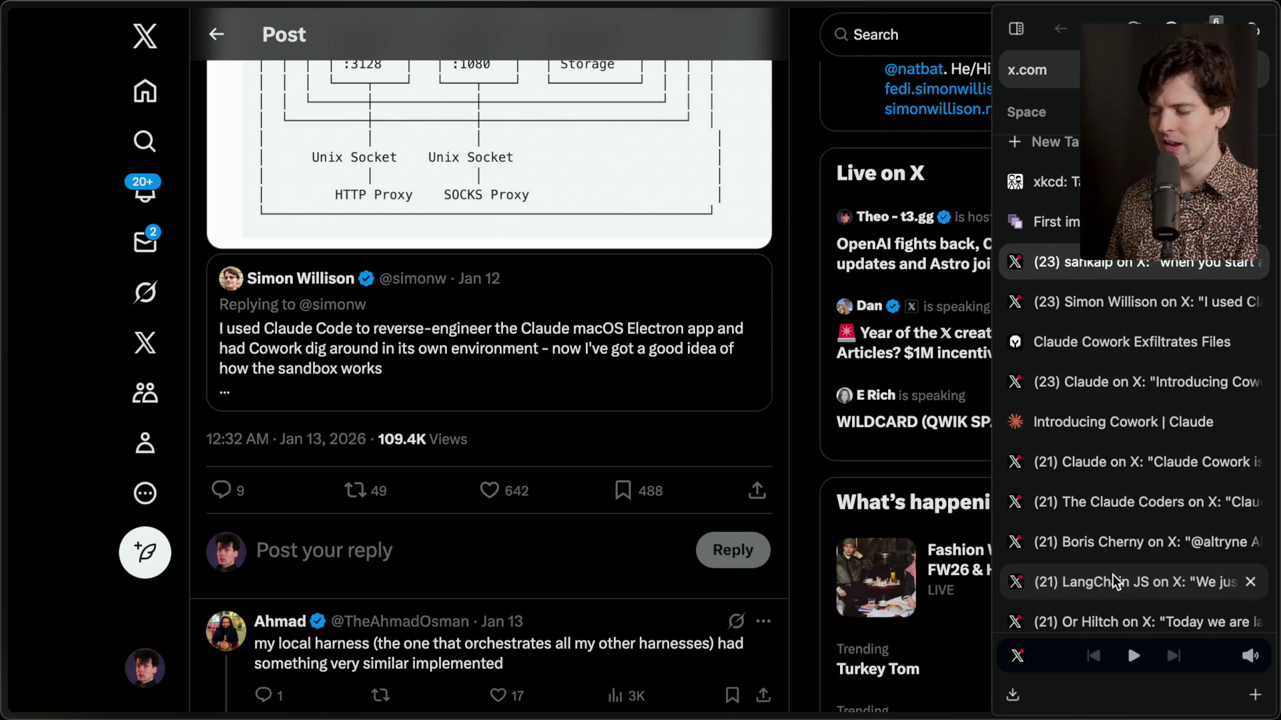
{"action": "scroll", "coordinate": [535, 401], "scroll_direction": "up", "scroll_amount": 8}
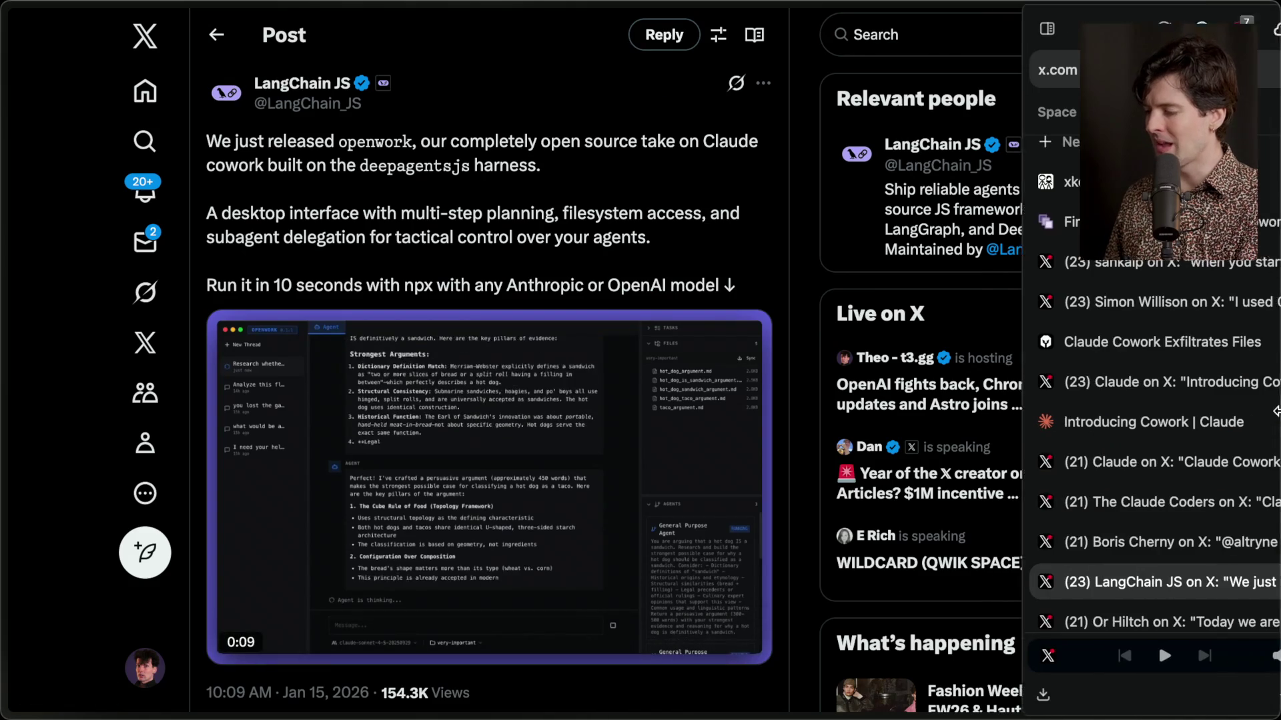
View the other openwork launch post and the Openwork account profile, pausing its demo video.
{"action": "left_click", "coordinate": [1109, 578]}
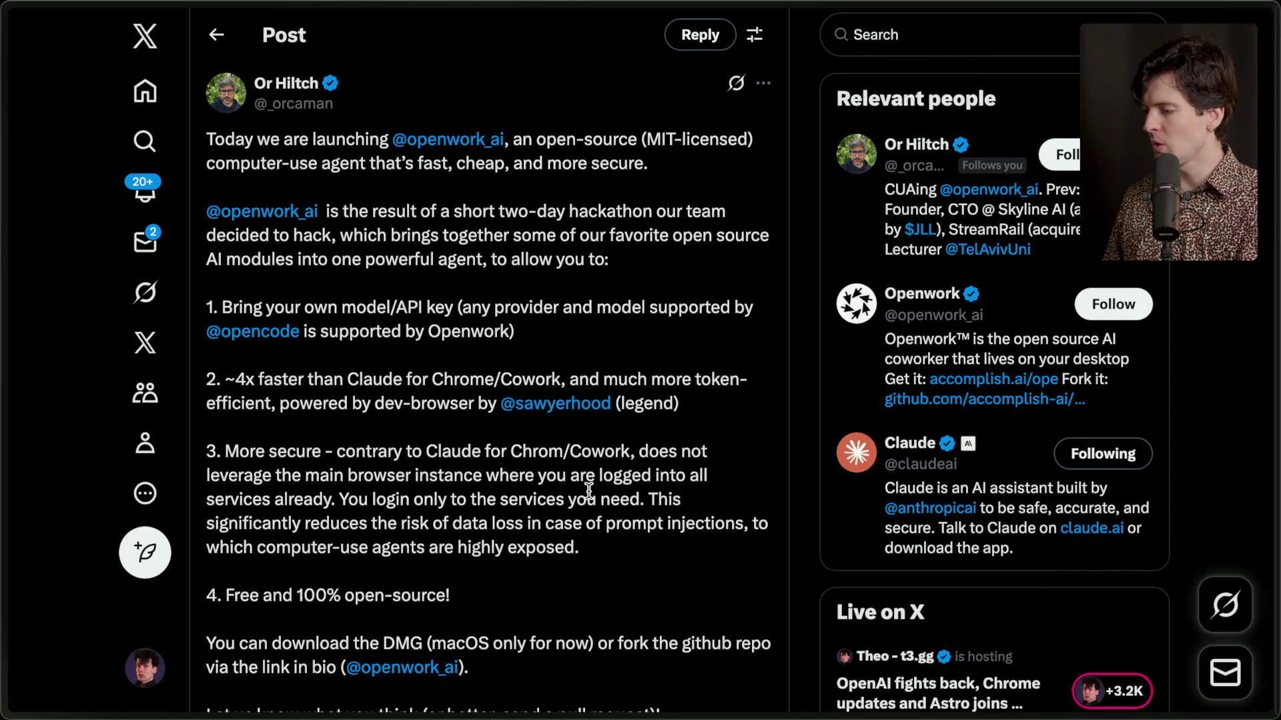
{"action": "left_click", "coordinate": [988, 193]}
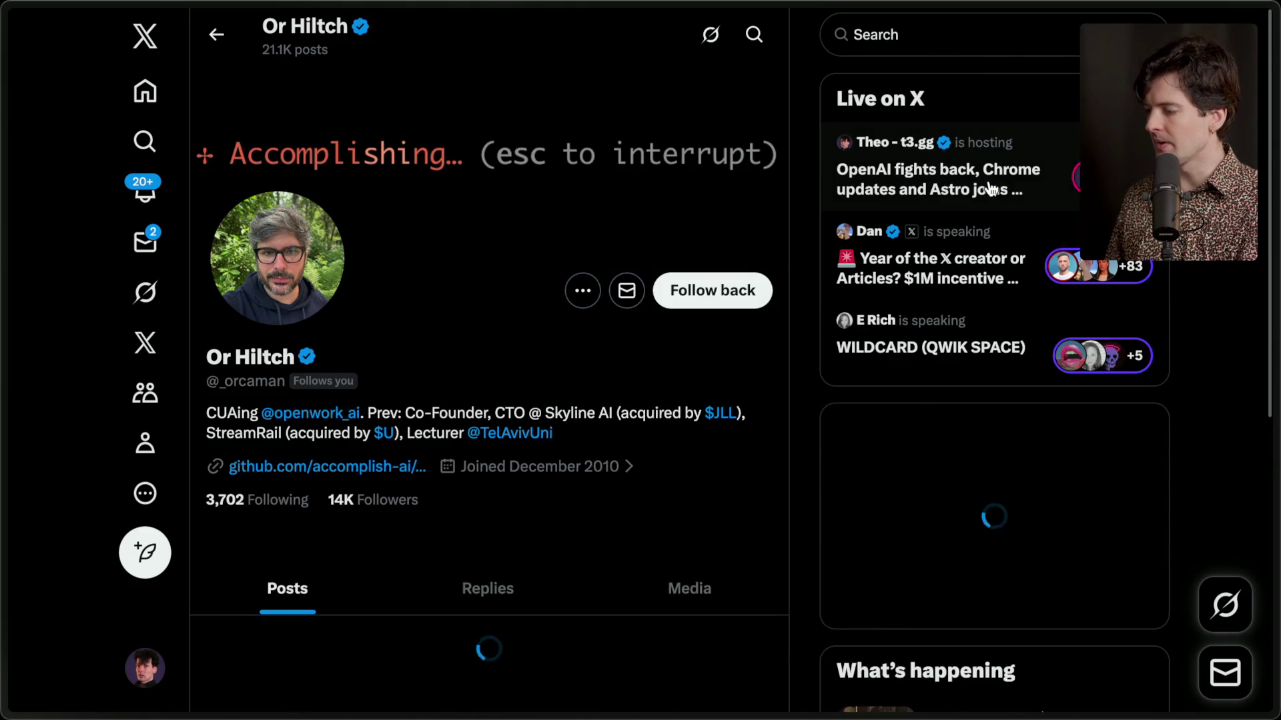
{"action": "left_click", "coordinate": [308, 420]}
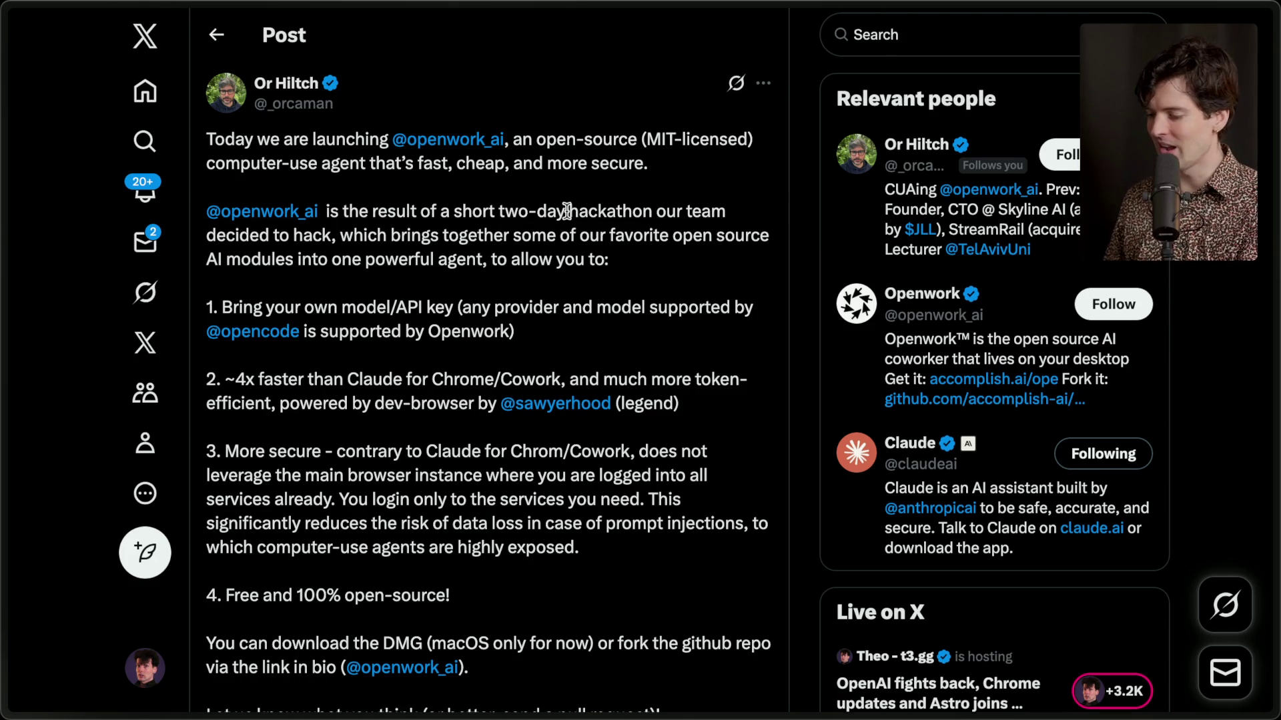
{"action": "scroll", "coordinate": [566, 210], "scroll_direction": "down", "scroll_amount": 8}
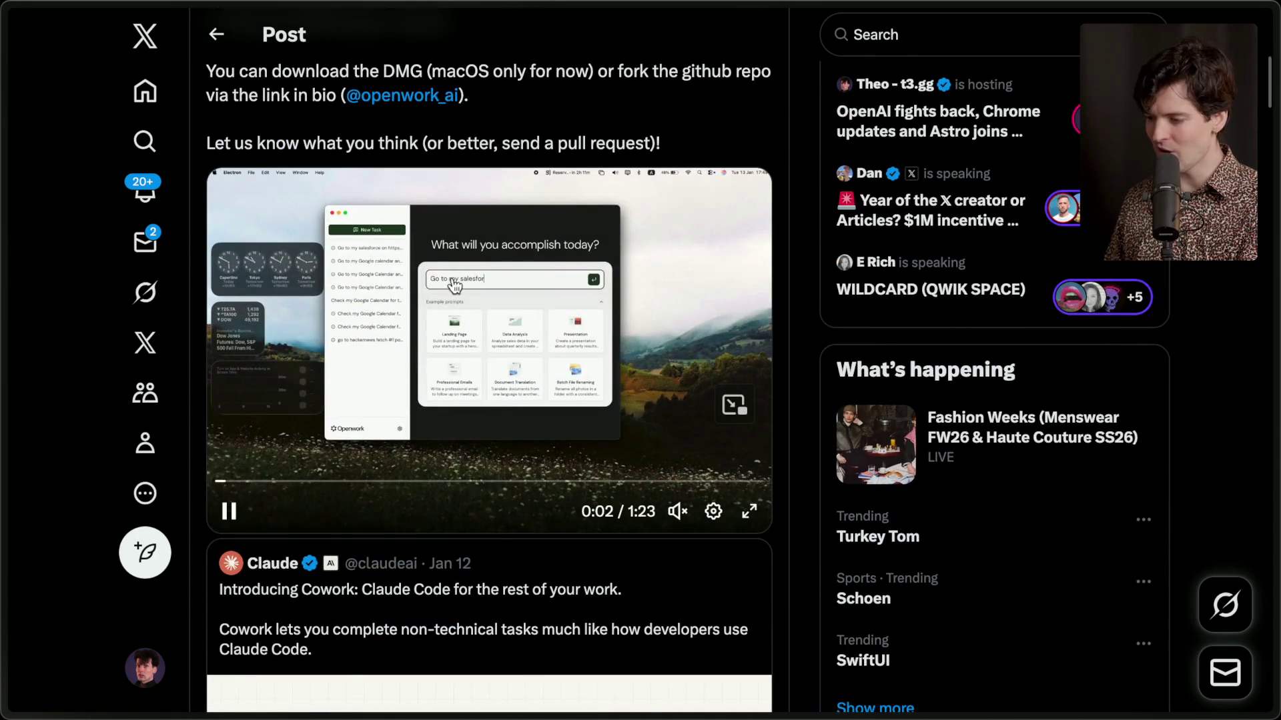
{"action": "left_click", "coordinate": [229, 511]}
Pause the LangChain openwork demo video, read the replies, then return to the Cowork blog article.
{"action": "mouse_move", "coordinate": [1275, 474]}
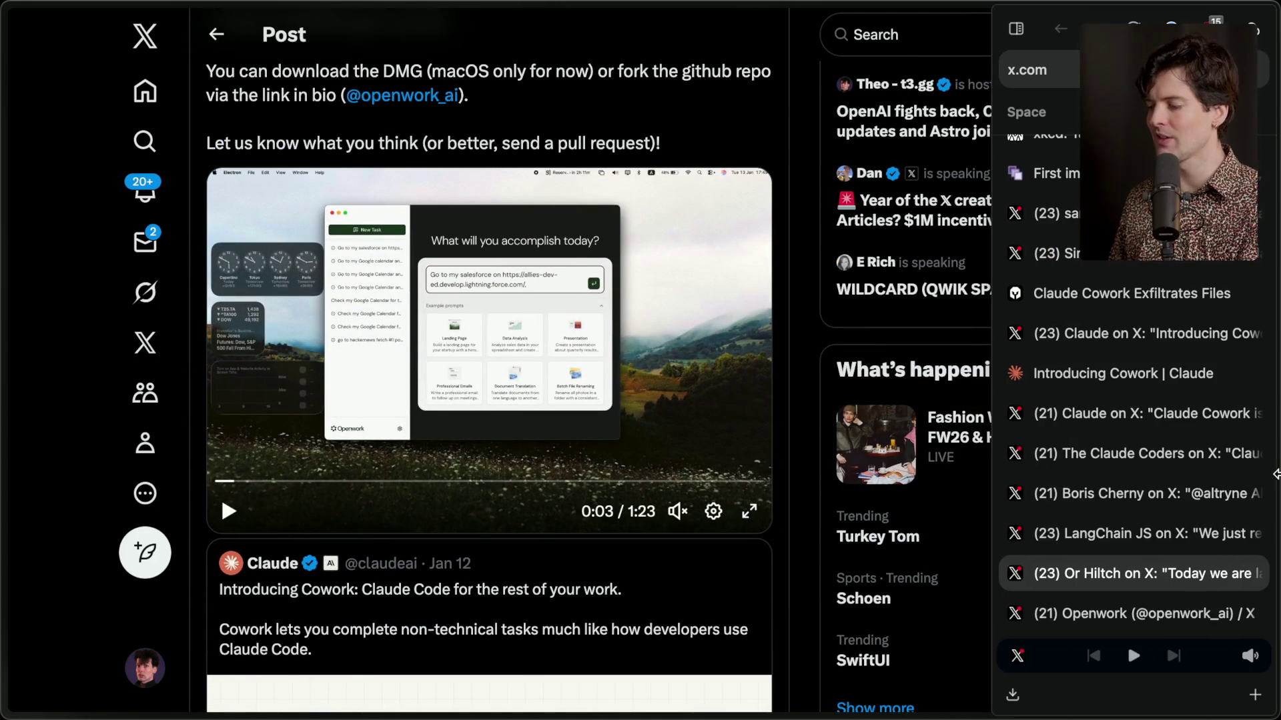
{"action": "left_click", "coordinate": [1144, 537]}
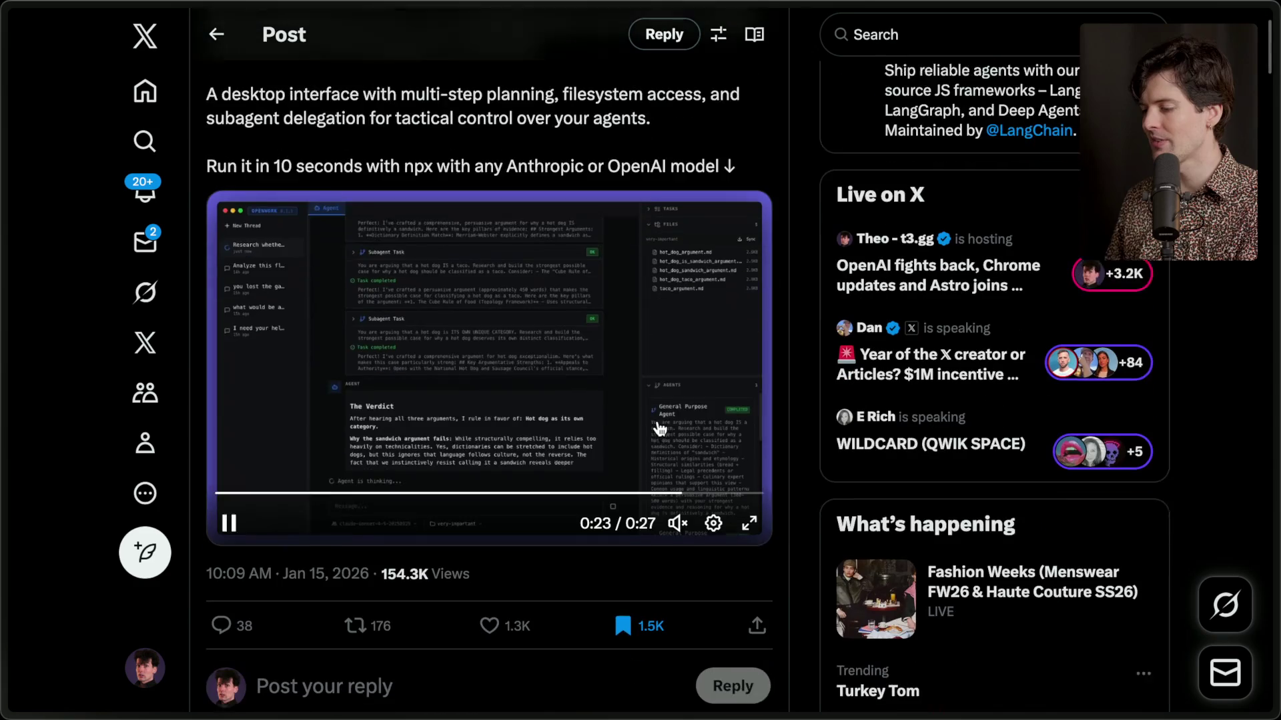
{"action": "scroll", "coordinate": [467, 454], "scroll_direction": "down", "scroll_amount": 1}
{"action": "left_click", "coordinate": [288, 489]}
{"action": "scroll", "coordinate": [300, 500], "scroll_direction": "down", "scroll_amount": 5}
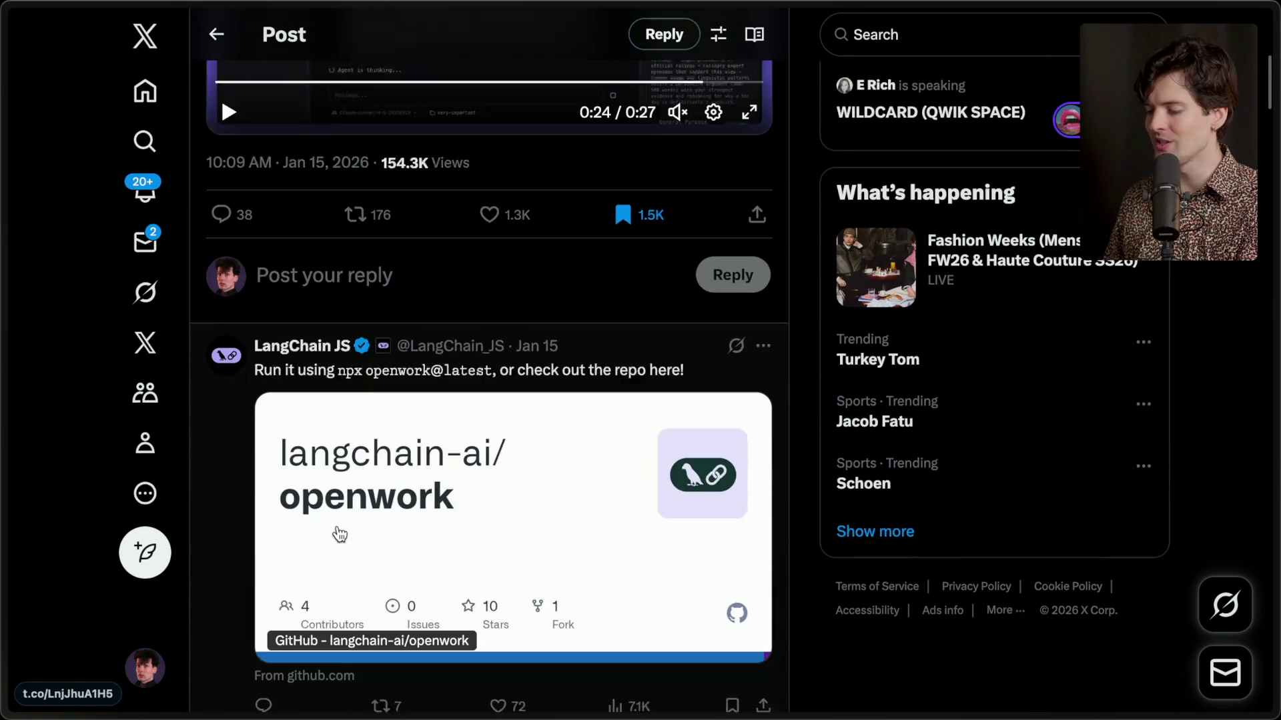
{"action": "scroll", "coordinate": [339, 534], "scroll_direction": "down", "scroll_amount": 6}
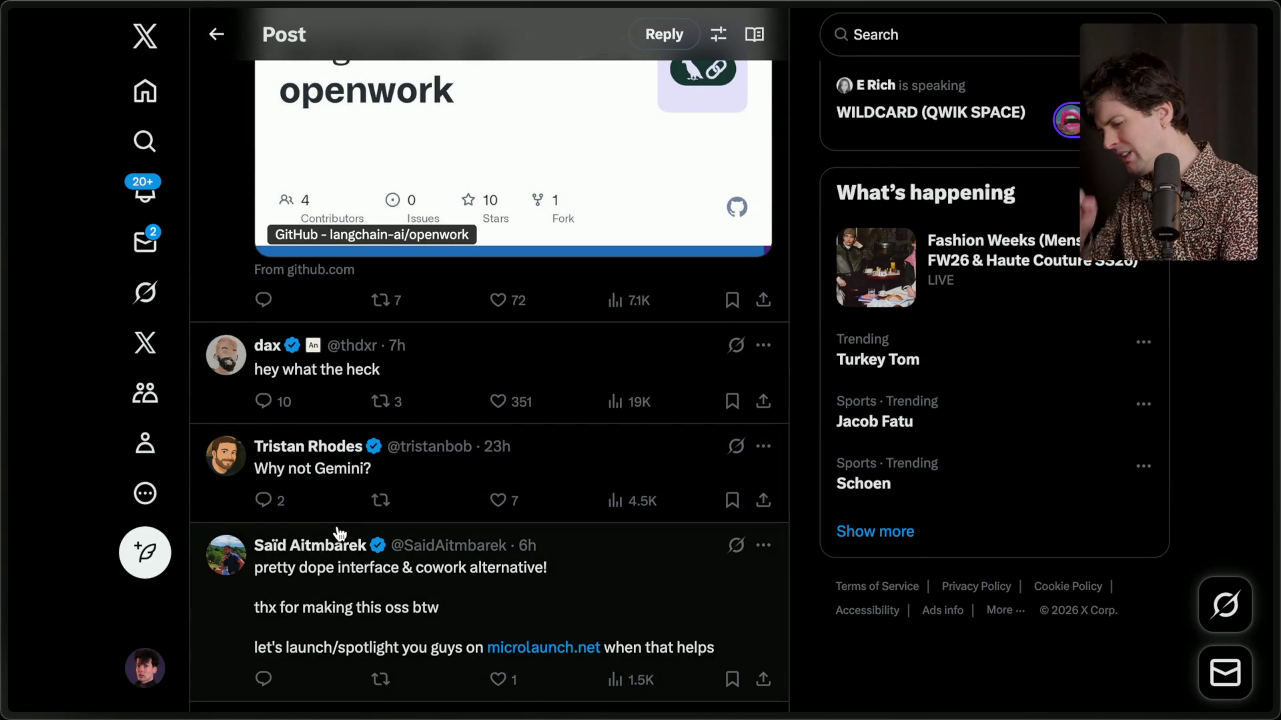
{"action": "scroll", "coordinate": [340, 534], "scroll_direction": "up", "scroll_amount": 8}
{"action": "scroll", "coordinate": [340, 534], "scroll_direction": "up", "scroll_amount": 4}
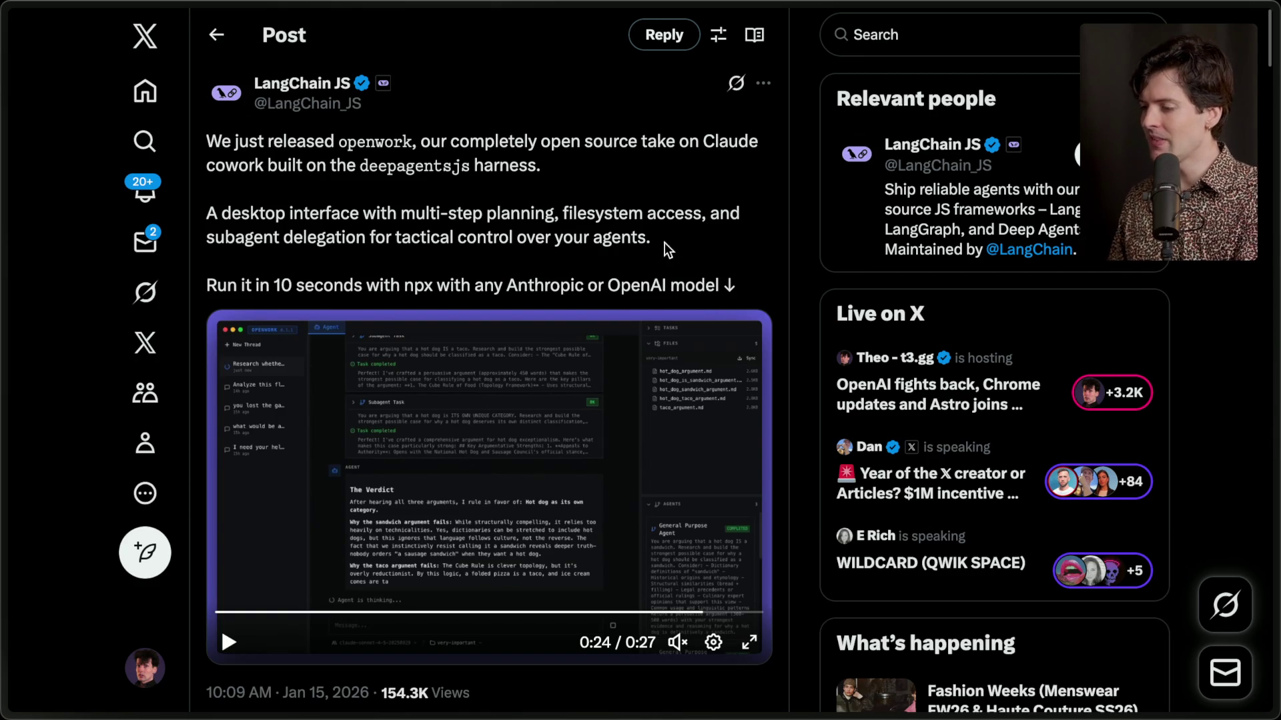
{"action": "mouse_move", "coordinate": [1187, 409]}
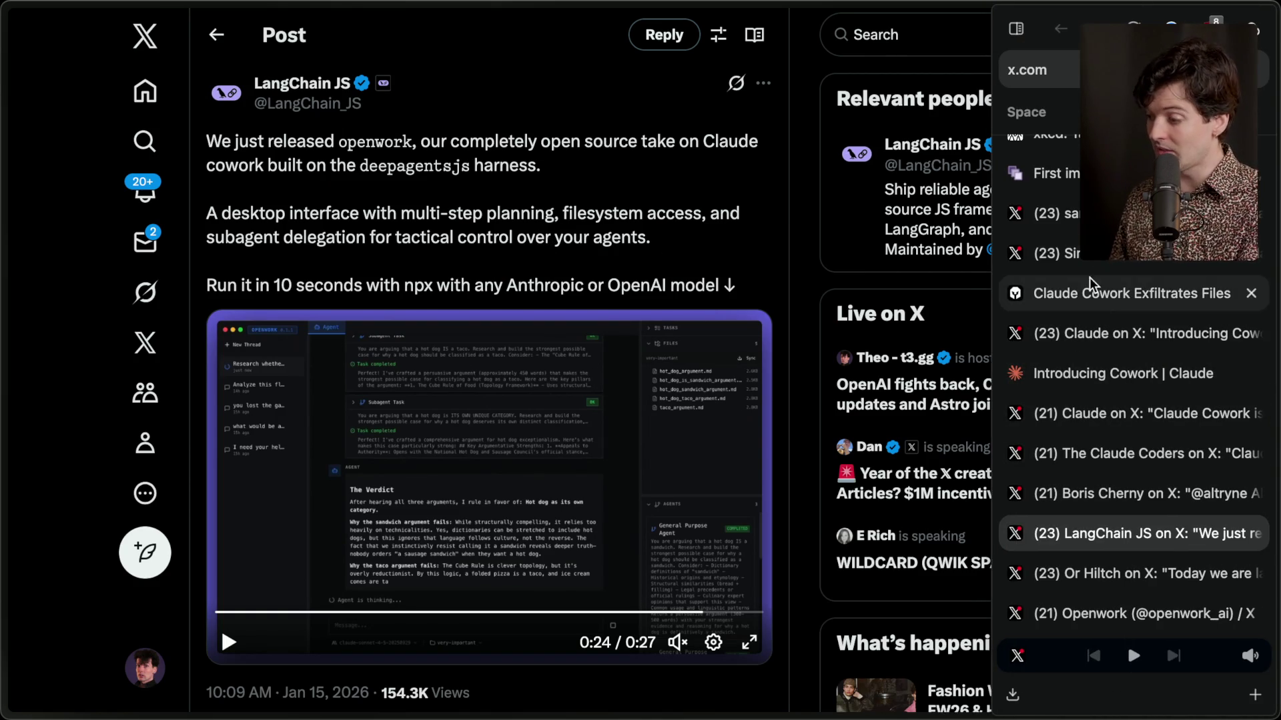
{"action": "left_click", "coordinate": [1134, 173]}
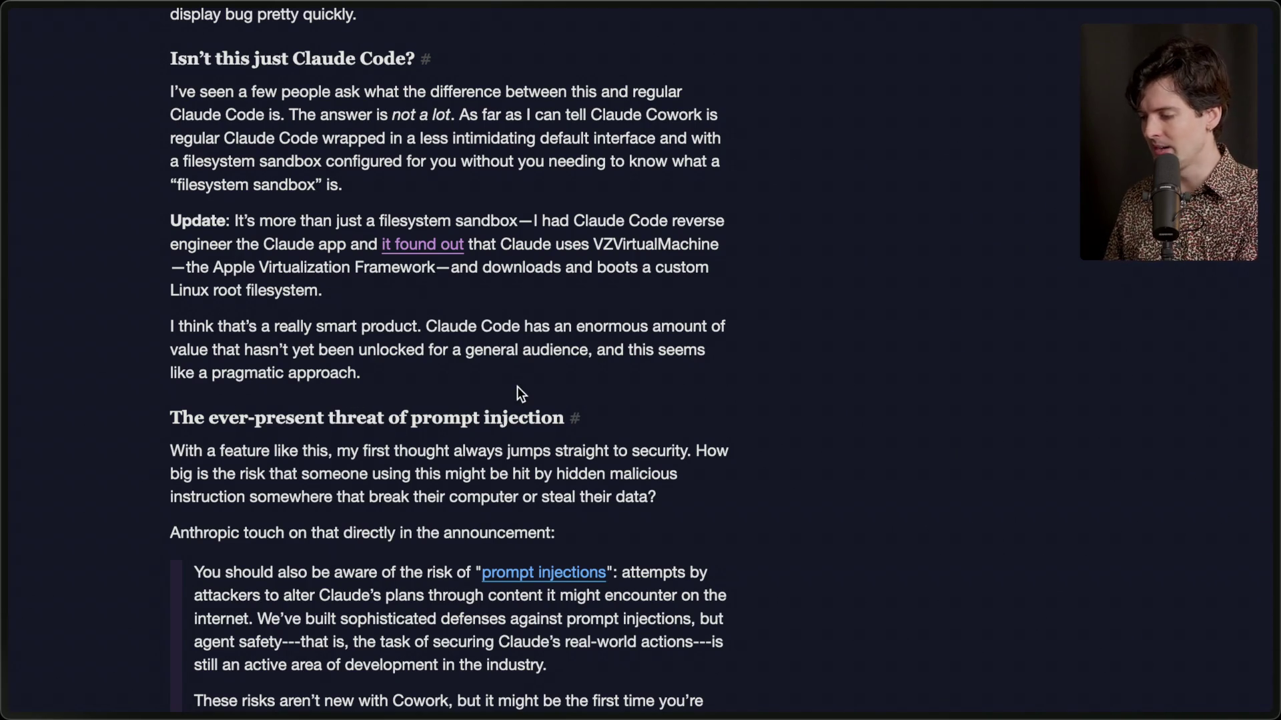
{"action": "scroll", "coordinate": [517, 386], "scroll_direction": "down", "scroll_amount": 3}
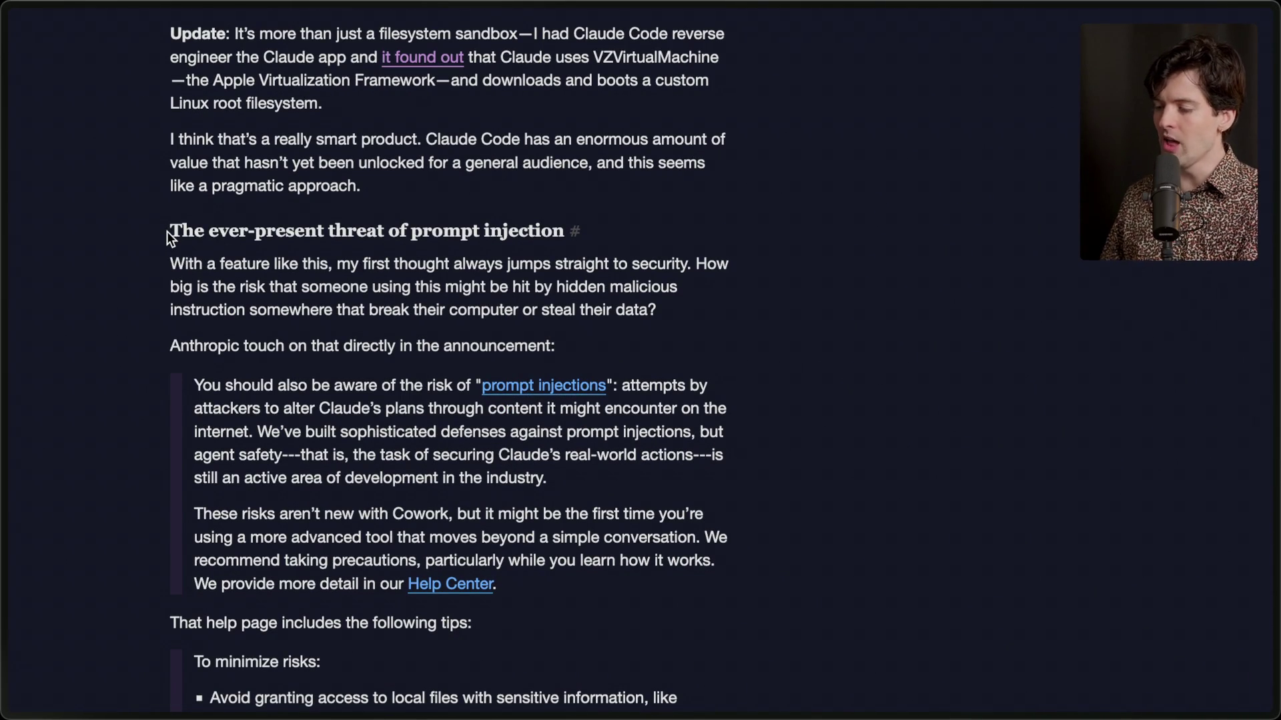
{"action": "left_click_drag", "start_coordinate": [166, 231], "coordinate": [454, 237]}
{"action": "left_click", "coordinate": [535, 251]}
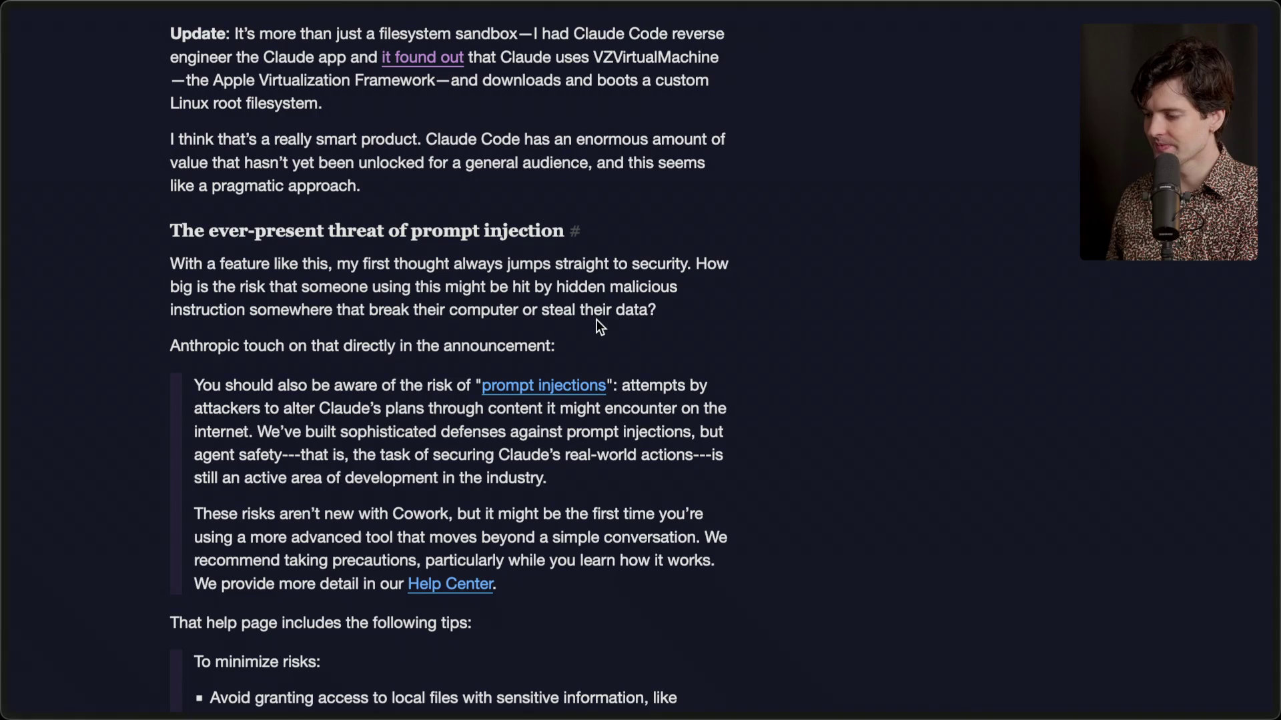
{"action": "scroll", "coordinate": [596, 320], "scroll_direction": "down", "scroll_amount": 2}
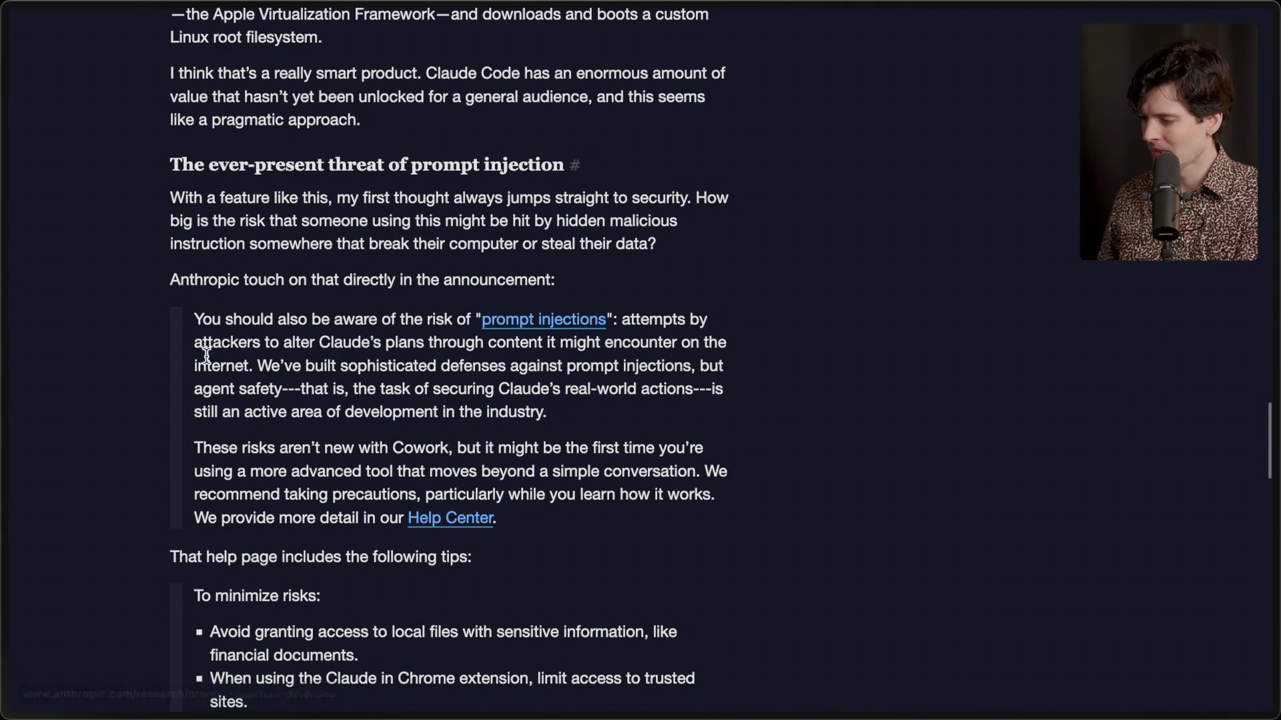
{"action": "left_click_drag", "start_coordinate": [156, 285], "coordinate": [541, 284]}
{"action": "triple_click", "coordinate": [542, 283]}
{"action": "left_click", "coordinate": [618, 264]}
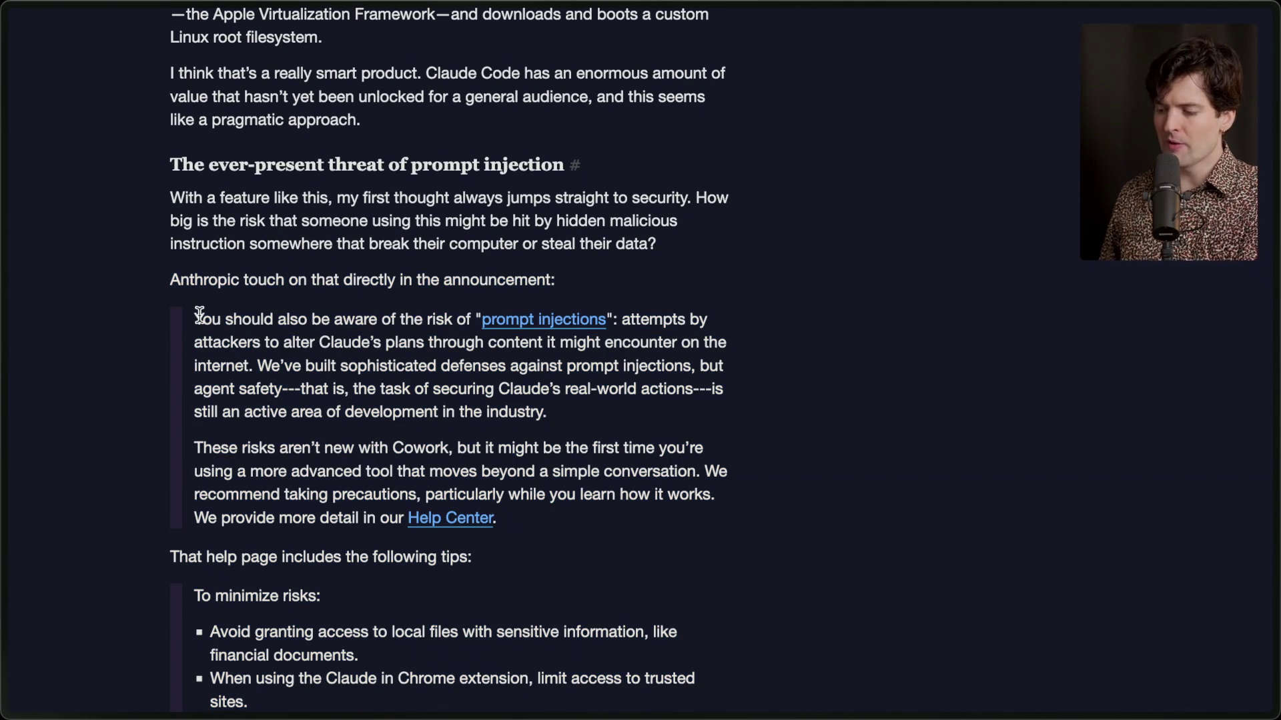
{"action": "mouse_move", "coordinate": [200, 313]}
{"action": "left_mouse_down"}
{"action": "mouse_move", "coordinate": [503, 346]}
{"action": "mouse_move", "coordinate": [583, 397]}
{"action": "left_mouse_up"}
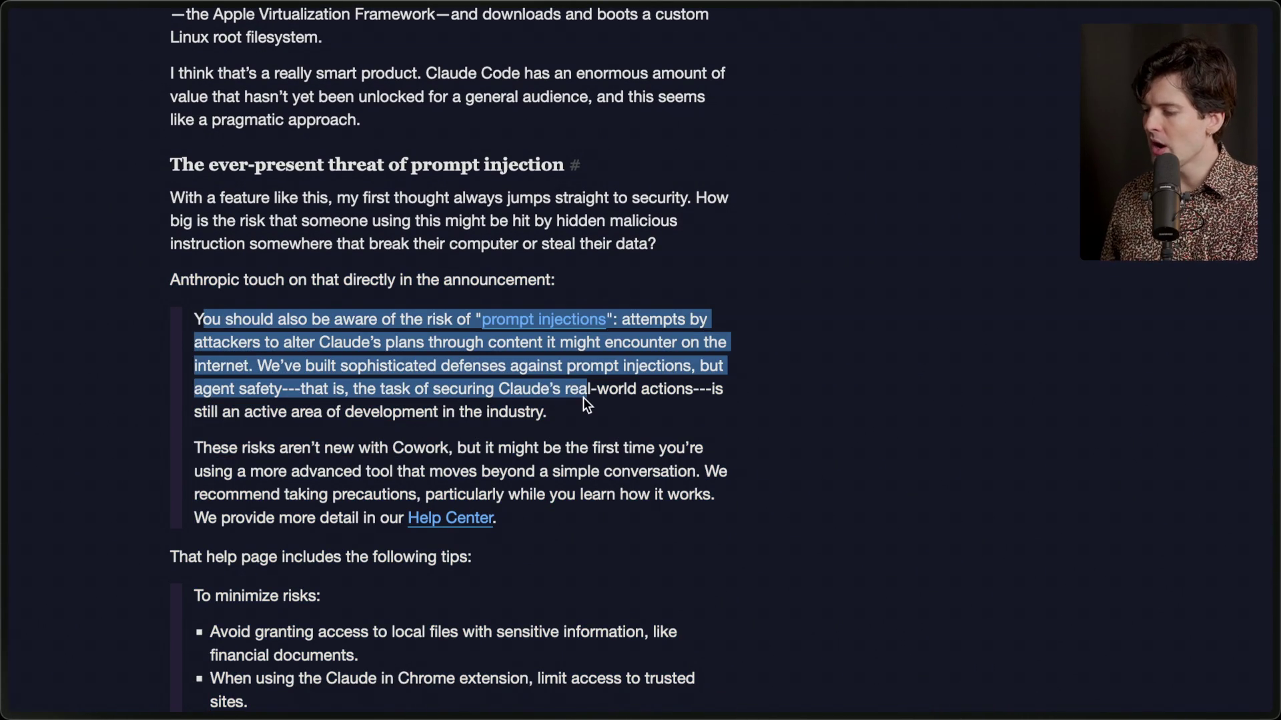
{"action": "left_click", "coordinate": [523, 346]}
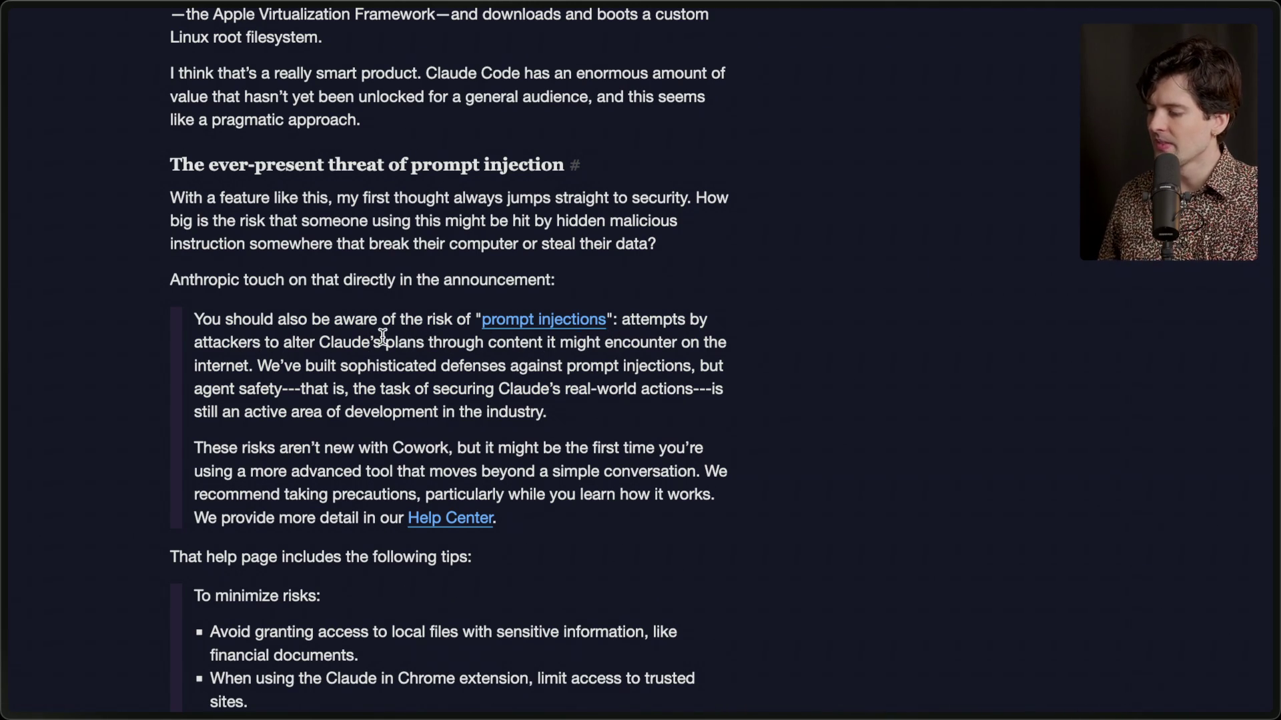
{"action": "left_click_drag", "start_coordinate": [193, 319], "coordinate": [660, 409]}
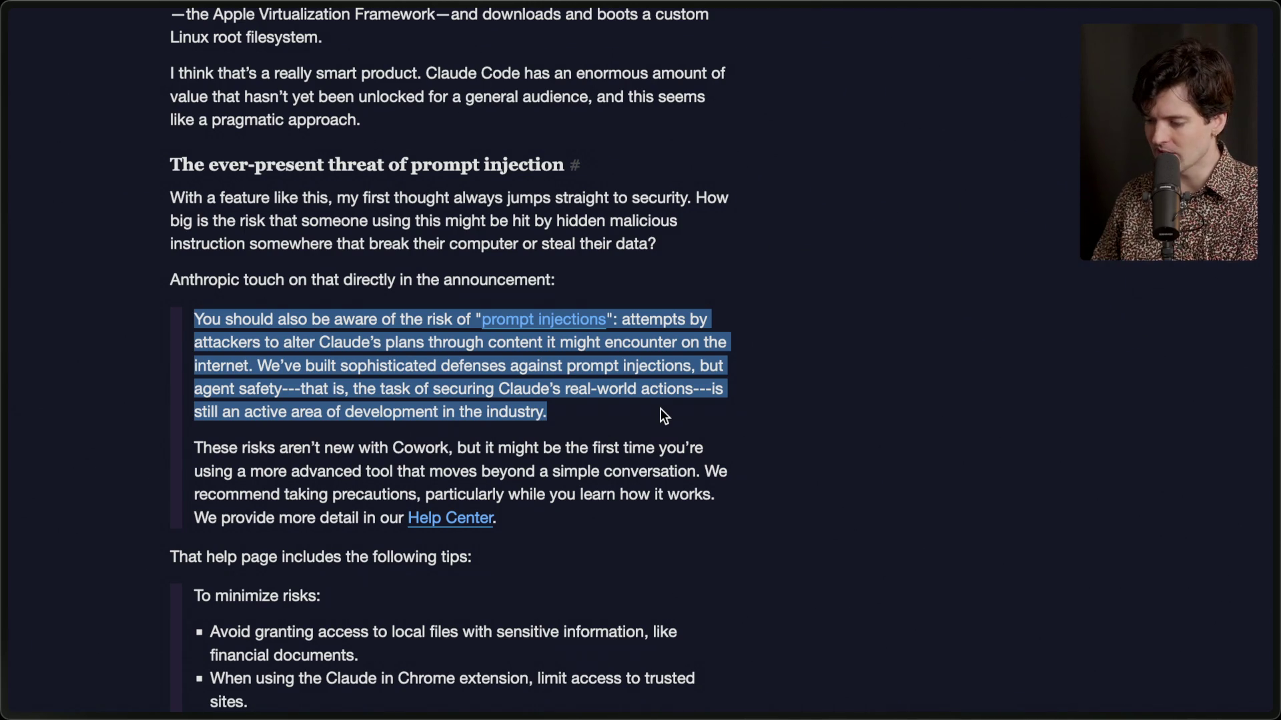
{"action": "left_click", "coordinate": [688, 416]}
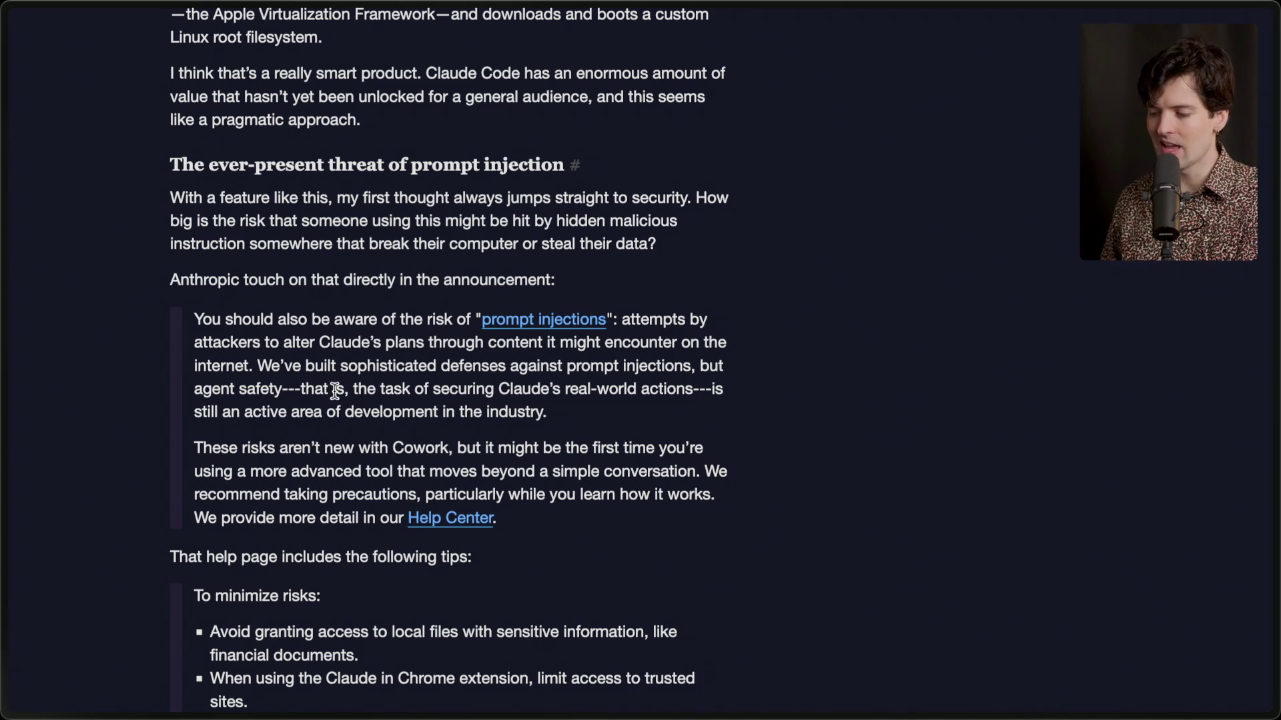
{"action": "left_click_drag", "start_coordinate": [353, 390], "coordinate": [603, 406]}
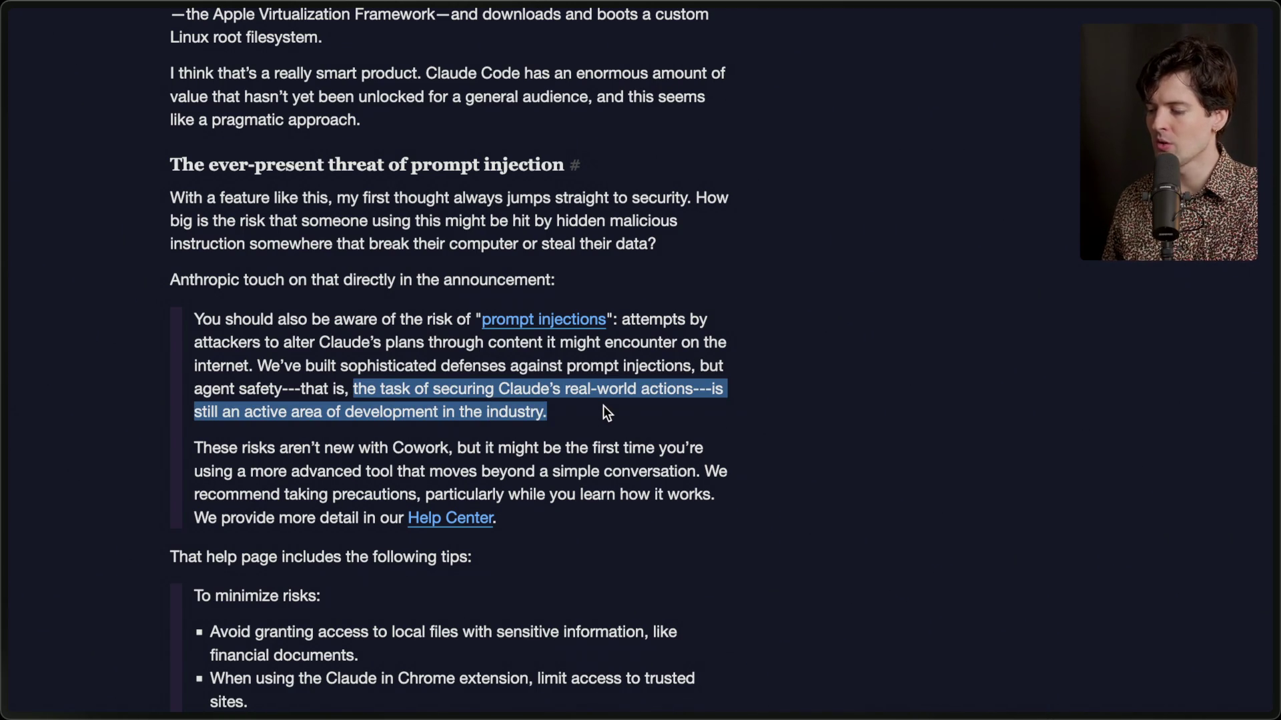
{"action": "triple_click", "coordinate": [595, 413]}
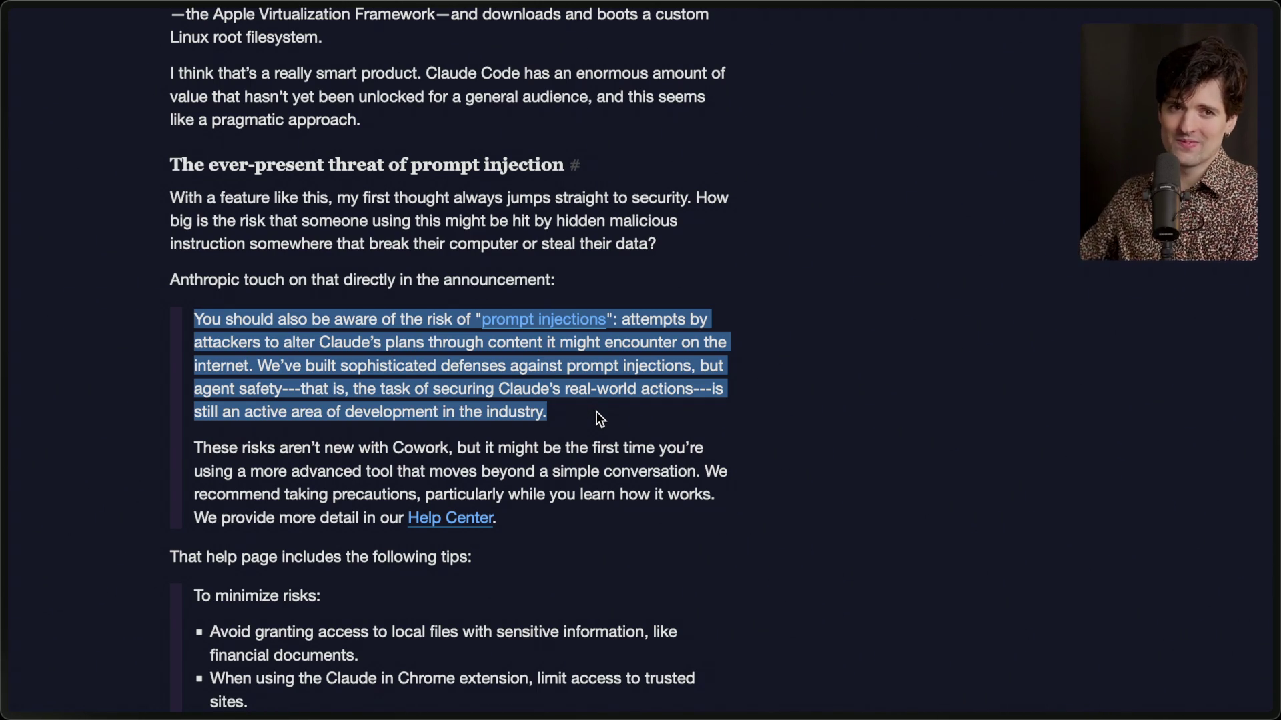
{"action": "left_click", "coordinate": [596, 412]}
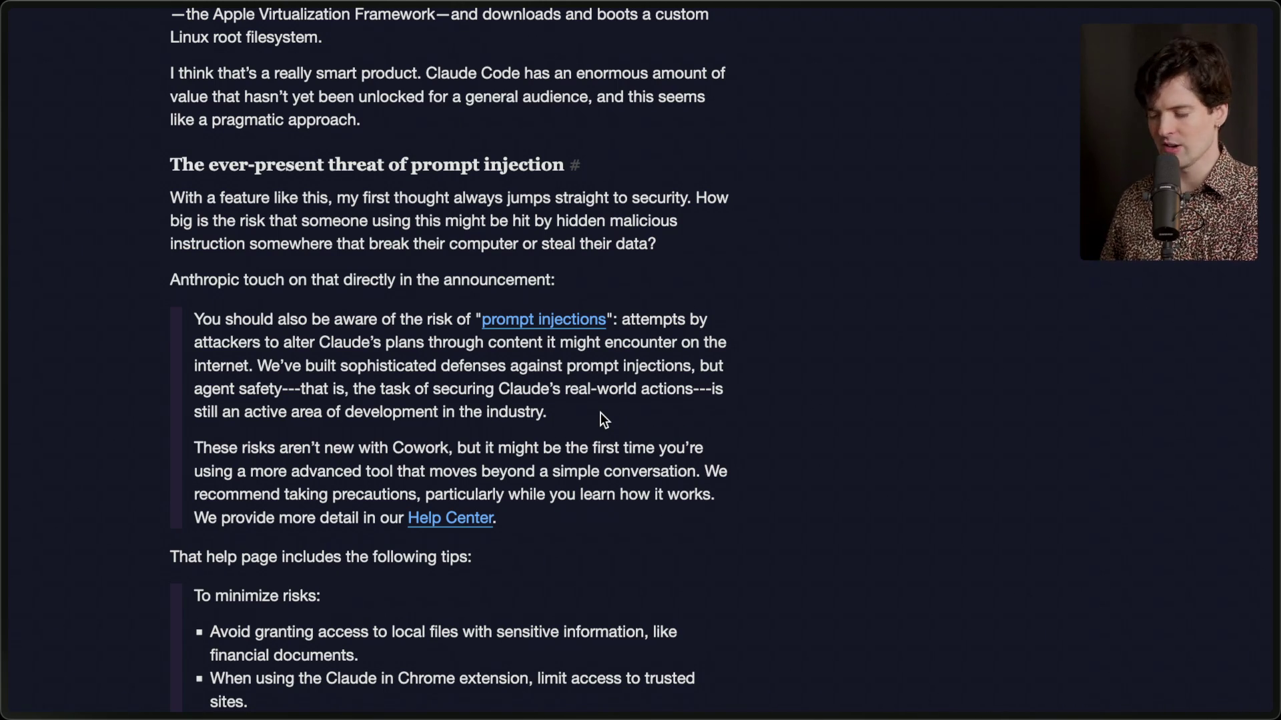
{"action": "left_click_drag", "start_coordinate": [567, 415], "coordinate": [262, 372]}
{"action": "left_click", "coordinate": [262, 372]}
{"action": "scroll", "coordinate": [263, 372], "scroll_direction": "down", "scroll_amount": 3}
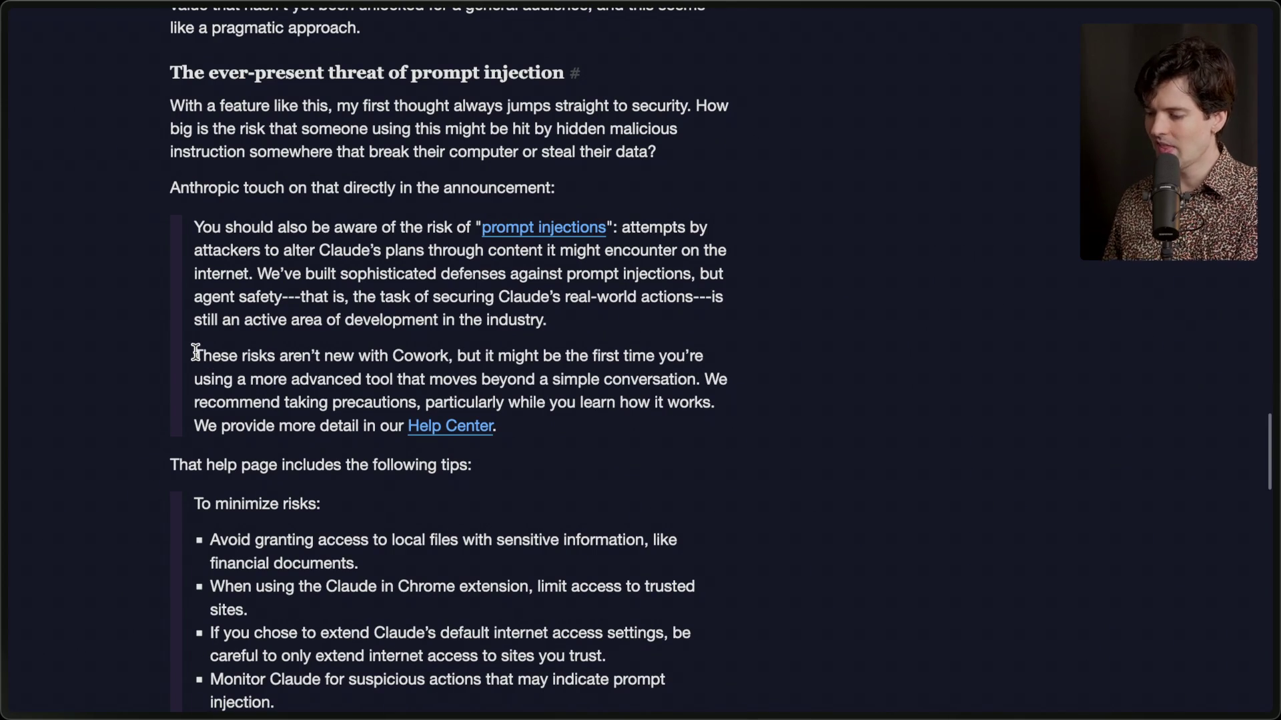
{"action": "left_click_drag", "start_coordinate": [195, 352], "coordinate": [516, 425]}
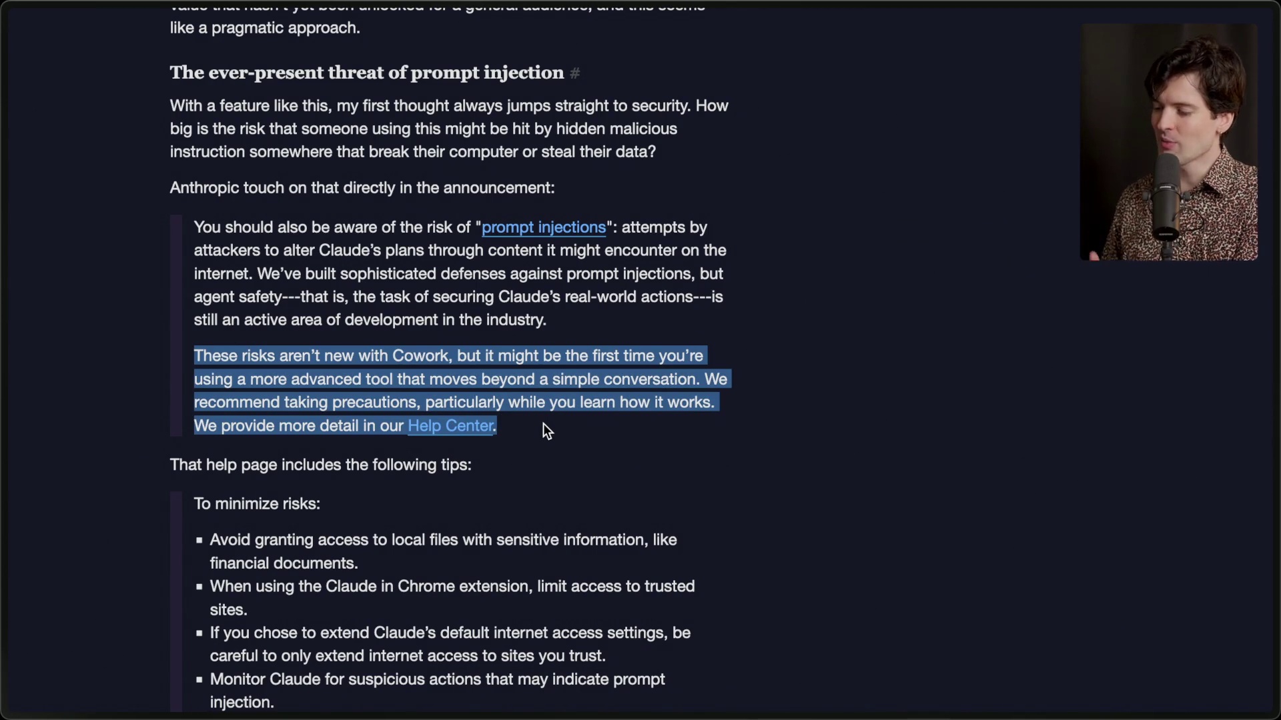
{"action": "left_click", "coordinate": [543, 424]}
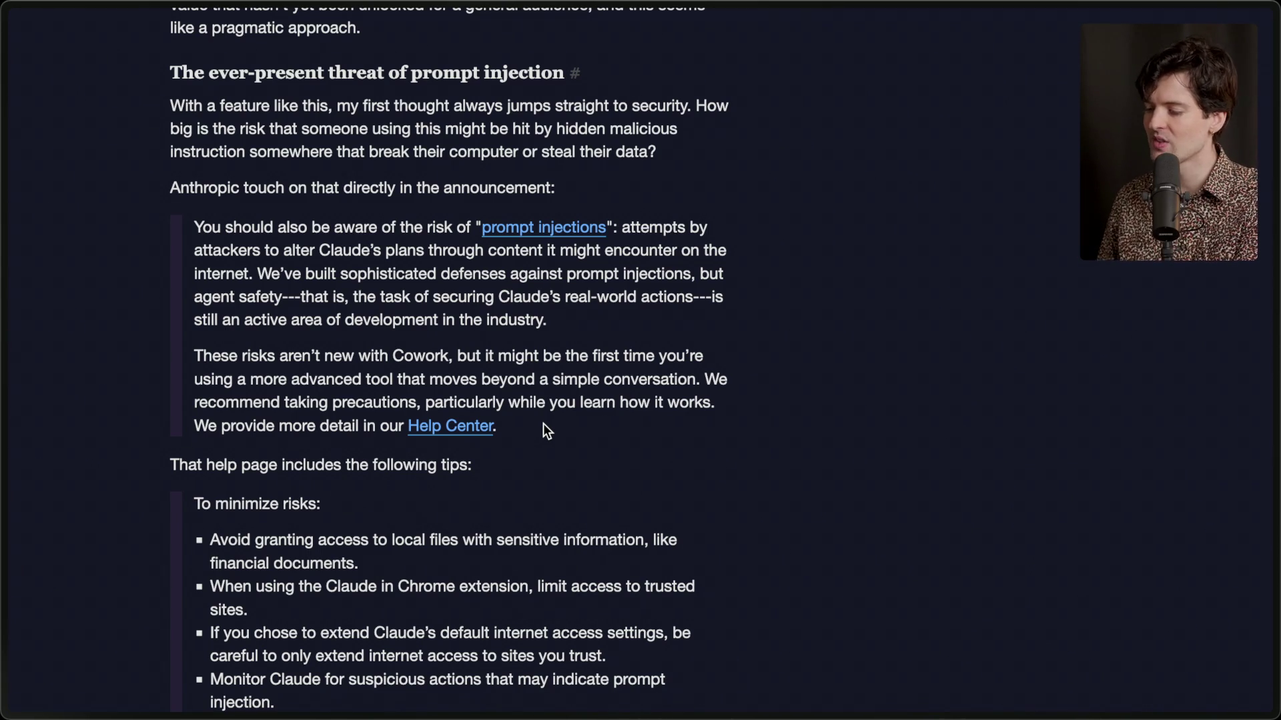
{"action": "scroll", "coordinate": [538, 446], "scroll_direction": "down", "scroll_amount": 5}
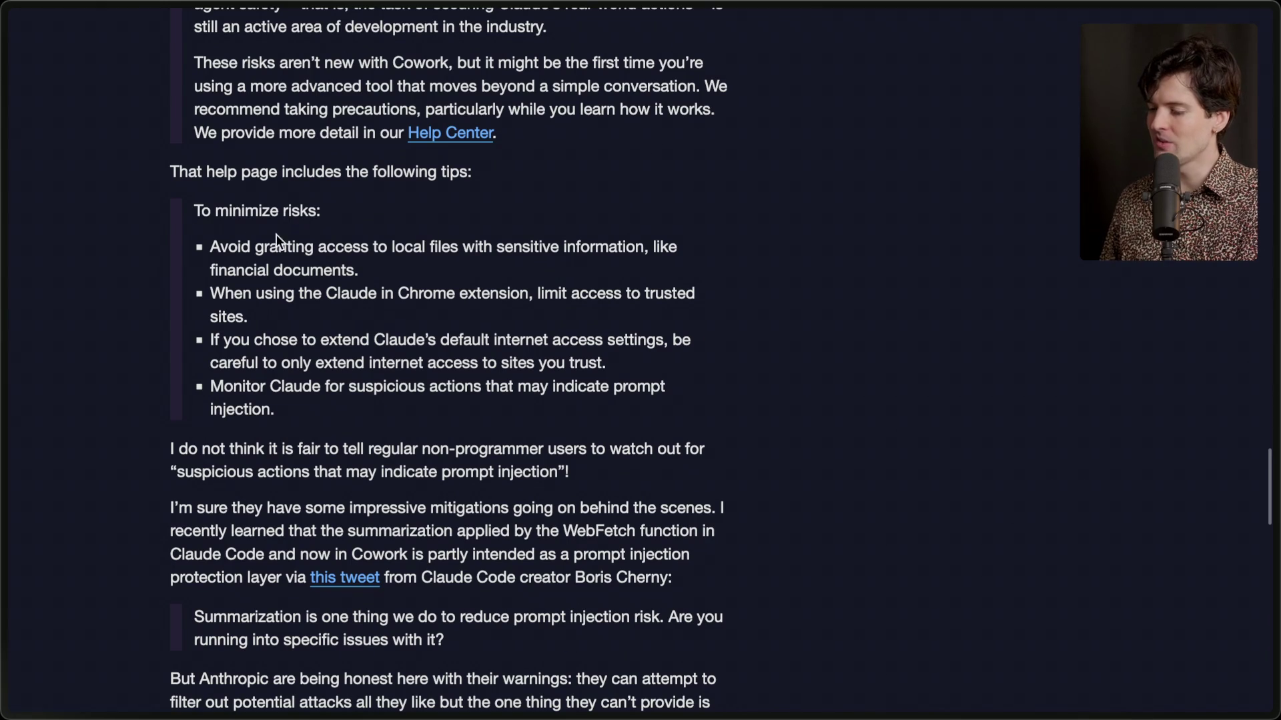
{"action": "triple_click", "coordinate": [370, 270]}
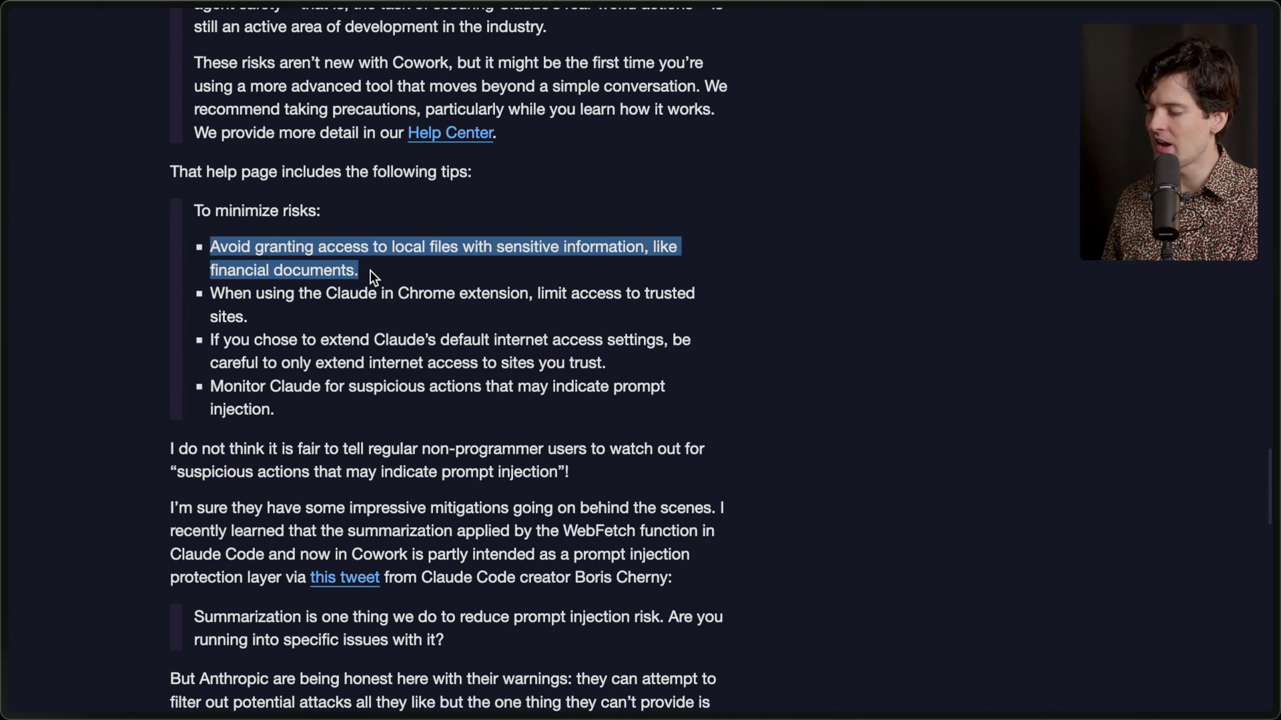
{"action": "triple_click", "coordinate": [282, 314]}
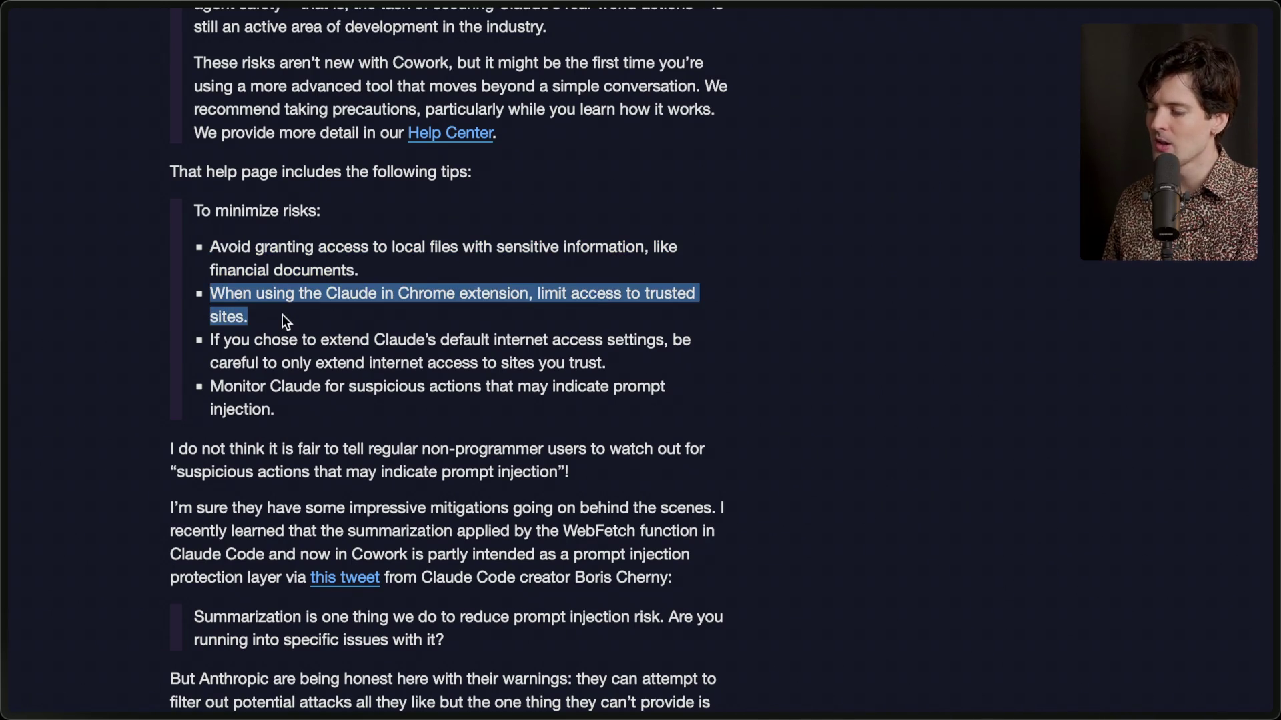
{"action": "left_click_drag", "start_coordinate": [538, 297], "coordinate": [553, 312]}
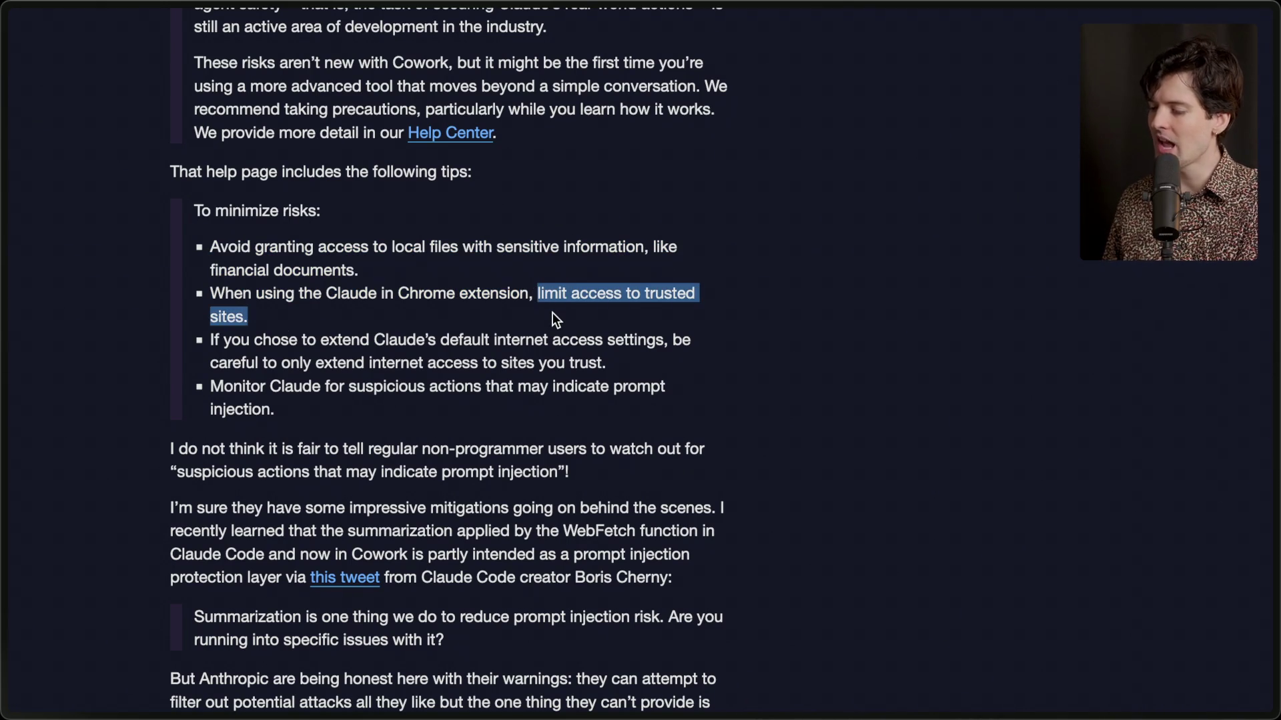
{"action": "left_click", "coordinate": [553, 312]}
{"action": "triple_click", "coordinate": [582, 360]}
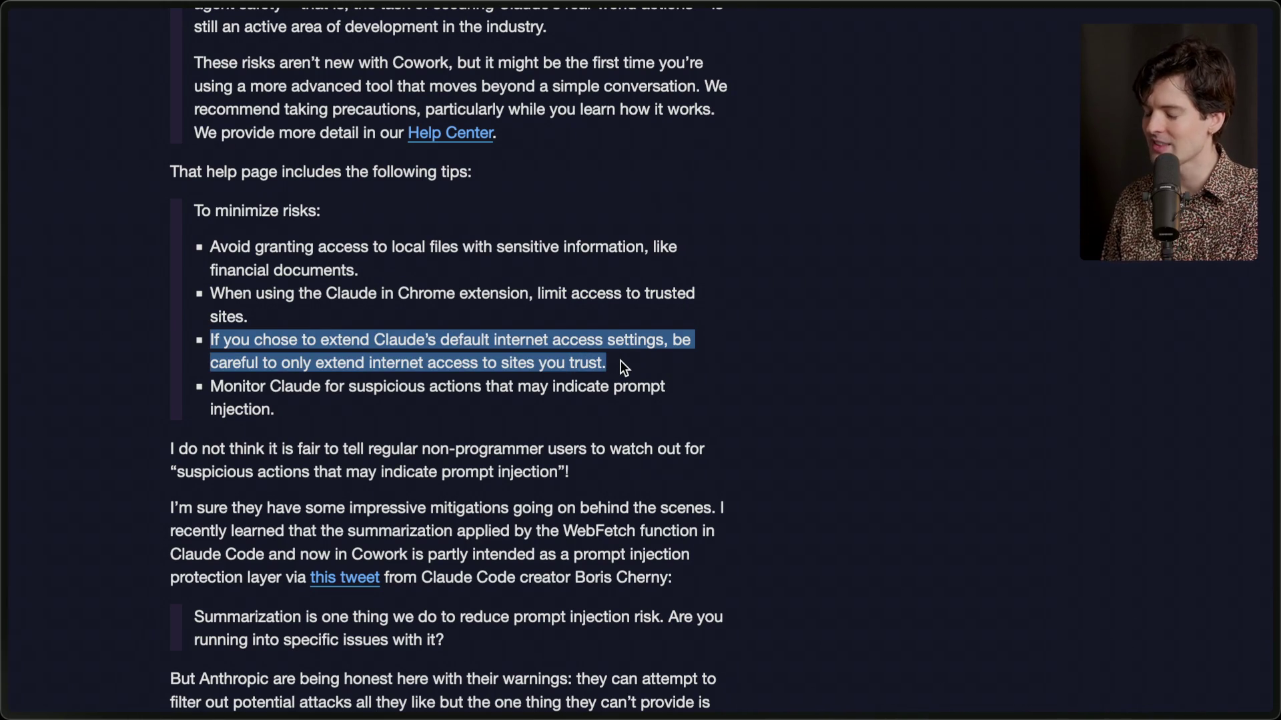
{"action": "triple_click", "coordinate": [394, 397]}
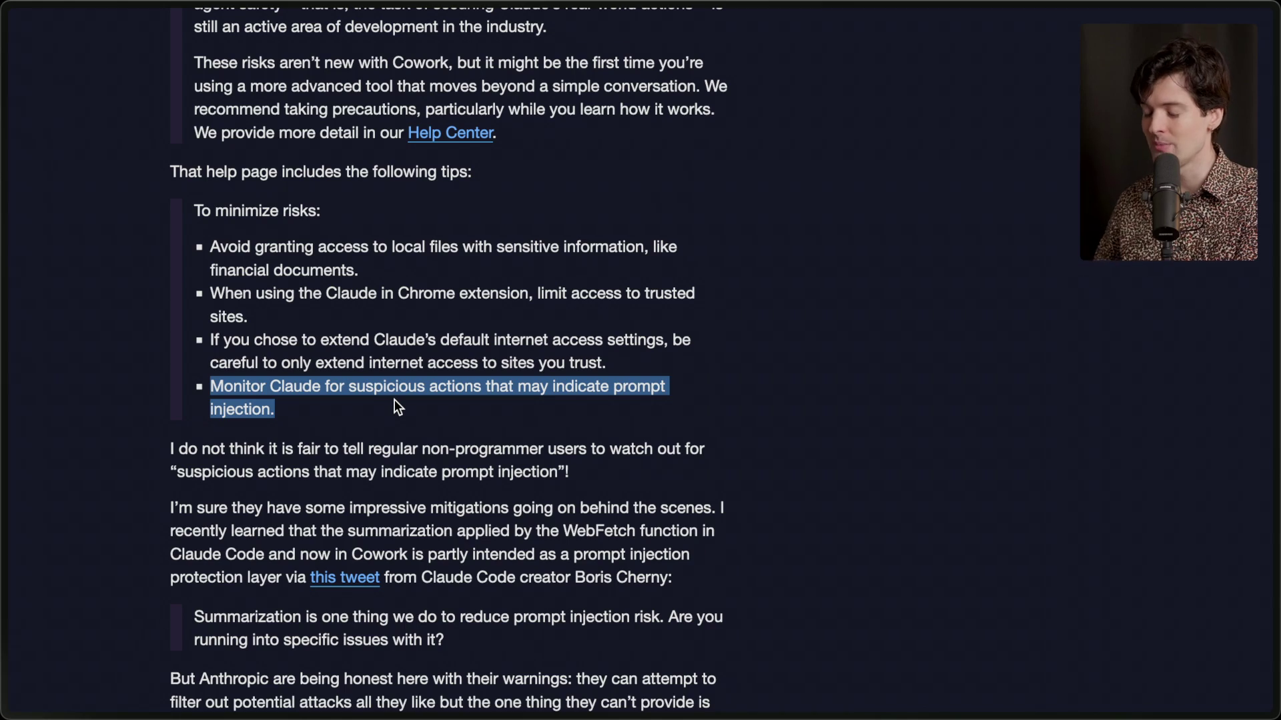
{"action": "left_click", "coordinate": [394, 400]}
{"action": "scroll", "coordinate": [394, 400], "scroll_direction": "down", "scroll_amount": 3}
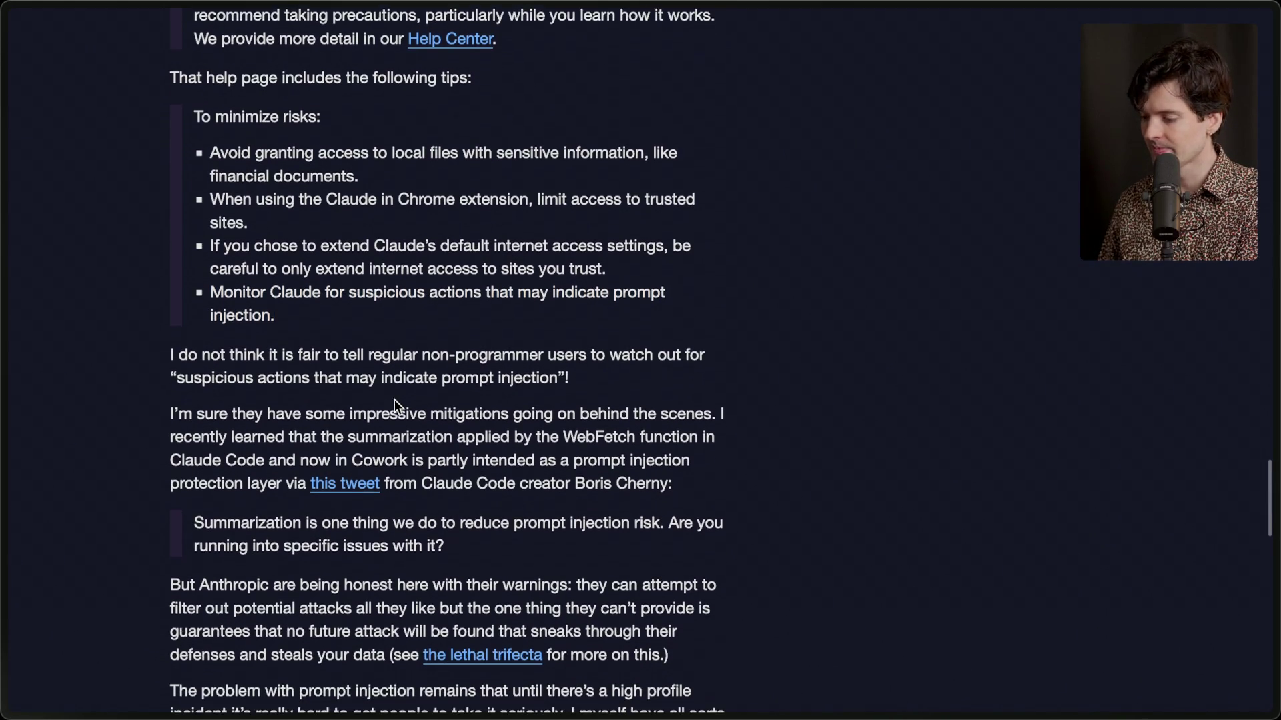
{"action": "mouse_move", "coordinate": [165, 338]}
{"action": "left_mouse_down"}
{"action": "mouse_move", "coordinate": [724, 697]}
{"action": "mouse_move", "coordinate": [429, 360]}
{"action": "mouse_move", "coordinate": [184, 339]}
{"action": "left_mouse_up"}
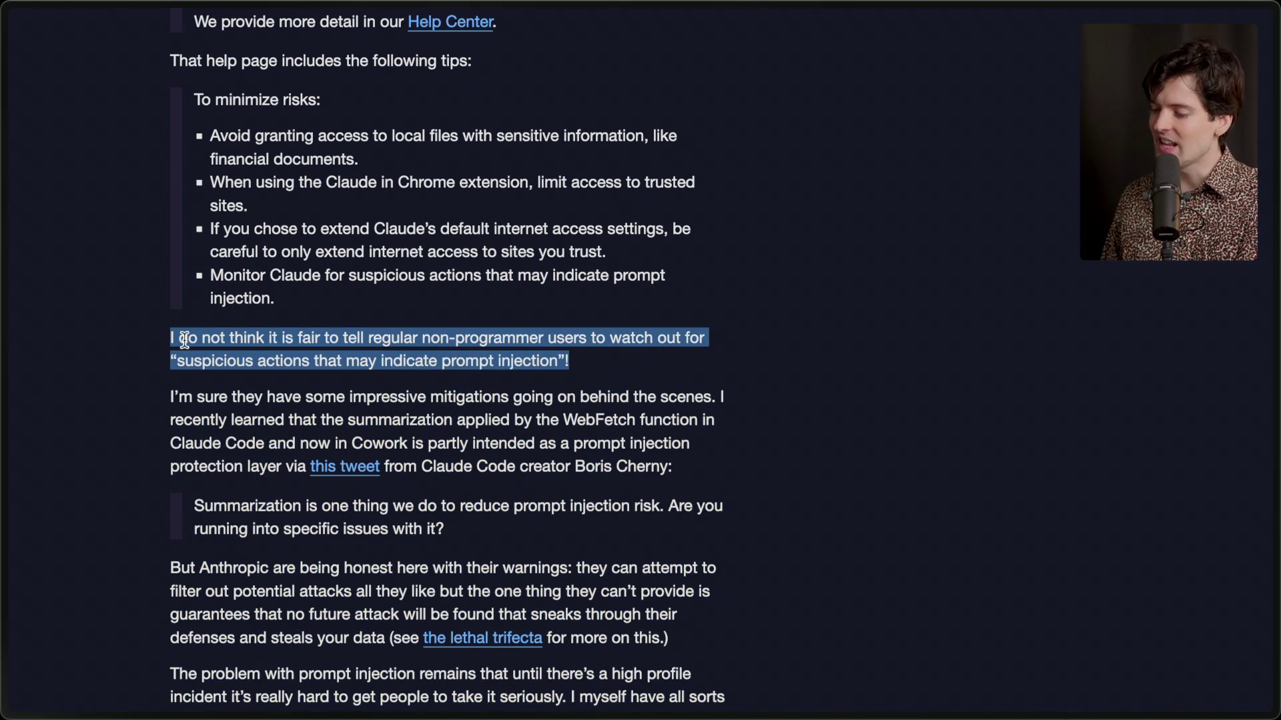
{"action": "left_click", "coordinate": [358, 337]}
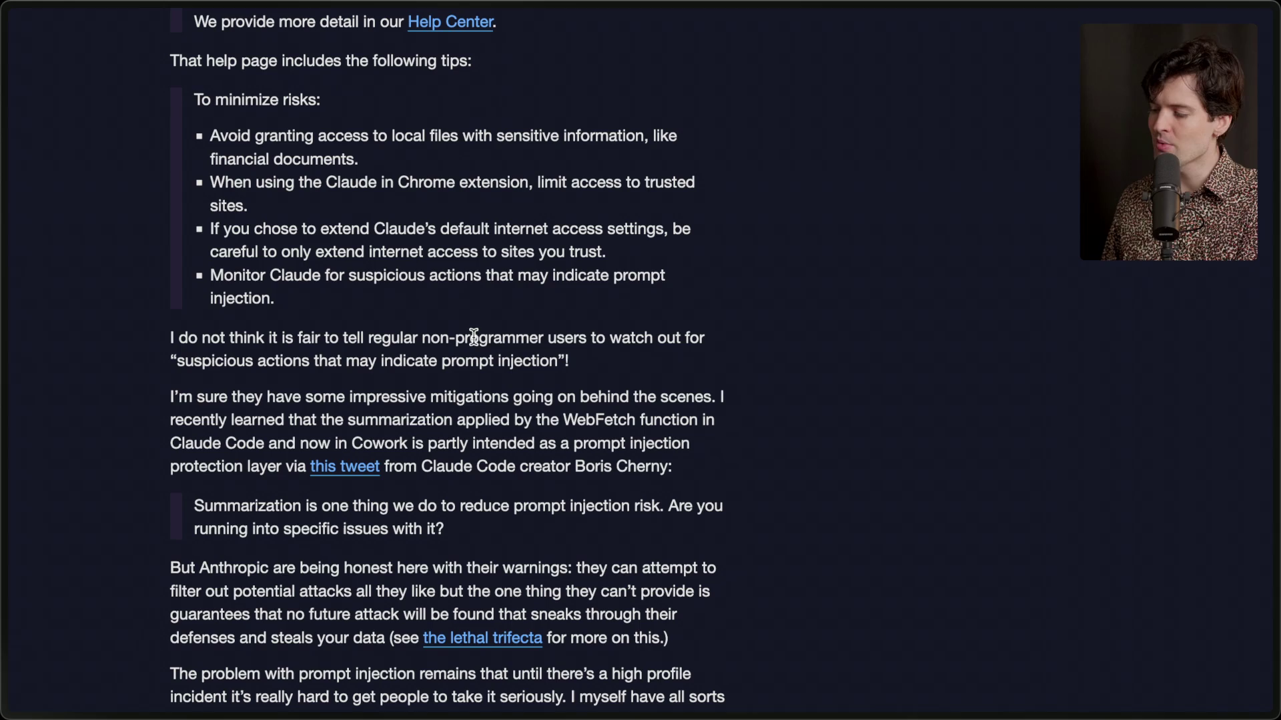
{"action": "left_click_drag", "start_coordinate": [602, 365], "coordinate": [168, 366]}
{"action": "left_click", "coordinate": [168, 366]}
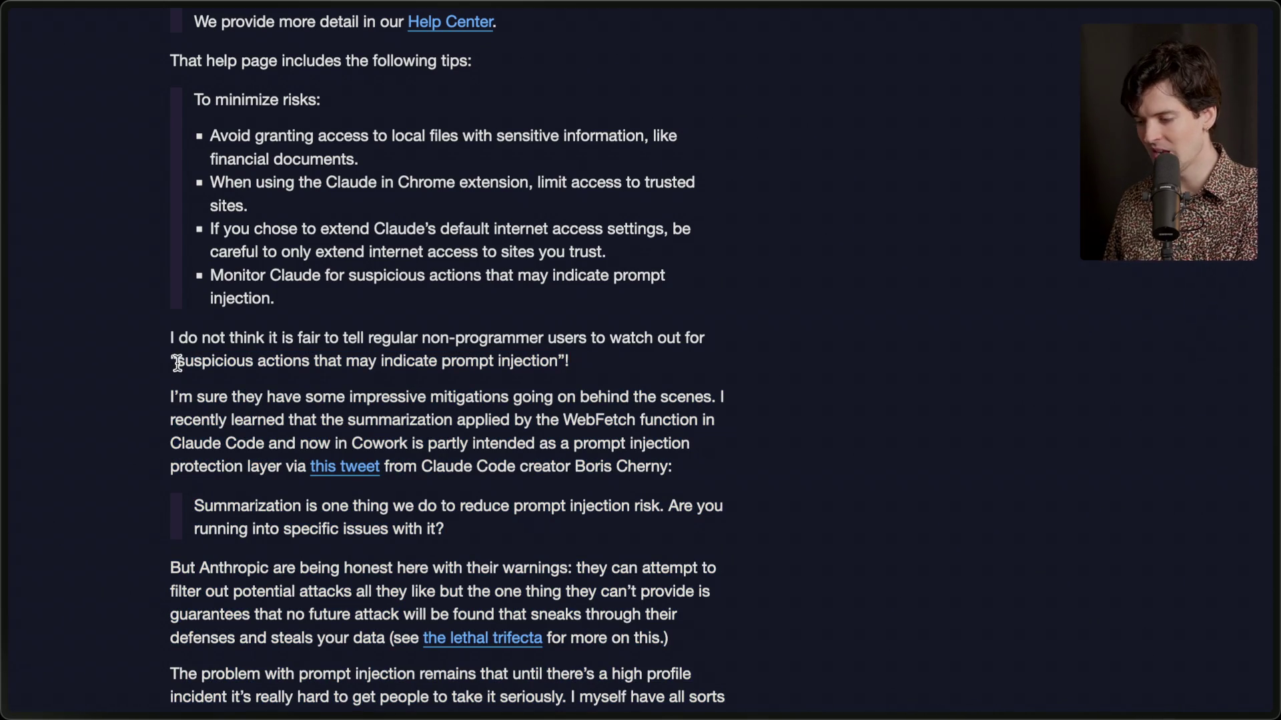
{"action": "scroll", "coordinate": [214, 457], "scroll_direction": "down", "scroll_amount": 1}
{"action": "scroll", "coordinate": [212, 450], "scroll_direction": "down", "scroll_amount": 3}
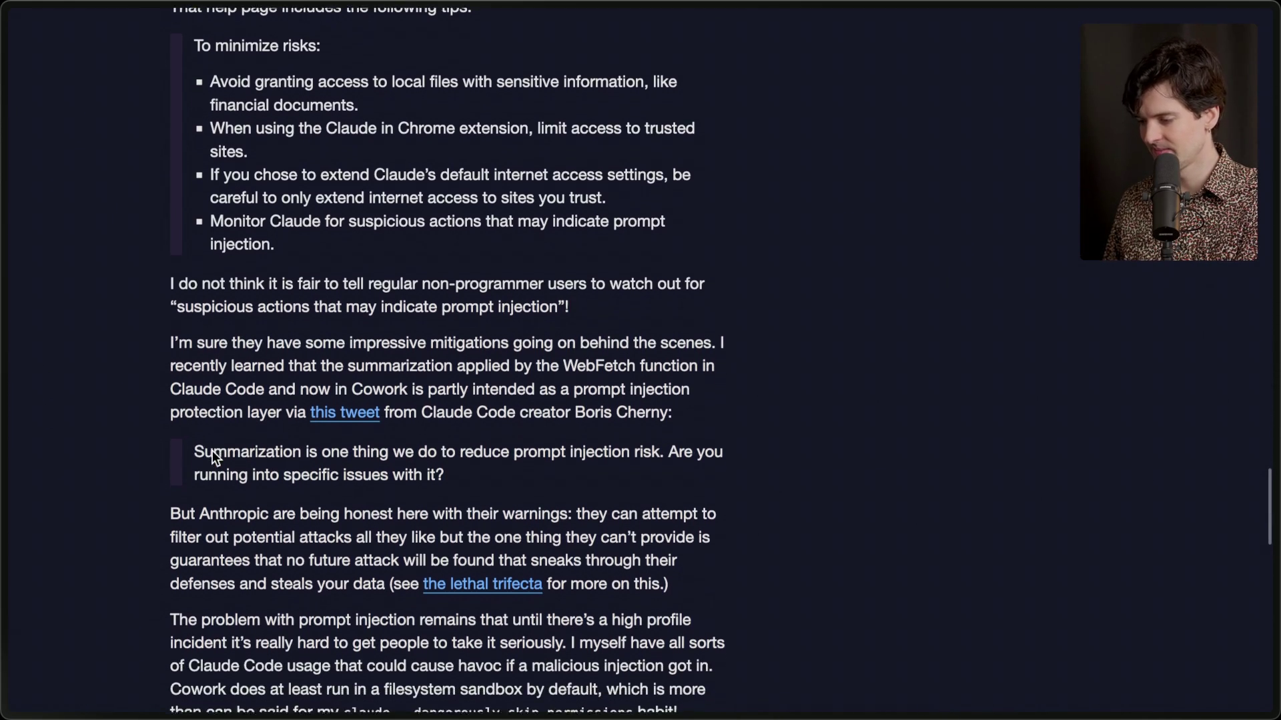
{"action": "scroll", "coordinate": [212, 450], "scroll_direction": "down", "scroll_amount": 2}
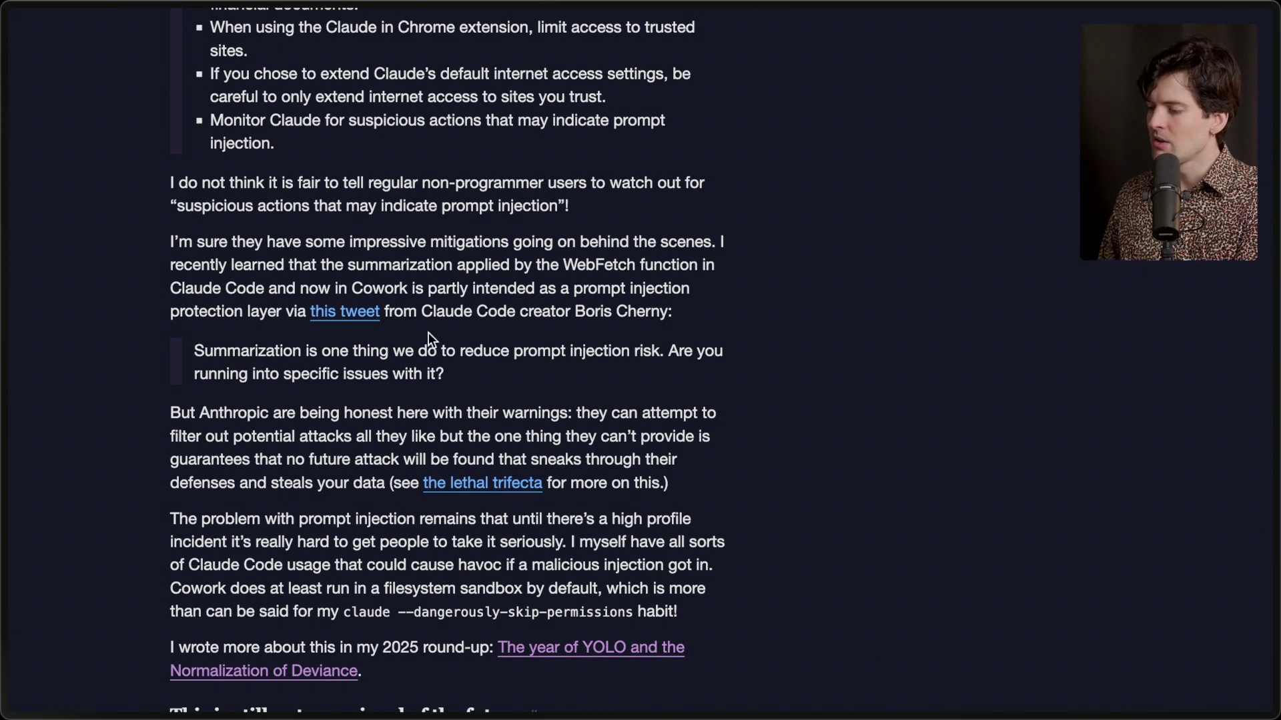
{"action": "left_click_drag", "start_coordinate": [194, 348], "coordinate": [450, 382]}
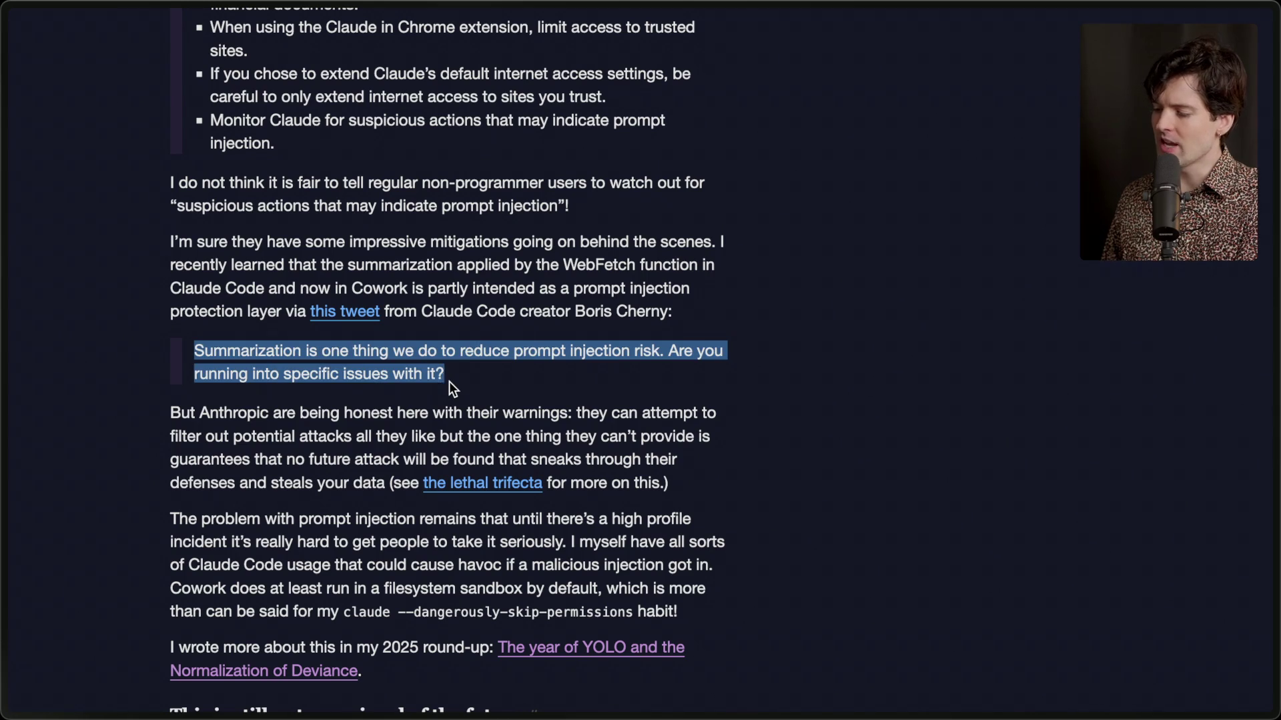
{"action": "left_click", "coordinate": [449, 382]}
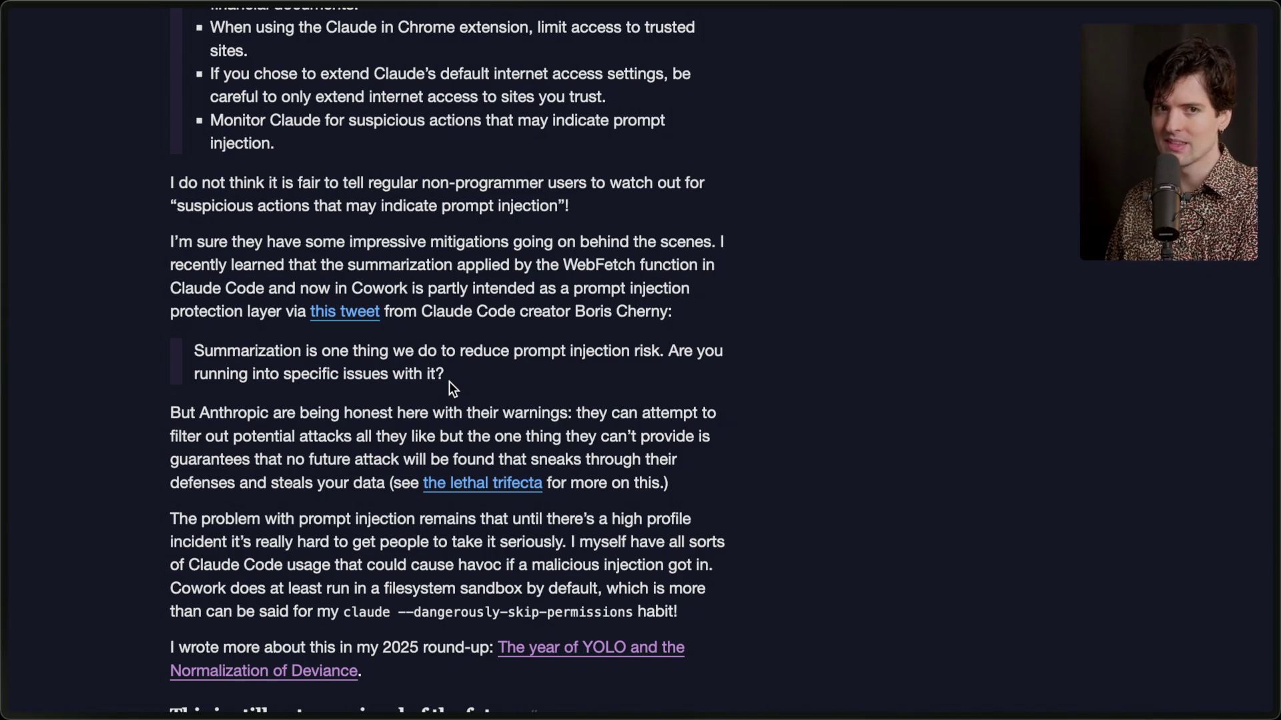
{"action": "scroll", "coordinate": [450, 381], "scroll_direction": "down", "scroll_amount": 3}
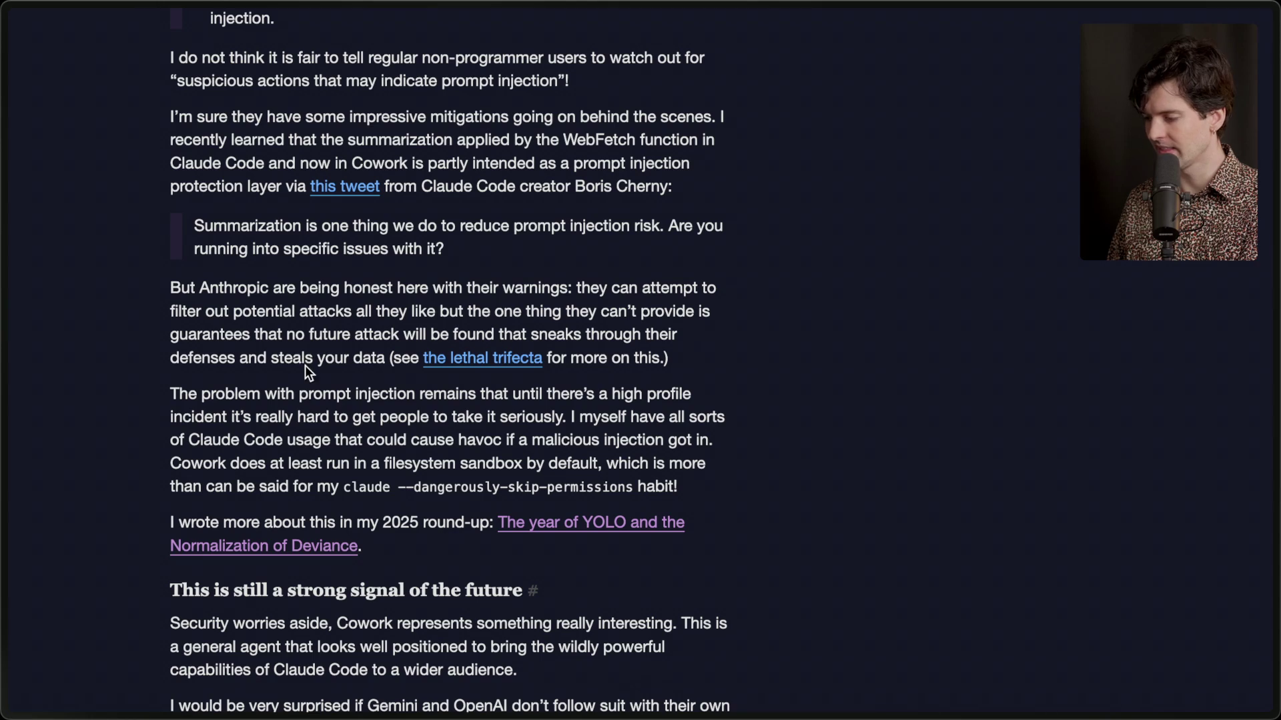
{"action": "scroll", "coordinate": [304, 440], "scroll_direction": "down", "scroll_amount": 2}
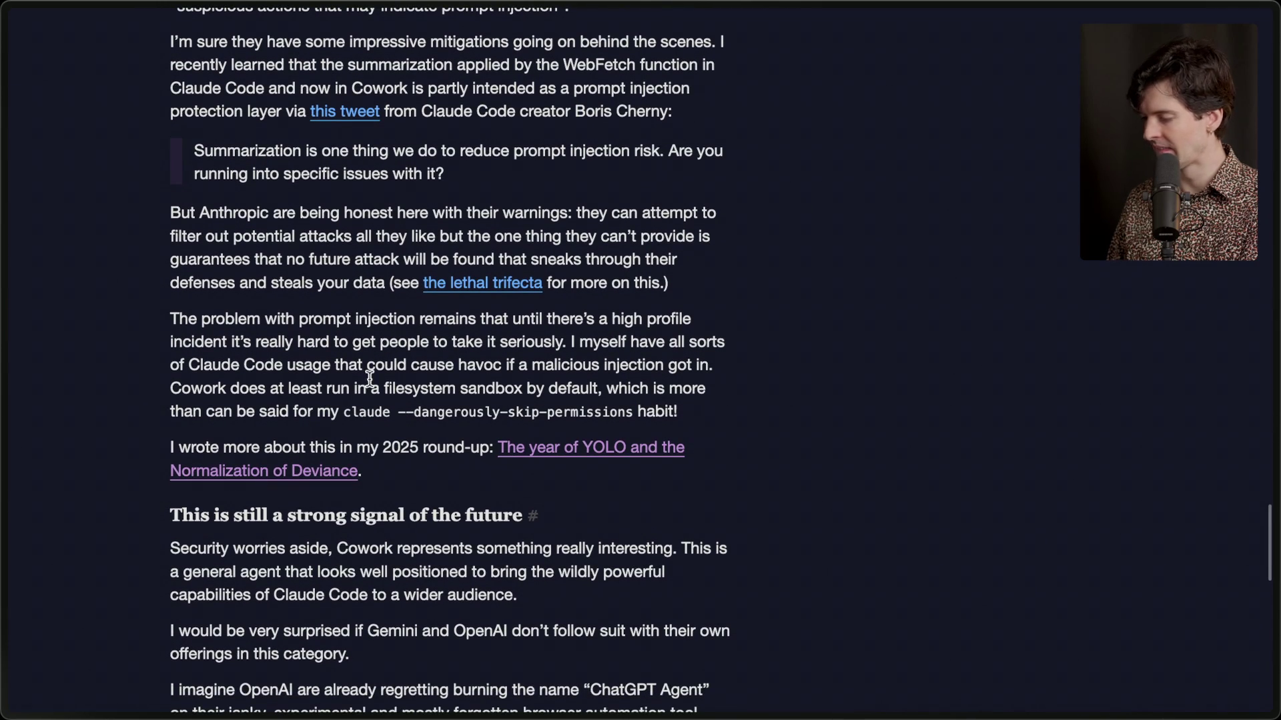
{"action": "scroll", "coordinate": [371, 385], "scroll_direction": "down", "scroll_amount": 1}
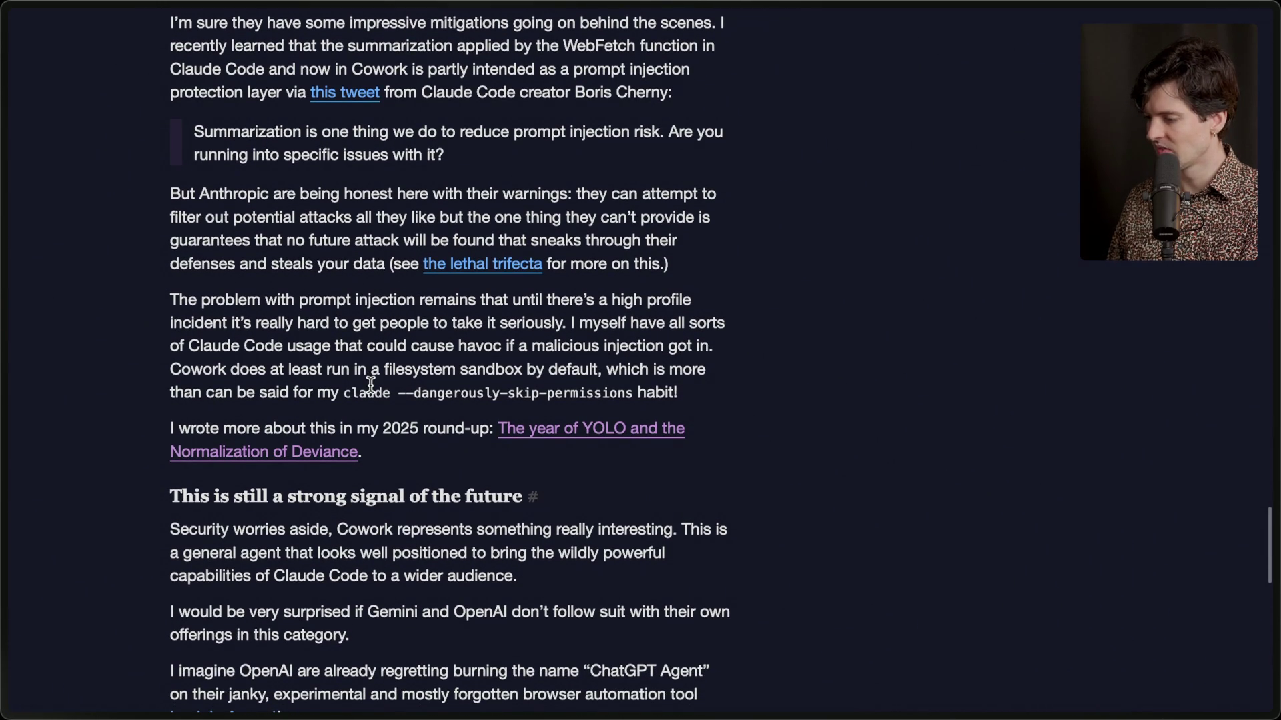
{"action": "left_click_drag", "start_coordinate": [166, 296], "coordinate": [695, 388]}
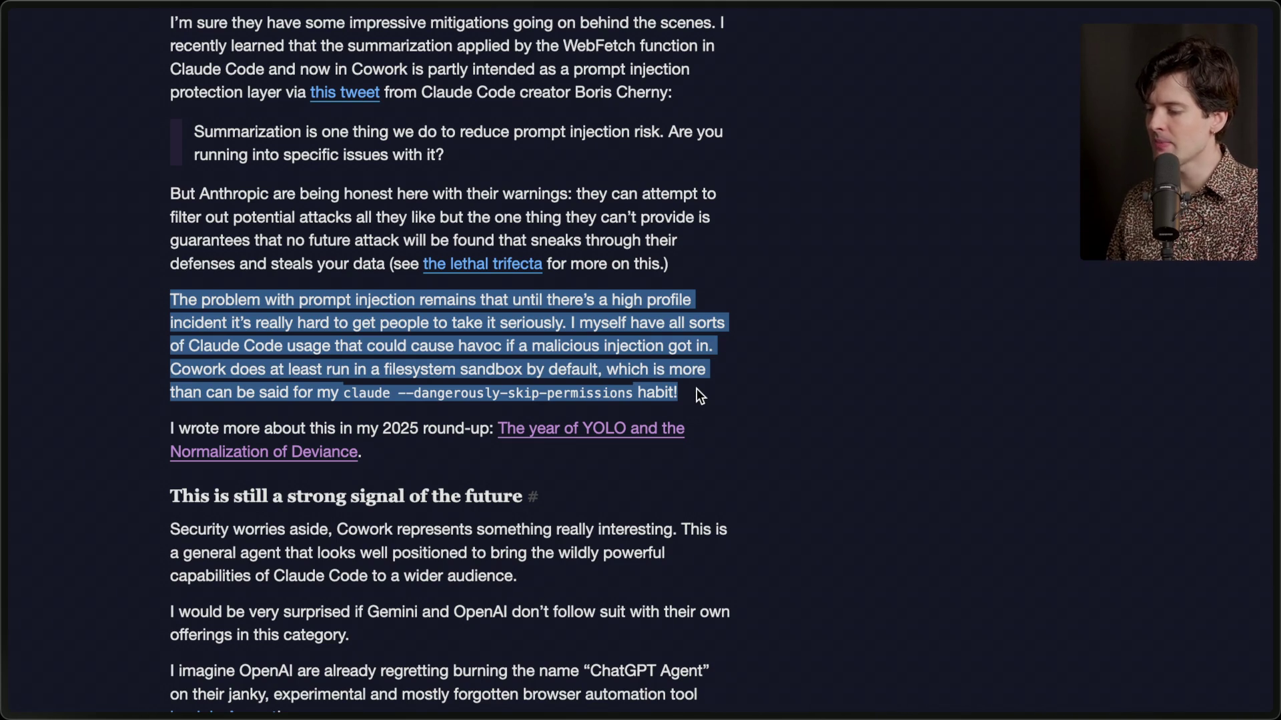
{"action": "left_click", "coordinate": [594, 341]}
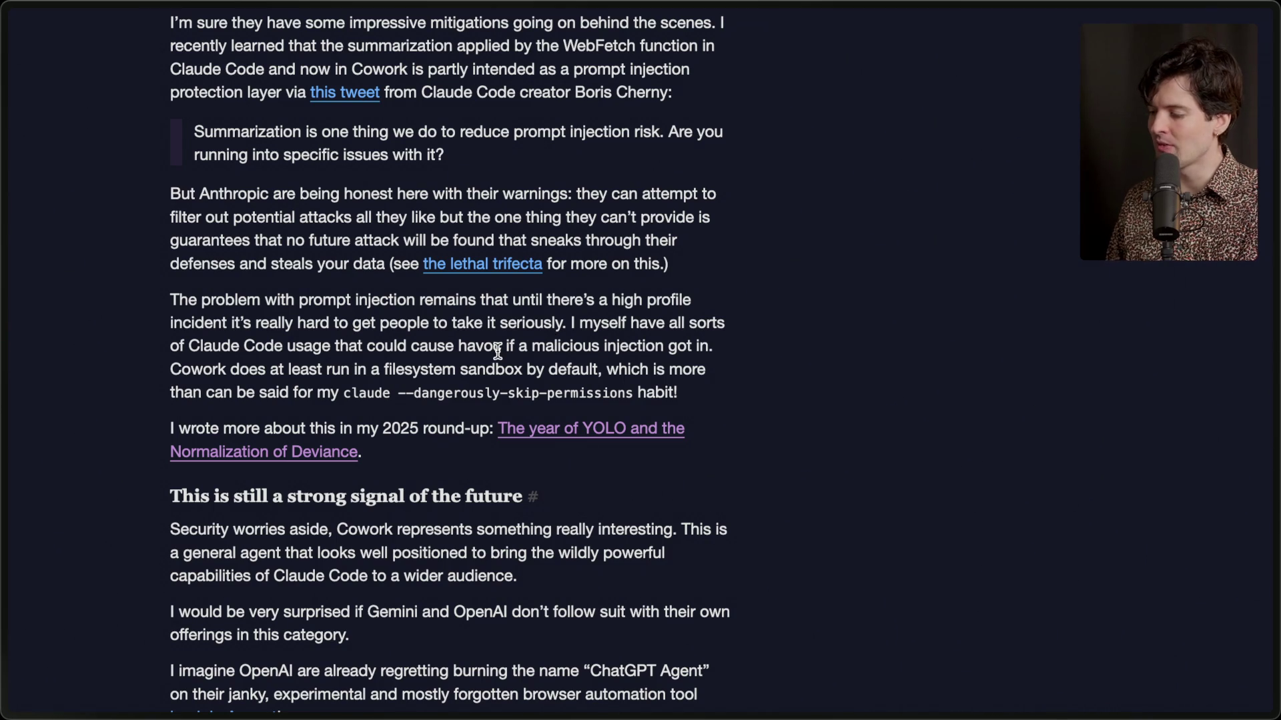
{"action": "left_click_drag", "start_coordinate": [502, 347], "coordinate": [710, 352]}
{"action": "left_click", "coordinate": [711, 352]}
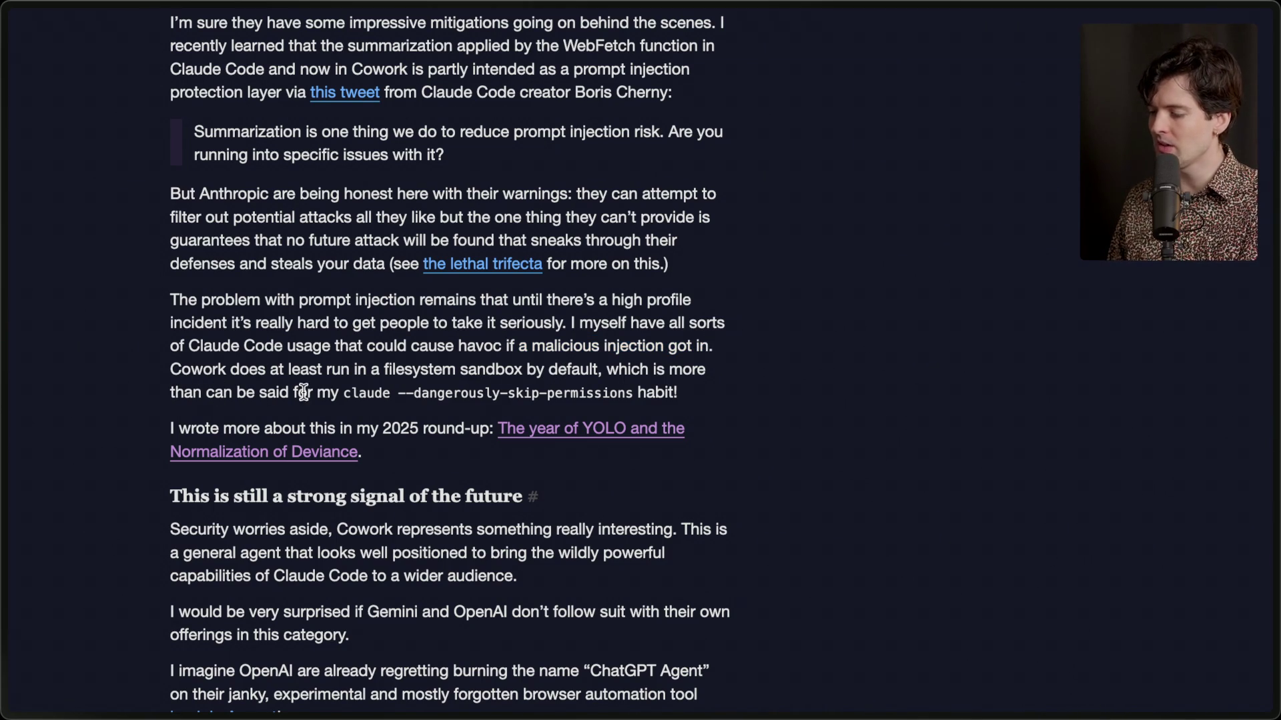
{"action": "left_click_drag", "start_coordinate": [351, 393], "coordinate": [676, 393]}
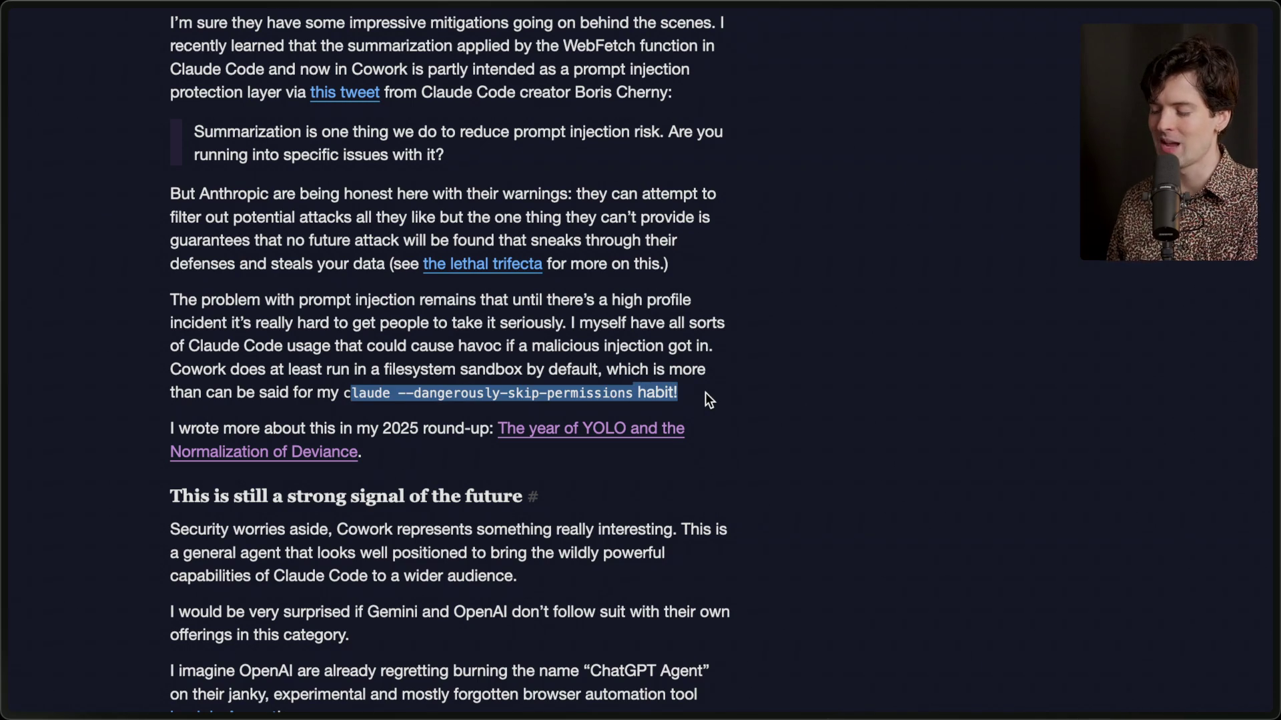
{"action": "left_click", "coordinate": [706, 394]}
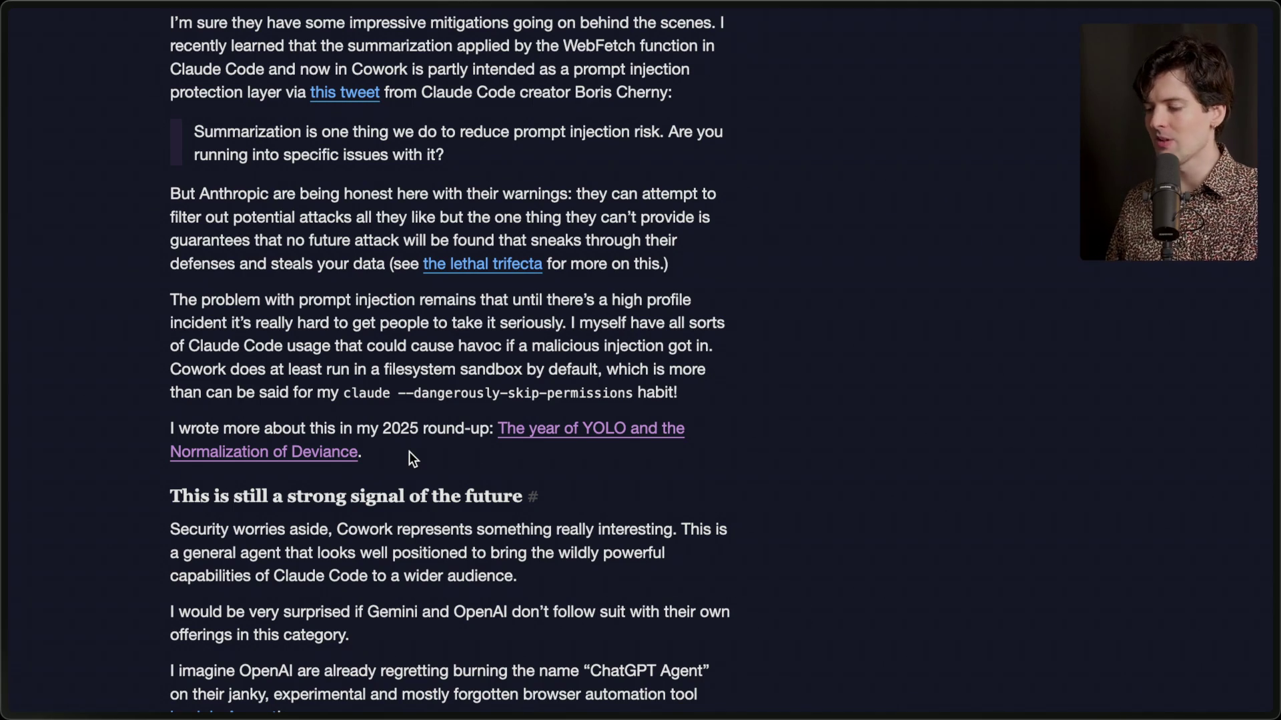
Highlight the 'Bonus: and a silly logo' section, then Cmd+Tab to the Claude desktop app.
{"action": "scroll", "coordinate": [409, 453], "scroll_direction": "down", "scroll_amount": 3}
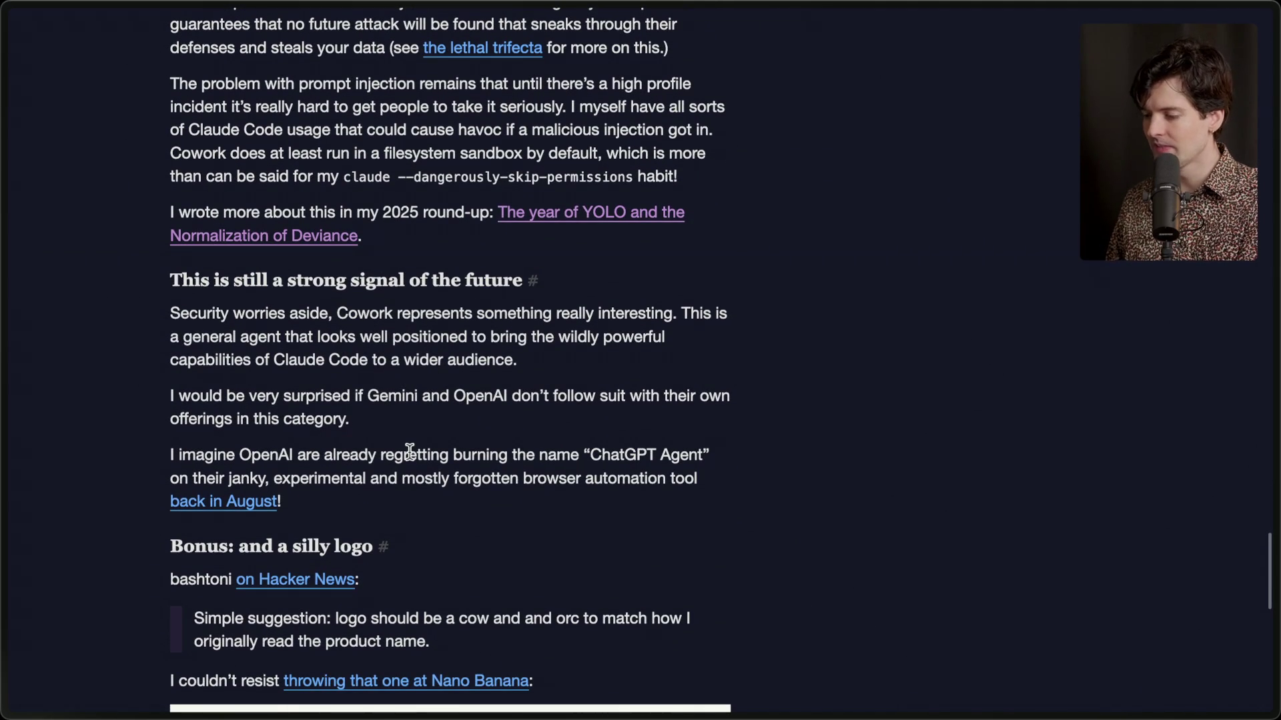
{"action": "left_click_drag", "start_coordinate": [334, 507], "coordinate": [374, 701]}
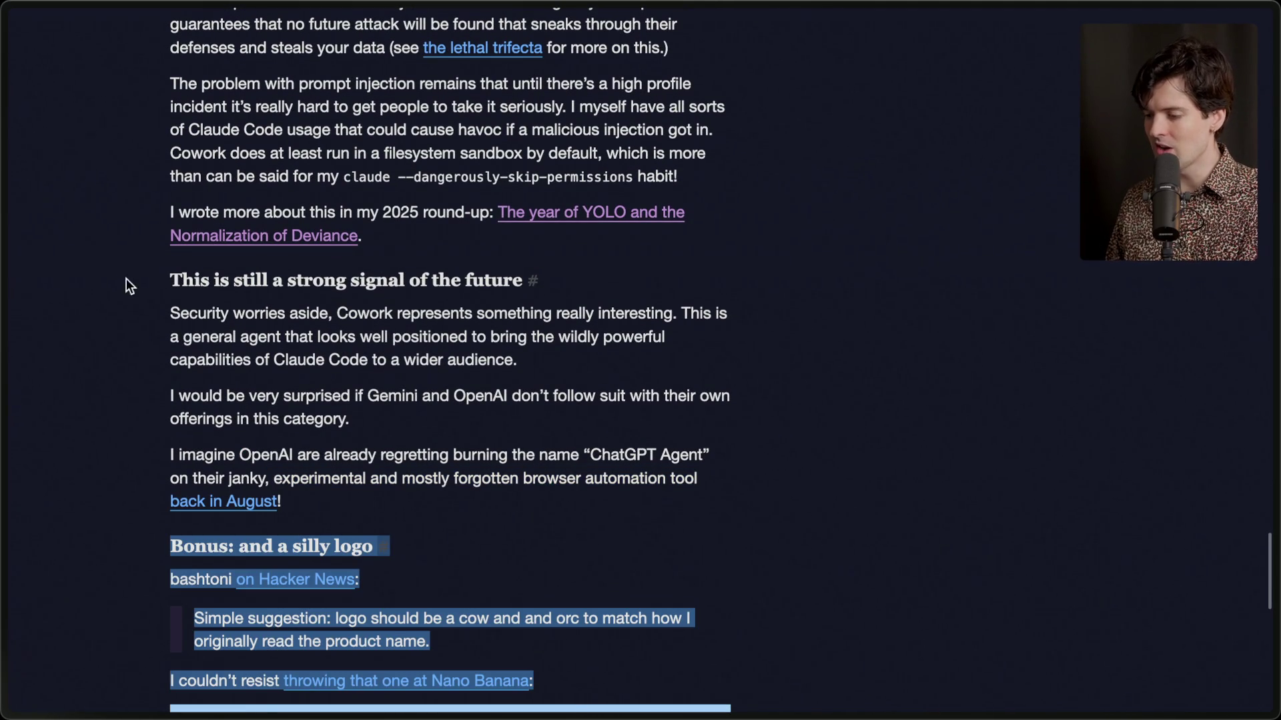
{"action": "left_click", "coordinate": [171, 279]}
{"action": "key", "text": "super+Tab"}
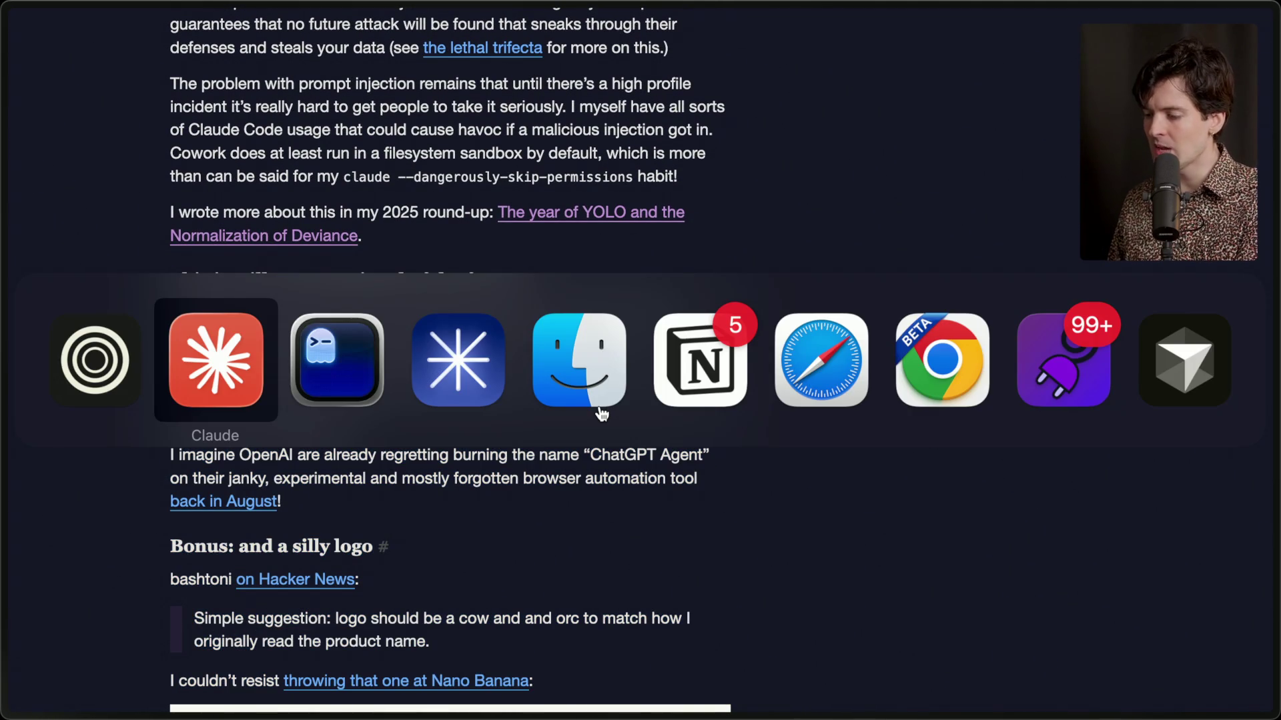
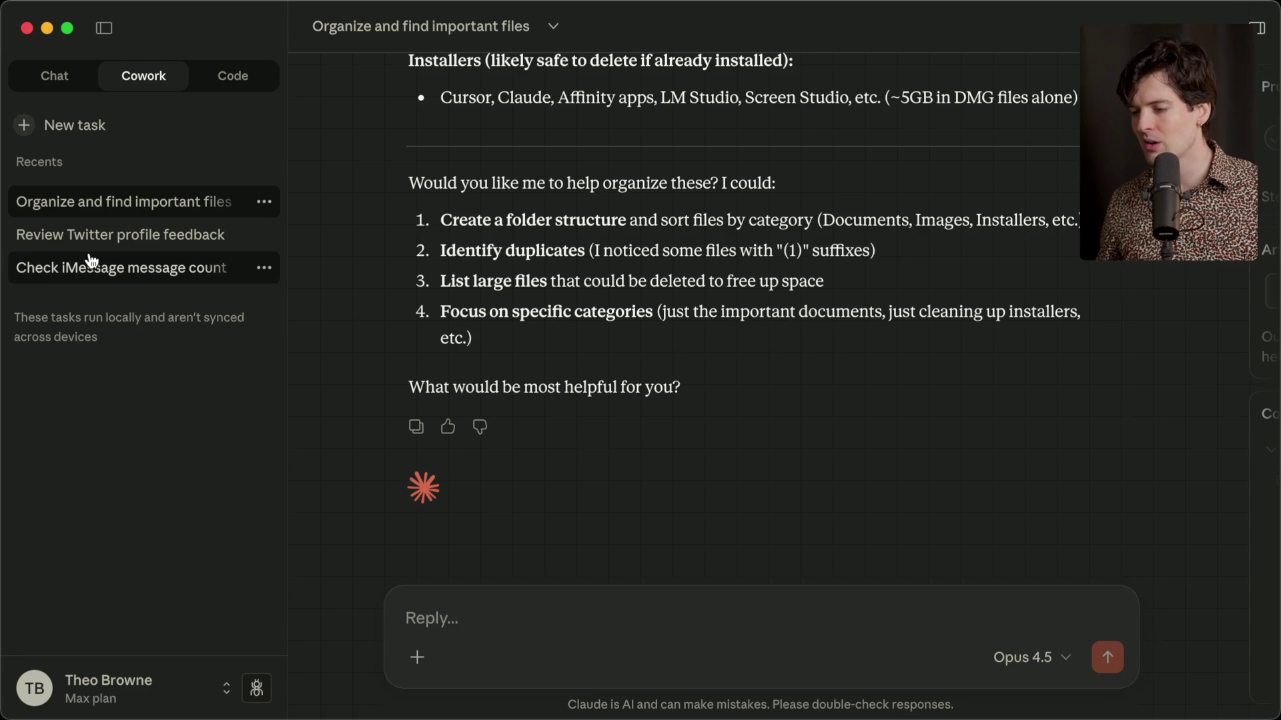
Open the Check iMessage message count task and browse the home folder in the Add files picker without attaching anything.
{"action": "left_click", "coordinate": [14, 266]}
{"action": "left_click", "coordinate": [328, 657]}
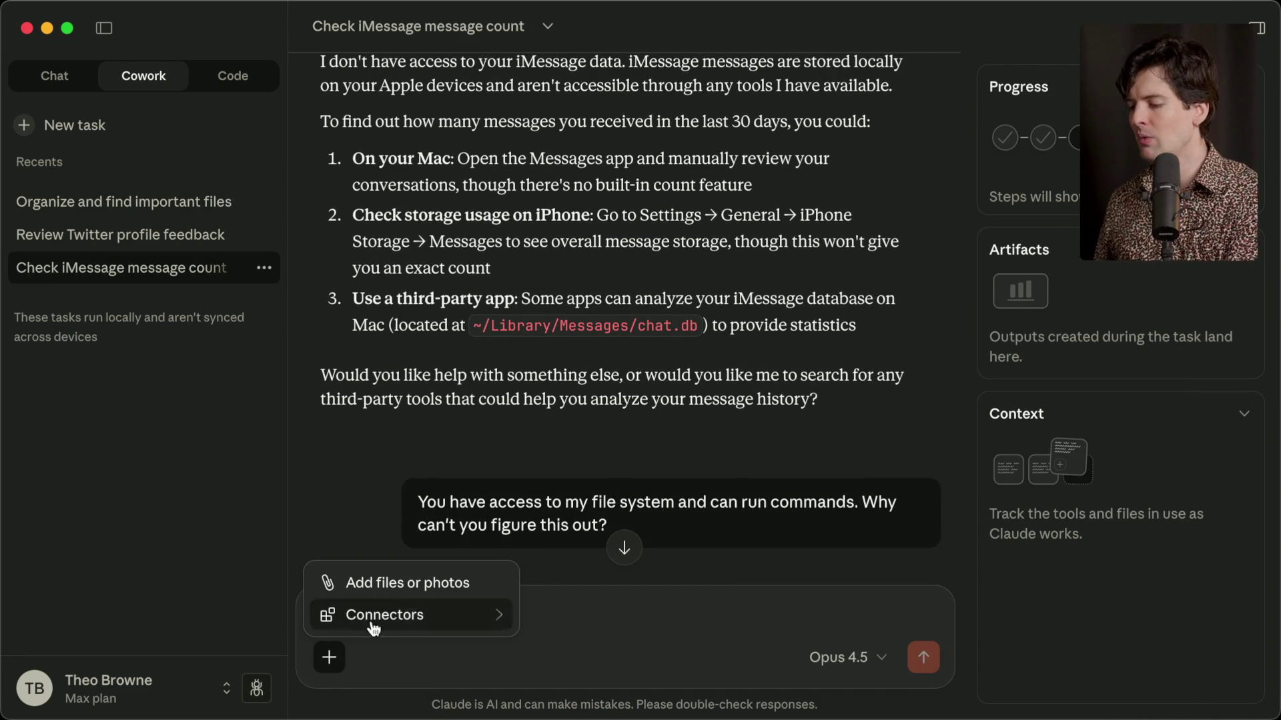
{"action": "left_click", "coordinate": [434, 584]}
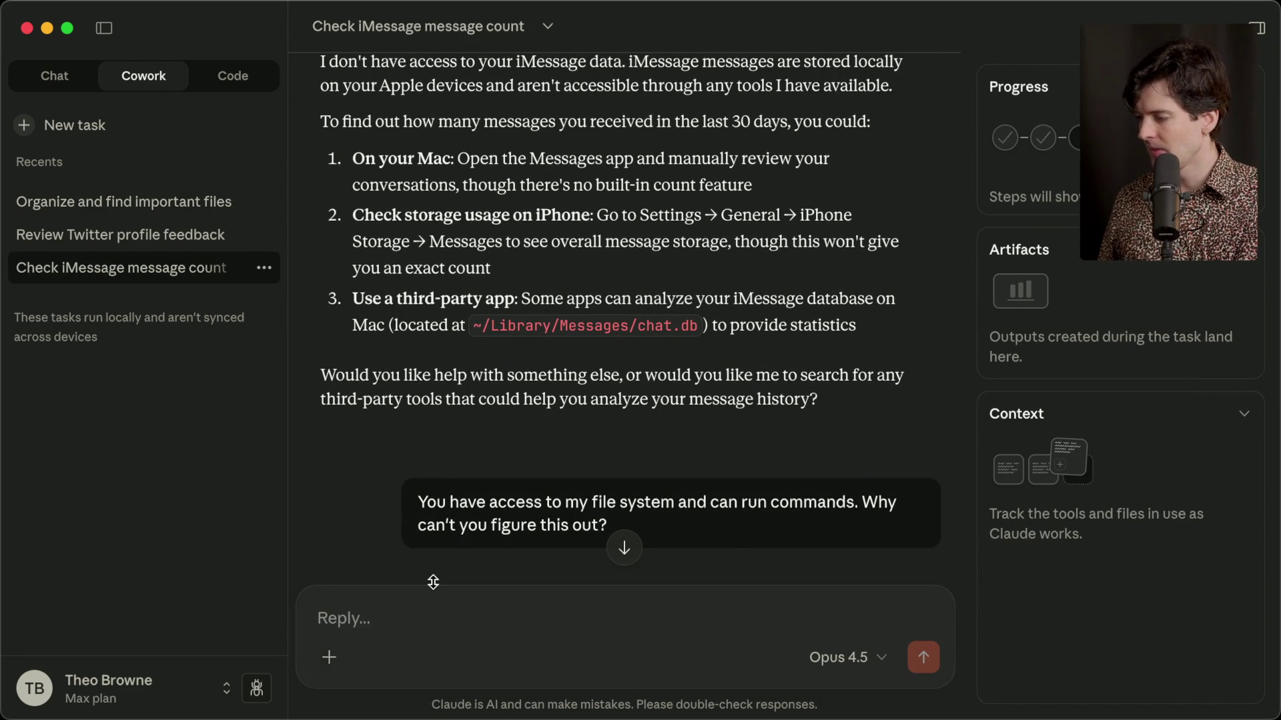
{"action": "key", "text": "super+shift+h"}
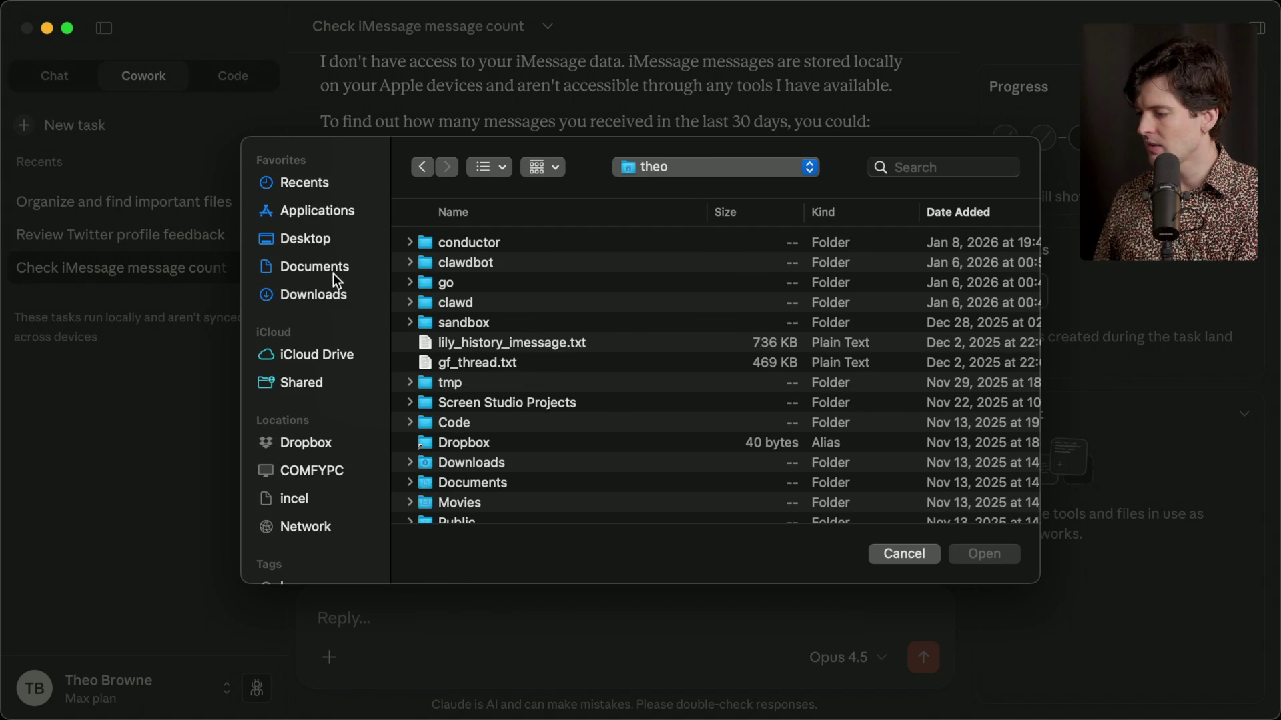
{"action": "key", "text": "super+Up"}
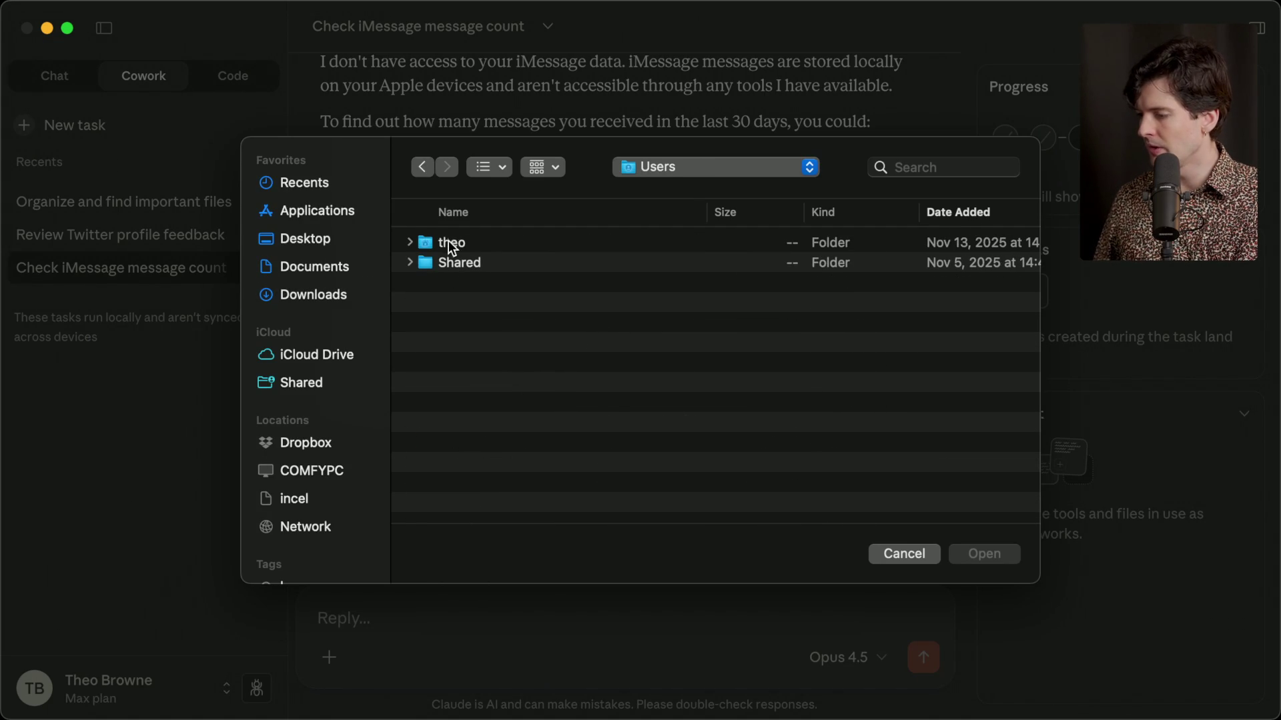
{"action": "left_click", "coordinate": [448, 242]}
{"action": "left_click", "coordinate": [979, 556]}
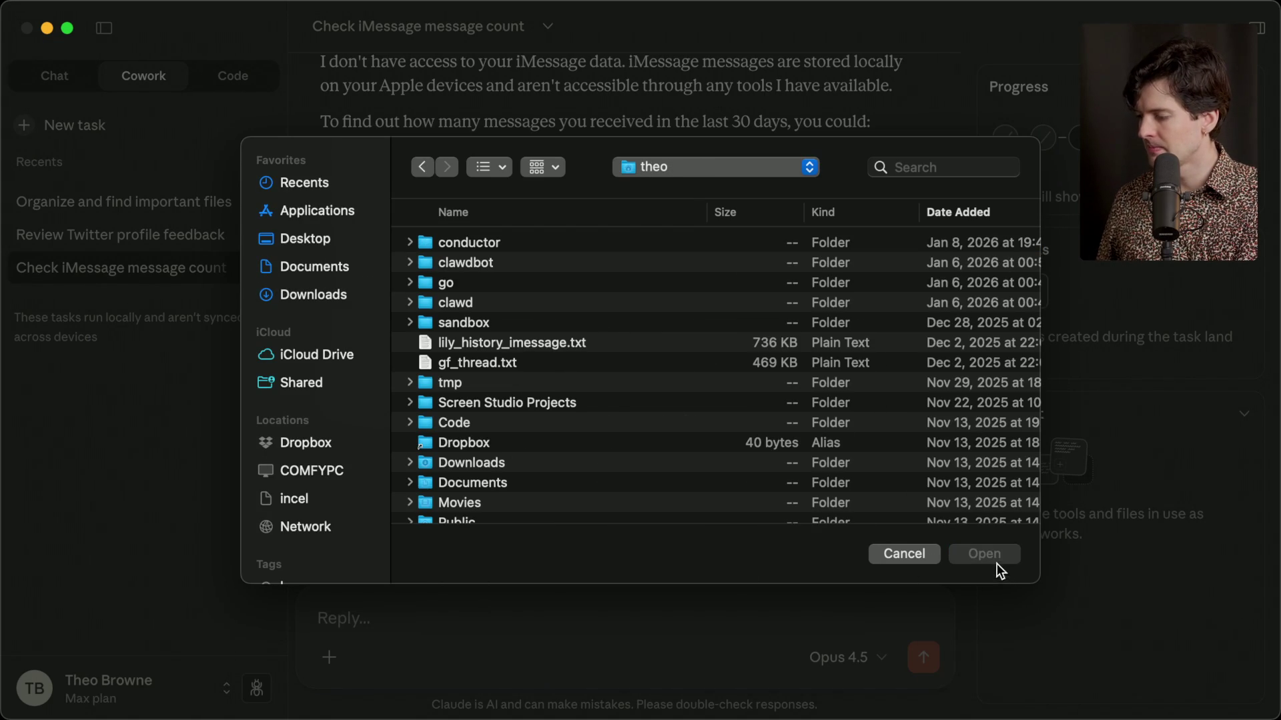
{"action": "key", "text": "Escape"}
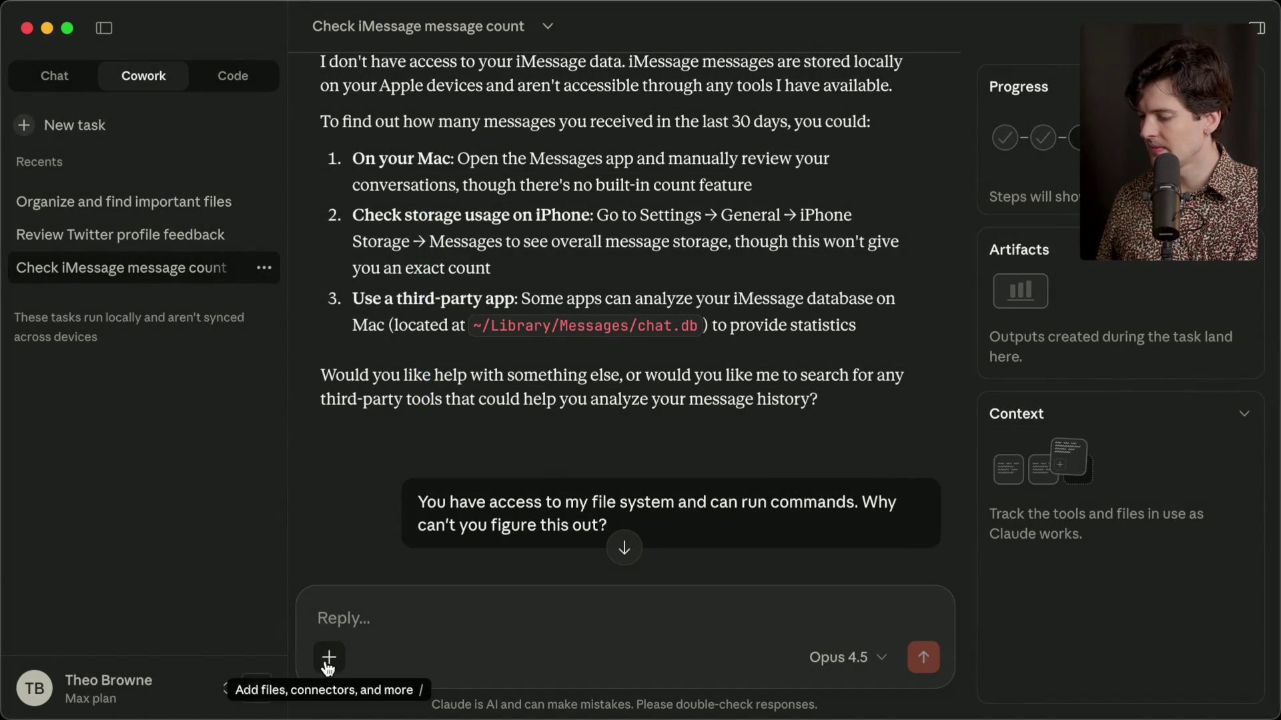
Reopen the attachment options and dismiss the file picker again.
{"action": "left_click", "coordinate": [327, 667]}
{"action": "left_click", "coordinate": [380, 582]}
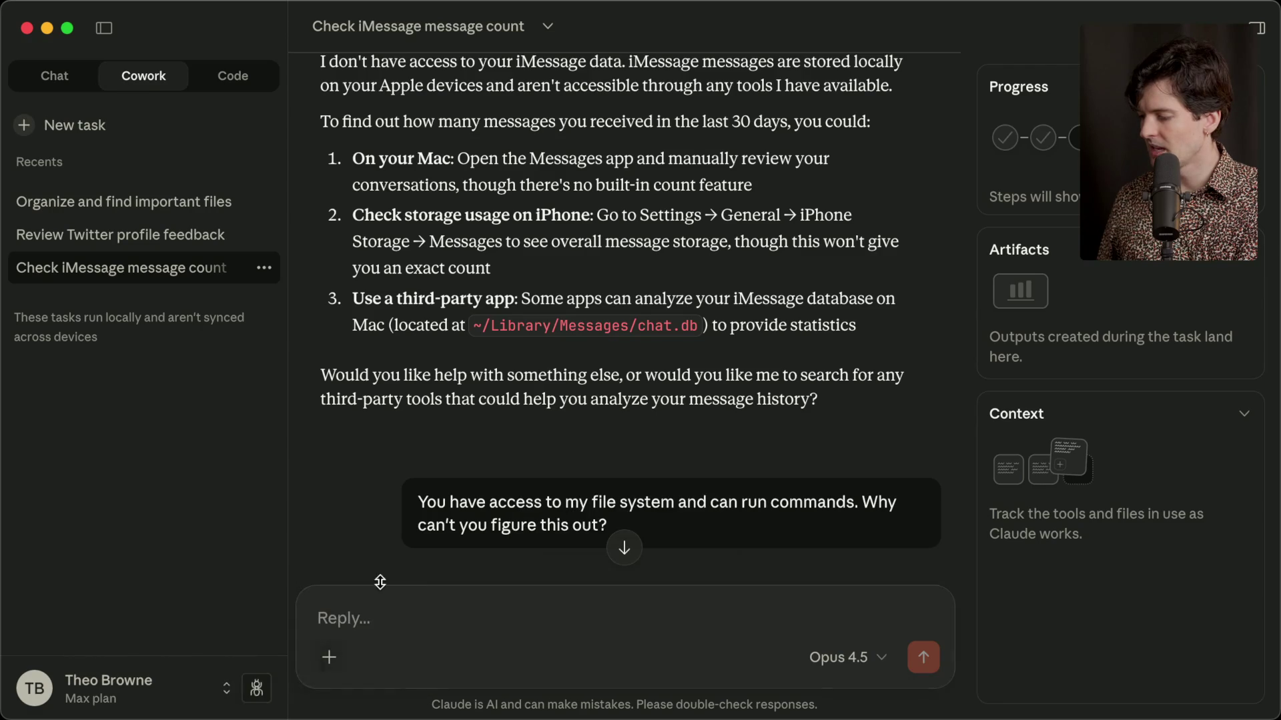
{"action": "key", "text": "Escape"}
{"action": "scroll", "coordinate": [718, 423], "scroll_direction": "down", "scroll_amount": 10}
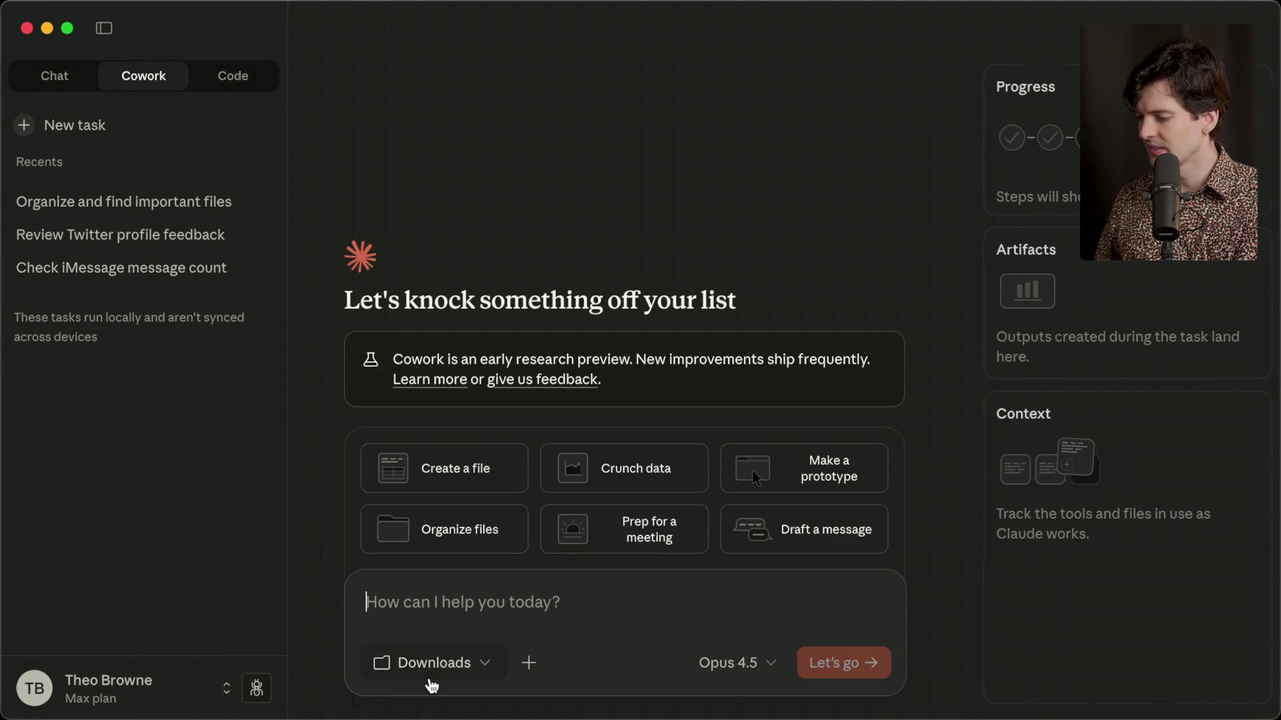
Set the Cowork working folder to the home folder and always allow Claude to change files there.
{"action": "left_click", "coordinate": [440, 667]}
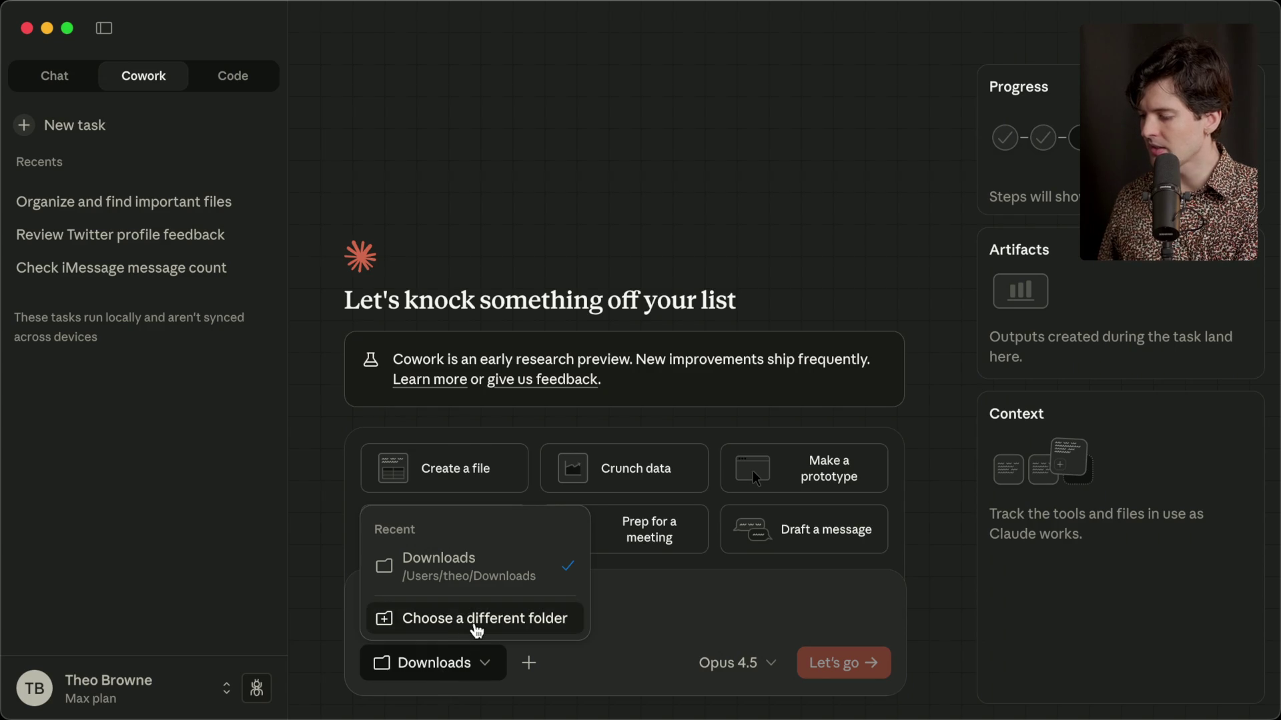
{"action": "left_click", "coordinate": [474, 620]}
{"action": "key", "text": "super+Up"}
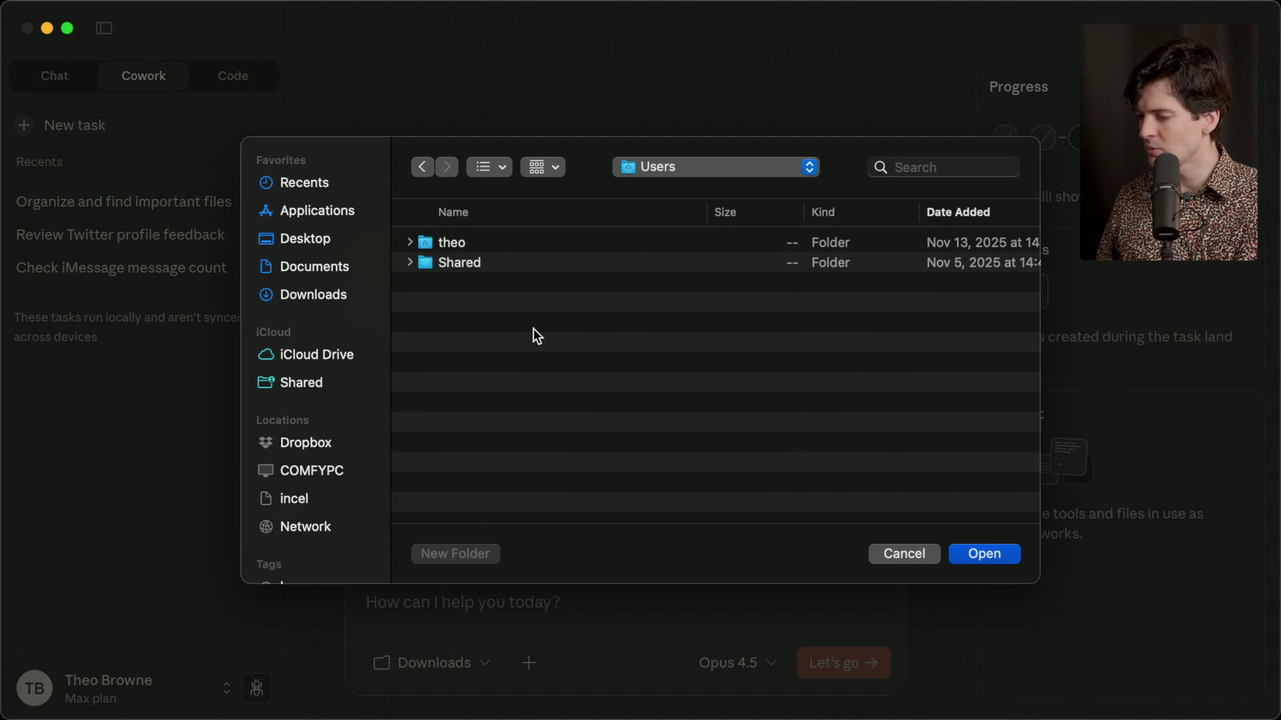
{"action": "double_click", "coordinate": [461, 244]}
{"action": "left_click", "coordinate": [983, 556]}
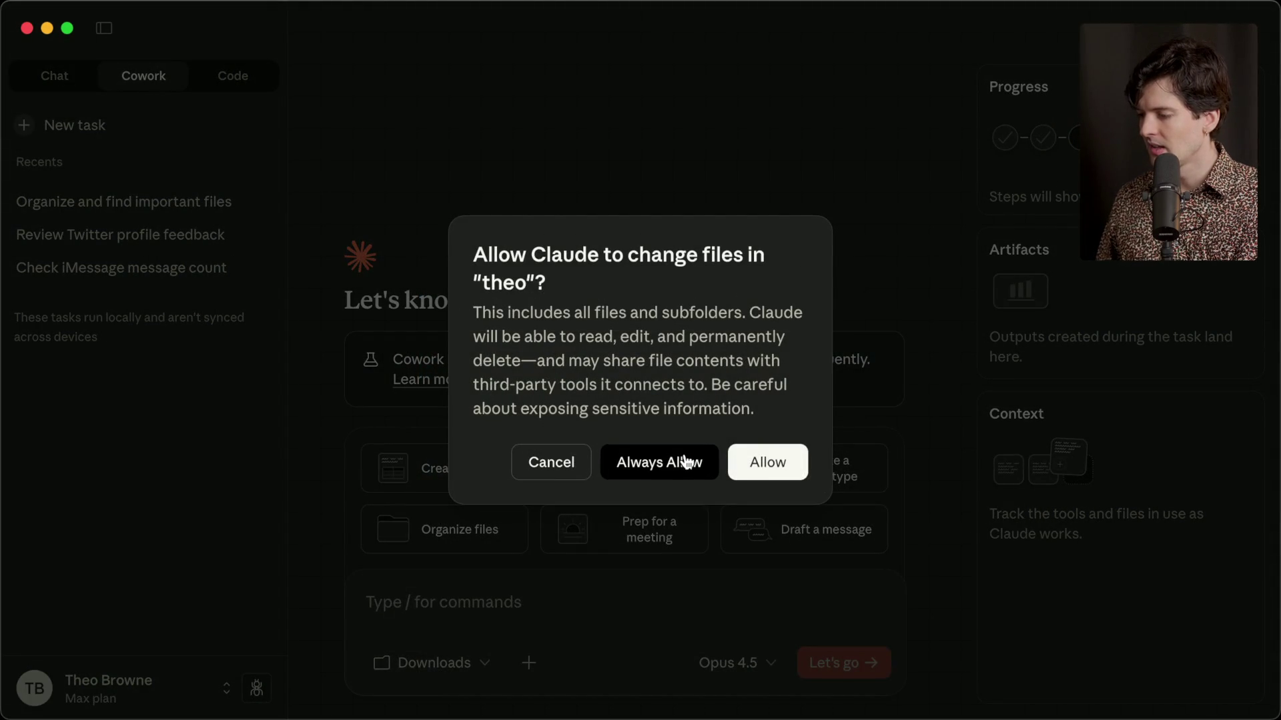
{"action": "left_click", "coordinate": [686, 460]}
Copy the original iMessage count question into a new Cowork task and submit it.
{"action": "left_click", "coordinate": [98, 239]}
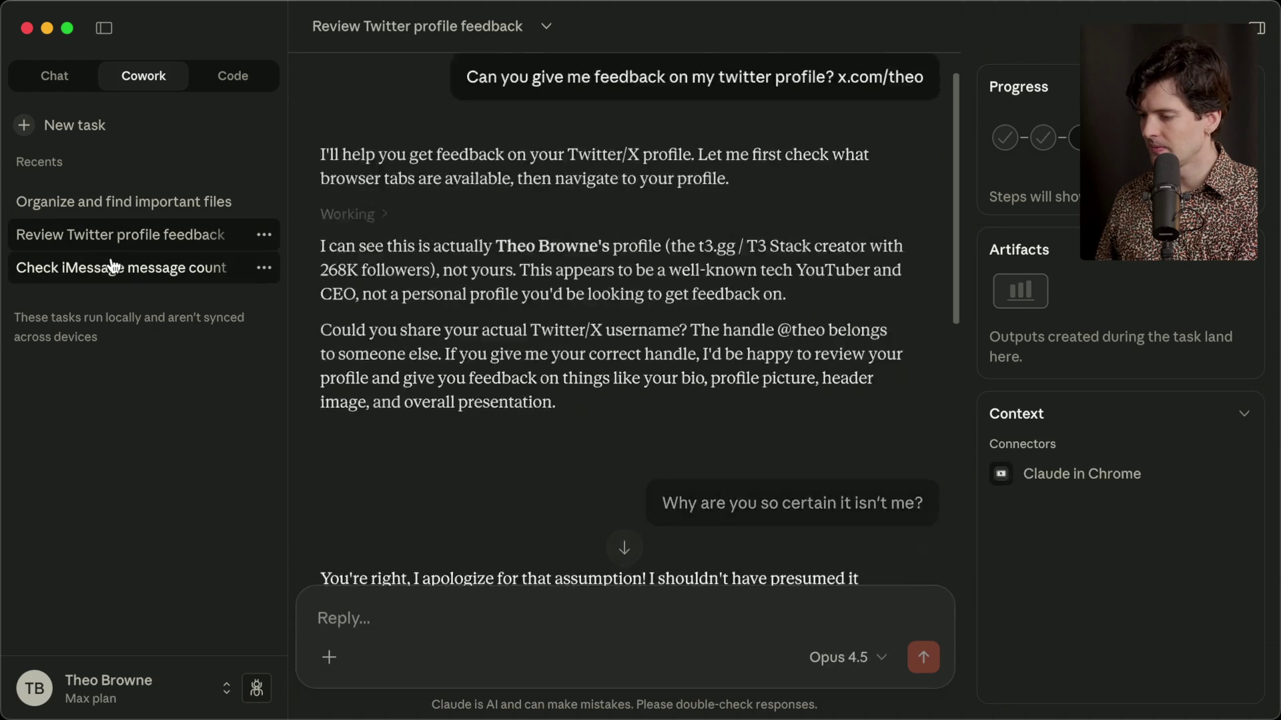
{"action": "left_click", "coordinate": [100, 268]}
{"action": "left_click", "coordinate": [921, 166]}
{"action": "key", "text": "super+n"}
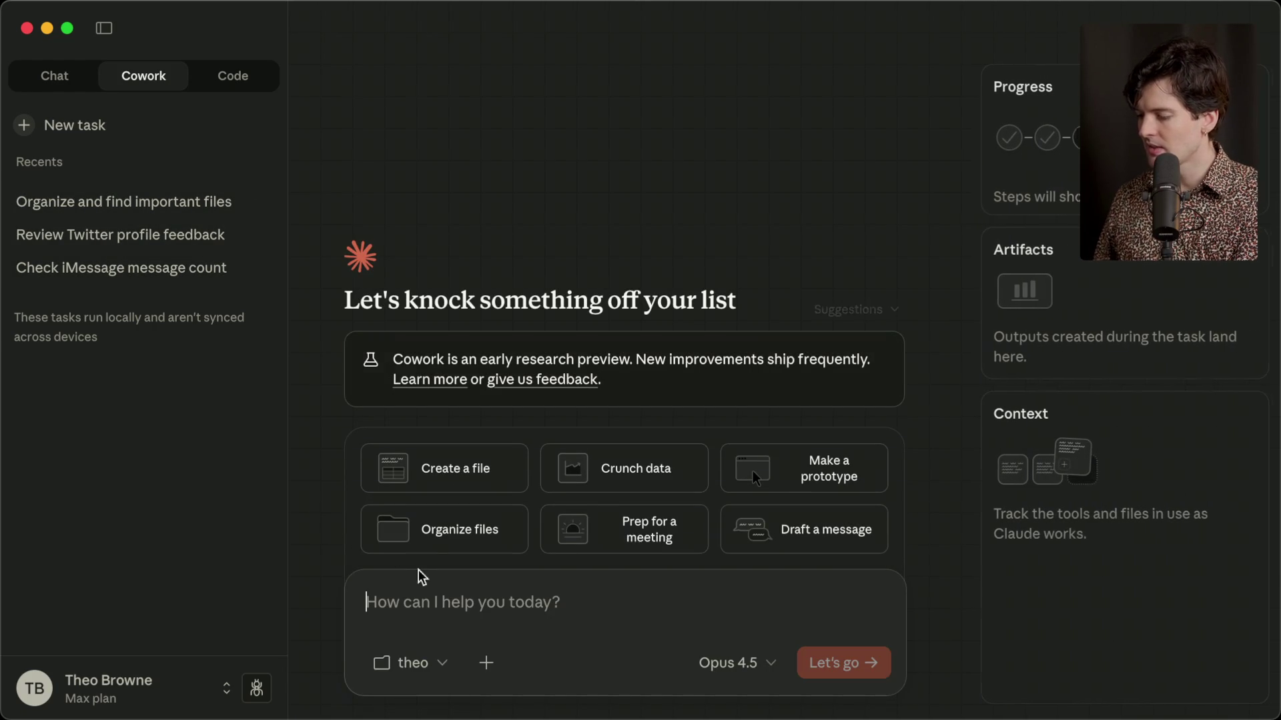
{"action": "key", "text": "super+v"}
{"action": "left_click", "coordinate": [832, 667]}
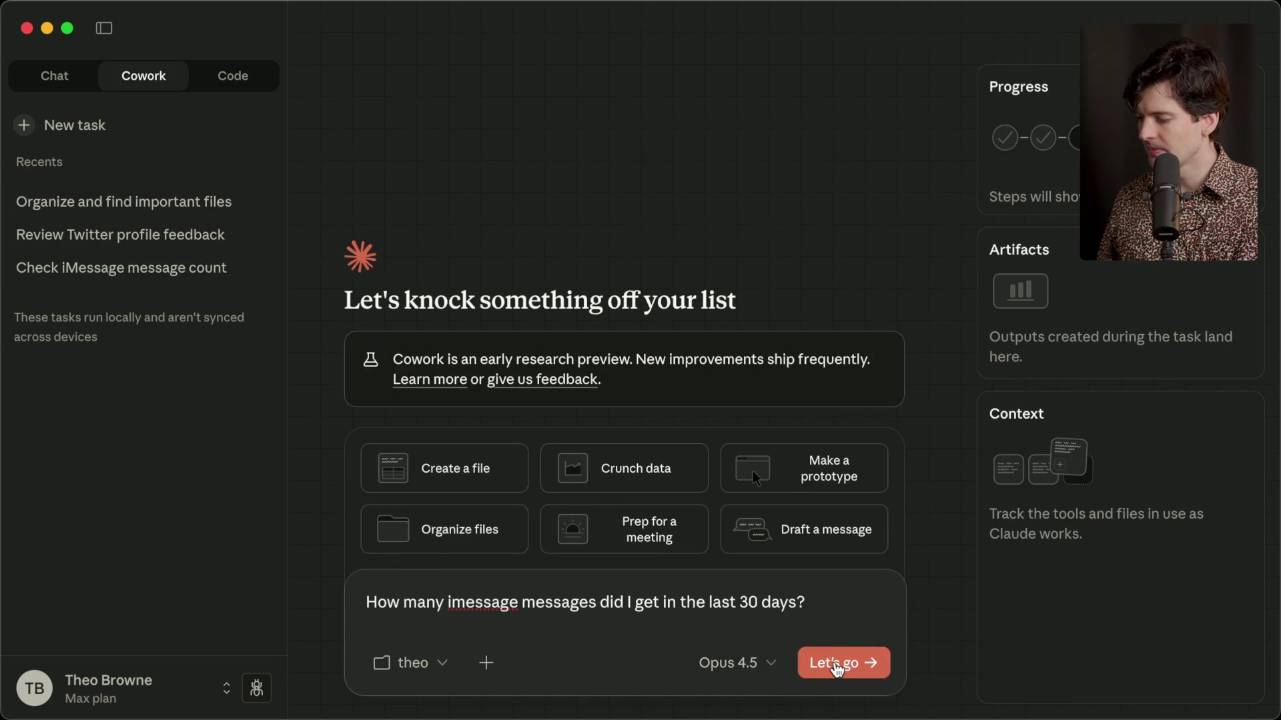
Allow Documents and Desktop access, then reply 'You have access' about the root folder.
{"action": "left_click", "coordinate": [693, 255]}
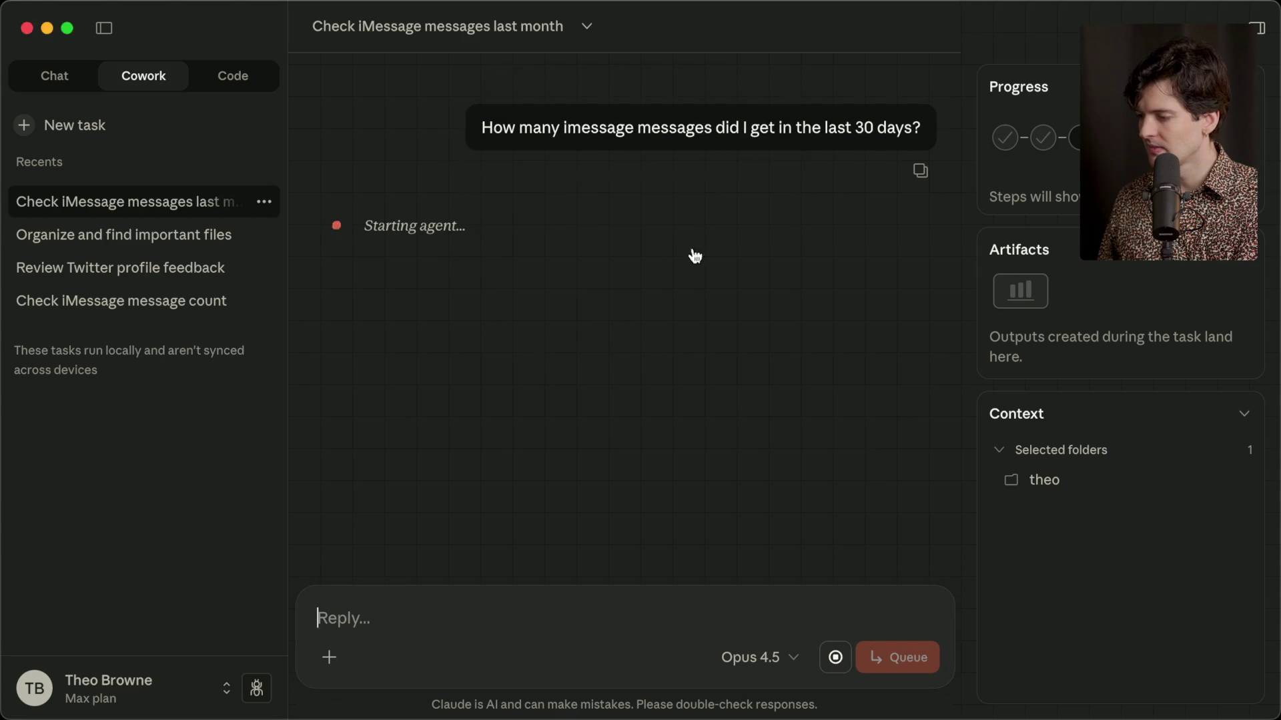
{"action": "left_click", "coordinate": [694, 260]}
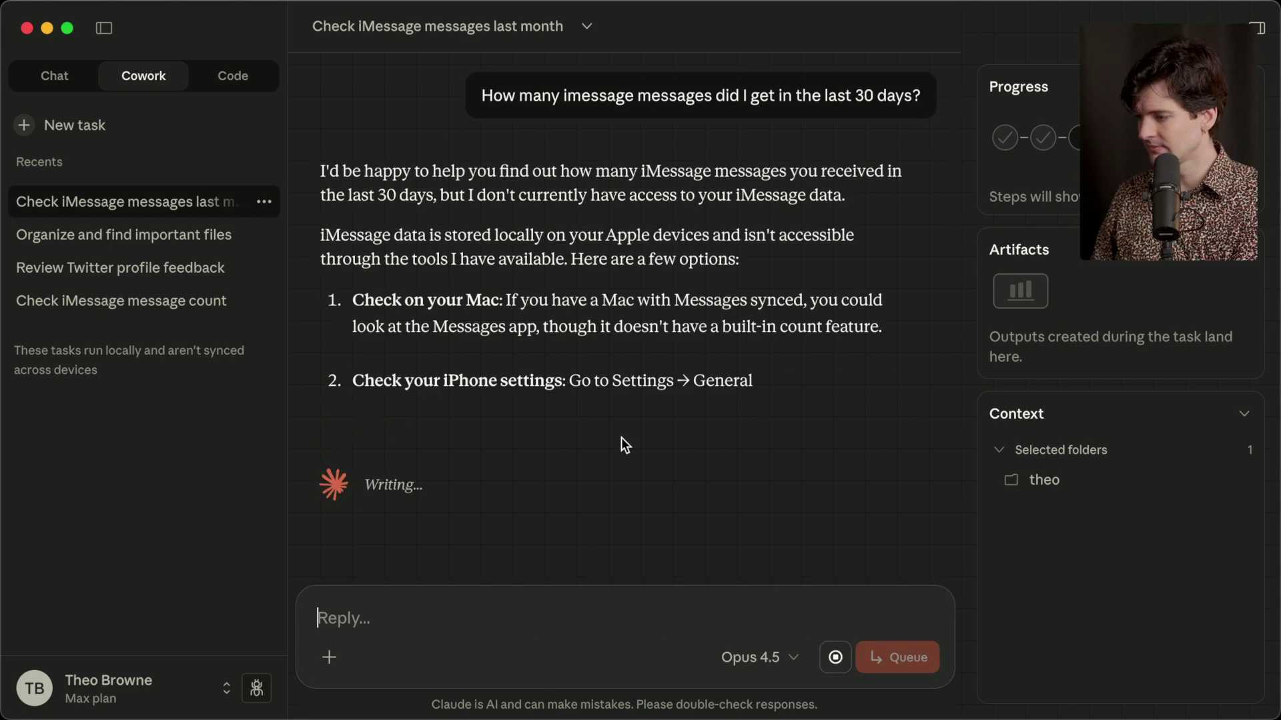
{"action": "type", "text": "You have access to my root folder right now, do it."}
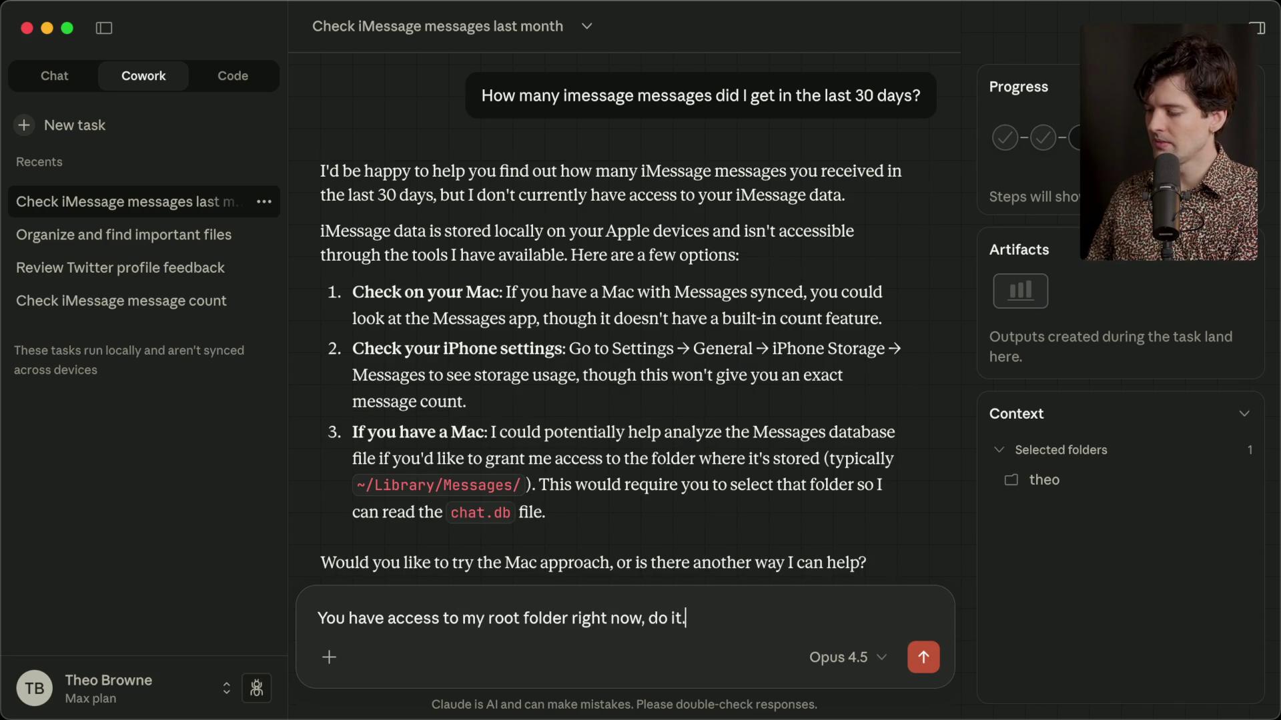
{"action": "key", "text": "Return"}
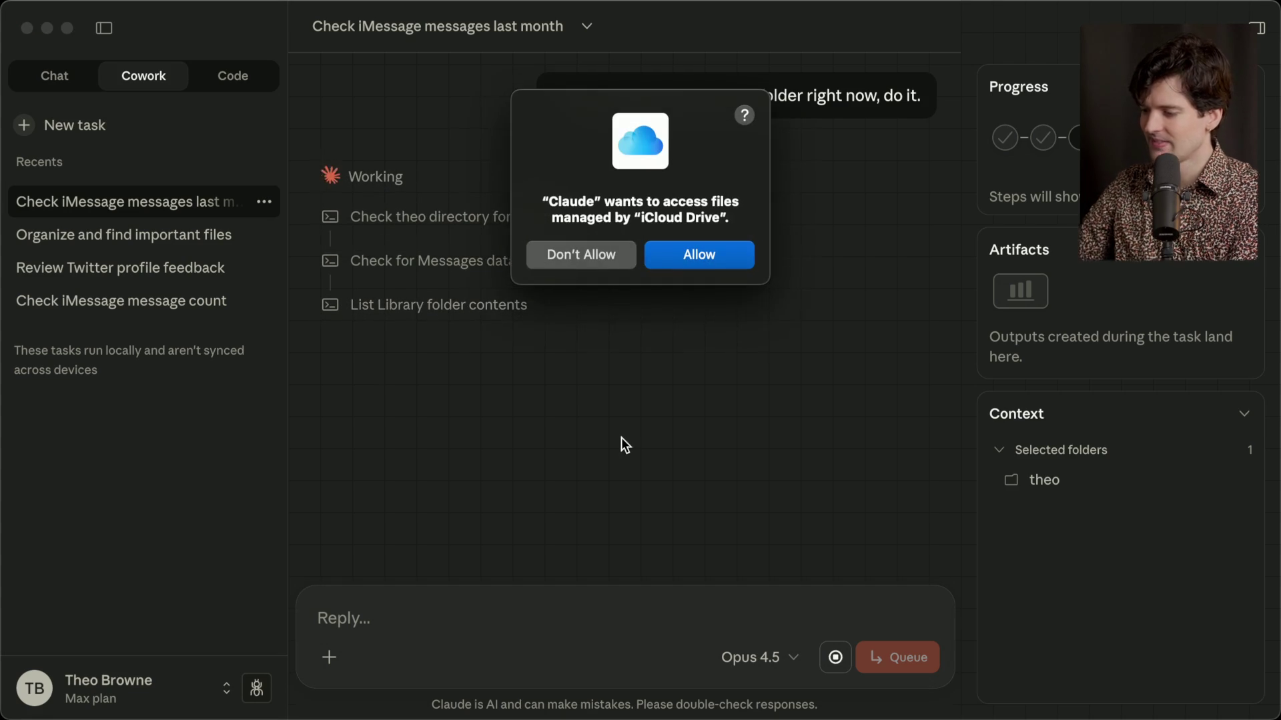
Allow iCloud Drive access, deny photo library access, and read Claude's sqlite3 and Full Disk Access options.
{"action": "left_click", "coordinate": [697, 256]}
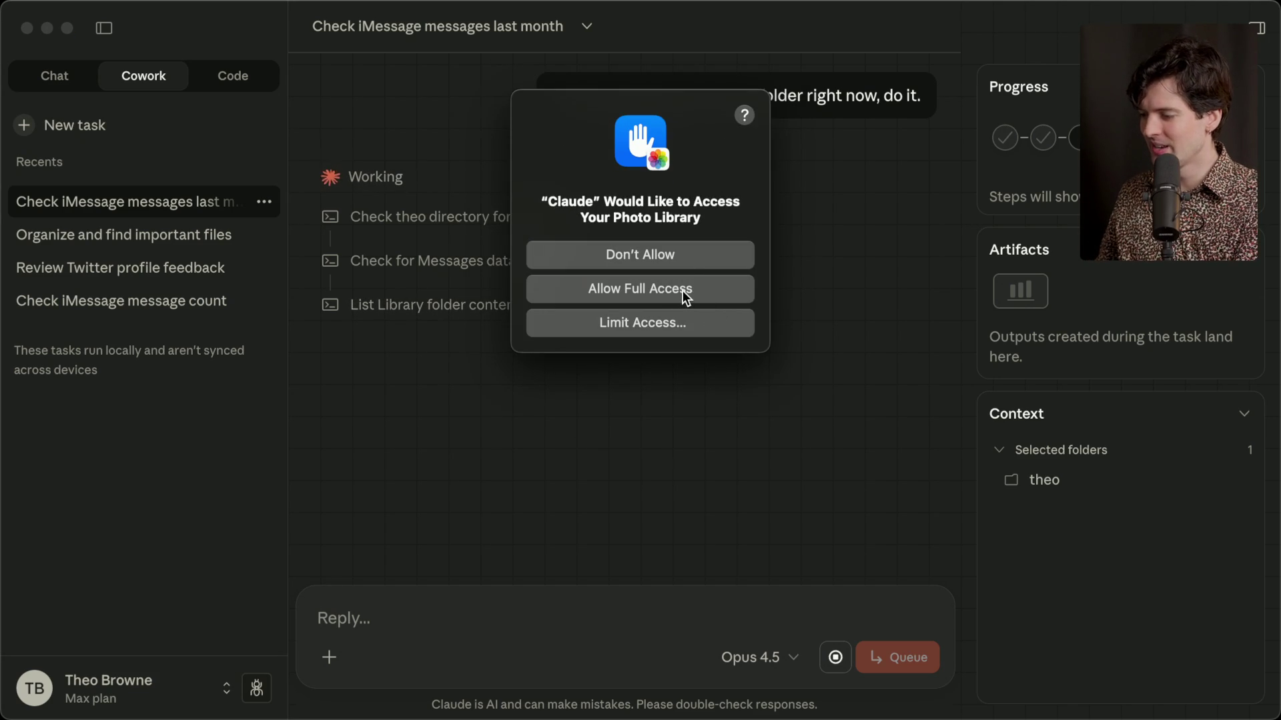
{"action": "left_click", "coordinate": [685, 253]}
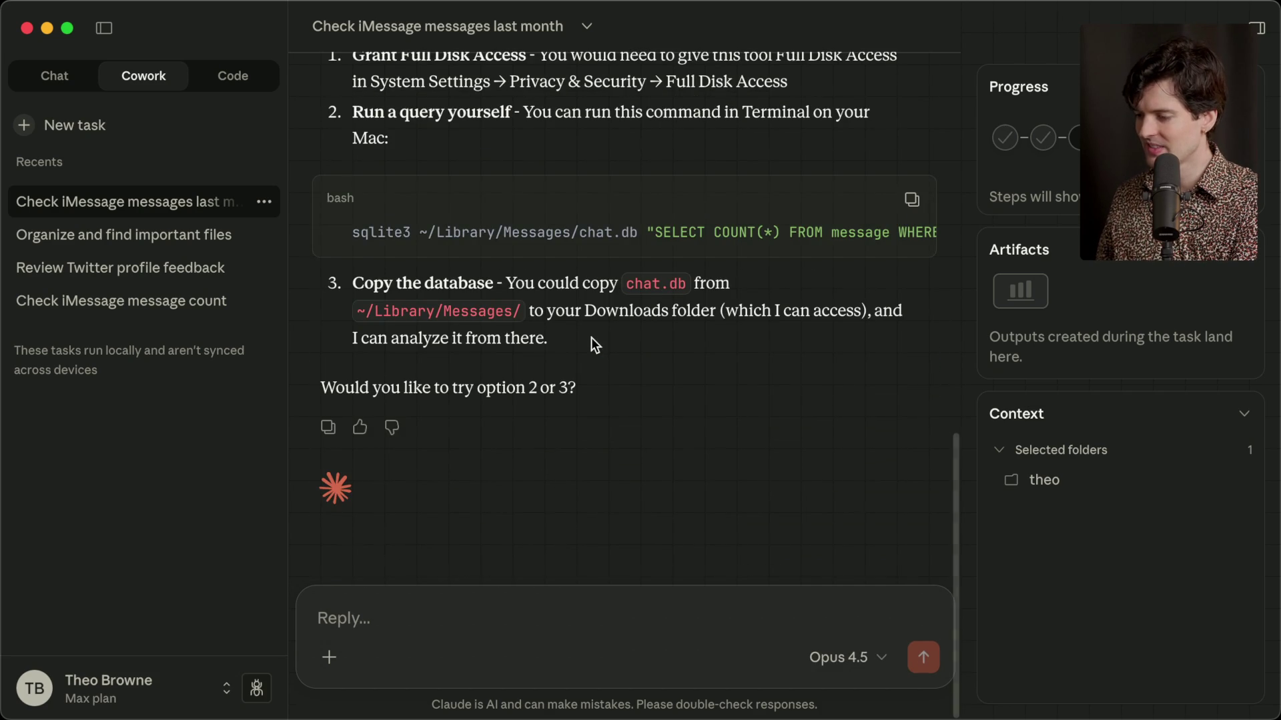
{"action": "scroll", "coordinate": [593, 342], "scroll_direction": "up", "scroll_amount": 5}
{"action": "scroll", "coordinate": [590, 338], "scroll_direction": "down", "scroll_amount": 5}
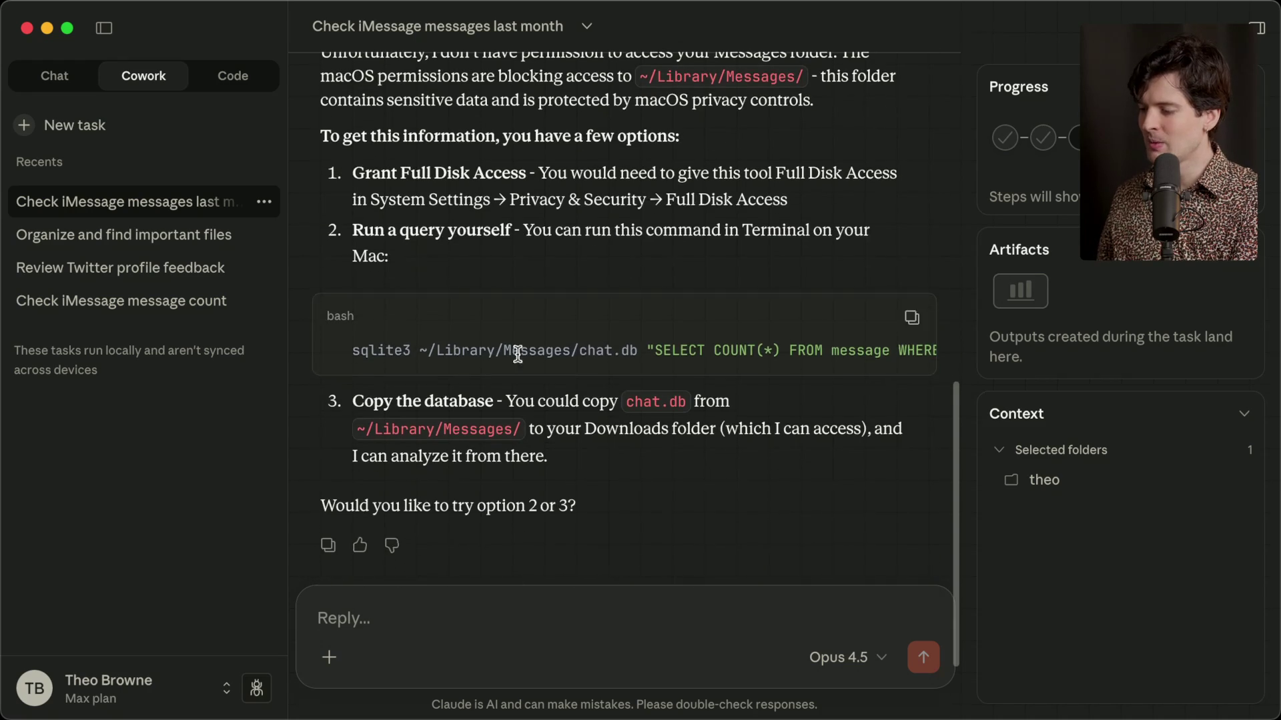
{"action": "left_click_drag", "start_coordinate": [341, 352], "coordinate": [938, 367]}
{"action": "left_click", "coordinate": [725, 350]}
{"action": "scroll", "coordinate": [672, 350], "scroll_direction": "left", "scroll_amount": 3}
{"action": "left_click", "coordinate": [329, 657]}
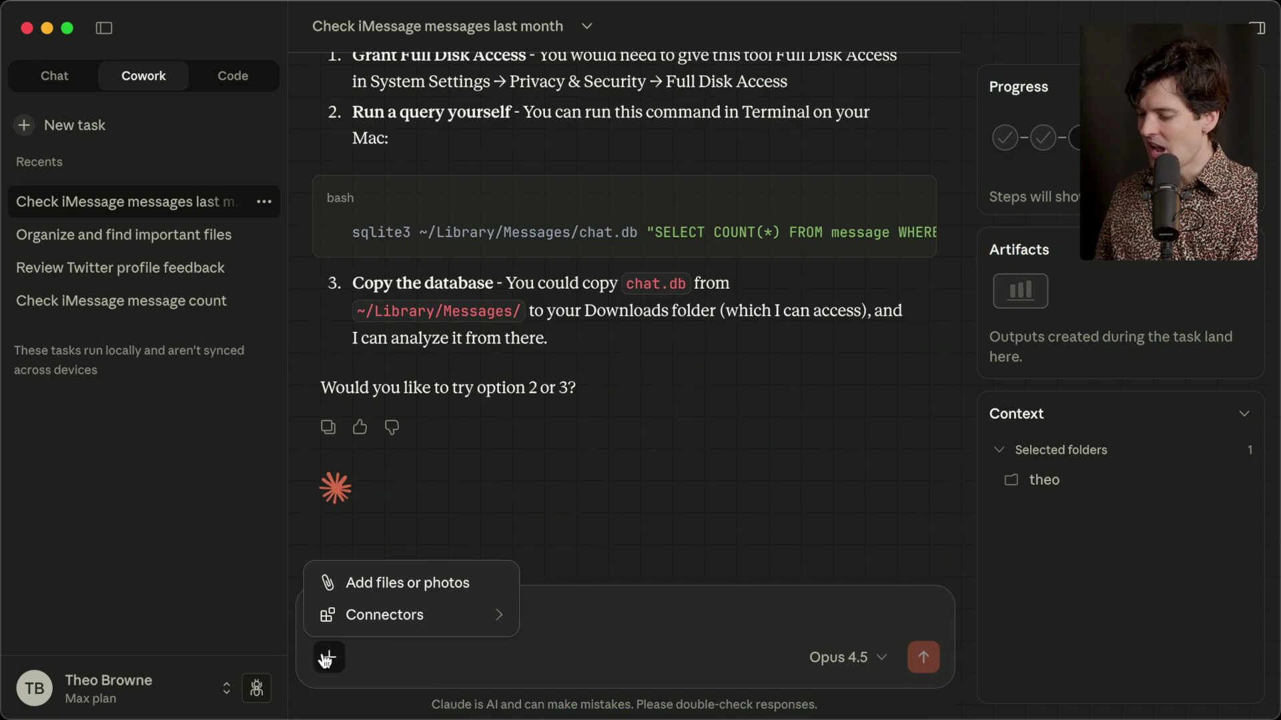
Open the connector settings and start, then cancel, adding a custom connector.
{"action": "mouse_move", "coordinate": [411, 624]}
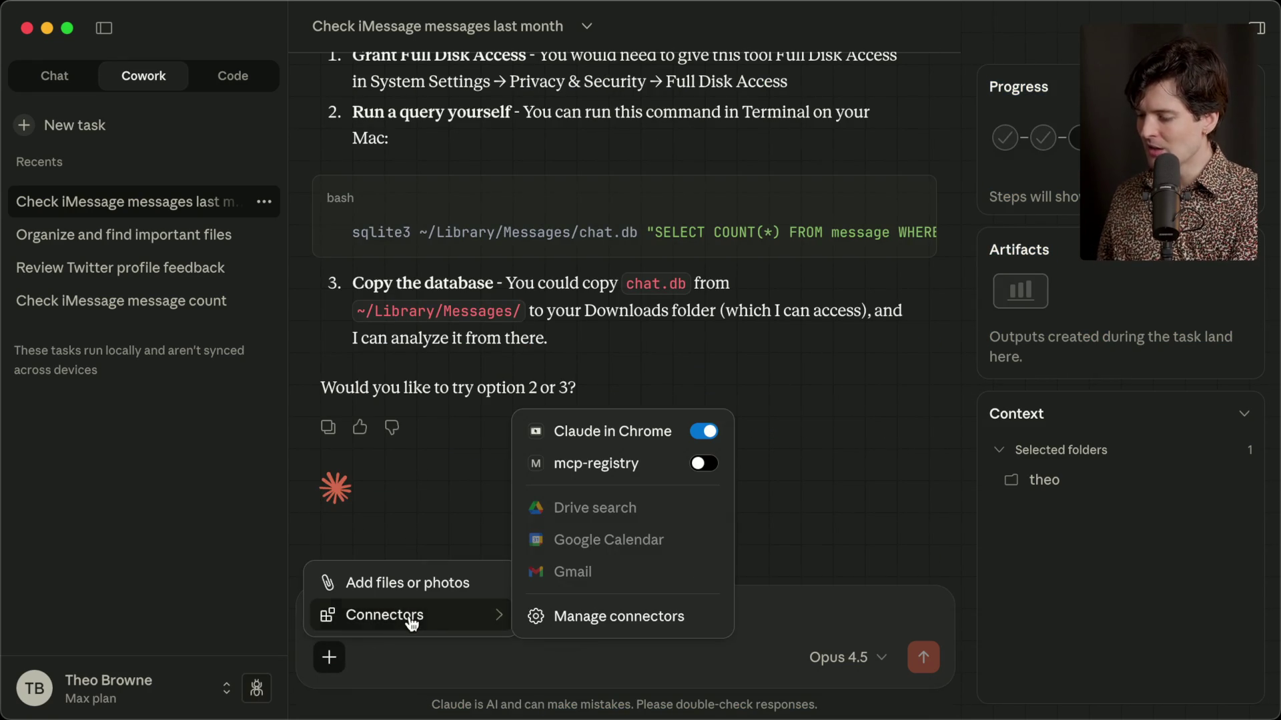
{"action": "left_click", "coordinate": [618, 608]}
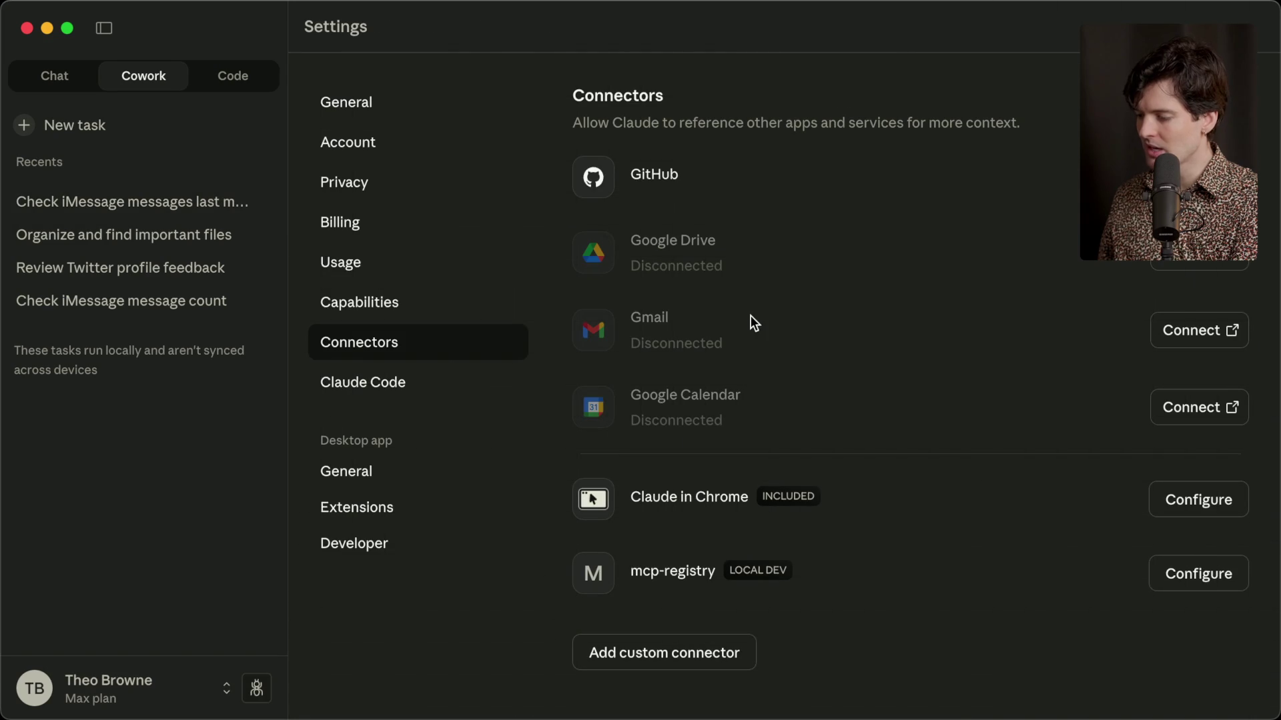
{"action": "scroll", "coordinate": [672, 375], "scroll_direction": "down", "scroll_amount": 3}
{"action": "scroll", "coordinate": [672, 375], "scroll_direction": "up", "scroll_amount": 3}
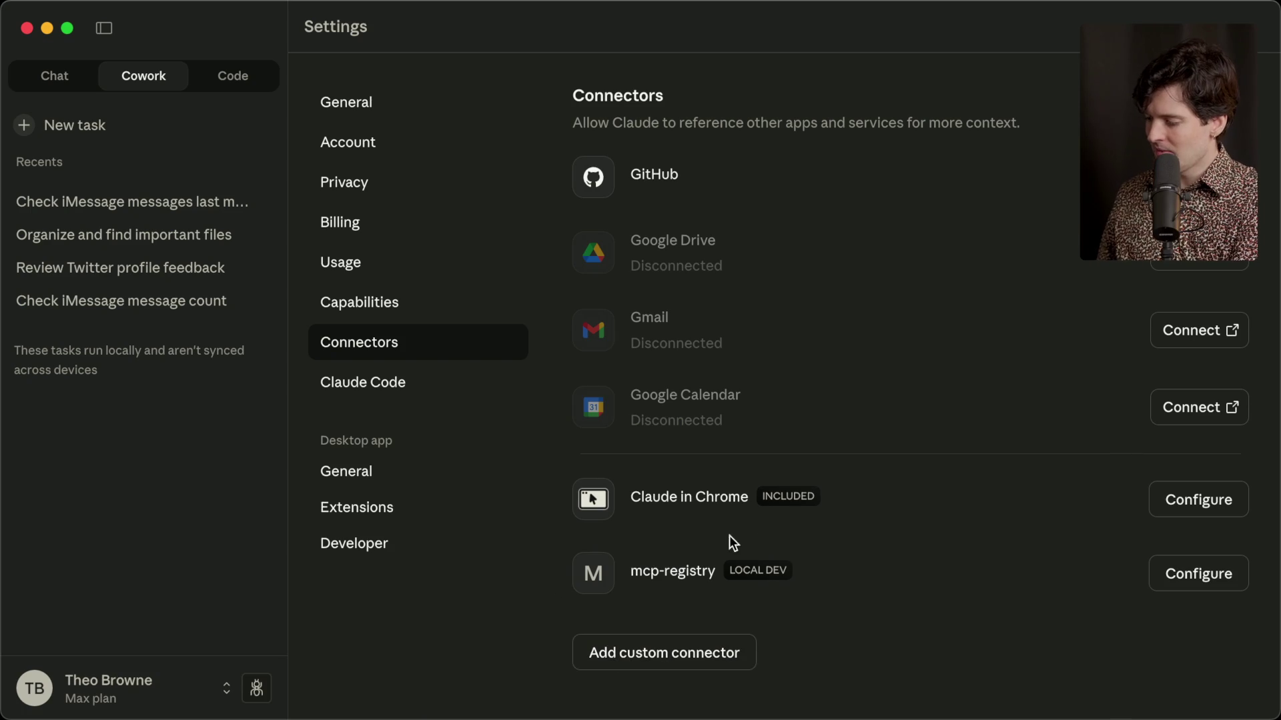
{"action": "left_click", "coordinate": [683, 660]}
{"action": "left_click", "coordinate": [517, 368]}
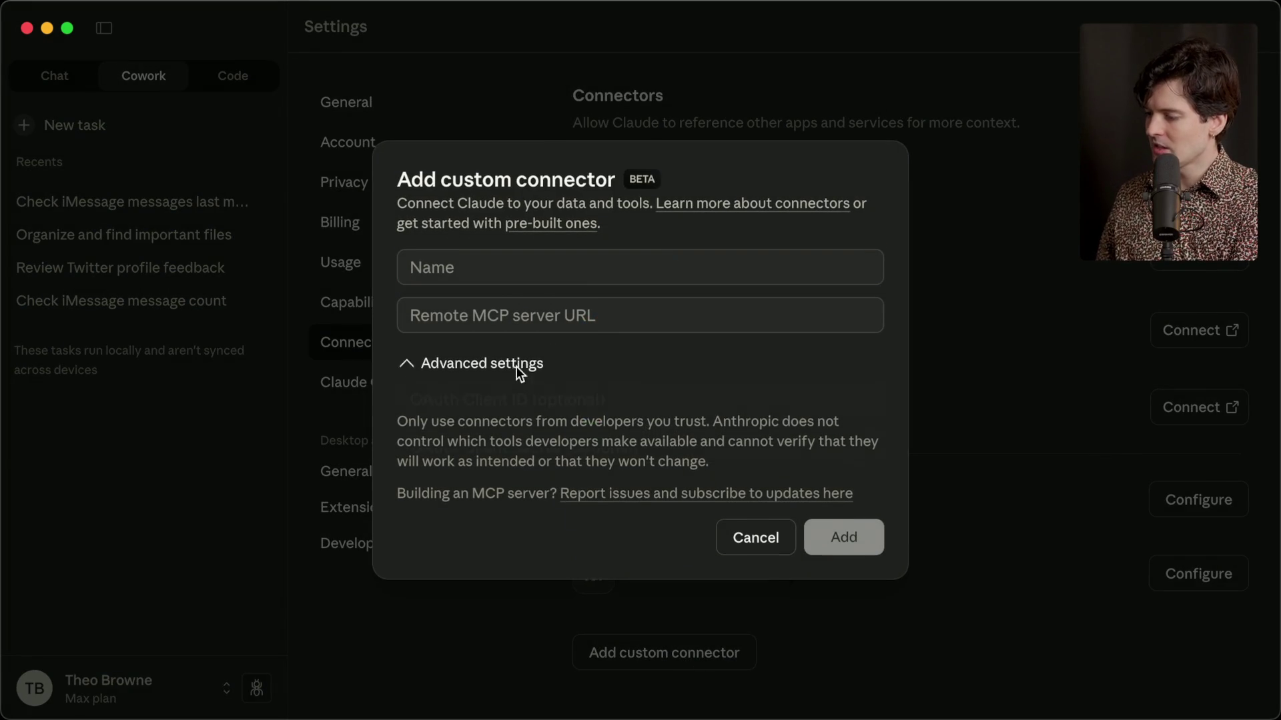
{"action": "left_click", "coordinate": [508, 325]}
{"action": "left_click", "coordinate": [742, 538]}
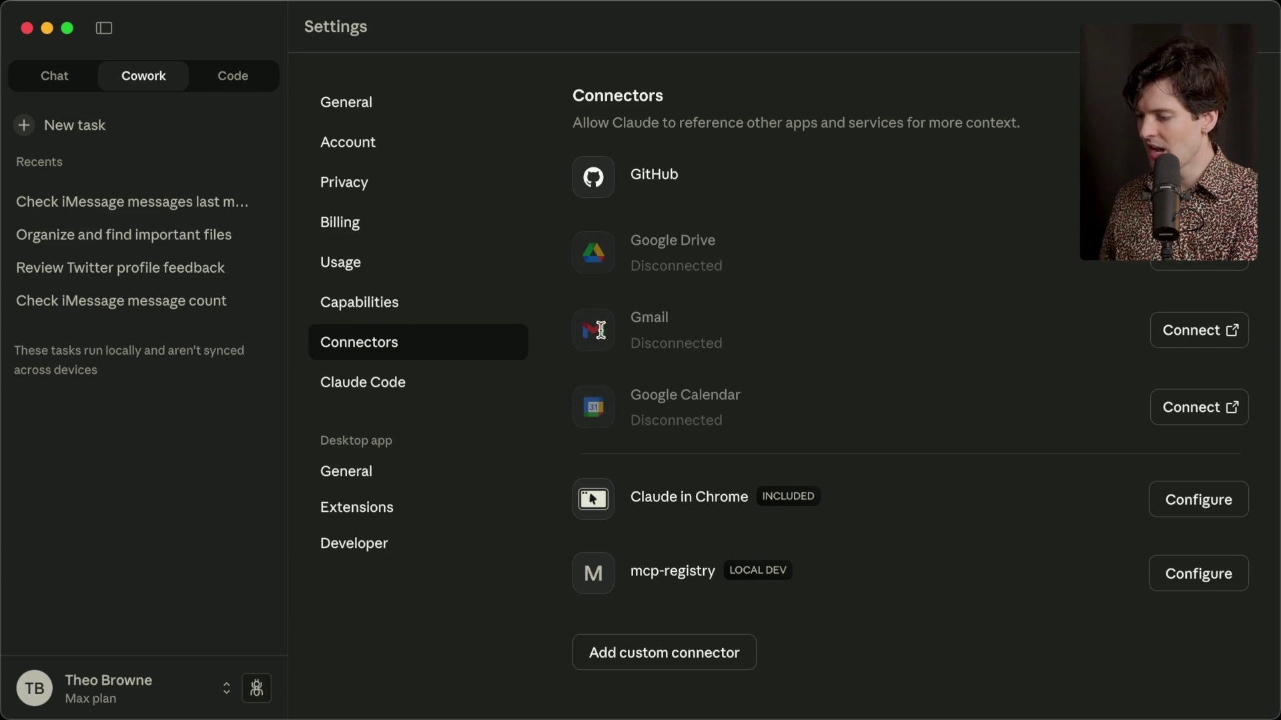
{"action": "scroll", "coordinate": [760, 368], "scroll_direction": "down", "scroll_amount": 2}
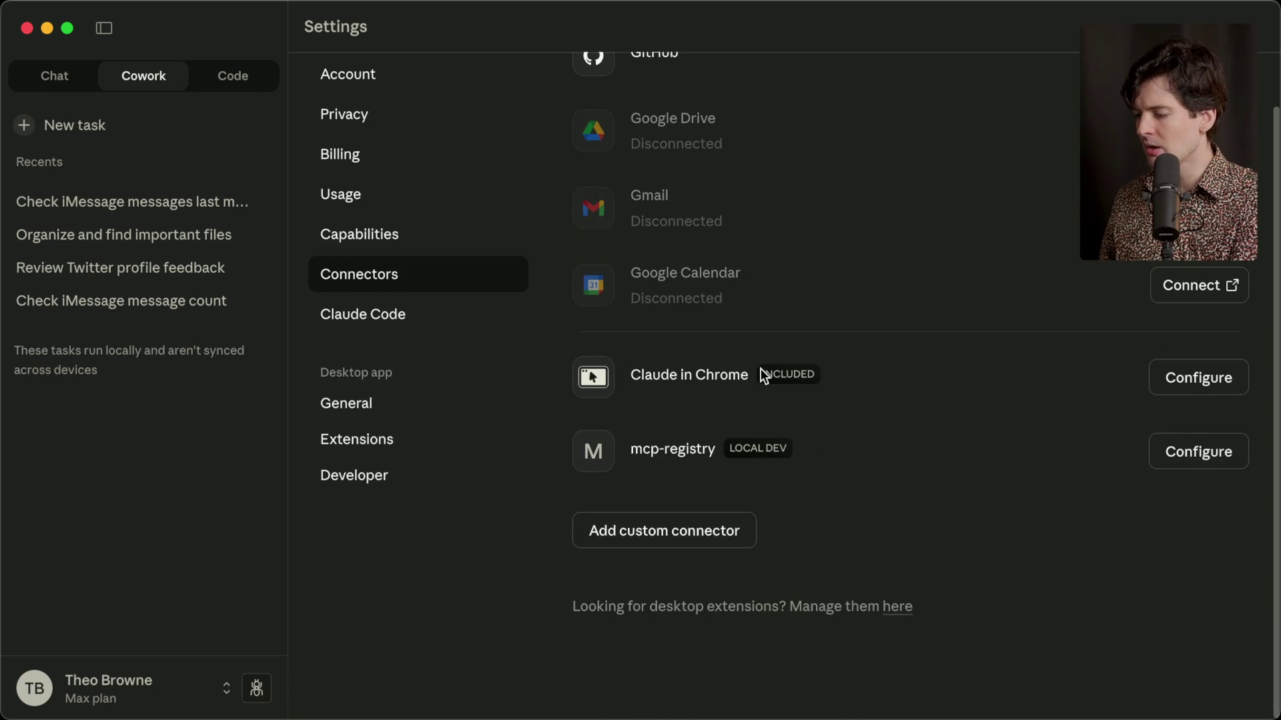
{"action": "scroll", "coordinate": [761, 369], "scroll_direction": "up", "scroll_amount": 2}
Switch on AI-powered artifacts in the Capabilities settings.
{"action": "left_click", "coordinate": [408, 311]}
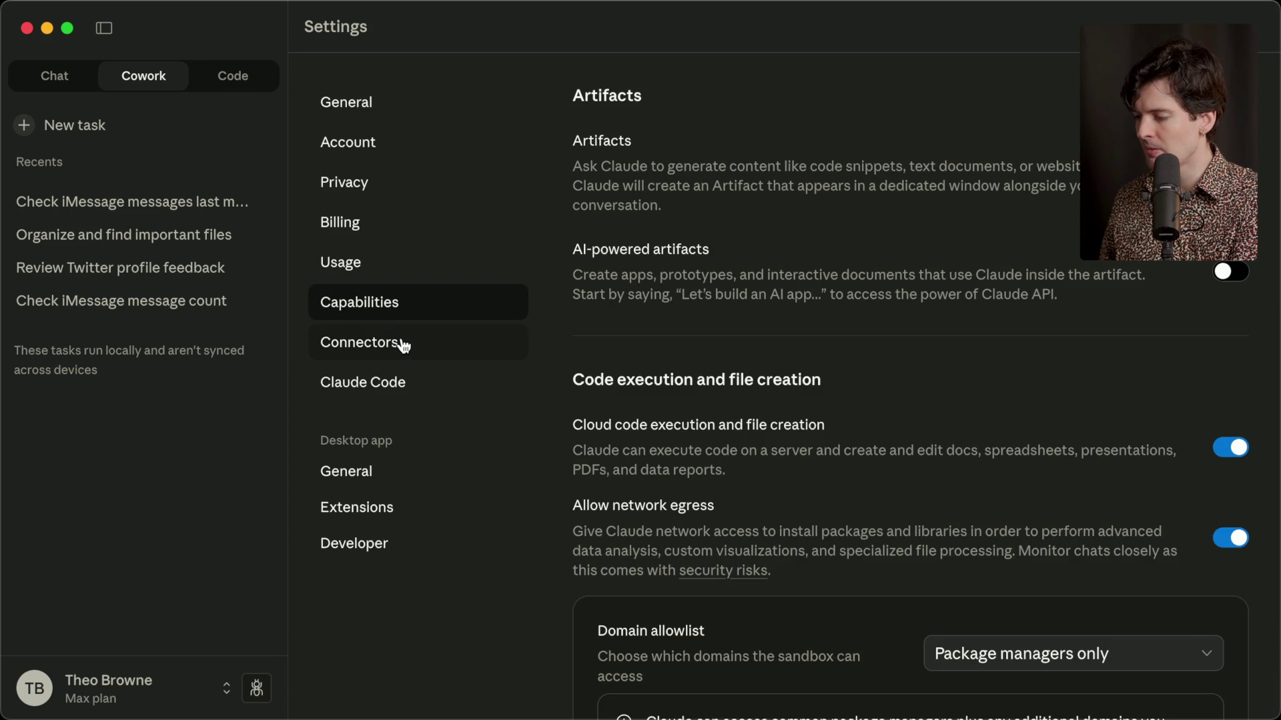
{"action": "left_click", "coordinate": [402, 344]}
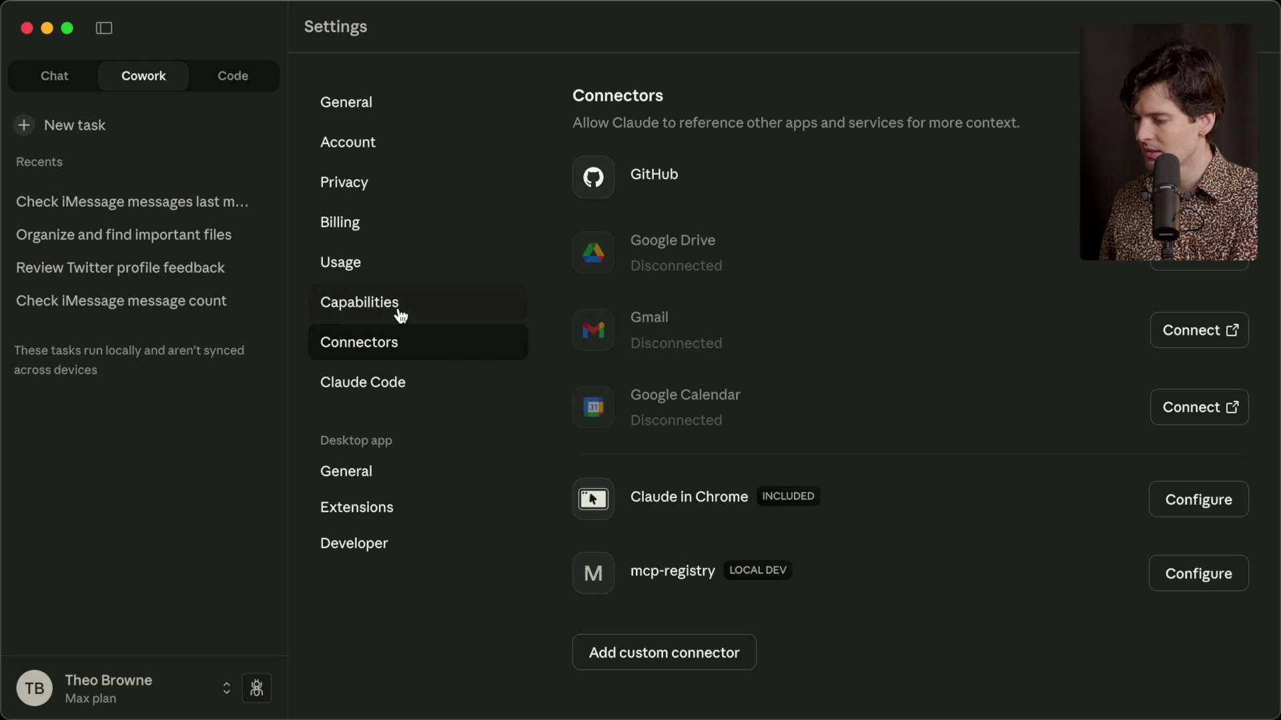
{"action": "left_click", "coordinate": [401, 312]}
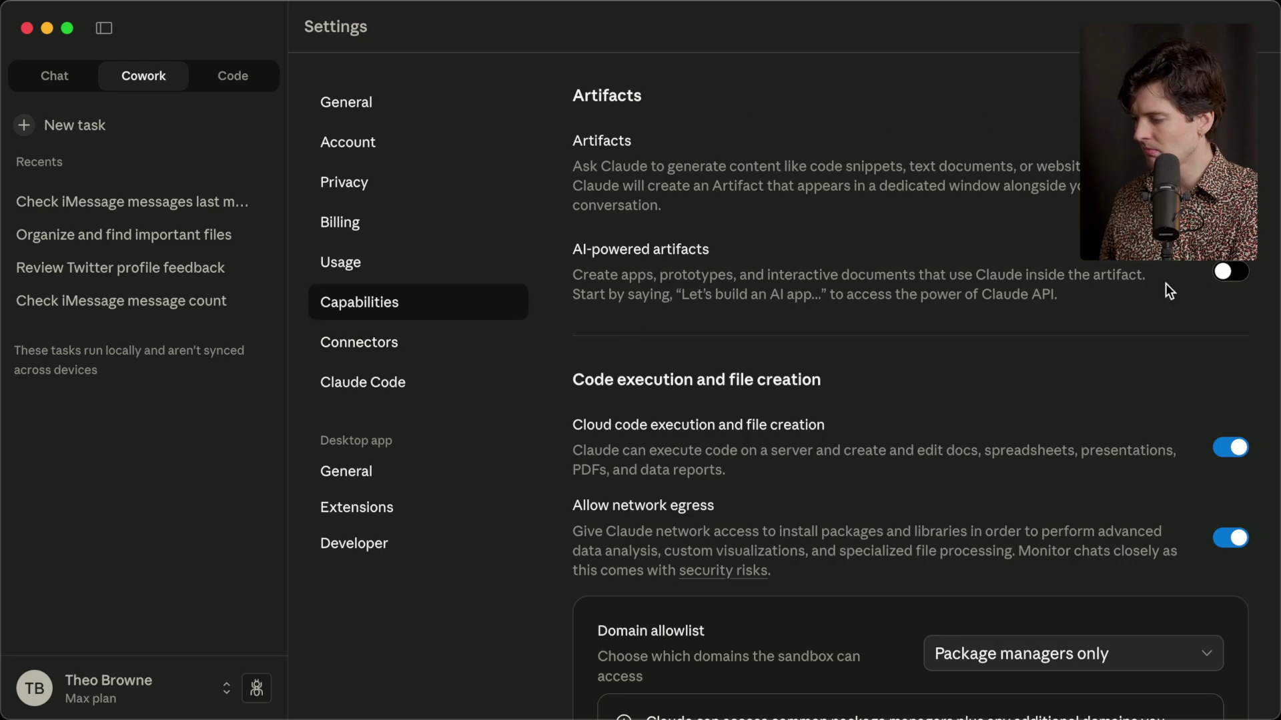
{"action": "left_click", "coordinate": [1229, 271]}
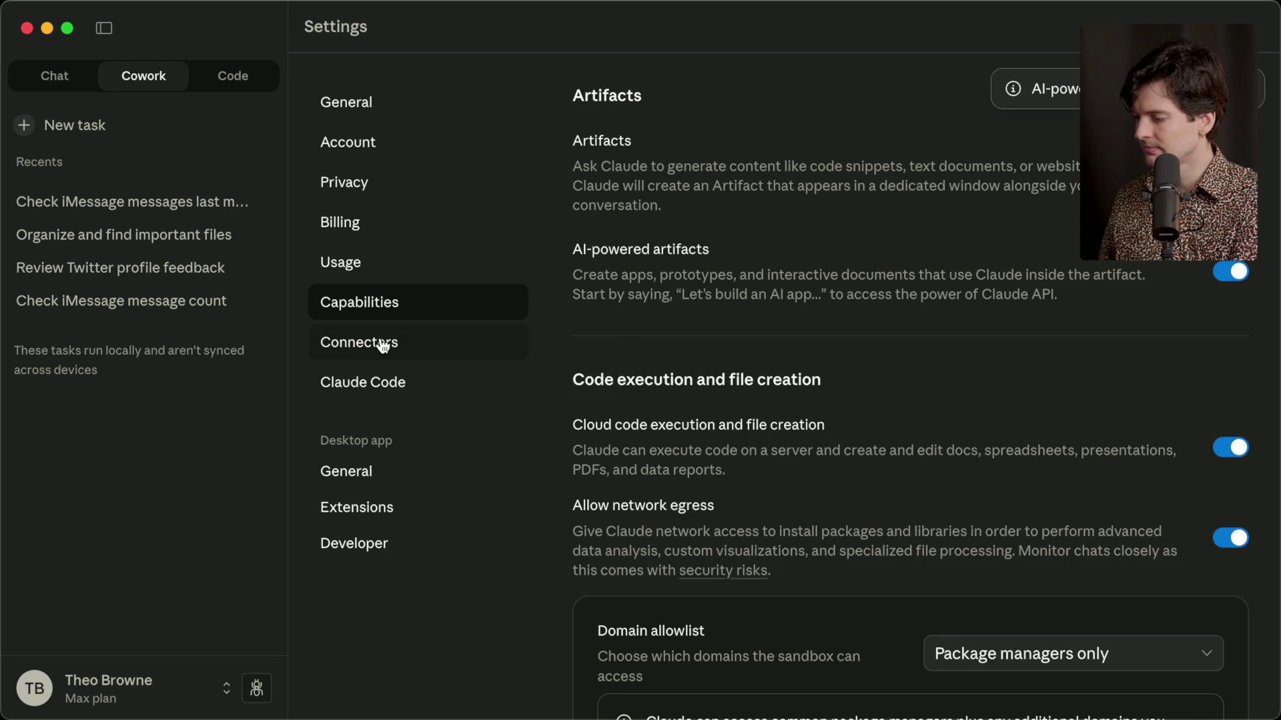
Return to the Connectors settings and scroll through the connector list.
{"action": "left_click", "coordinate": [381, 345]}
{"action": "scroll", "coordinate": [891, 419], "scroll_direction": "down", "scroll_amount": 2}
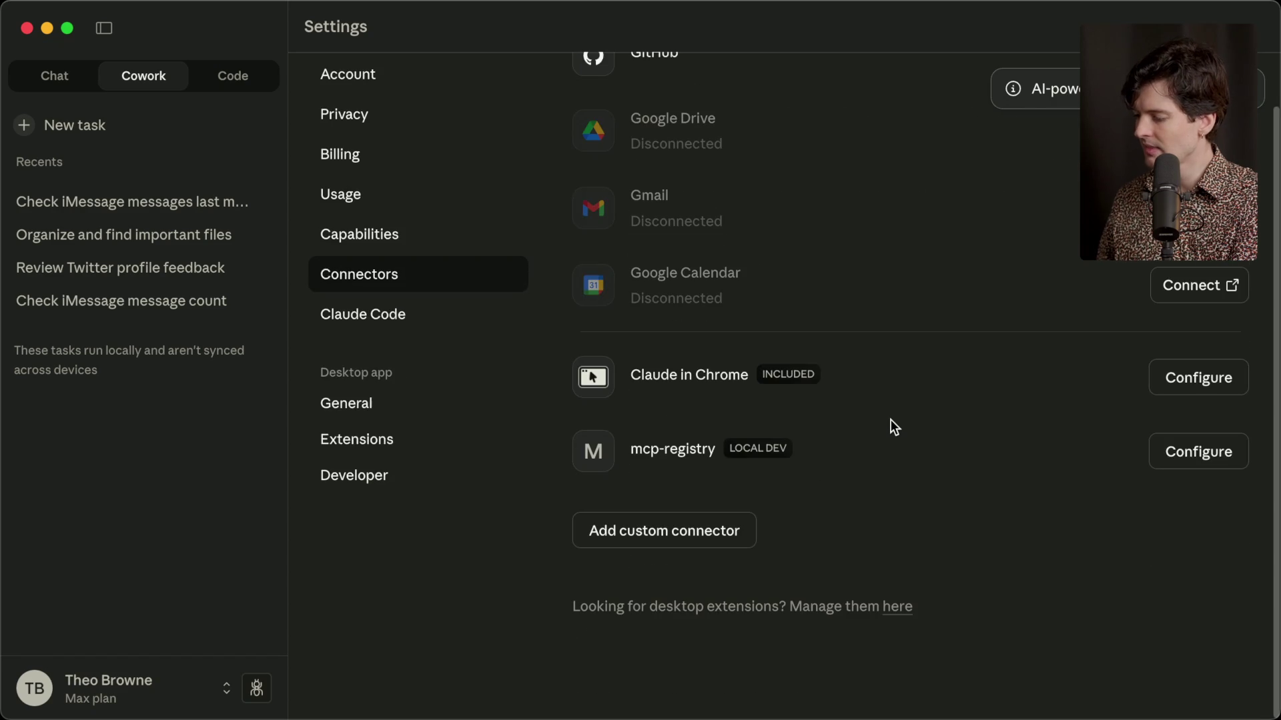
{"action": "scroll", "coordinate": [890, 419], "scroll_direction": "up", "scroll_amount": 2}
{"action": "scroll", "coordinate": [890, 419], "scroll_direction": "down", "scroll_amount": 2}
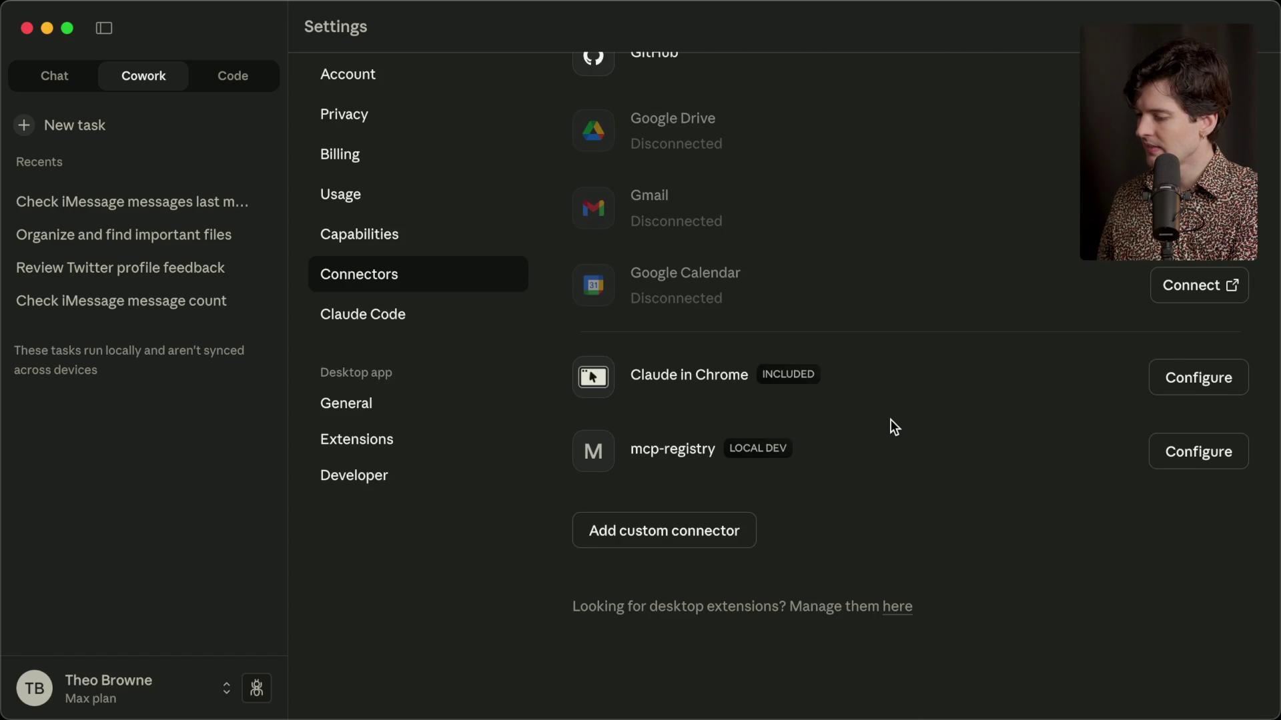
{"action": "scroll", "coordinate": [891, 419], "scroll_direction": "up", "scroll_amount": 2}
{"action": "left_click", "coordinate": [425, 507]}
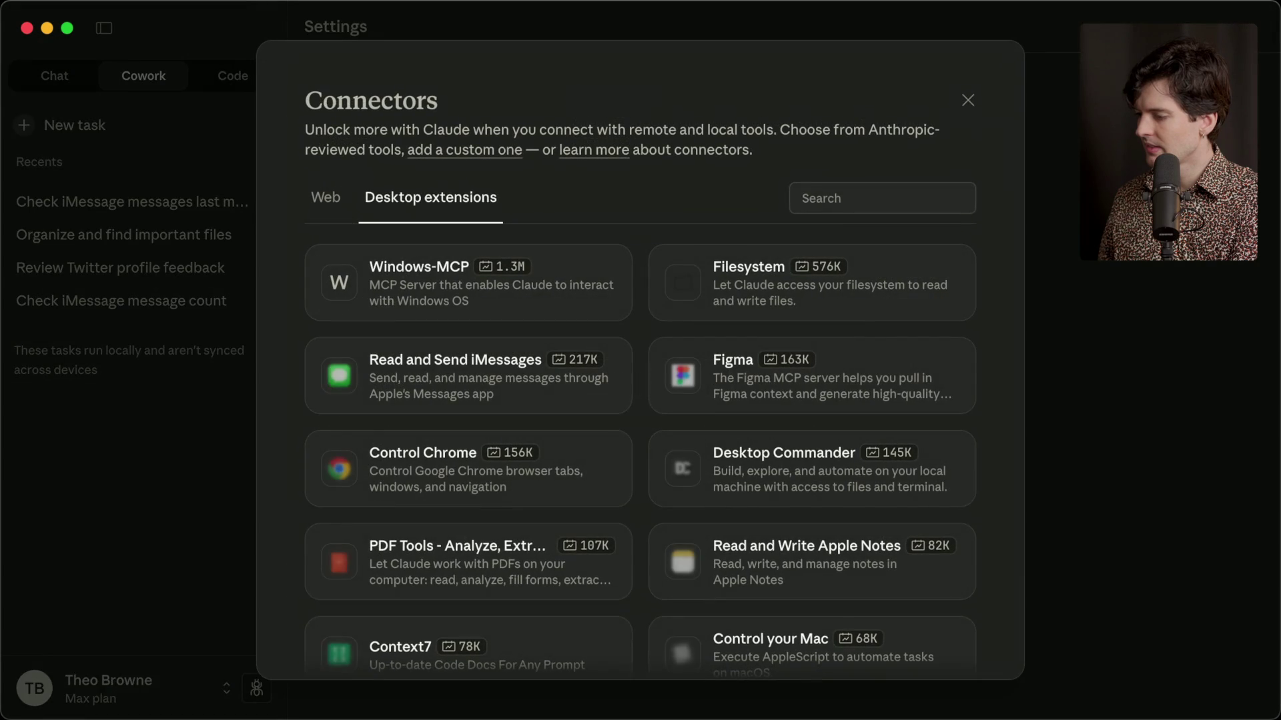
Scroll through the Desktop extensions catalogue of connectors.
{"action": "scroll", "coordinate": [609, 453], "scroll_direction": "down", "scroll_amount": 2}
{"action": "scroll", "coordinate": [610, 456], "scroll_direction": "down", "scroll_amount": 3}
{"action": "scroll", "coordinate": [610, 455], "scroll_direction": "up", "scroll_amount": 5}
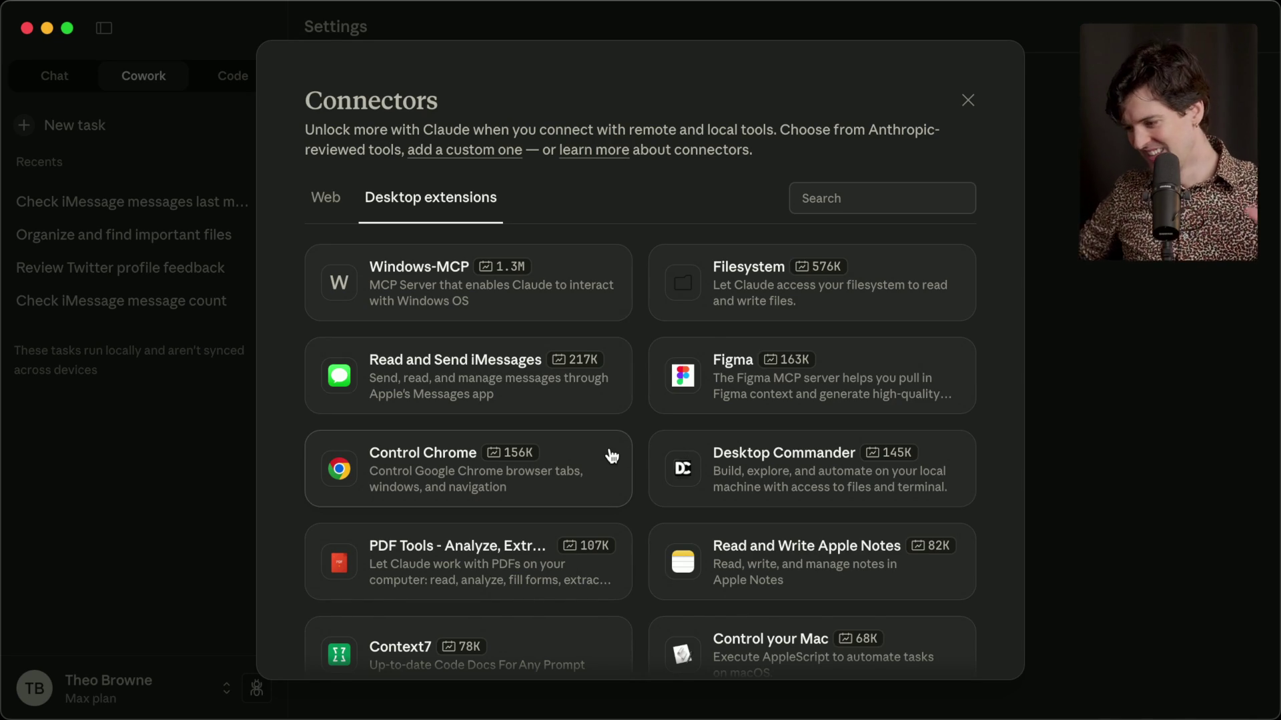
{"action": "scroll", "coordinate": [612, 457], "scroll_direction": "down", "scroll_amount": 5}
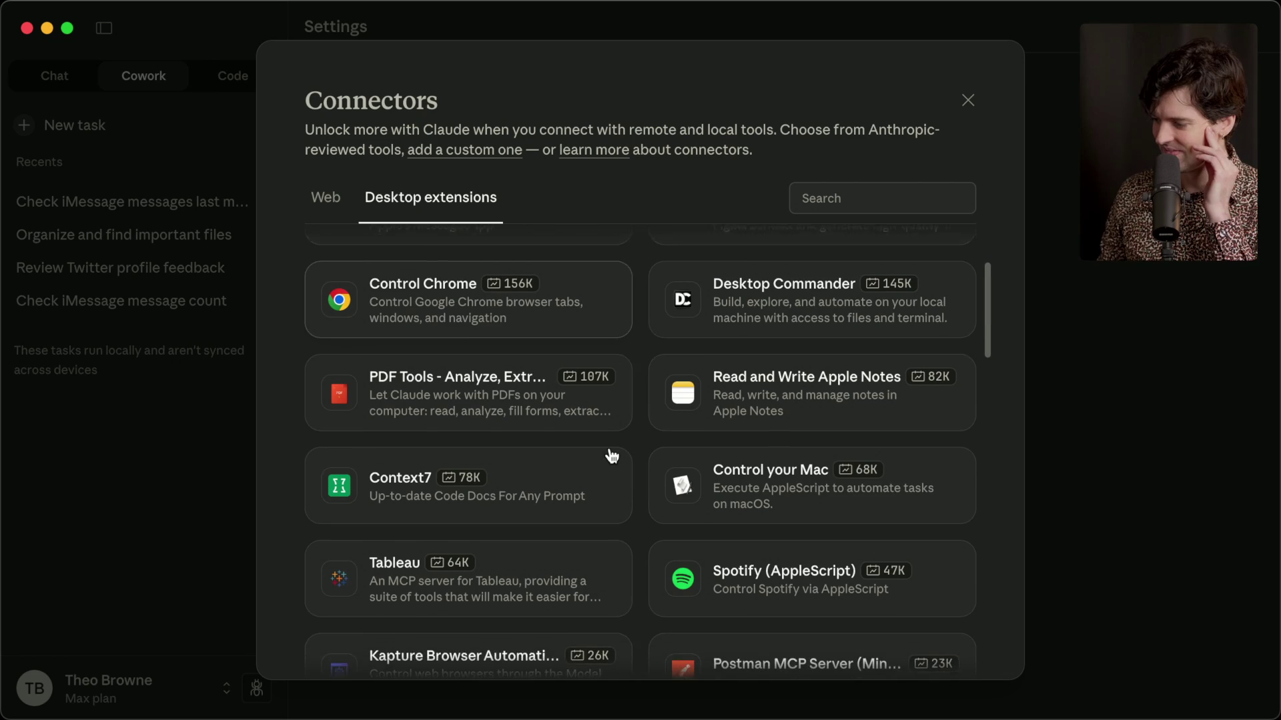
{"action": "scroll", "coordinate": [612, 456], "scroll_direction": "down", "scroll_amount": 8}
{"action": "scroll", "coordinate": [612, 456], "scroll_direction": "down", "scroll_amount": 12}
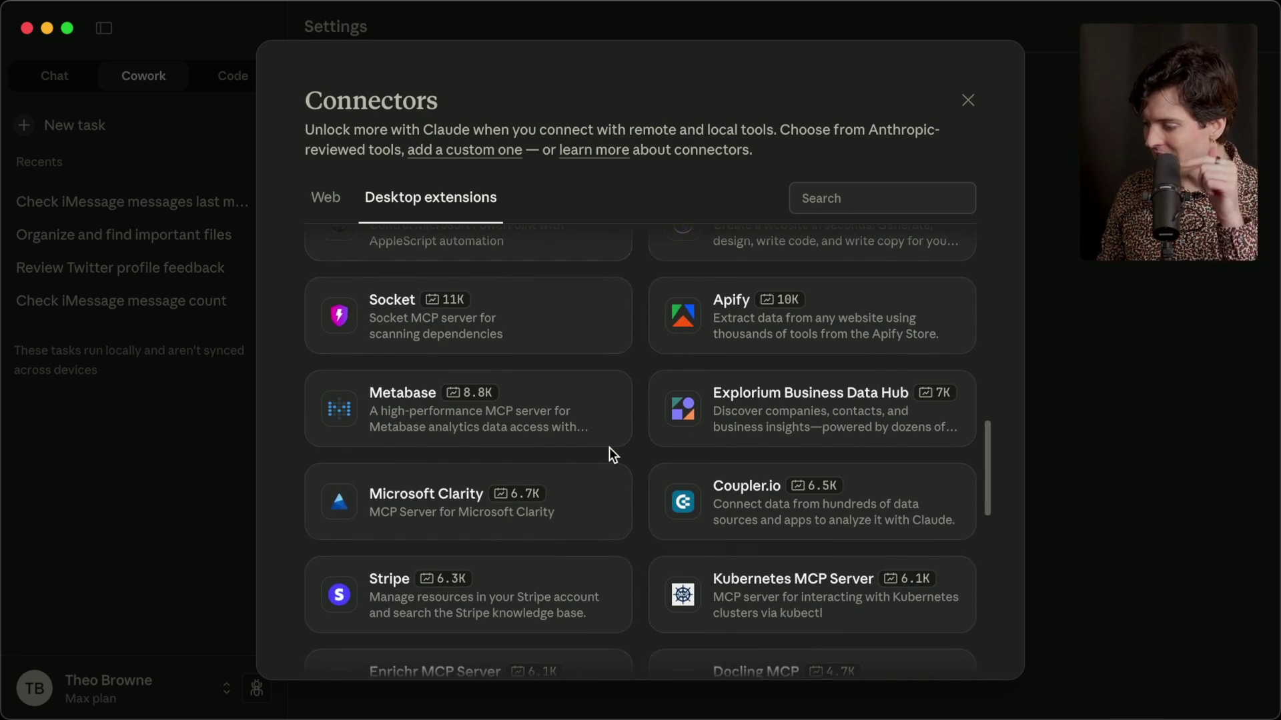
{"action": "scroll", "coordinate": [609, 447], "scroll_direction": "up", "scroll_amount": 20}
Bring the web browser to the front with a new blank tab.
{"action": "mouse_move", "coordinate": [403, 716]}
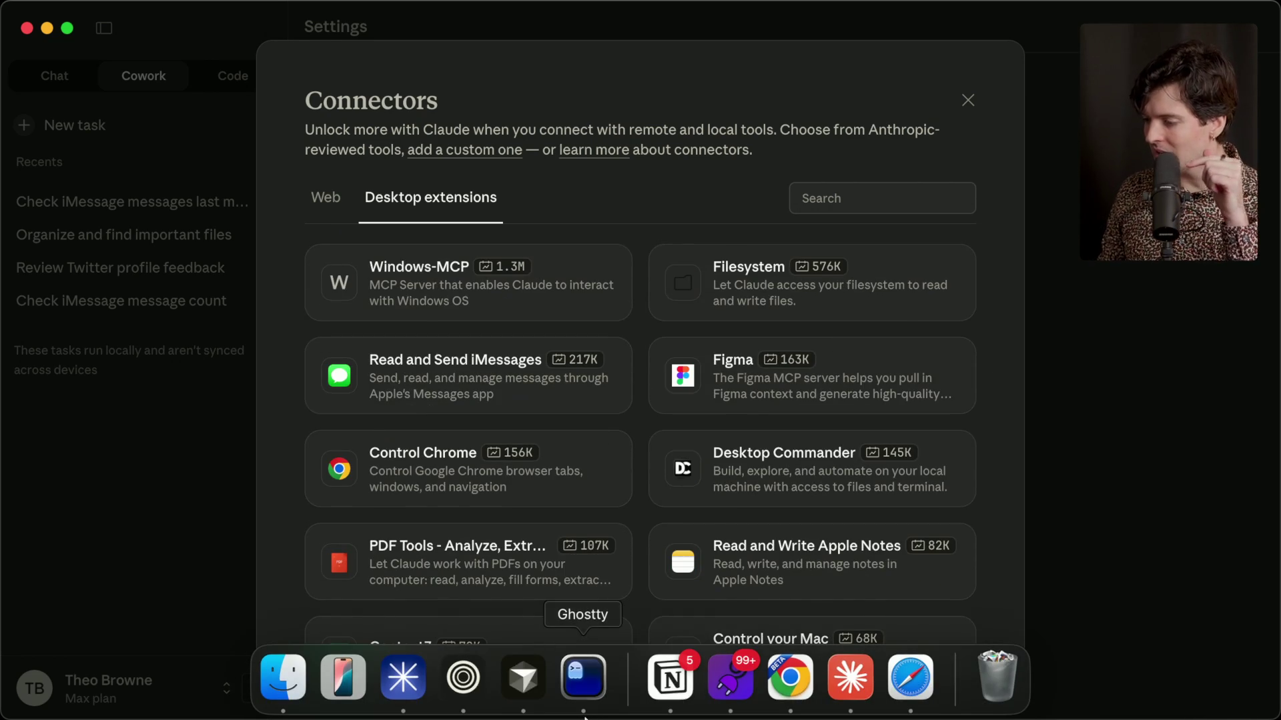
{"action": "left_click", "coordinate": [404, 697]}
{"action": "key", "text": "super+t"}
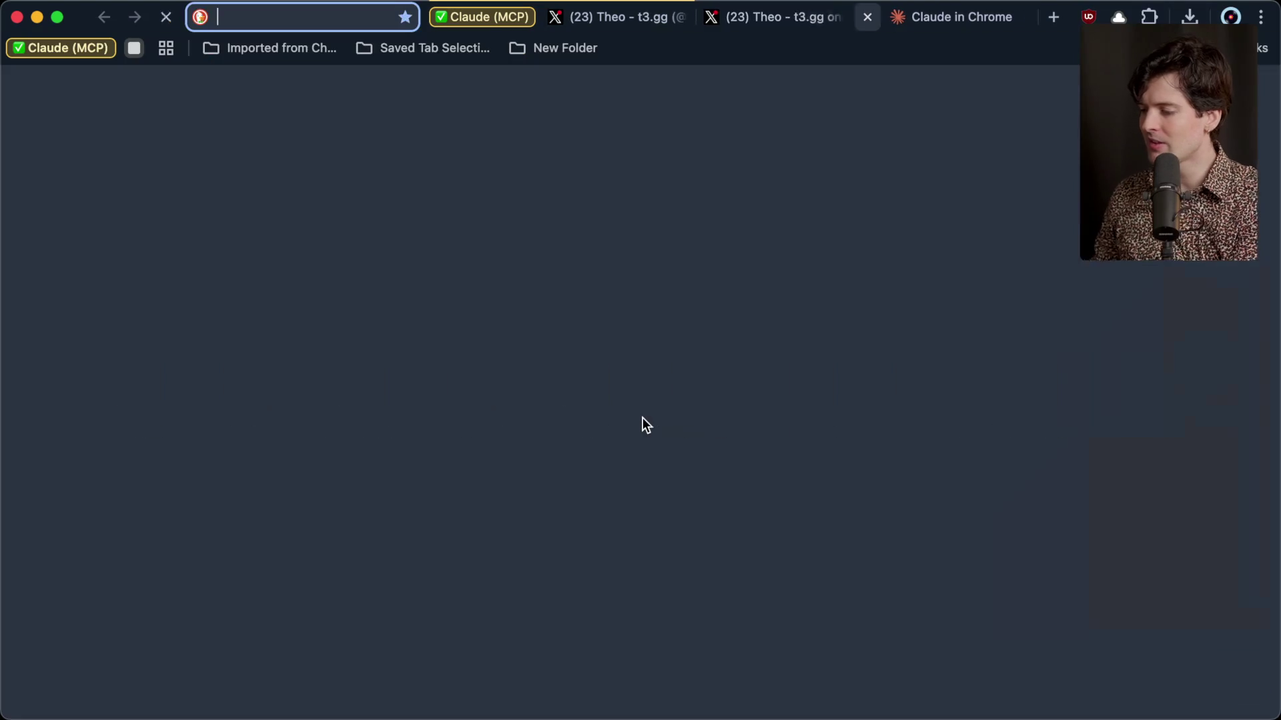
Load the Clawdbot website at clawd.bot from the address bar.
{"action": "type", "text": "claw"}
{"action": "key", "text": "Return"}
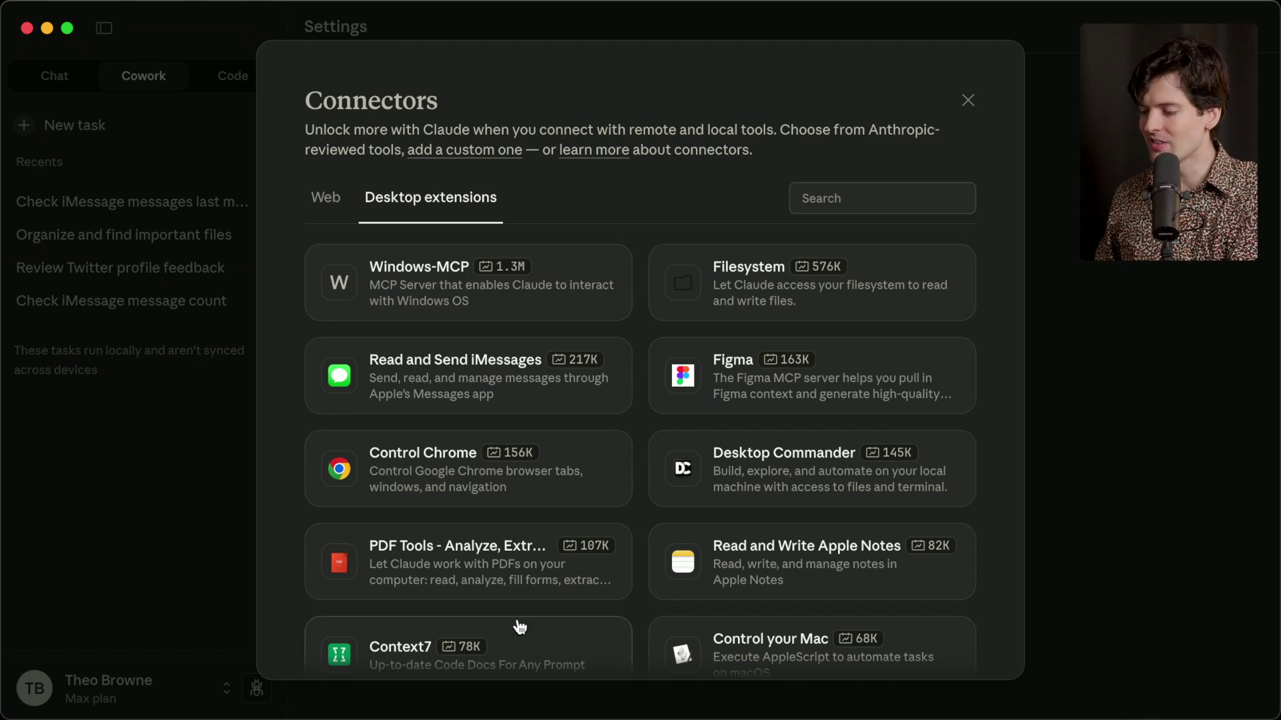
Scroll the Desktop extensions list, then switch back to Chrome showing clawd.bot.
{"action": "scroll", "coordinate": [520, 627], "scroll_direction": "down", "scroll_amount": 5}
{"action": "scroll", "coordinate": [519, 627], "scroll_direction": "up", "scroll_amount": 5}
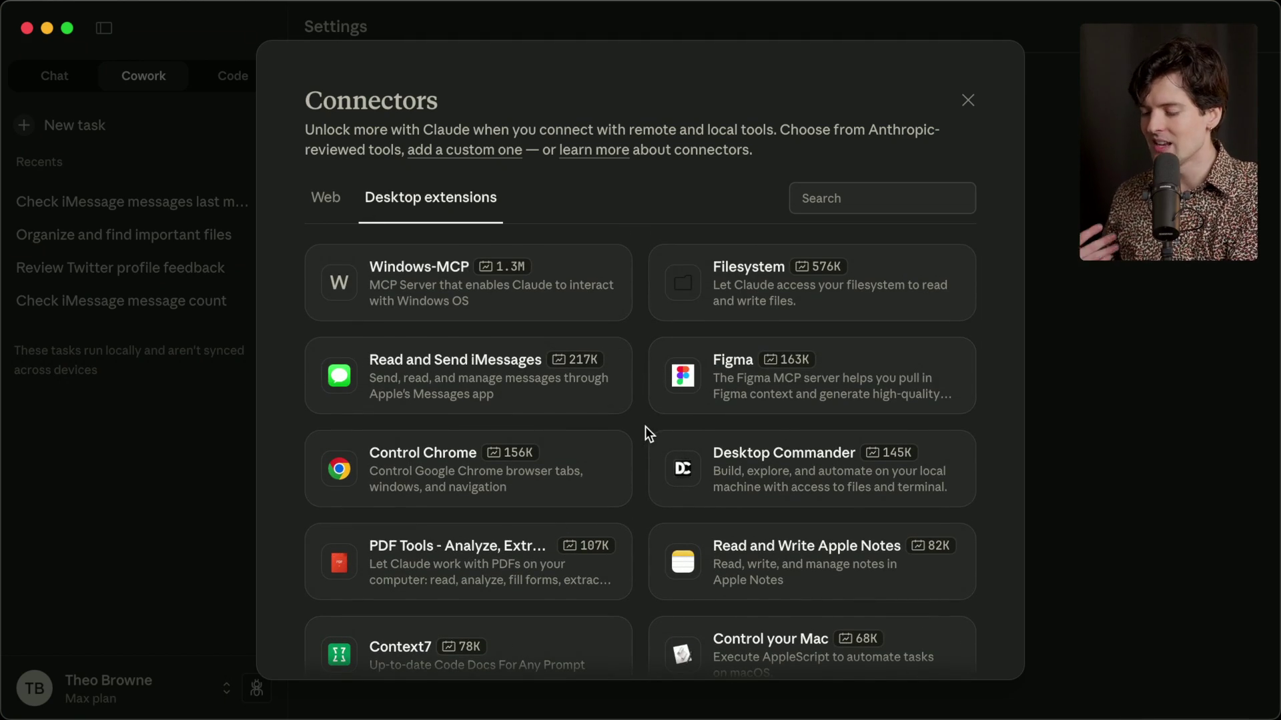
{"action": "key", "text": "super+Tab"}
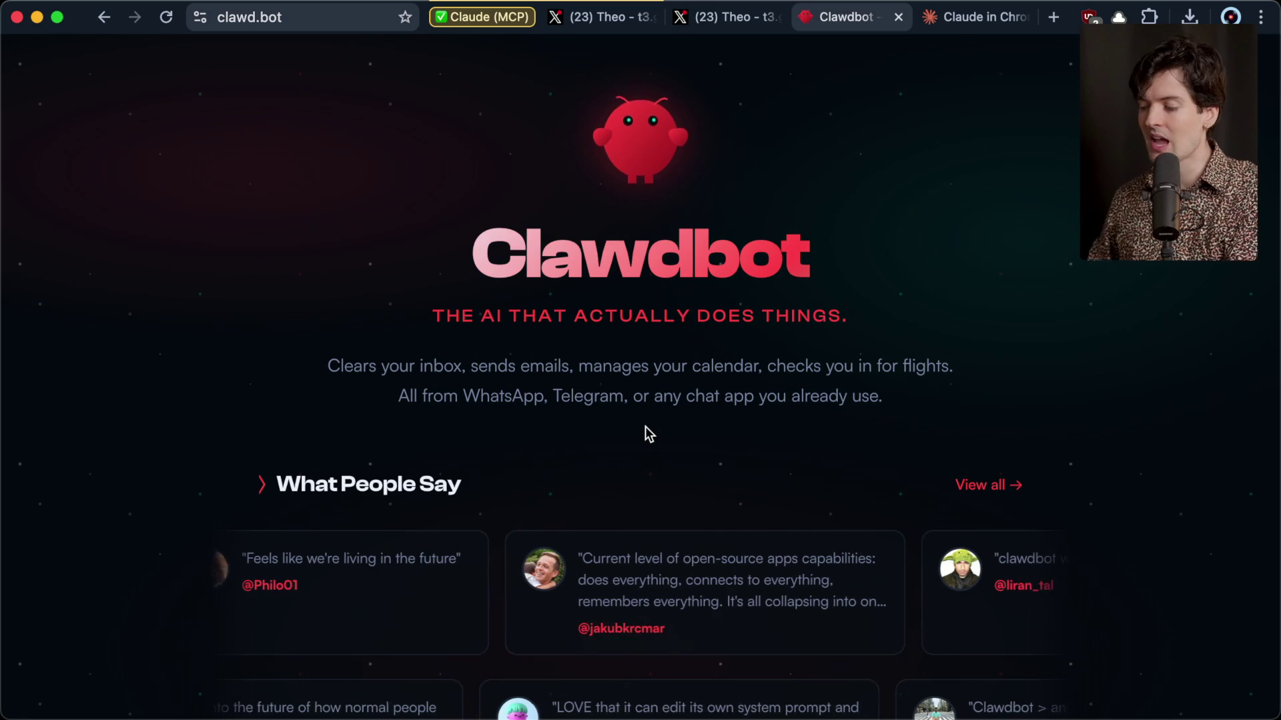
Open Clawdbot's GitHub repository from the footer, read the README to Install, then close that tab.
{"action": "scroll", "coordinate": [646, 428], "scroll_direction": "down", "scroll_amount": 12}
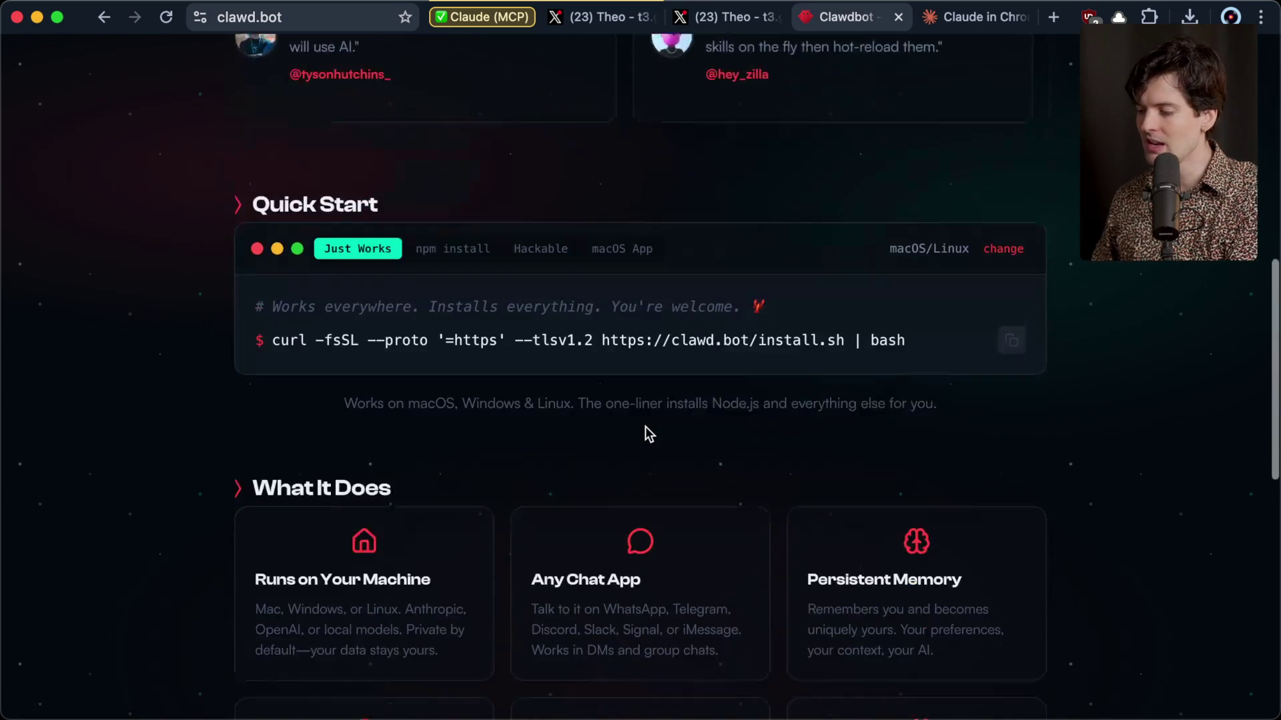
{"action": "scroll", "coordinate": [645, 426], "scroll_direction": "down", "scroll_amount": 10}
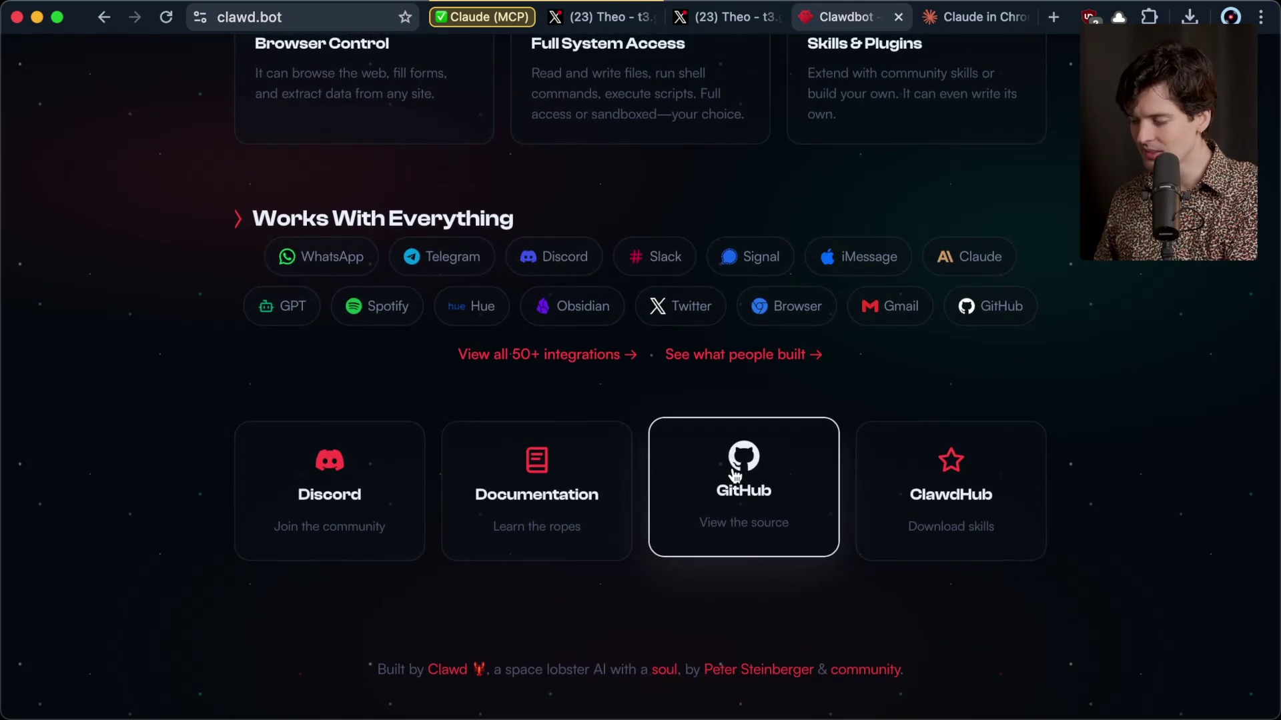
{"action": "left_click", "coordinate": [740, 460]}
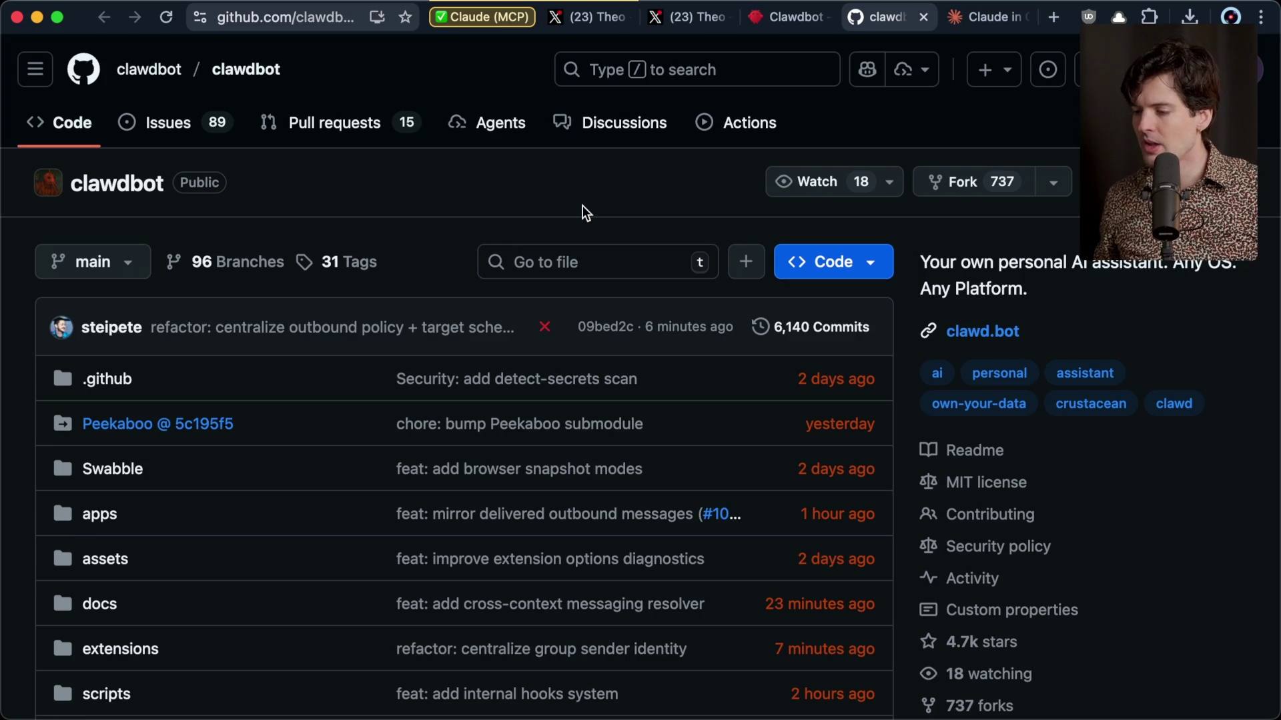
{"action": "scroll", "coordinate": [582, 206], "scroll_direction": "down", "scroll_amount": 20}
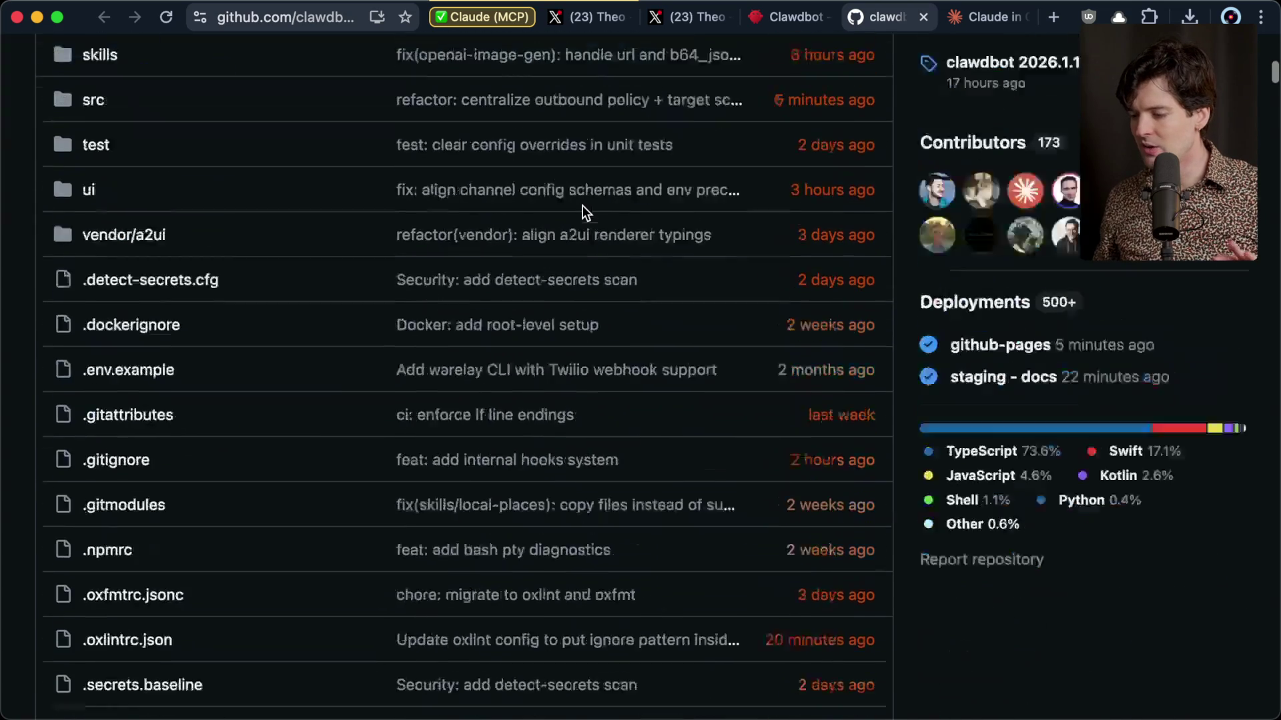
{"action": "scroll", "coordinate": [582, 206], "scroll_direction": "down", "scroll_amount": 8}
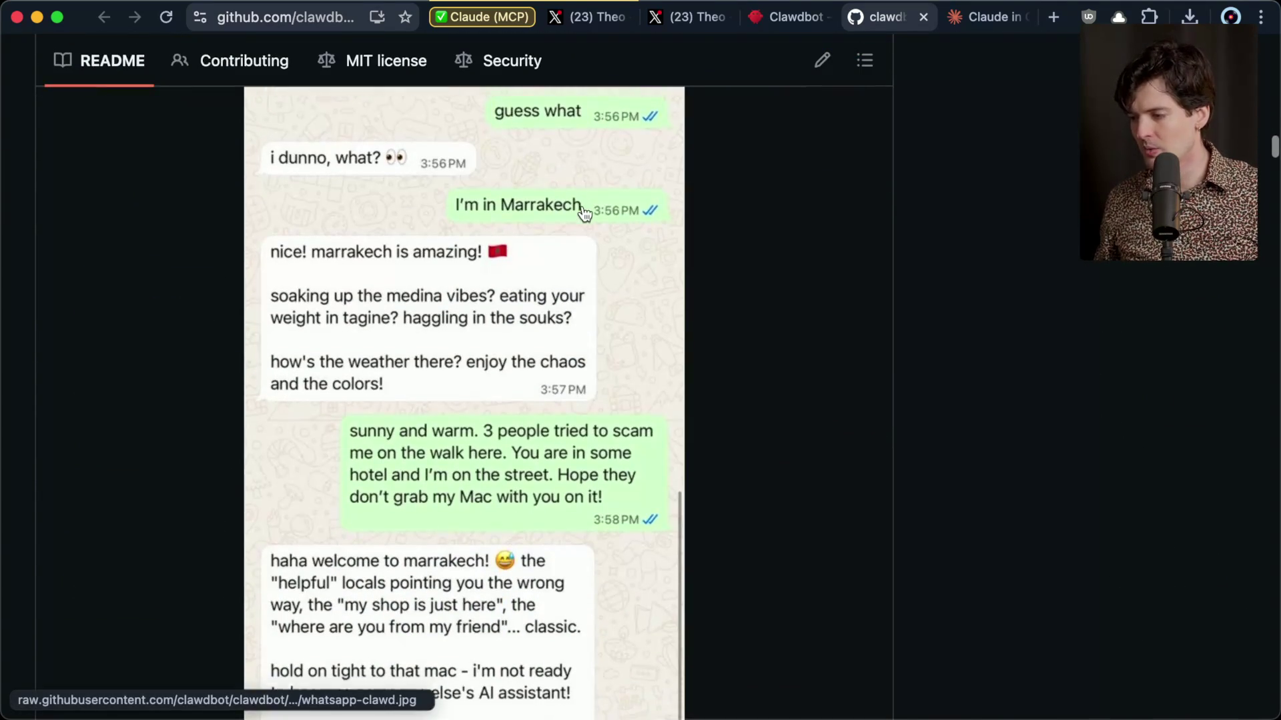
{"action": "scroll", "coordinate": [585, 212], "scroll_direction": "down", "scroll_amount": 15}
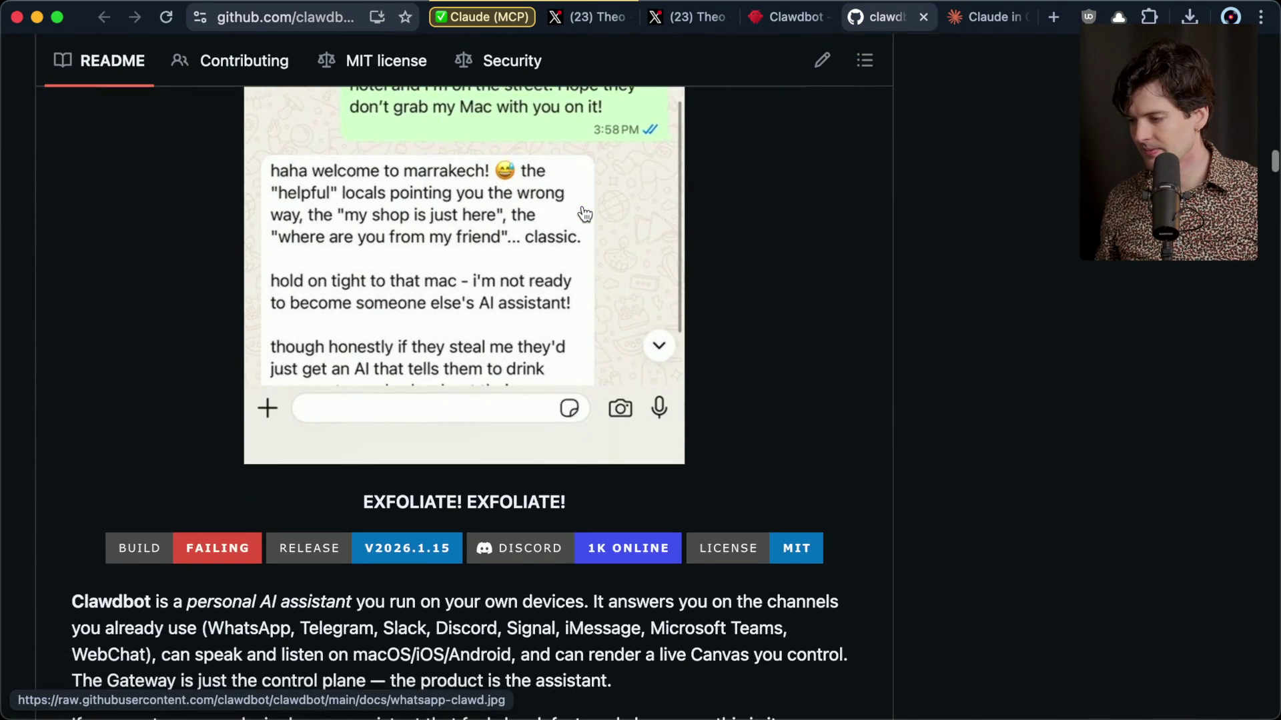
{"action": "scroll", "coordinate": [582, 206], "scroll_direction": "down", "scroll_amount": 5}
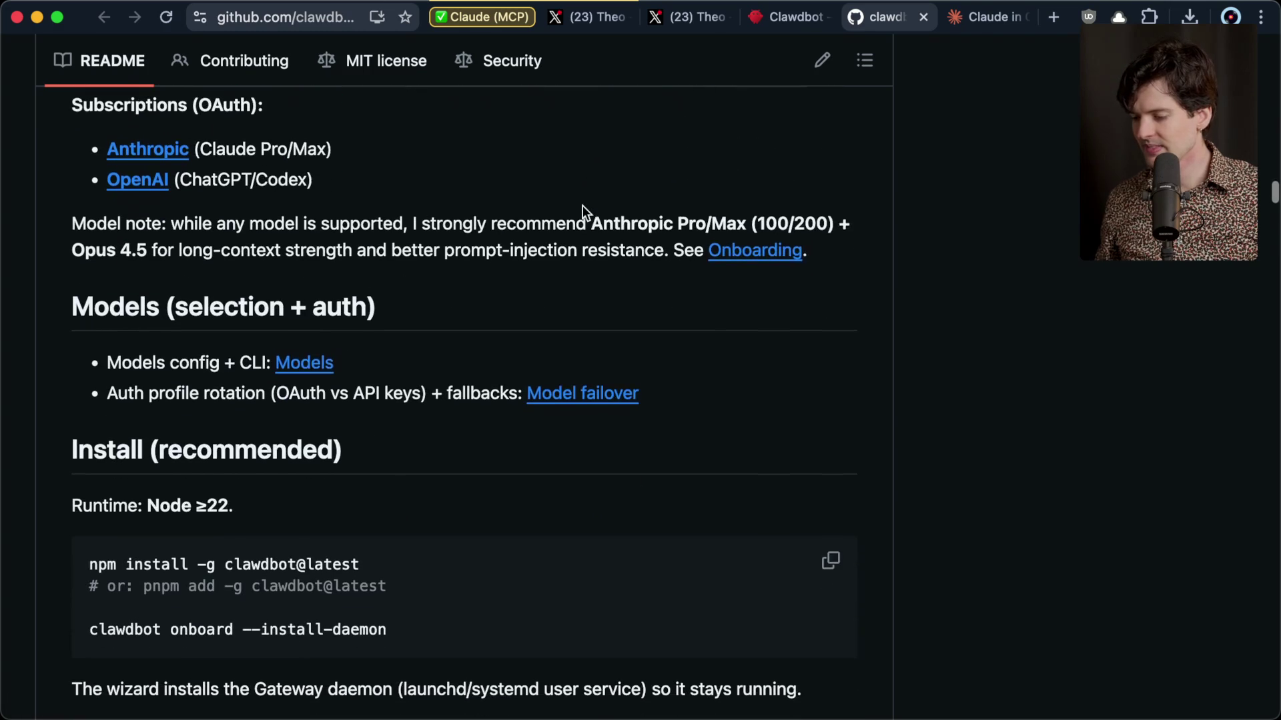
{"action": "left_click", "coordinate": [923, 16]}
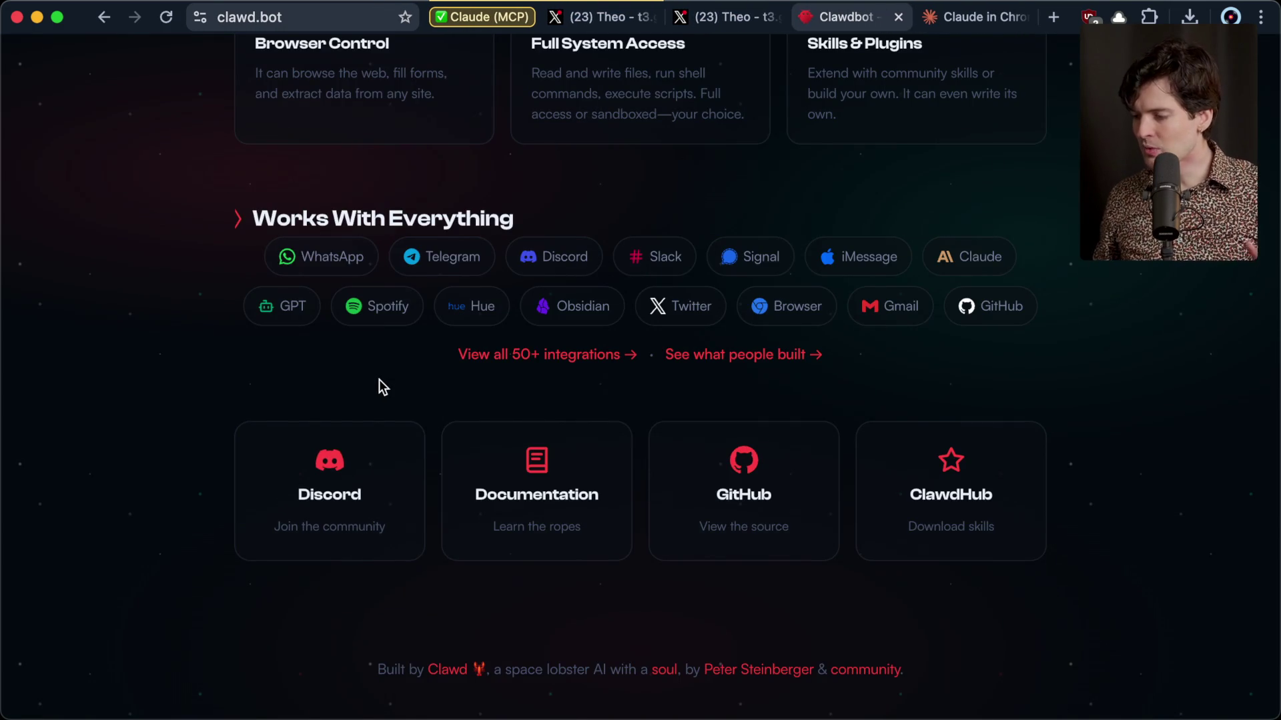
Select and deselect the Clawdbot headline text, then switch to Claude's Cowork start screen.
{"action": "scroll", "coordinate": [379, 380], "scroll_direction": "up", "scroll_amount": 15}
{"action": "left_click_drag", "start_coordinate": [450, 239], "coordinate": [915, 431]}
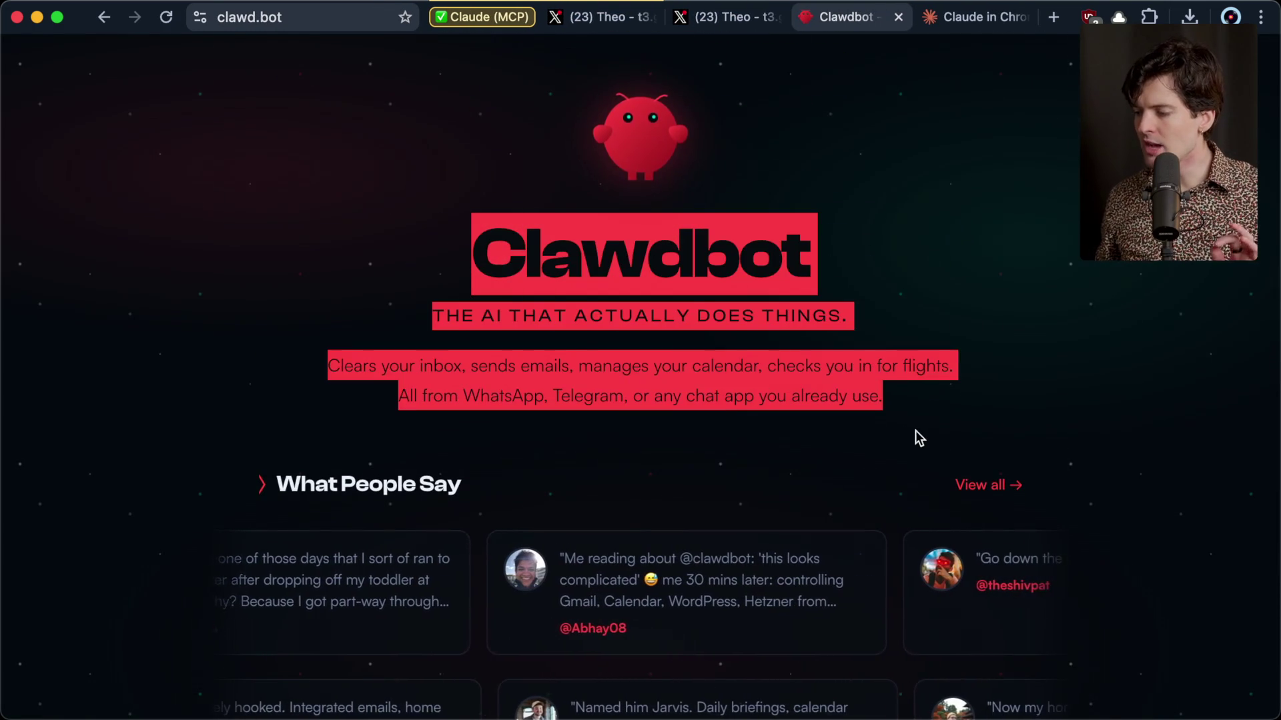
{"action": "left_click", "coordinate": [910, 406]}
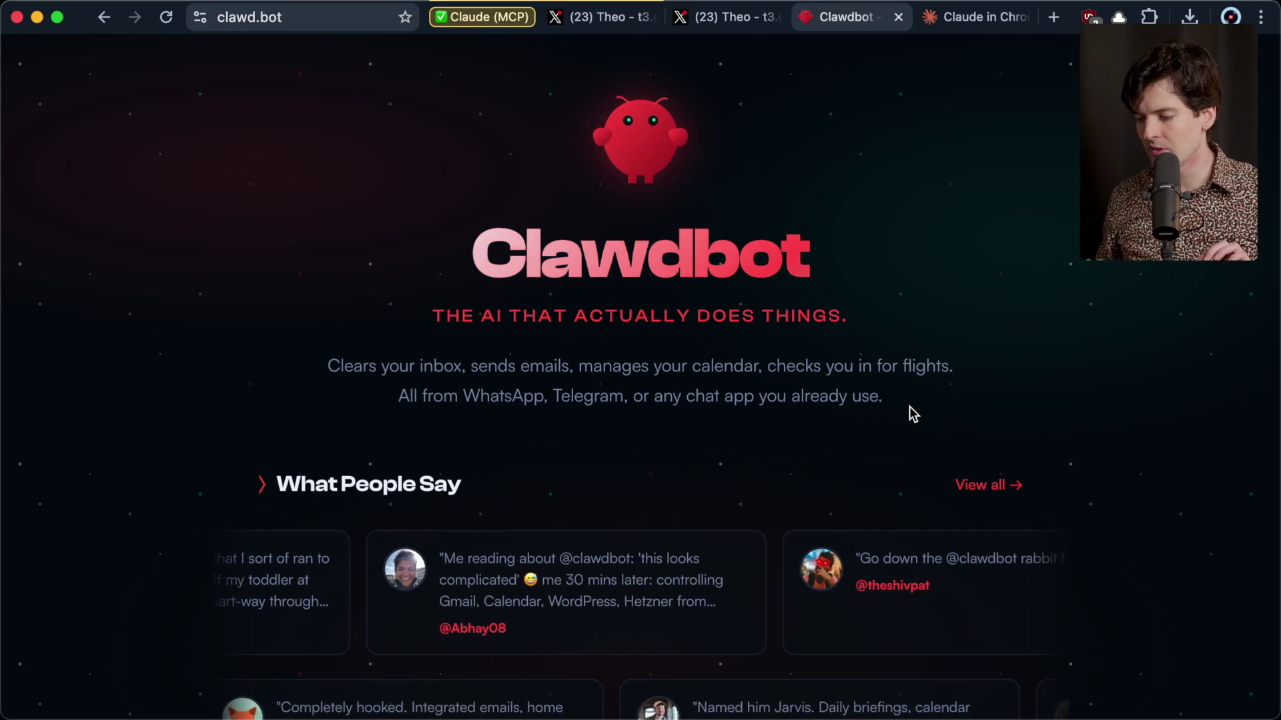
{"action": "key", "text": "super+Tab"}
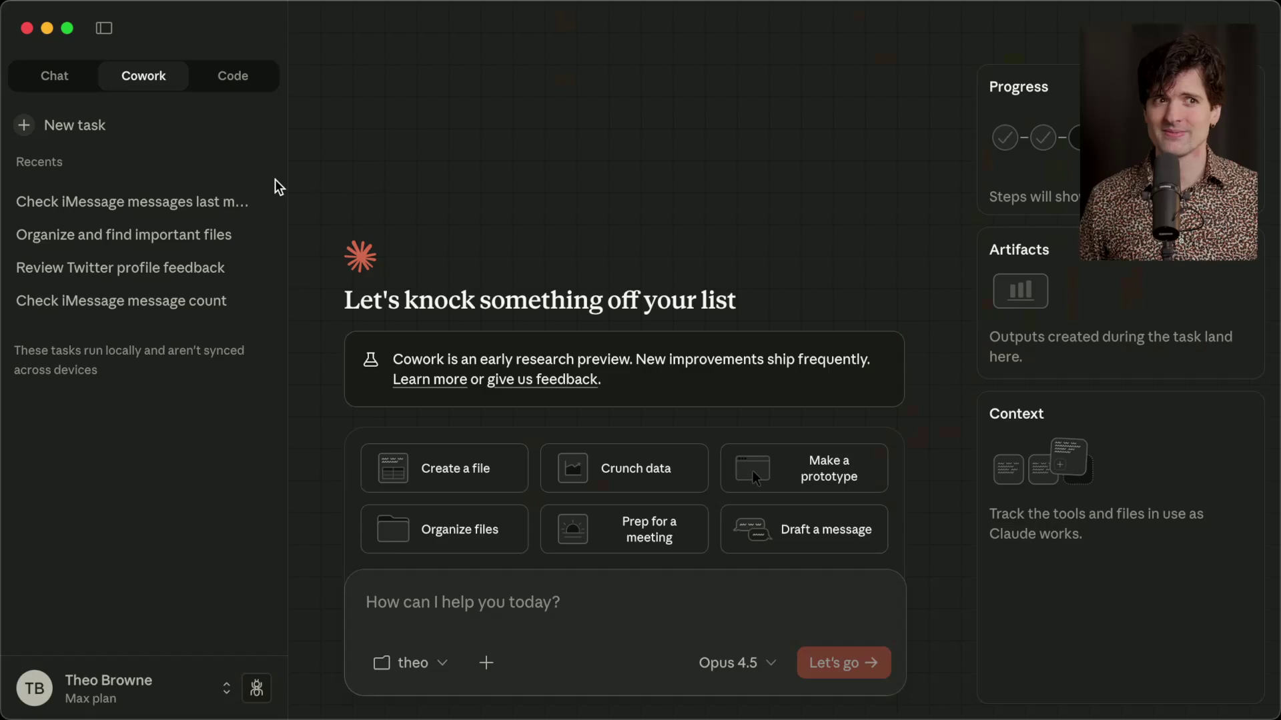
Switch to the Twitch stream dashboard and start a '/marker End of' chat command.
{"action": "key", "text": "super+Tab"}
{"action": "key", "text": "super+Tab"}
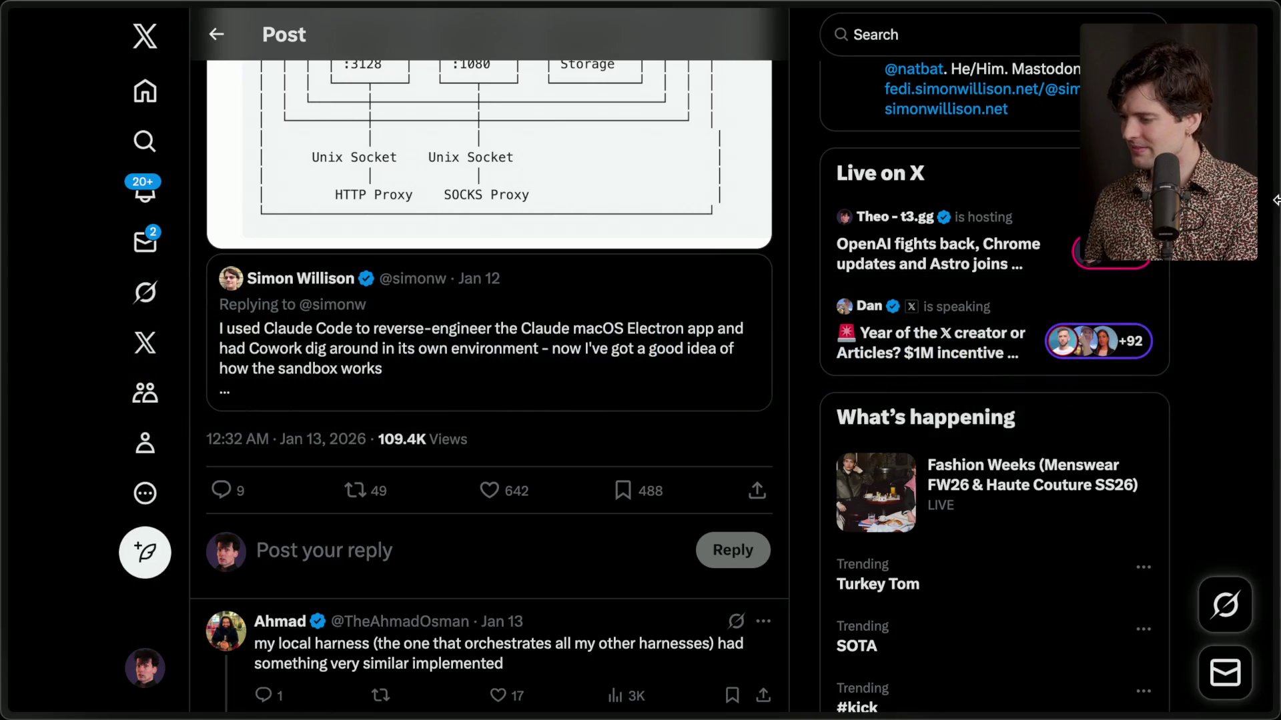
{"action": "mouse_move", "coordinate": [1275, 200]}
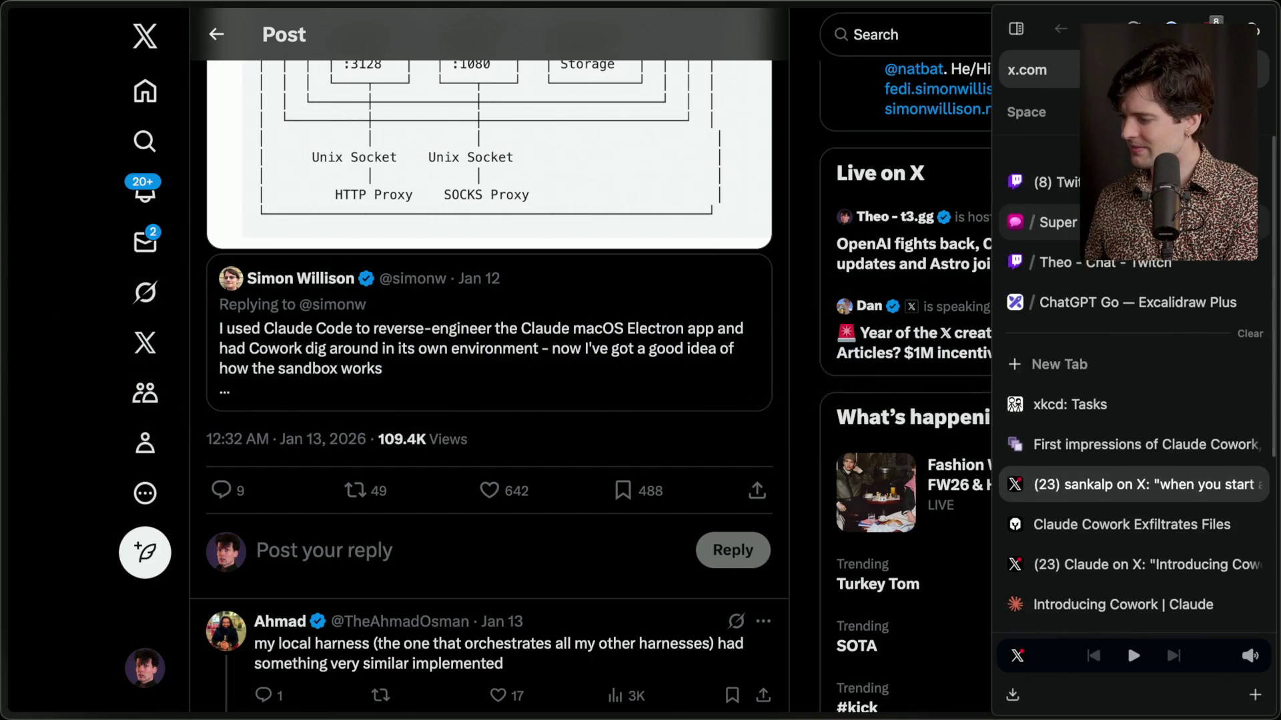
{"action": "left_click", "coordinate": [1054, 154]}
{"action": "left_click", "coordinate": [453, 650]}
Add an 'End of cowork' stream marker via /marker, then open the imgur image shared in chat.
{"action": "type", "text": "/marker End of cowork"}
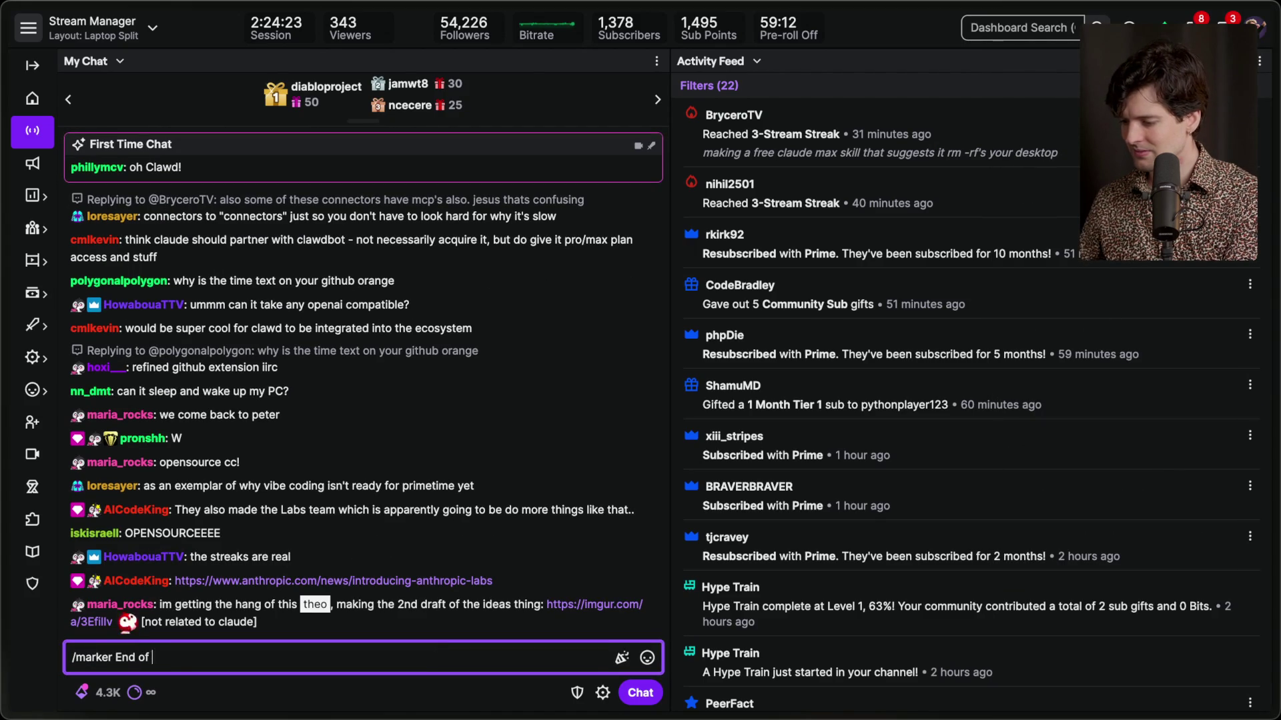
{"action": "key", "text": "Return"}
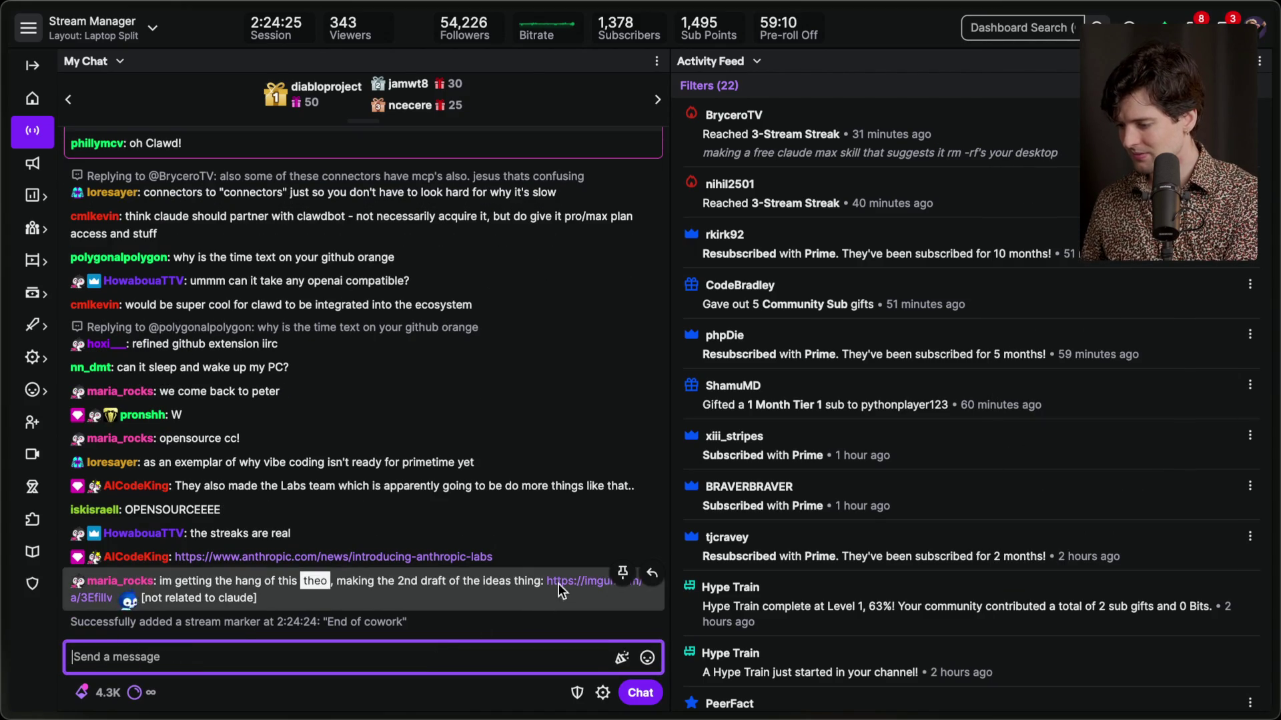
{"action": "left_click", "coordinate": [577, 579]}
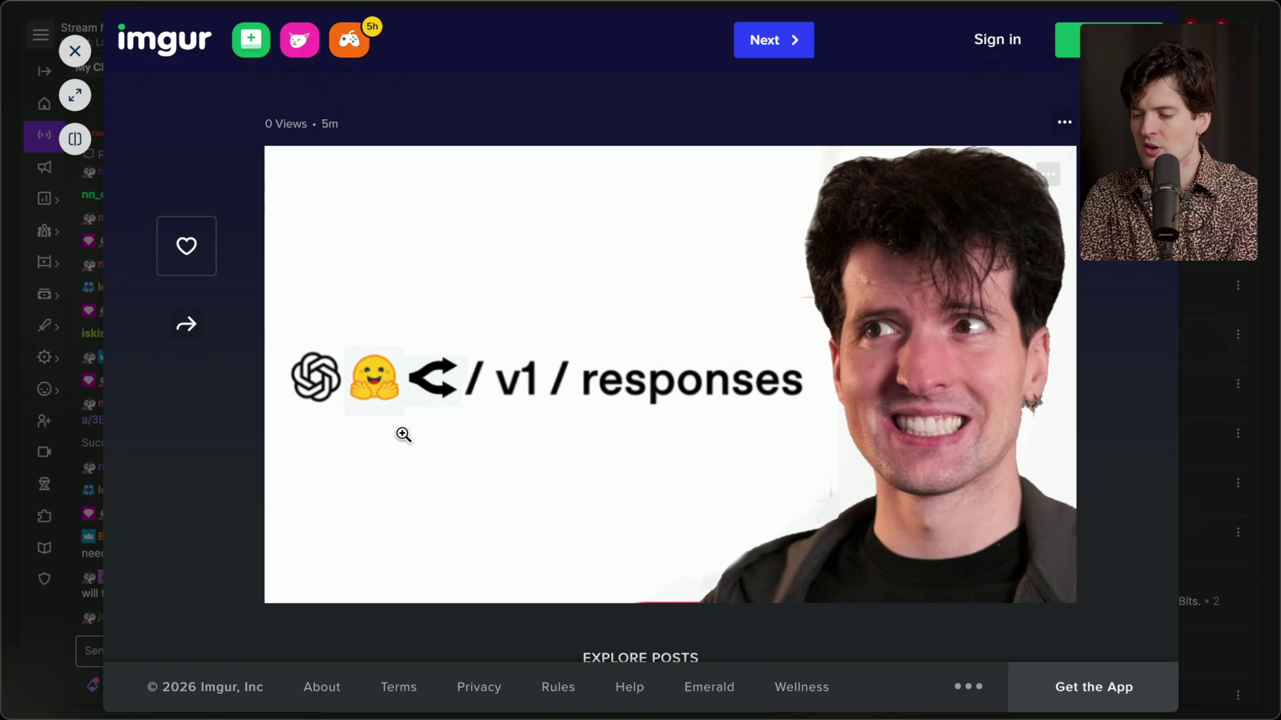
Open Anthropic's Introducing Labs post from chat, read through it, expand it to a tab, then return to Twitch.
{"action": "key", "text": "Escape"}
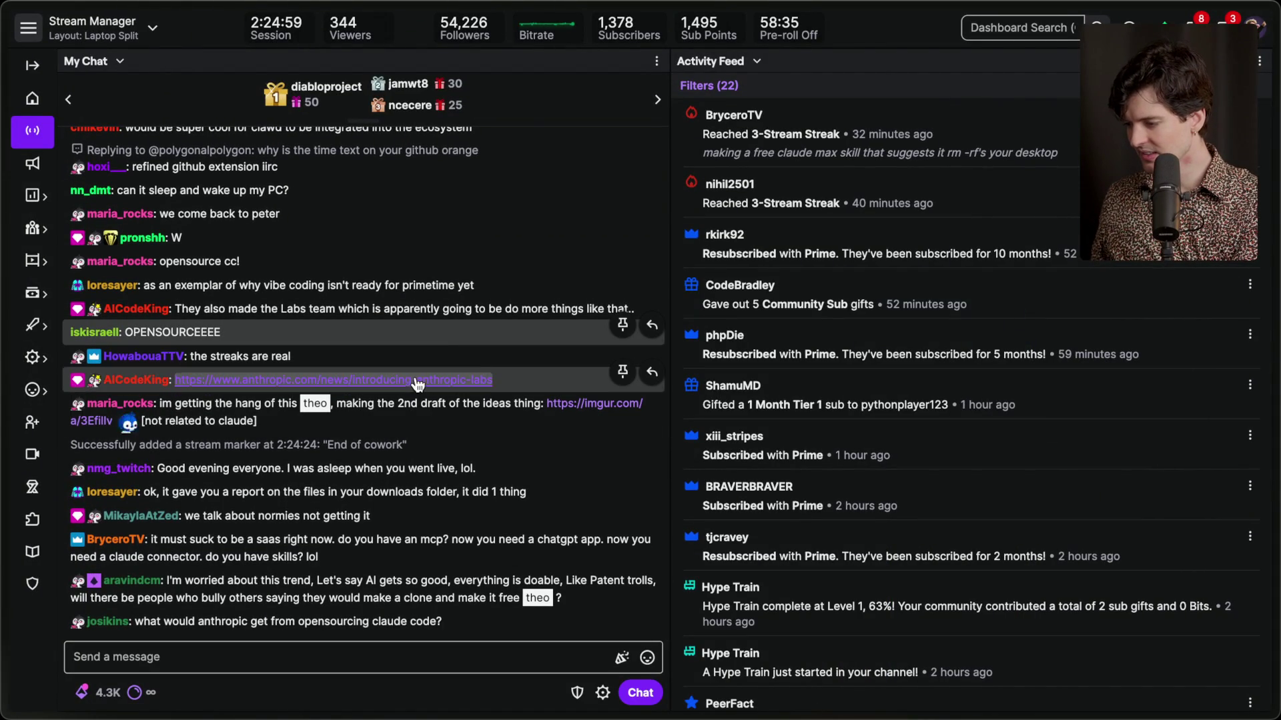
{"action": "left_click", "coordinate": [415, 379]}
{"action": "scroll", "coordinate": [378, 399], "scroll_direction": "down", "scroll_amount": 5}
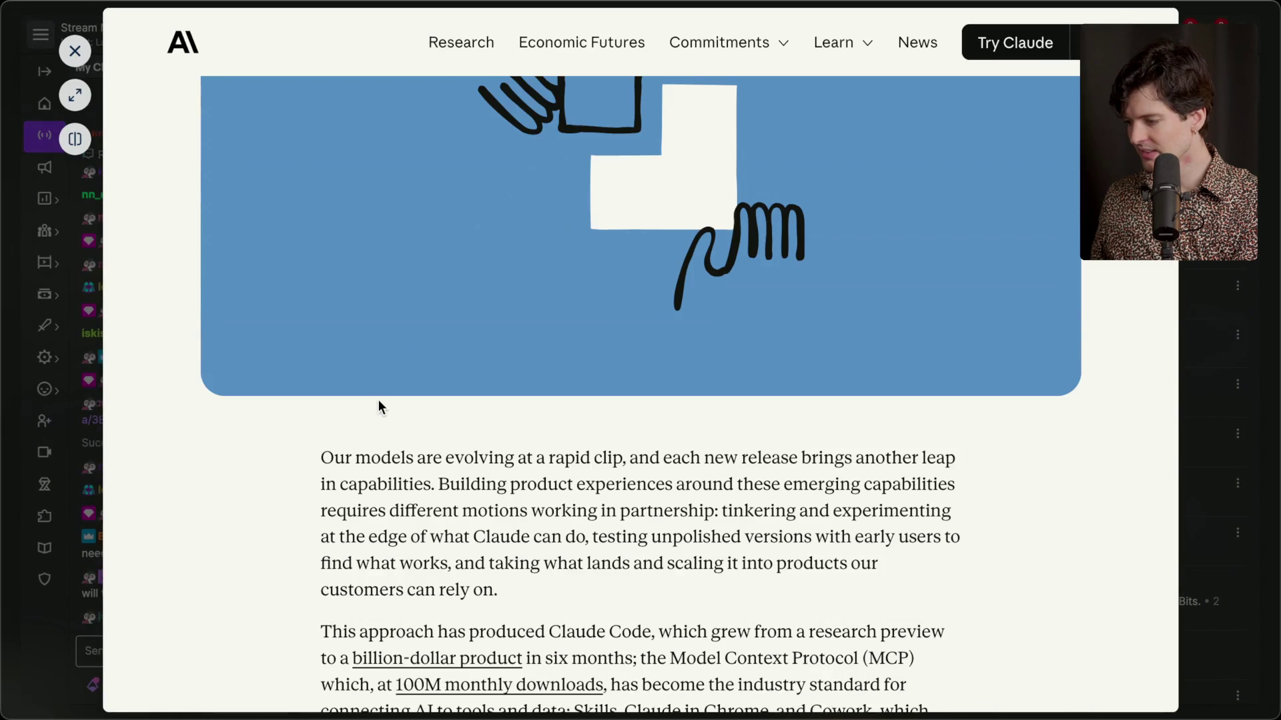
{"action": "scroll", "coordinate": [378, 400], "scroll_direction": "down", "scroll_amount": 3}
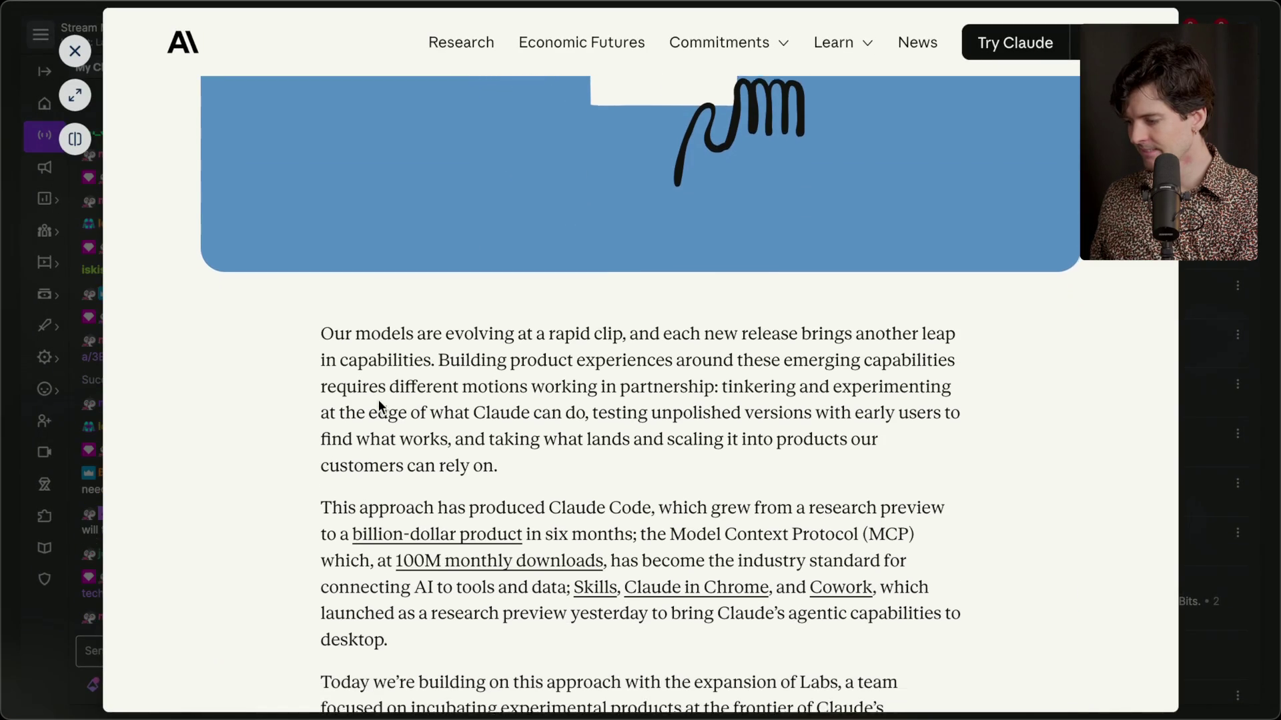
{"action": "scroll", "coordinate": [378, 399], "scroll_direction": "down", "scroll_amount": 7}
{"action": "scroll", "coordinate": [378, 398], "scroll_direction": "down", "scroll_amount": 3}
{"action": "scroll", "coordinate": [378, 405], "scroll_direction": "down", "scroll_amount": 7}
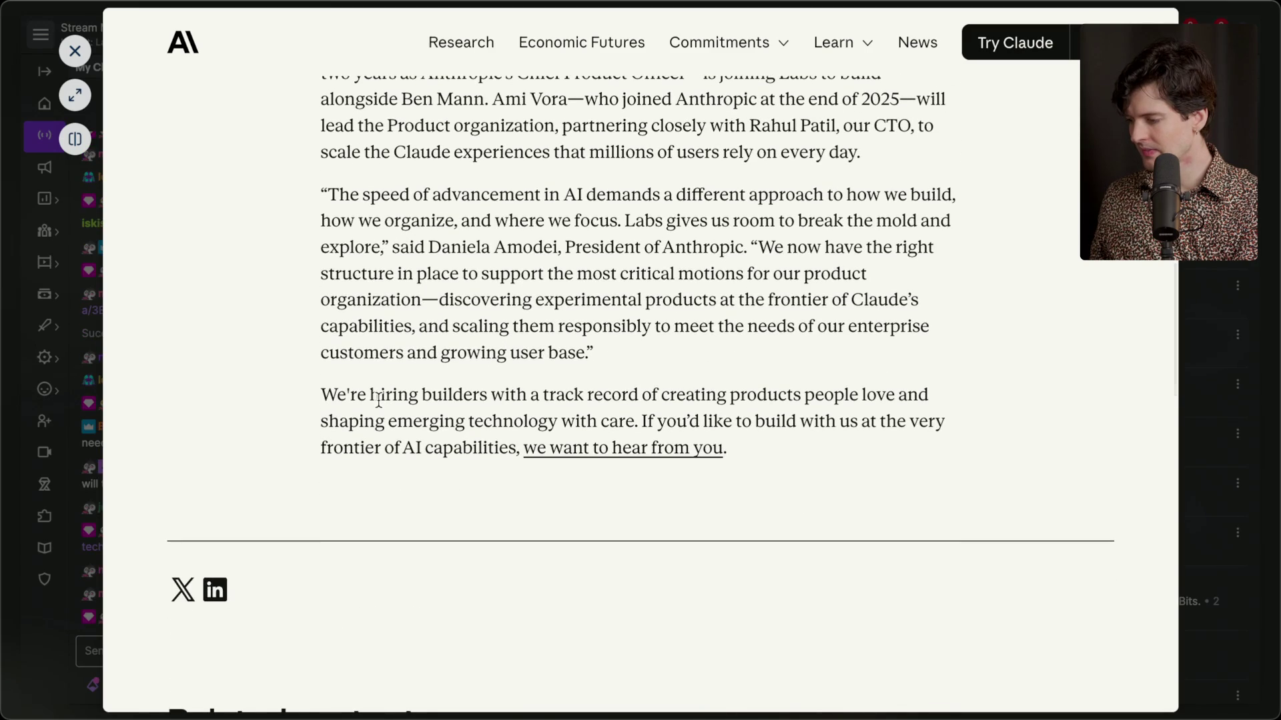
{"action": "scroll", "coordinate": [378, 399], "scroll_direction": "up", "scroll_amount": 20}
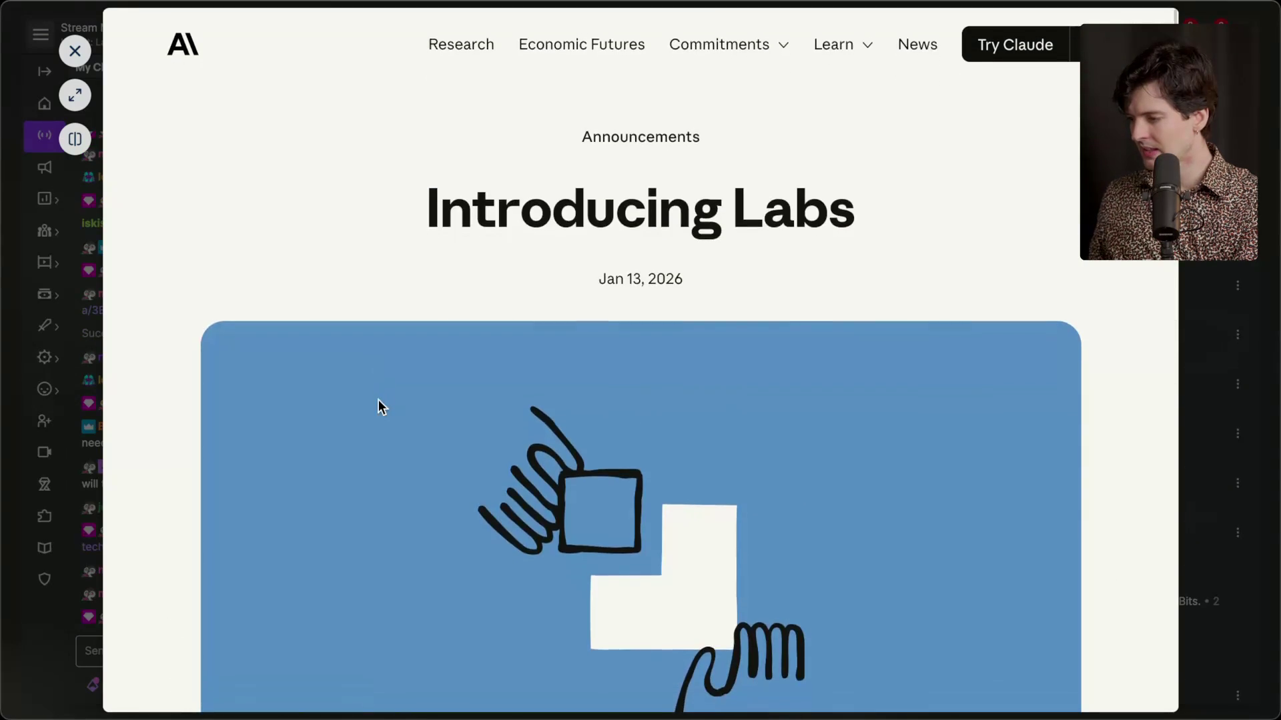
{"action": "scroll", "coordinate": [378, 401], "scroll_direction": "down", "scroll_amount": 18}
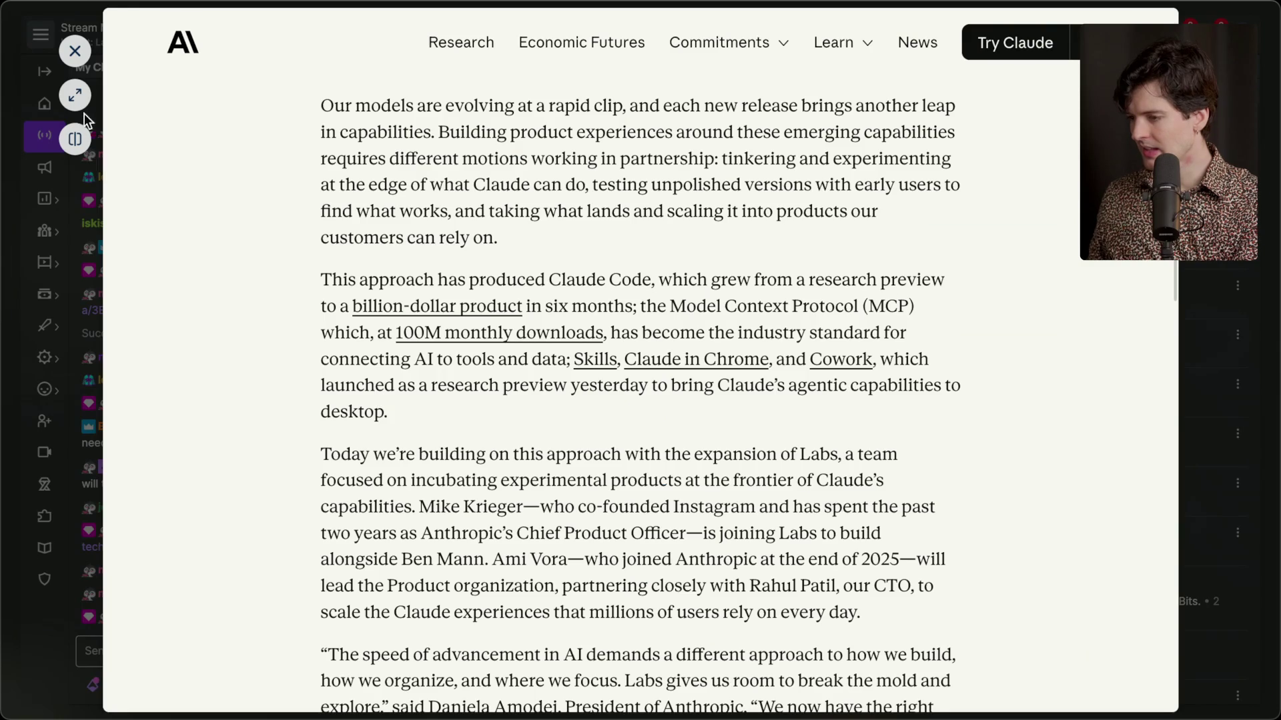
{"action": "left_click", "coordinate": [75, 95]}
{"action": "left_click", "coordinate": [1068, 167]}
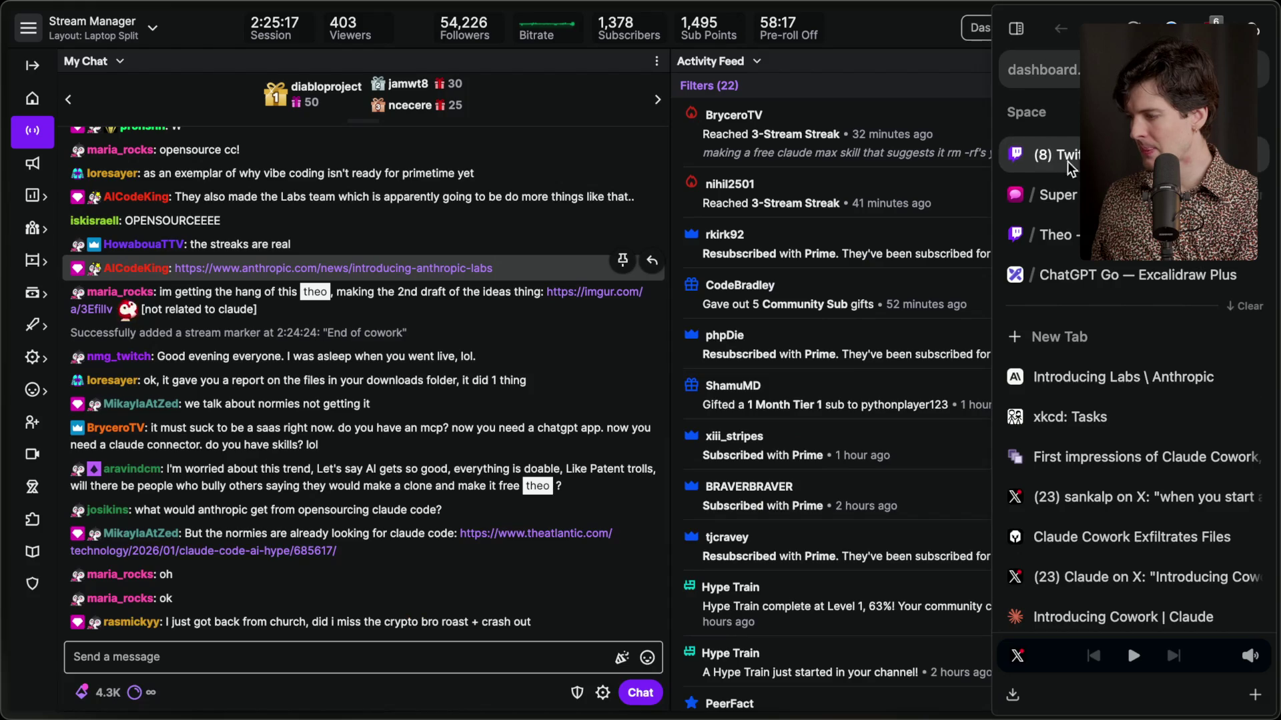
Send '/marker More for cowork' in Twitch chat and switch to the Introducing Labs article tab.
{"action": "left_click", "coordinate": [271, 667]}
{"action": "type", "text": "/marker More for c"}
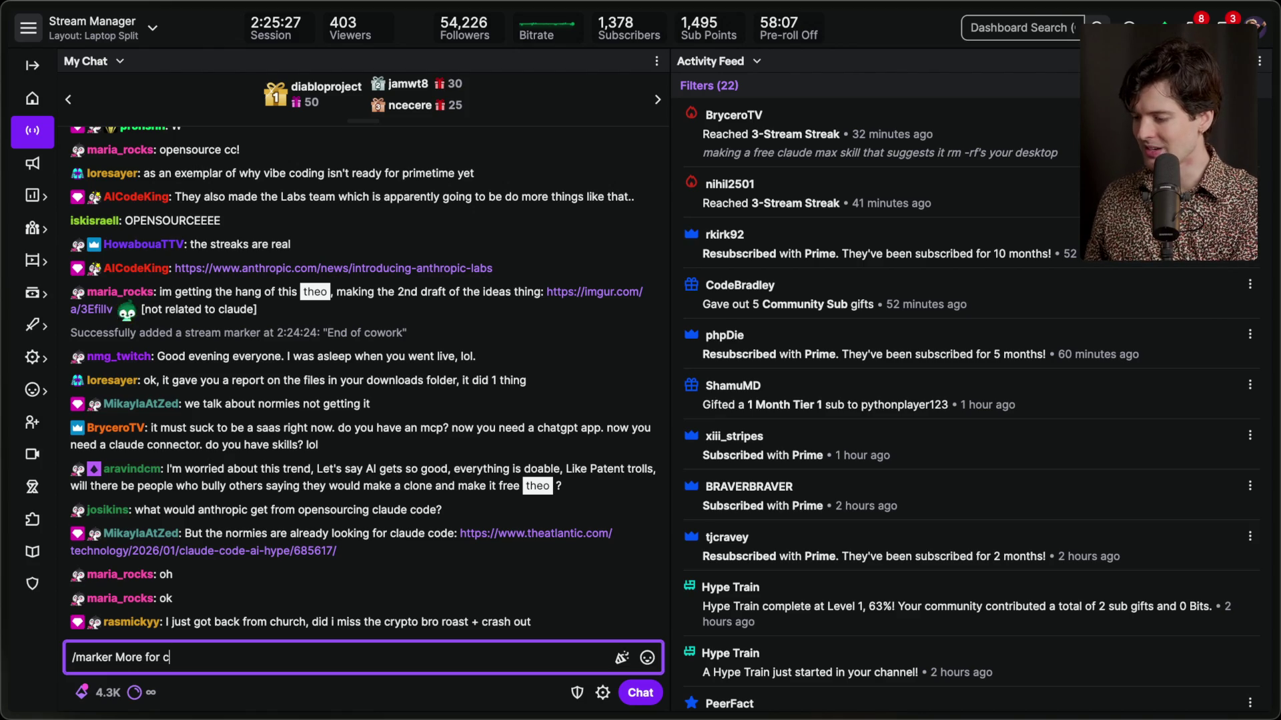
{"action": "type", "text": "k"}
{"action": "key", "text": "Return"}
{"action": "mouse_move", "coordinate": [1134, 454]}
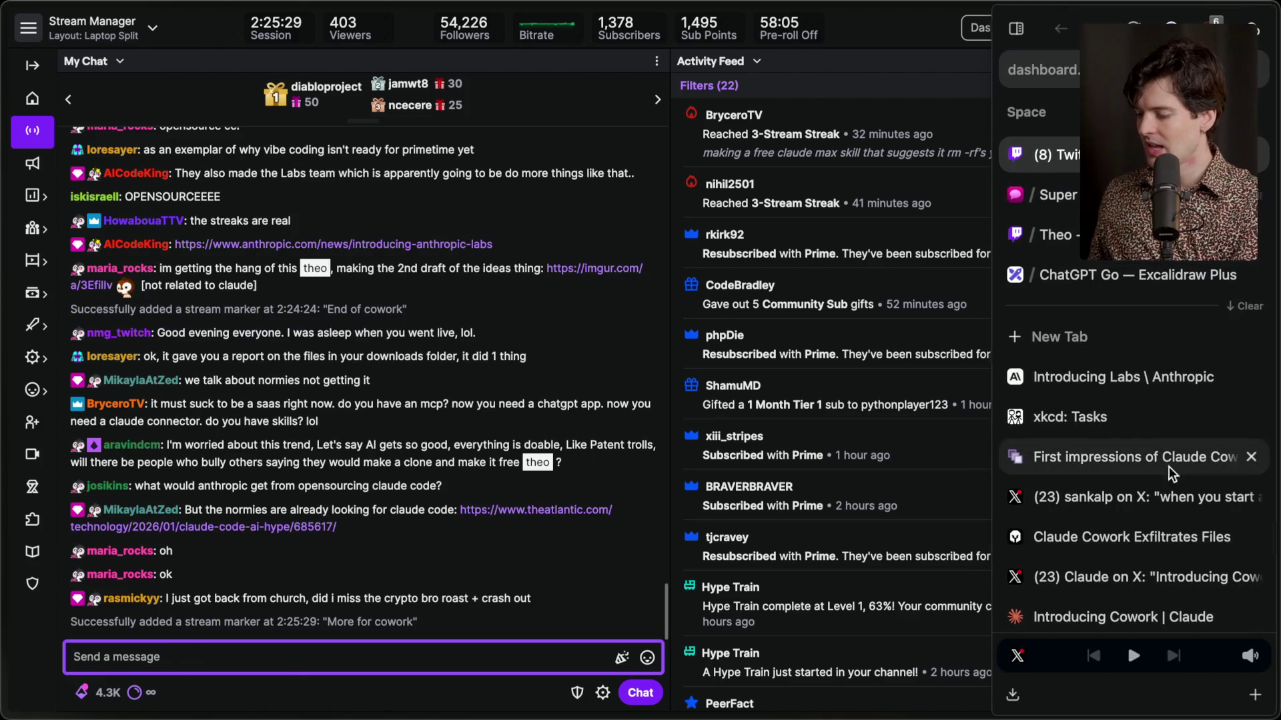
{"action": "left_click", "coordinate": [1152, 379]}
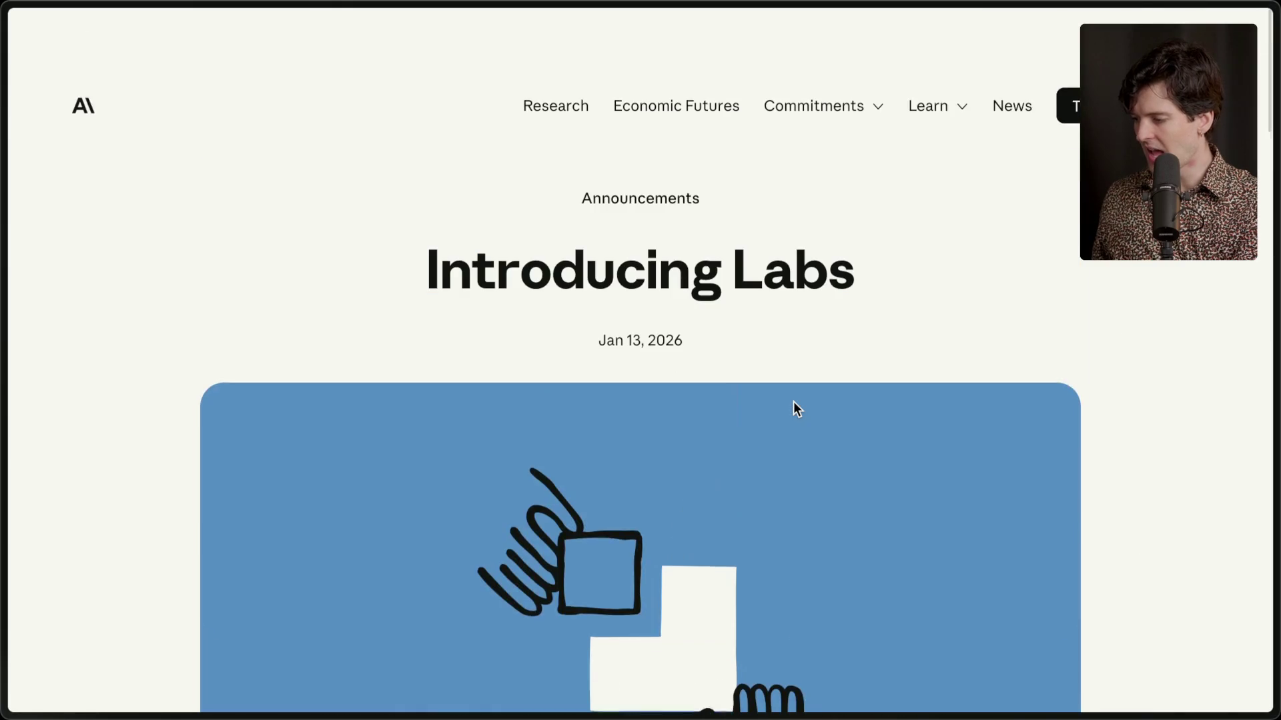
Read the Introducing Labs article, highlighting its title and the paragraph on Claude Code's growth.
{"action": "scroll", "coordinate": [796, 408], "scroll_direction": "down", "scroll_amount": 3}
{"action": "scroll", "coordinate": [794, 401], "scroll_direction": "up", "scroll_amount": 1}
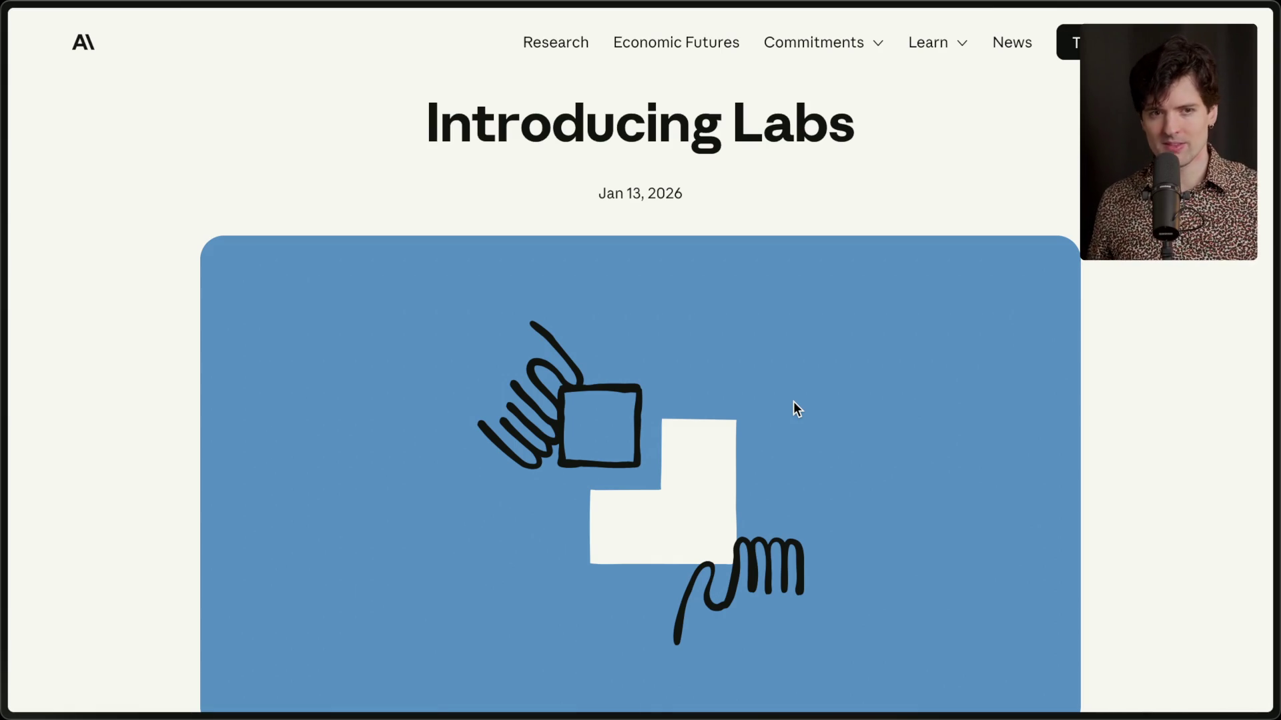
{"action": "scroll", "coordinate": [530, 255], "scroll_direction": "up", "scroll_amount": 2}
{"action": "scroll", "coordinate": [530, 255], "scroll_direction": "down", "scroll_amount": 2}
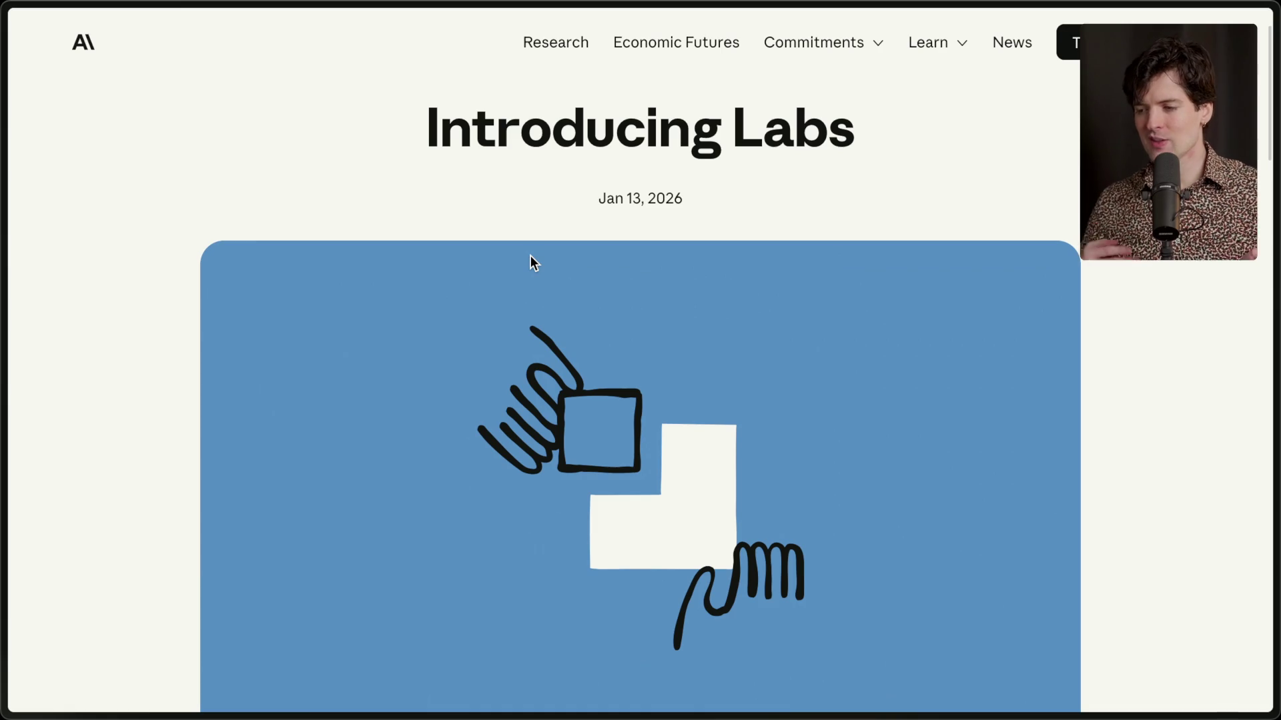
{"action": "left_click_drag", "start_coordinate": [375, 112], "coordinate": [893, 118]}
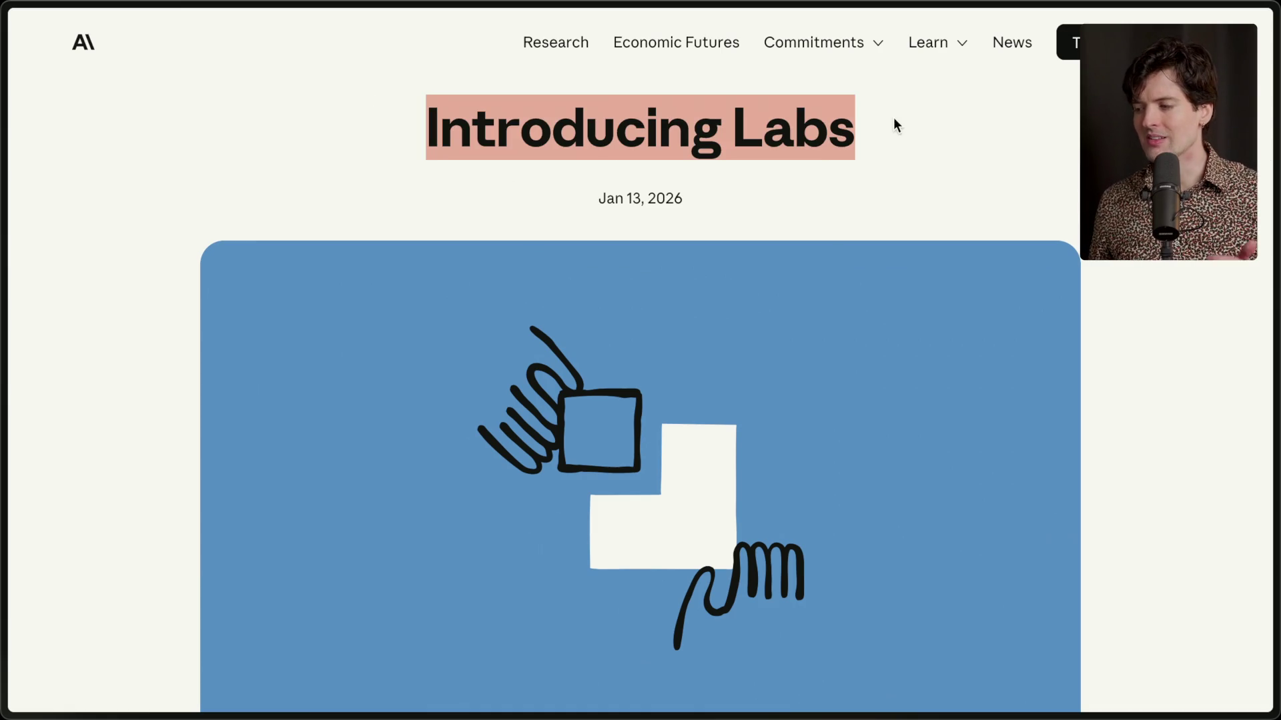
{"action": "left_click", "coordinate": [798, 192]}
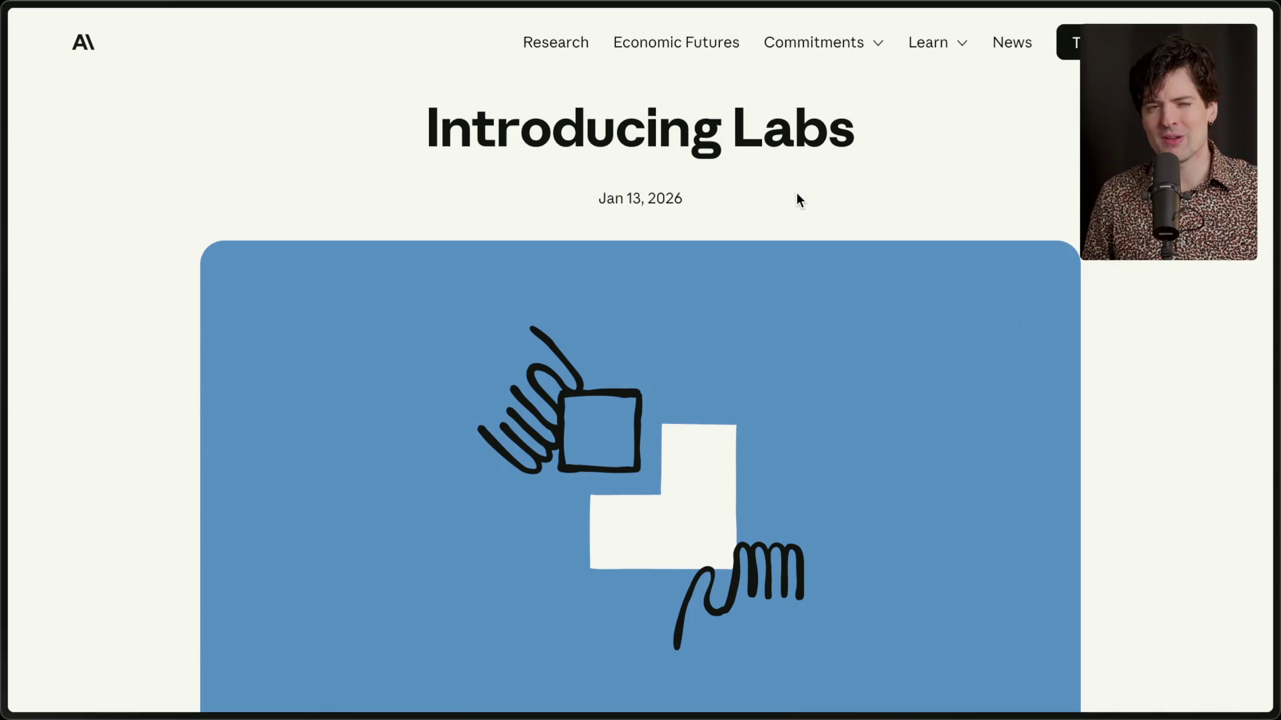
{"action": "scroll", "coordinate": [797, 193], "scroll_direction": "down", "scroll_amount": 10}
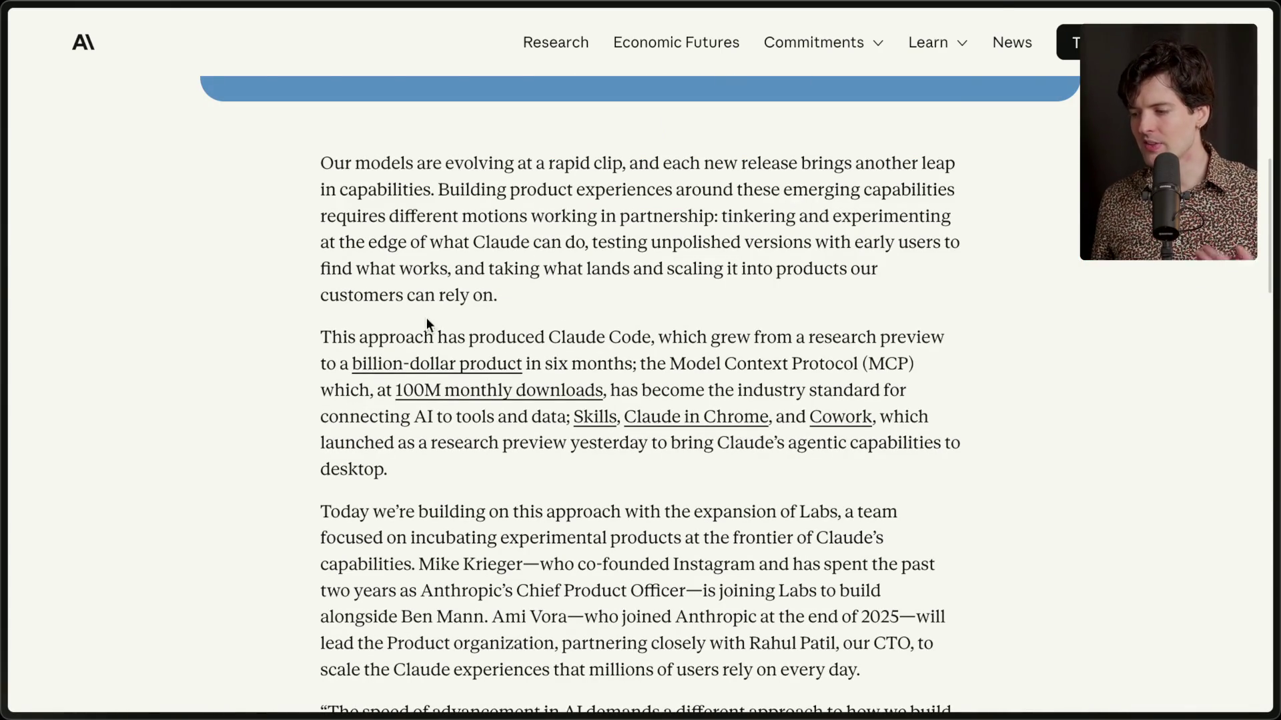
{"action": "left_click_drag", "start_coordinate": [318, 338], "coordinate": [397, 478]}
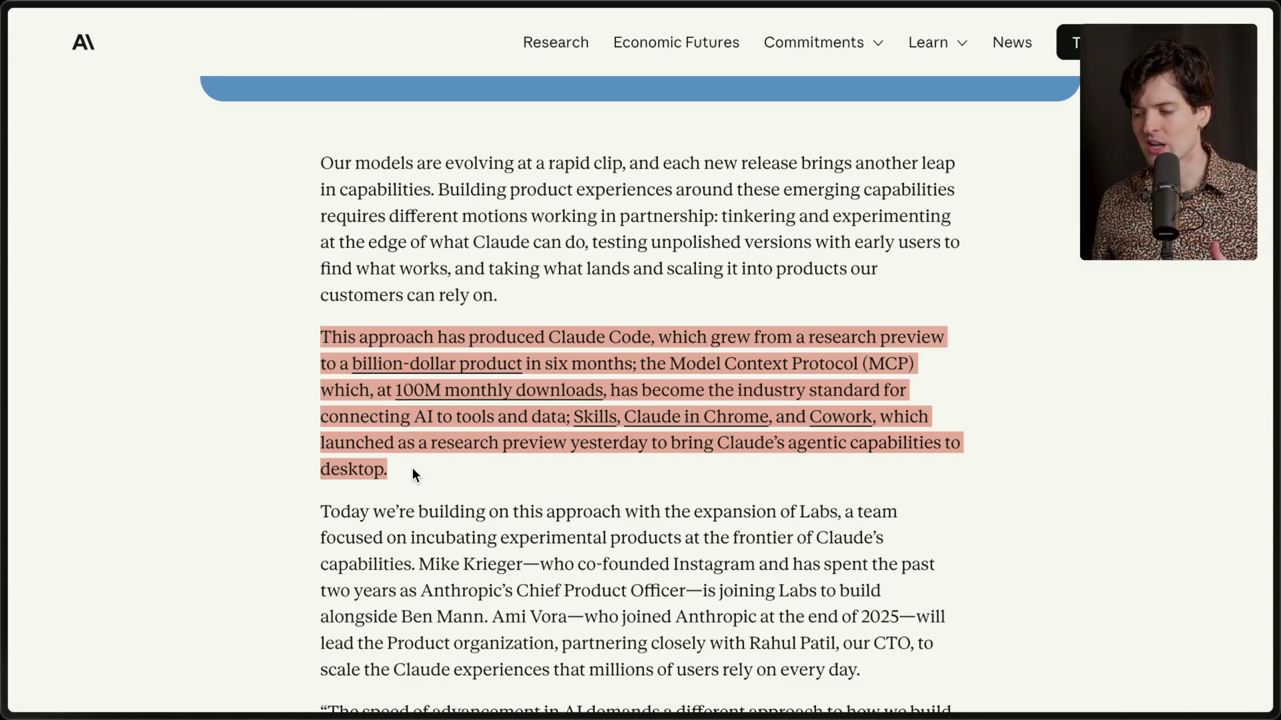
{"action": "left_click", "coordinate": [411, 470]}
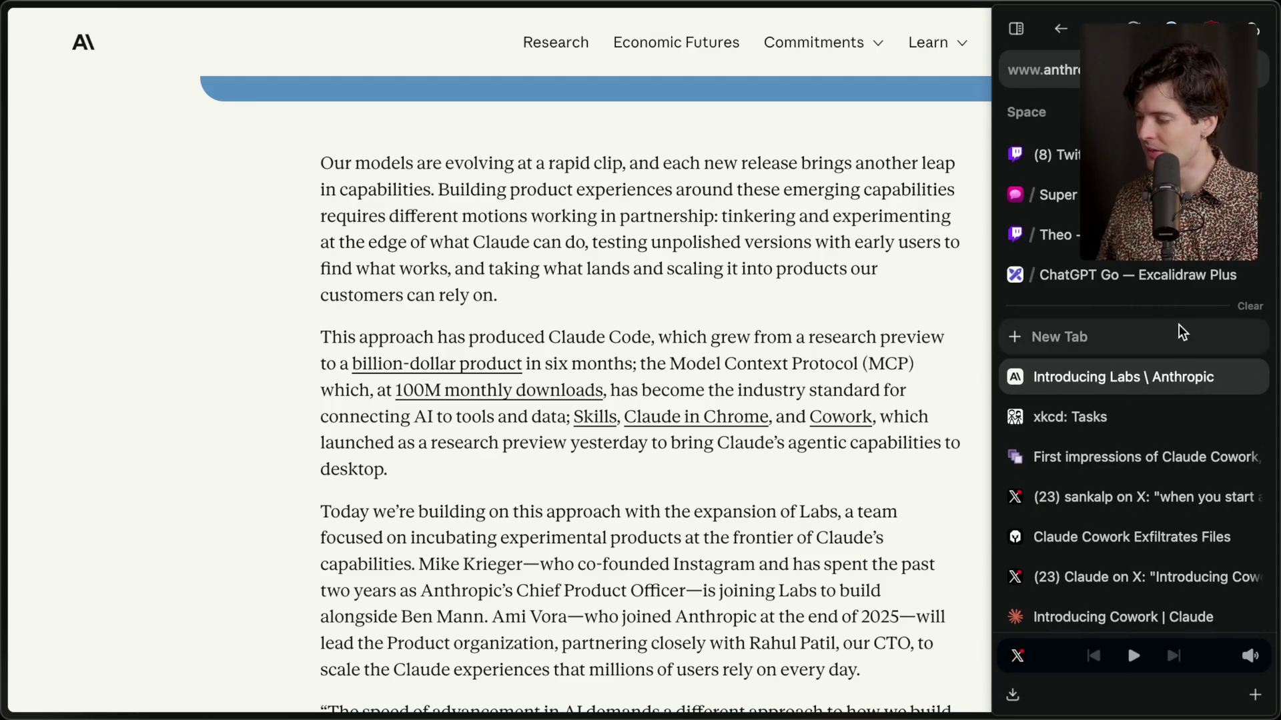
Add an 'End of extra for cowork' stream marker in Twitch chat.
{"action": "left_click", "coordinate": [1028, 154]}
{"action": "type", "text": "/m"}
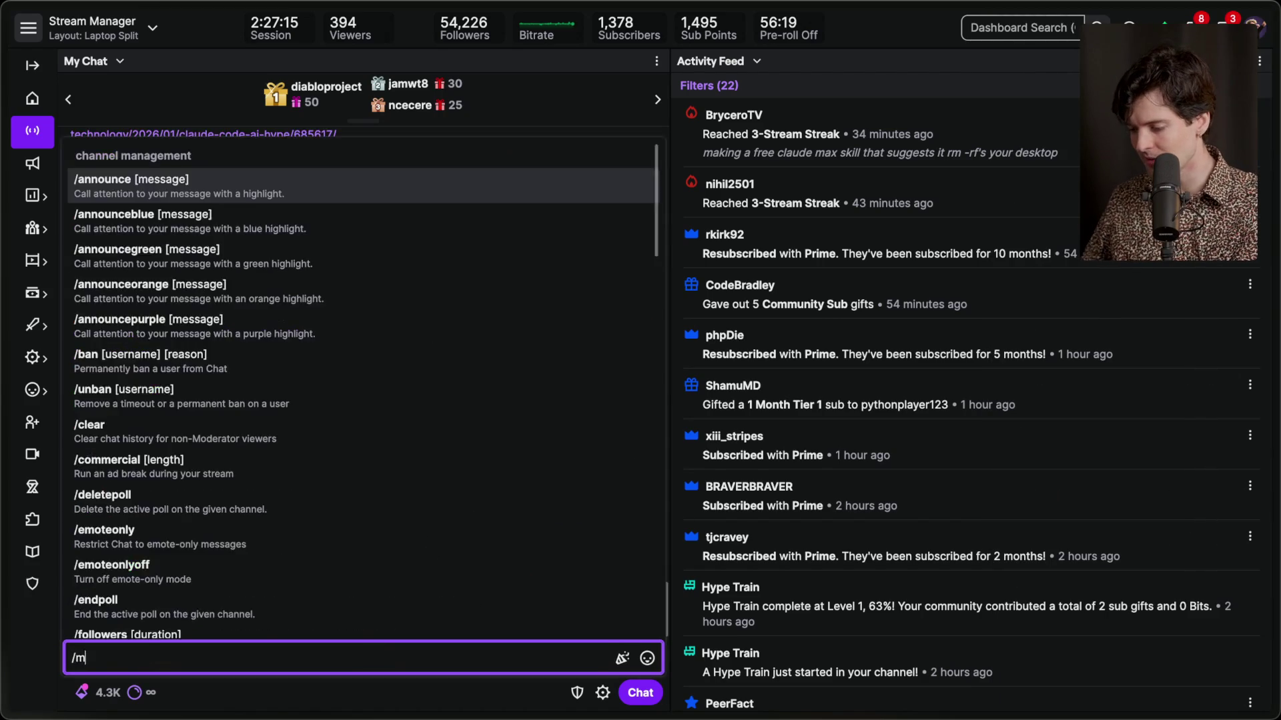
{"action": "type", "text": "arker End of more for cowork"}
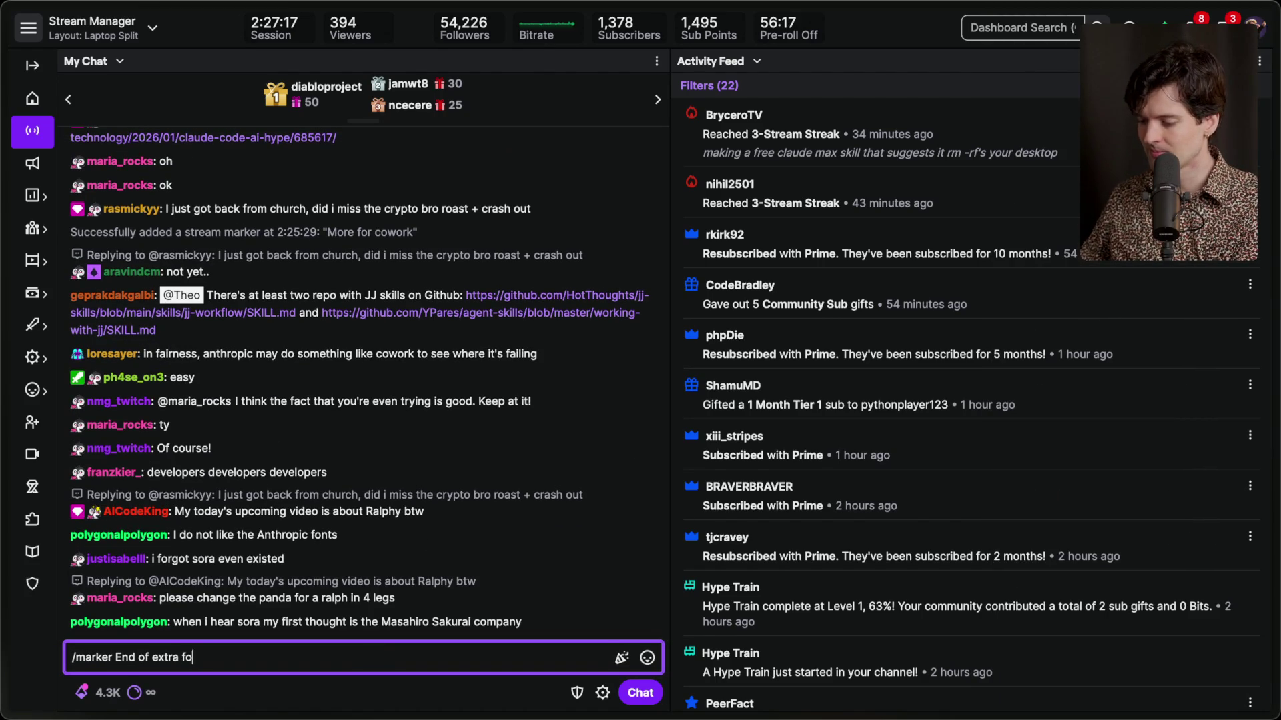
{"action": "key", "text": "Return"}
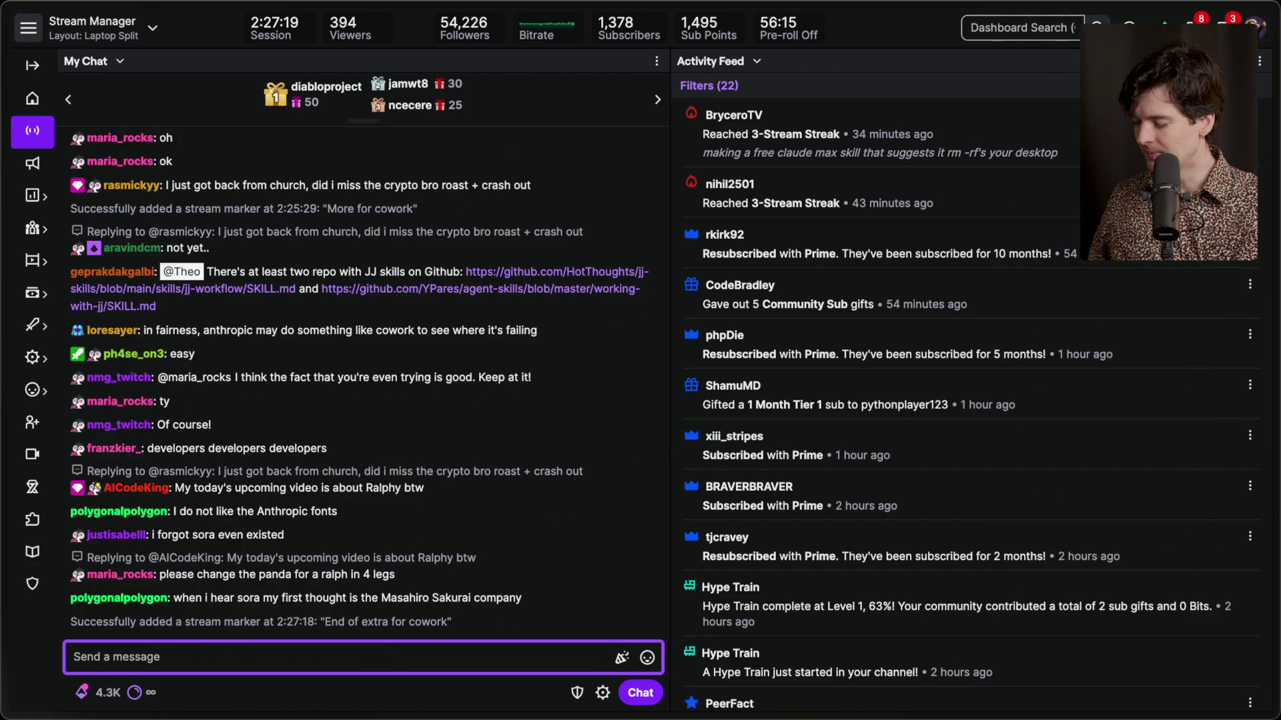